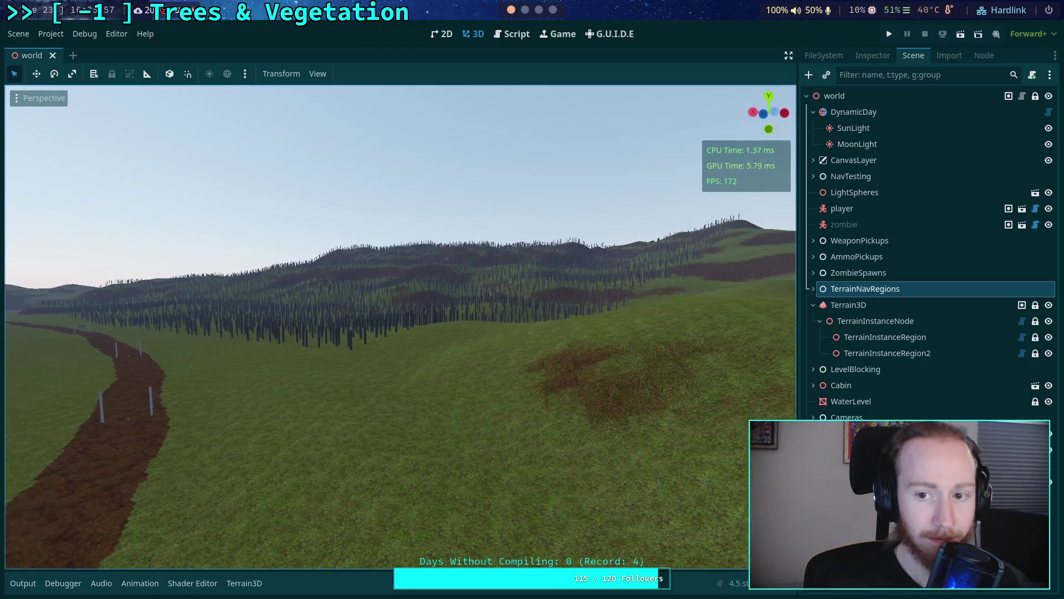
pyautogui.press('w')
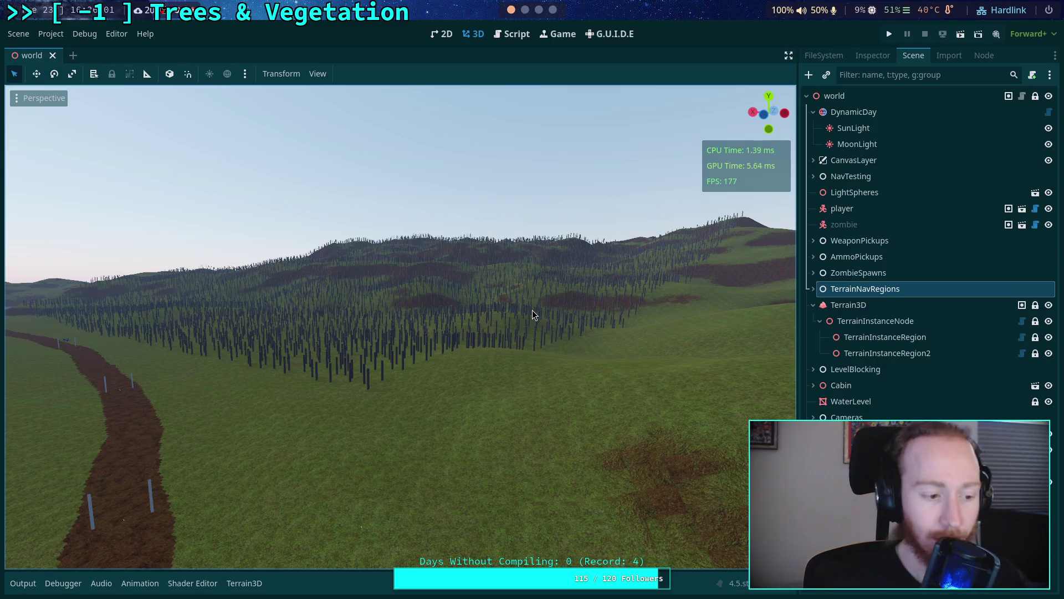
# Step: Fly the camera over the forested hills, lake and dirt path to inspect the placed trees
pyautogui.press('w')
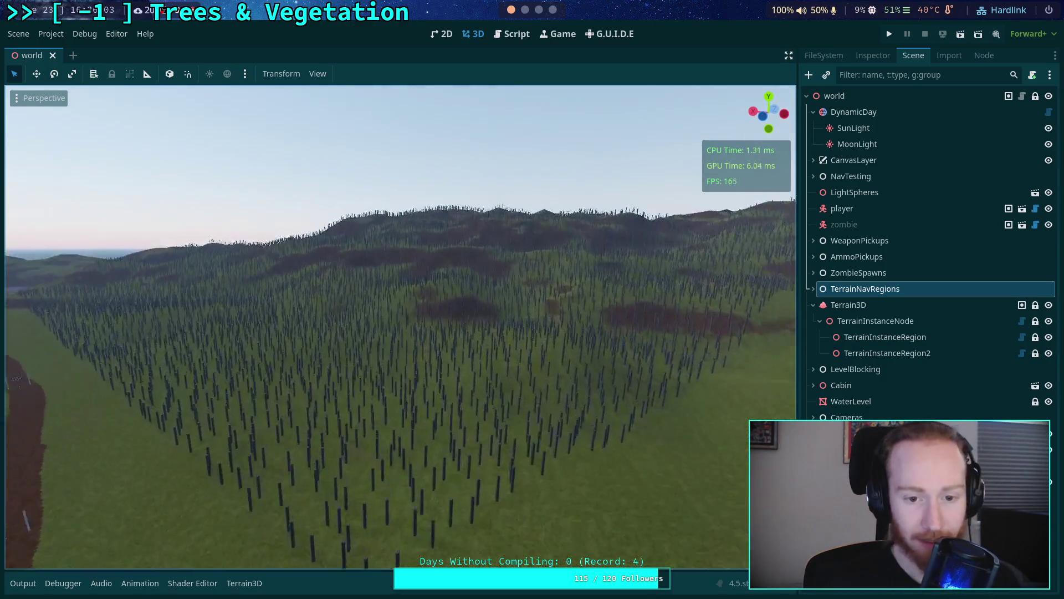
pyautogui.press('s')
pyautogui.press('w')
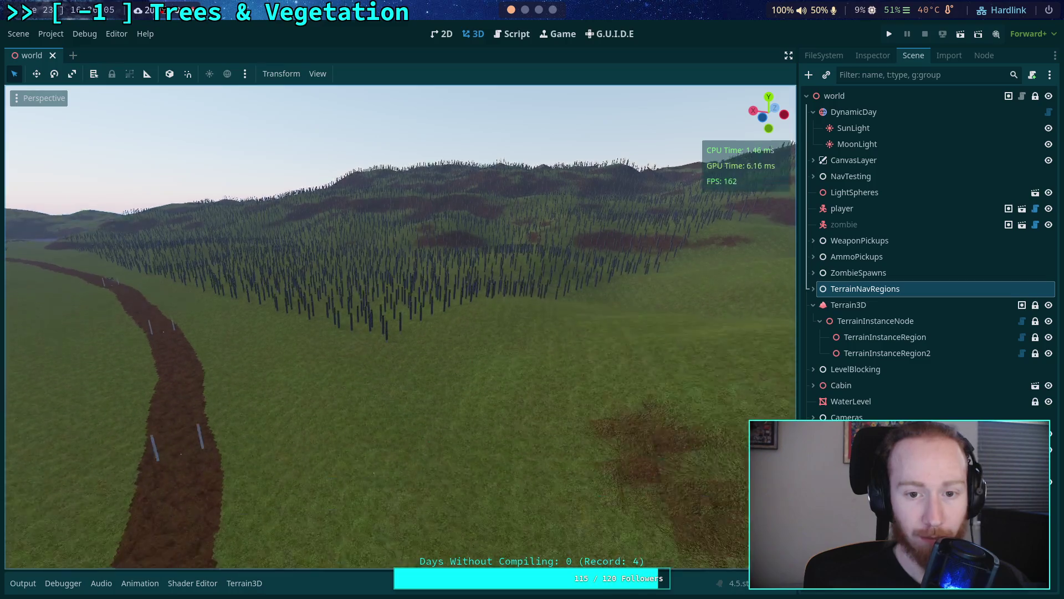
pyautogui.press('w')
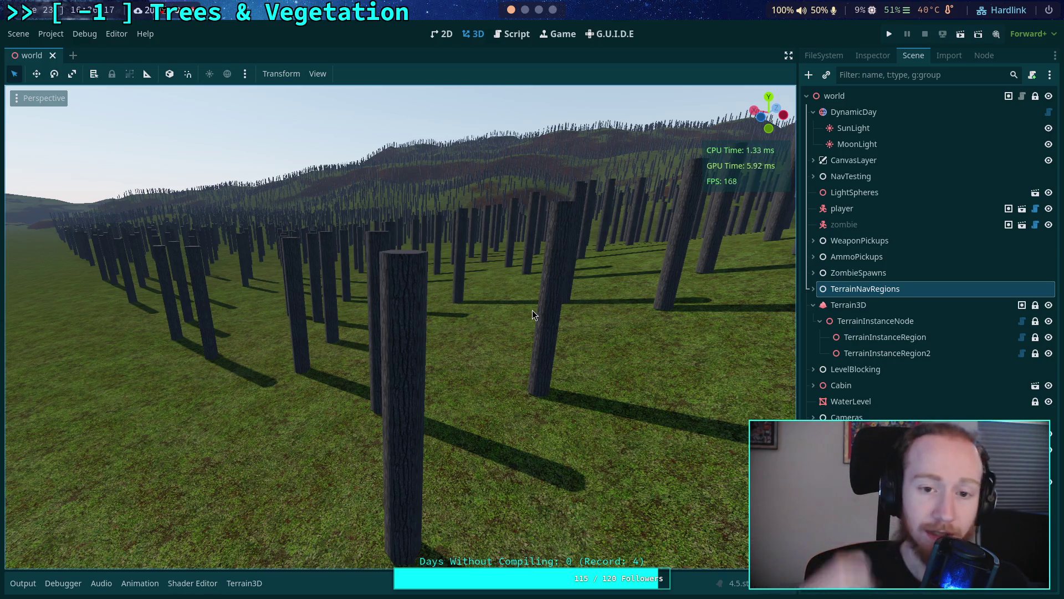
pyautogui.press('s')
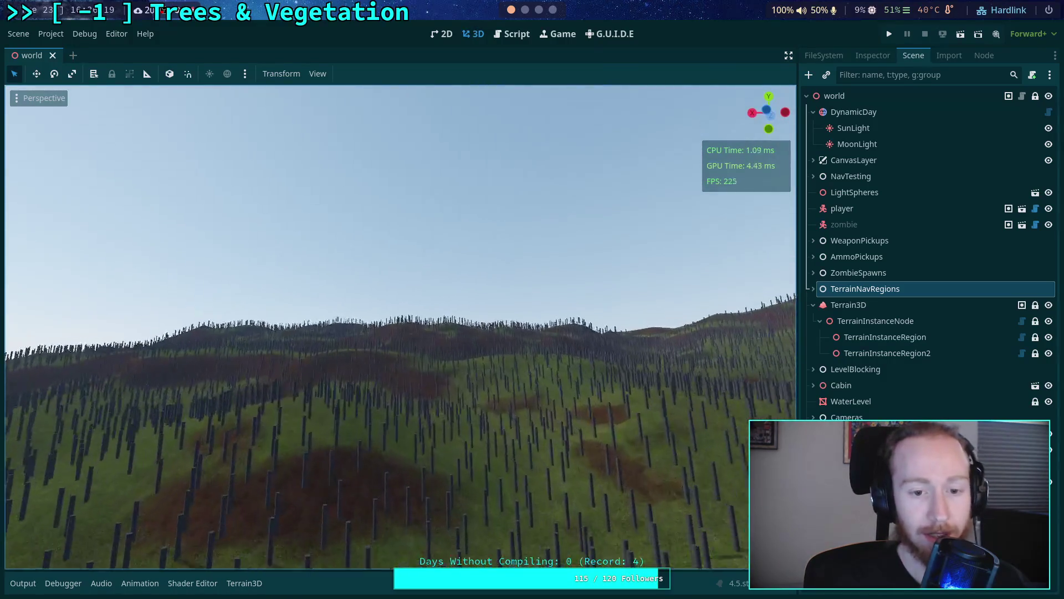
pyautogui.press('w')
pyautogui.press('w')
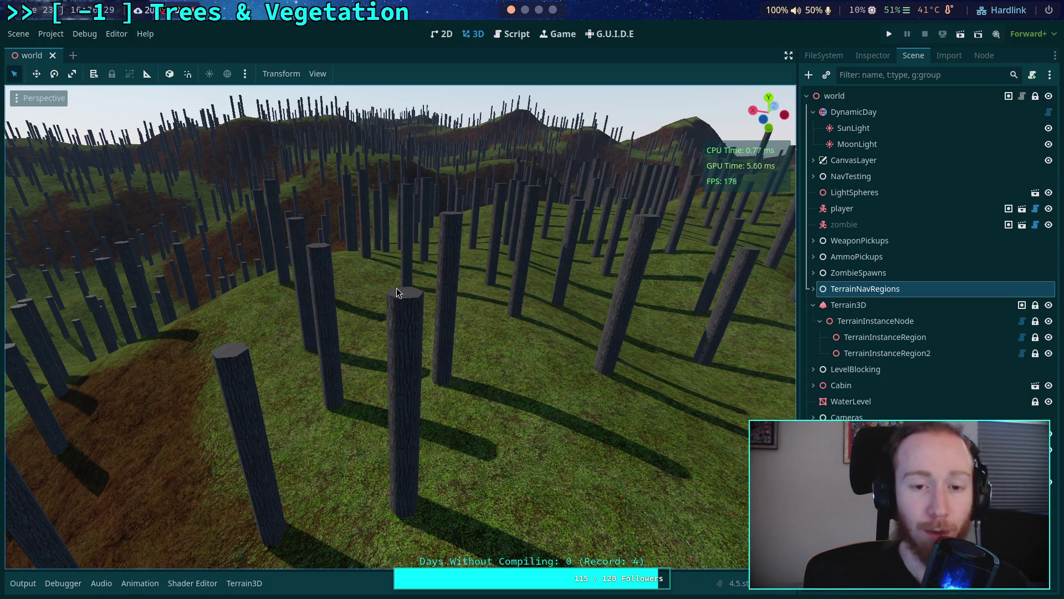
pyautogui.press('s')
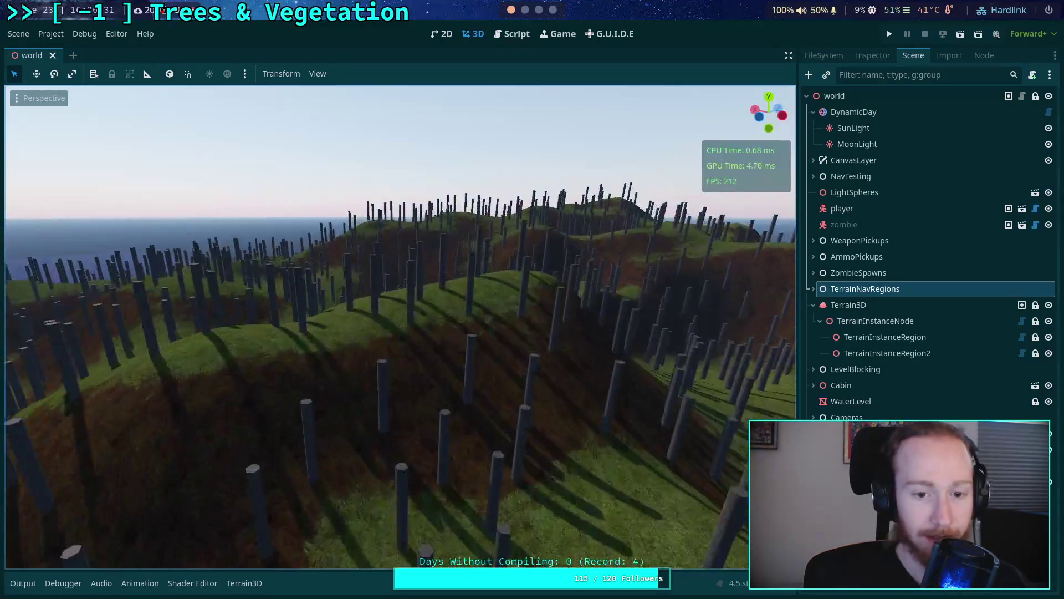
pyautogui.press('w')
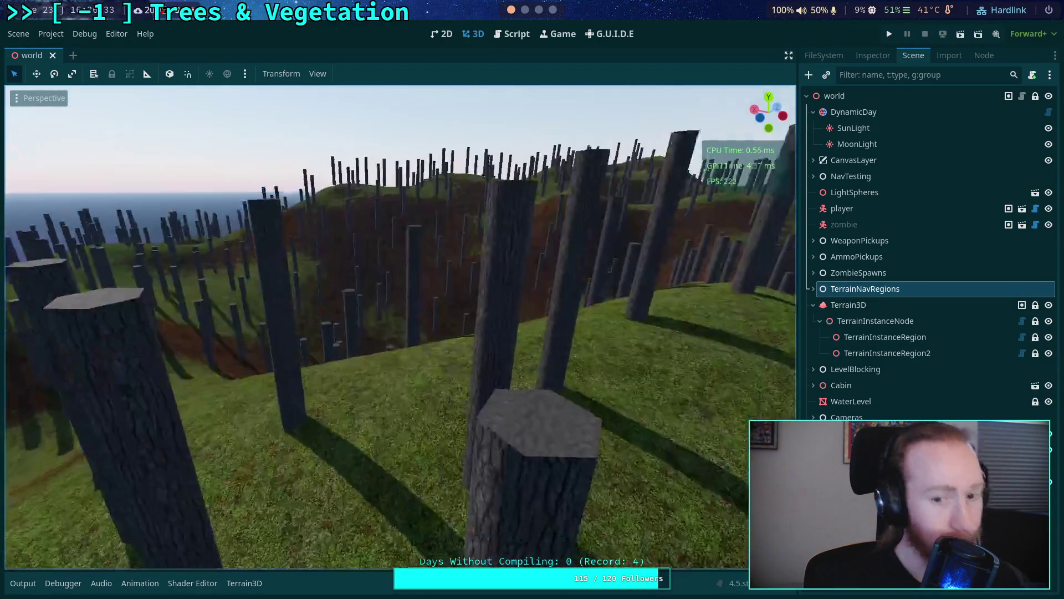
pyautogui.press('w')
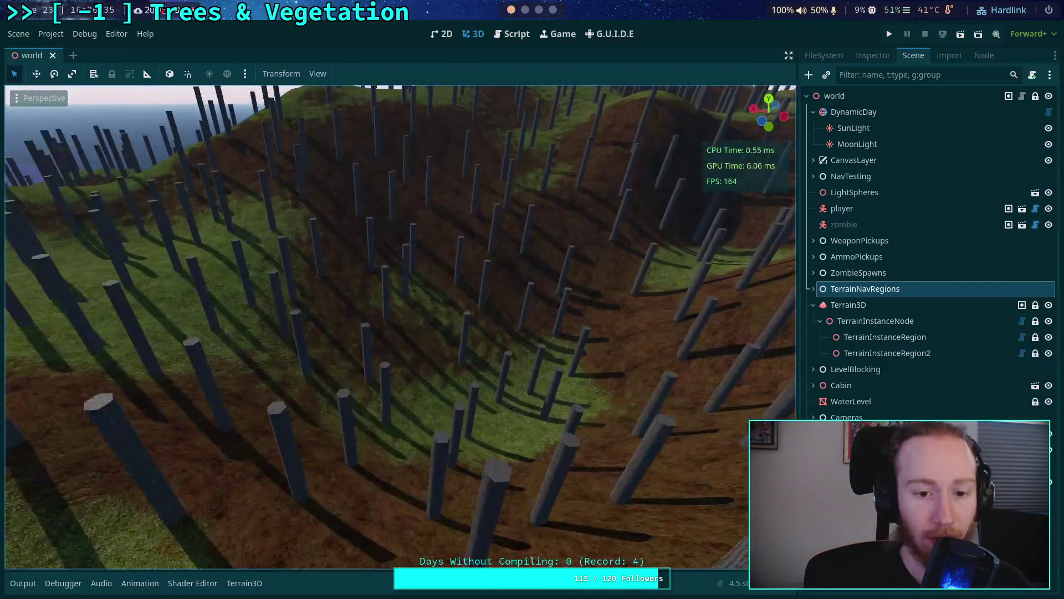
pyautogui.press('w')
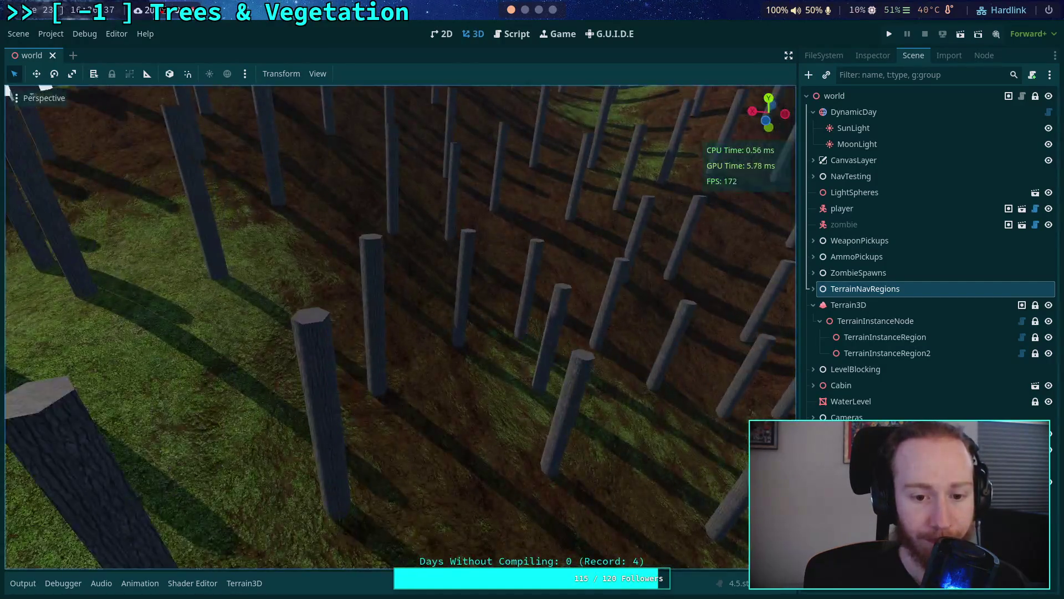
pyautogui.press('s')
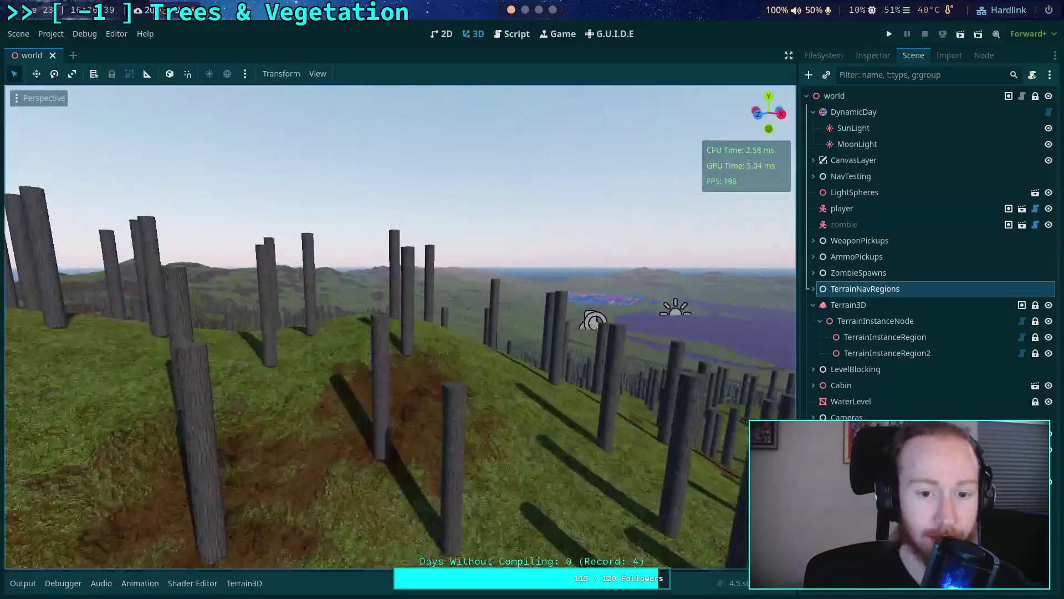
pyautogui.press('s')
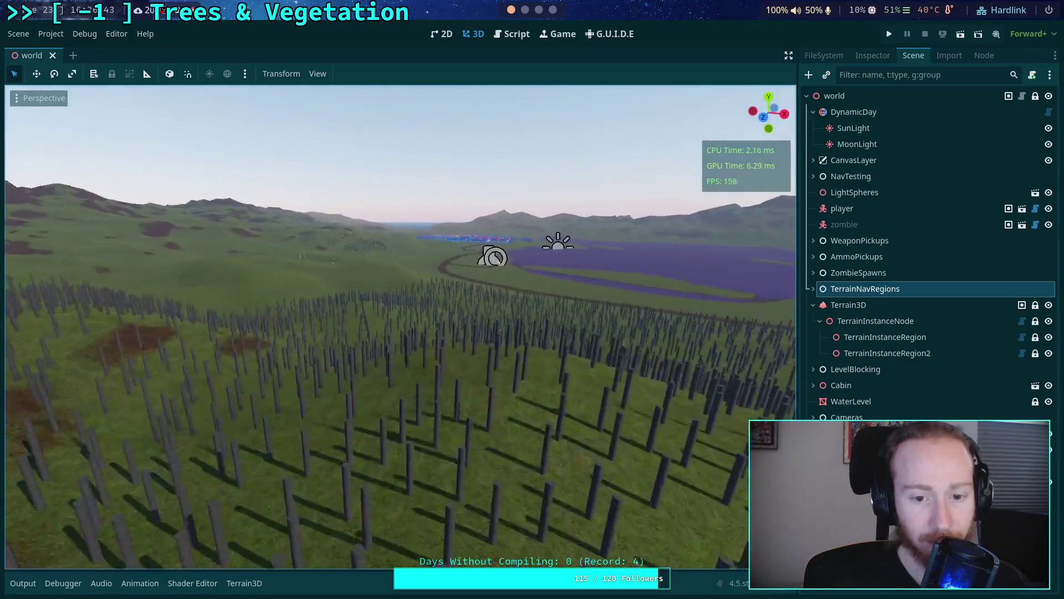
pyautogui.press('w')
pyautogui.press('w')
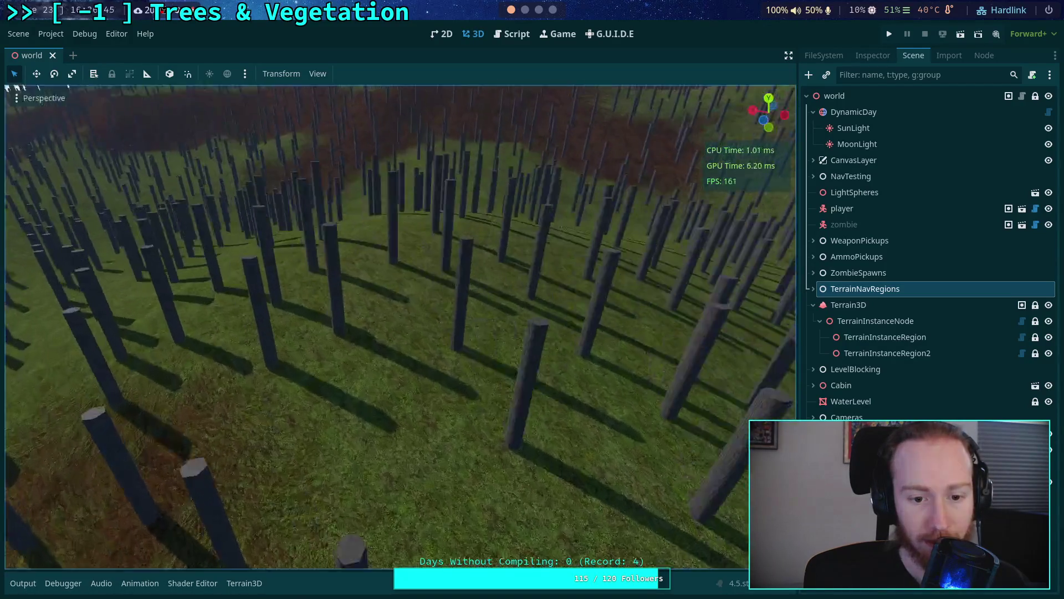
pyautogui.press('s')
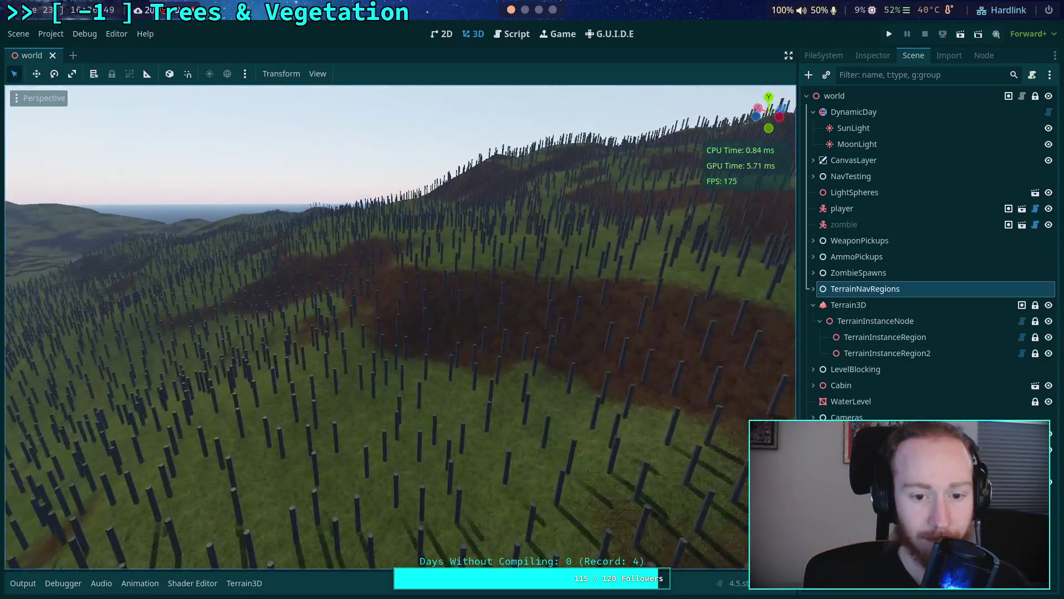
pyautogui.press('s')
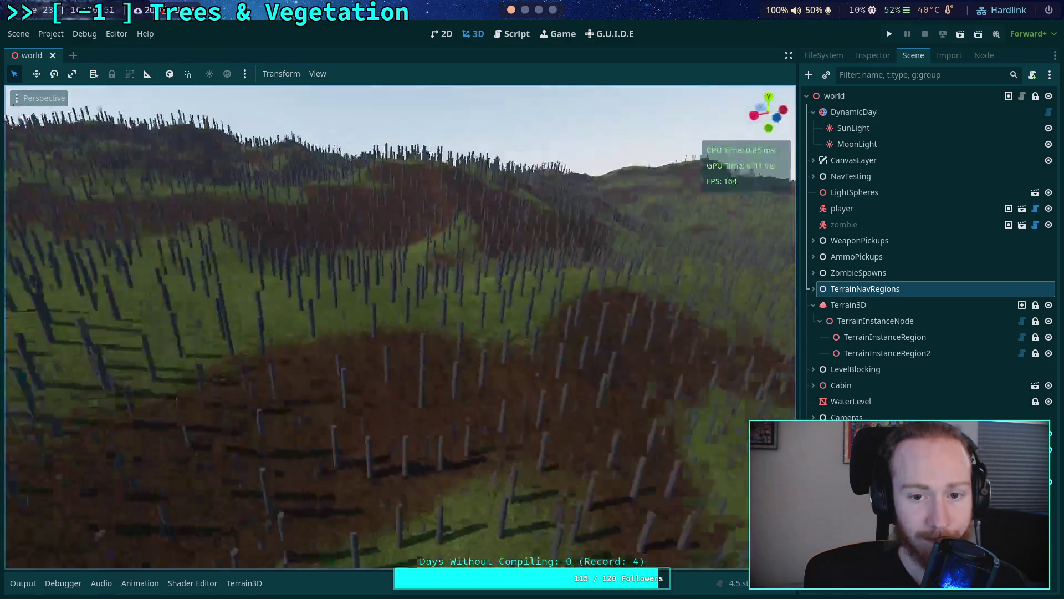
pyautogui.press('w')
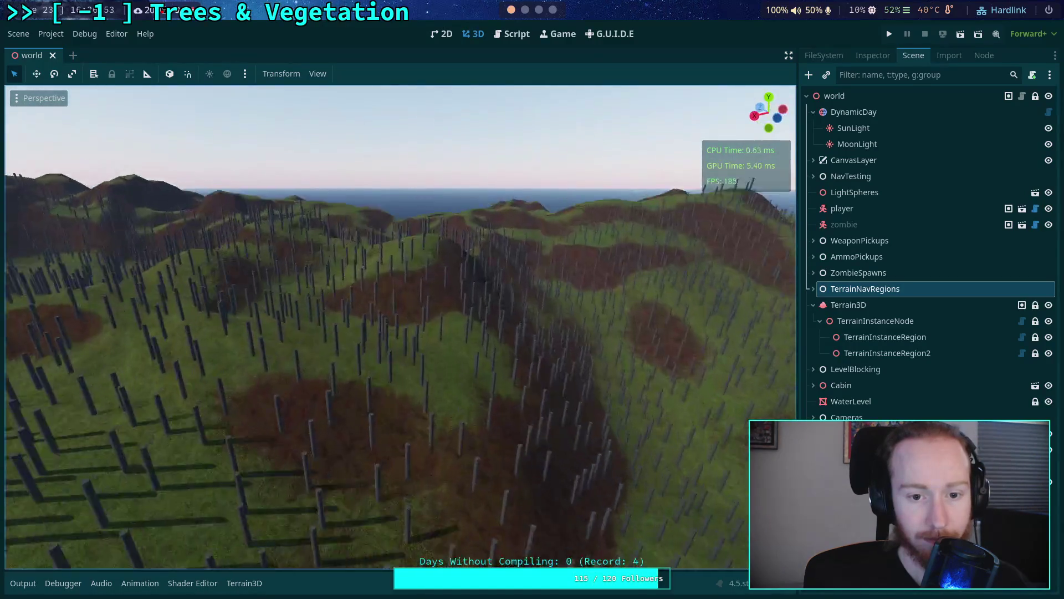
pyautogui.press('w')
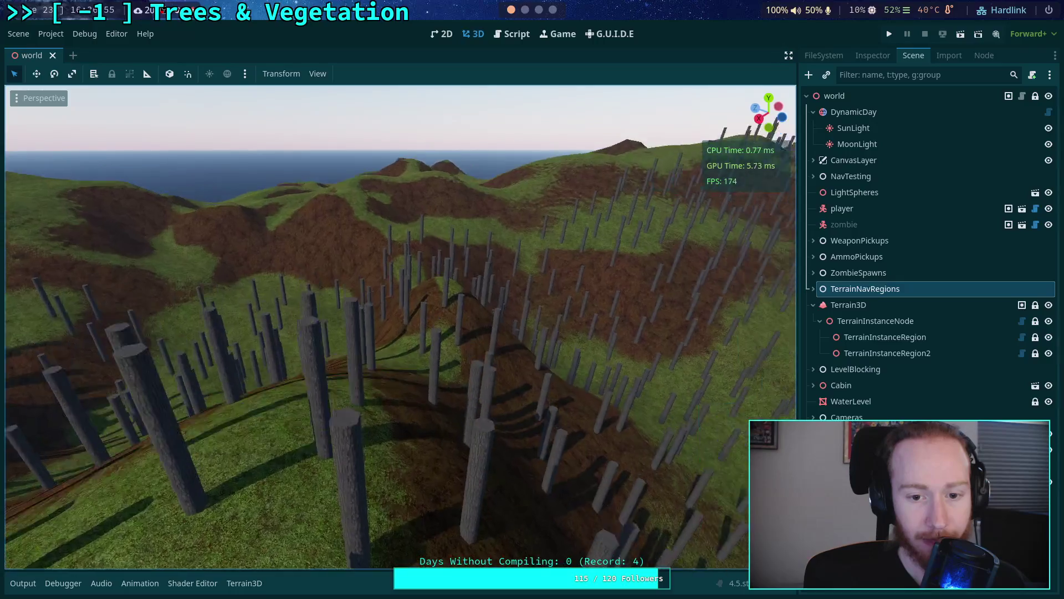
pyautogui.press('s')
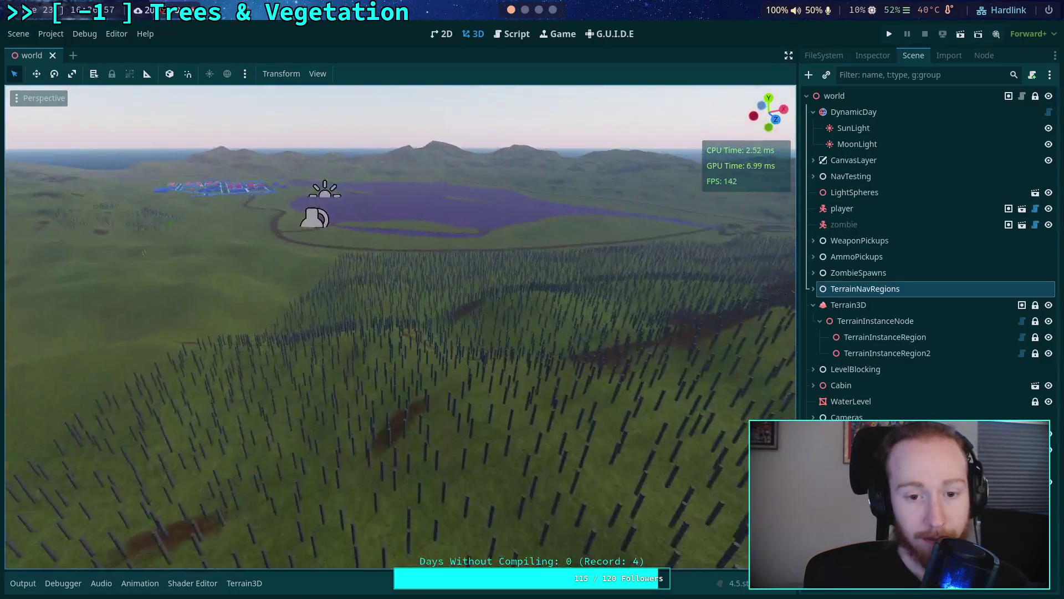
pyautogui.press('w')
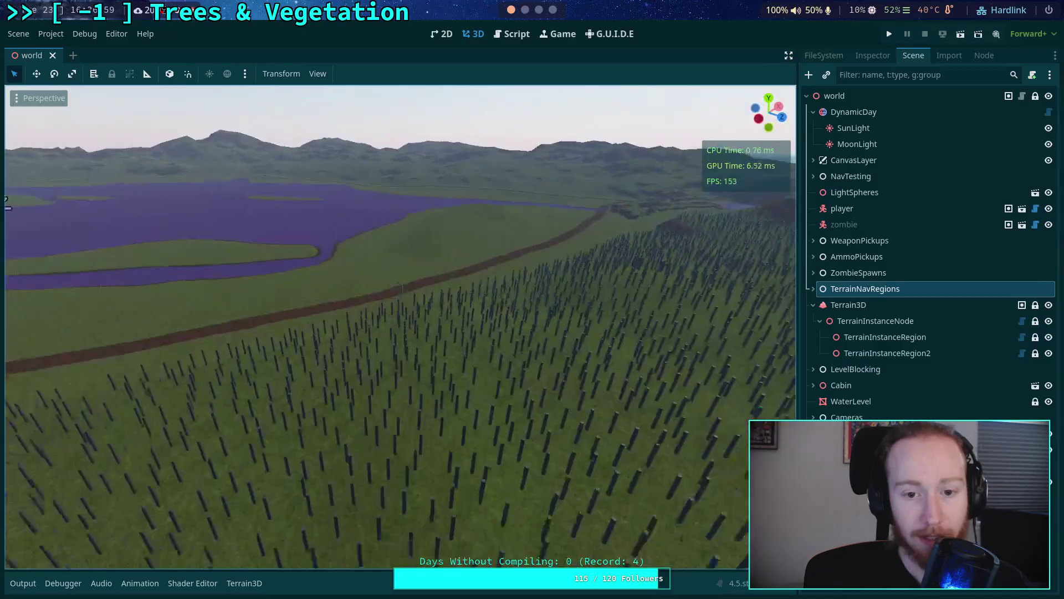
pyautogui.press('w')
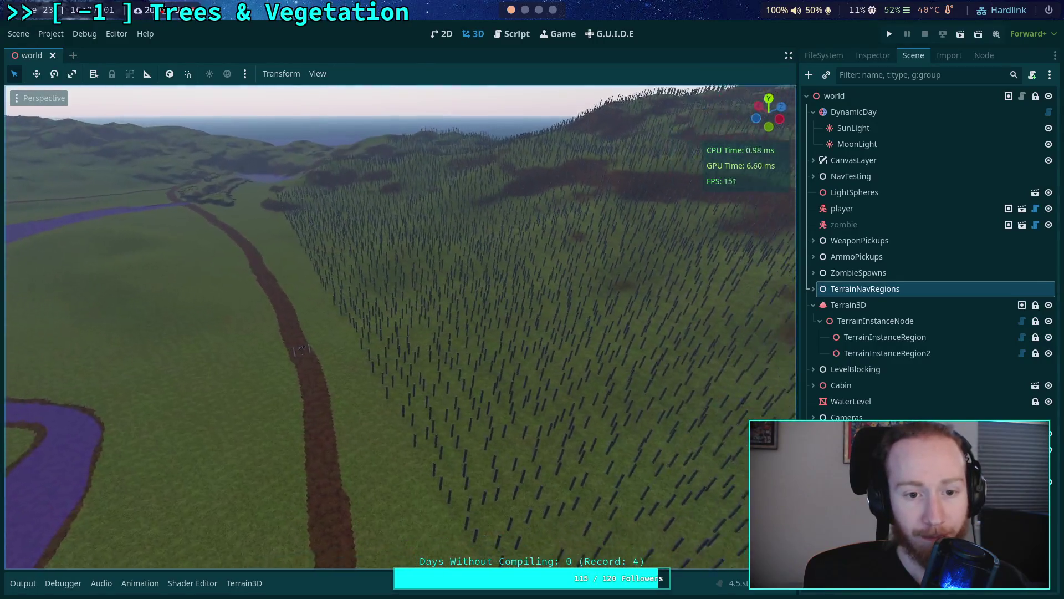
# Step: Review the Output log's population timings (355325 instances, 4.218 s, 19.072 s), then select TerrainInstanceRegion2
pyautogui.click(23, 582)
pyautogui.moveTo(186, 542); pyautogui.dragTo(124, 498)
pyautogui.click(126, 524)
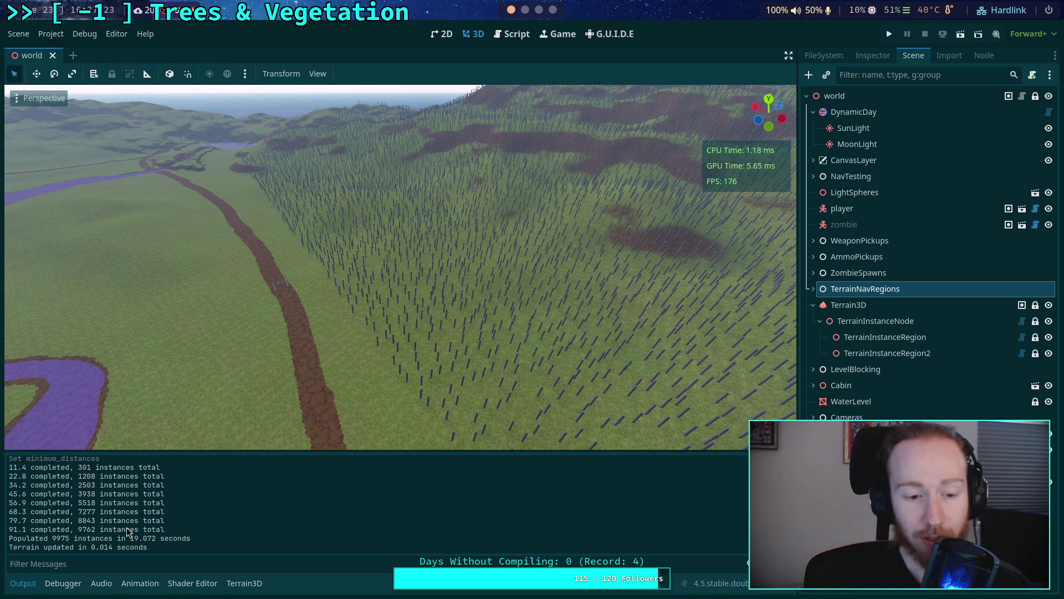
pyautogui.scroll(3, 139, 527)
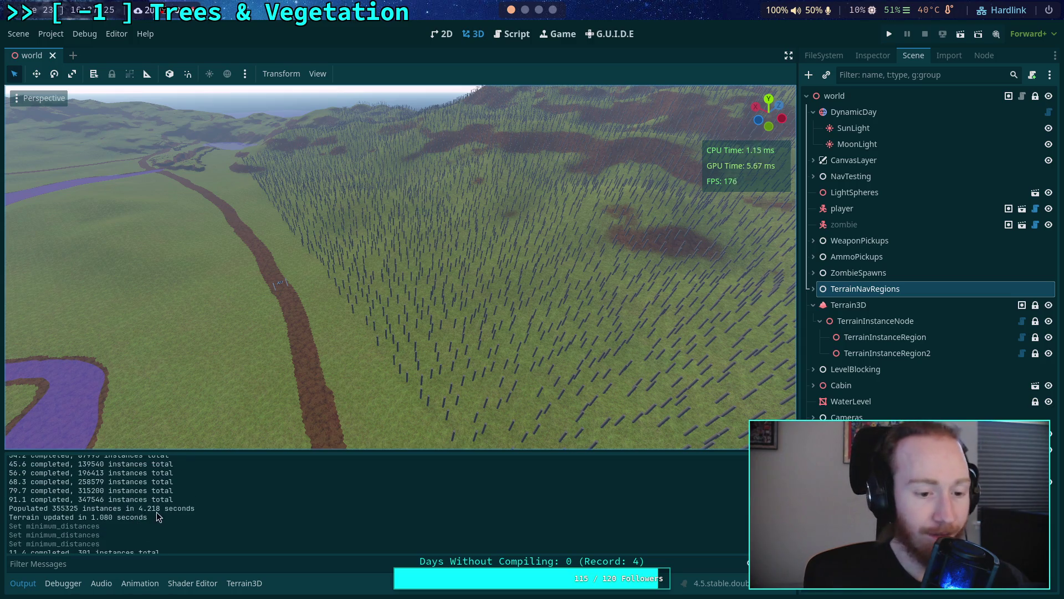
pyautogui.moveTo(50, 509); pyautogui.dragTo(162, 510)
pyautogui.click(183, 514)
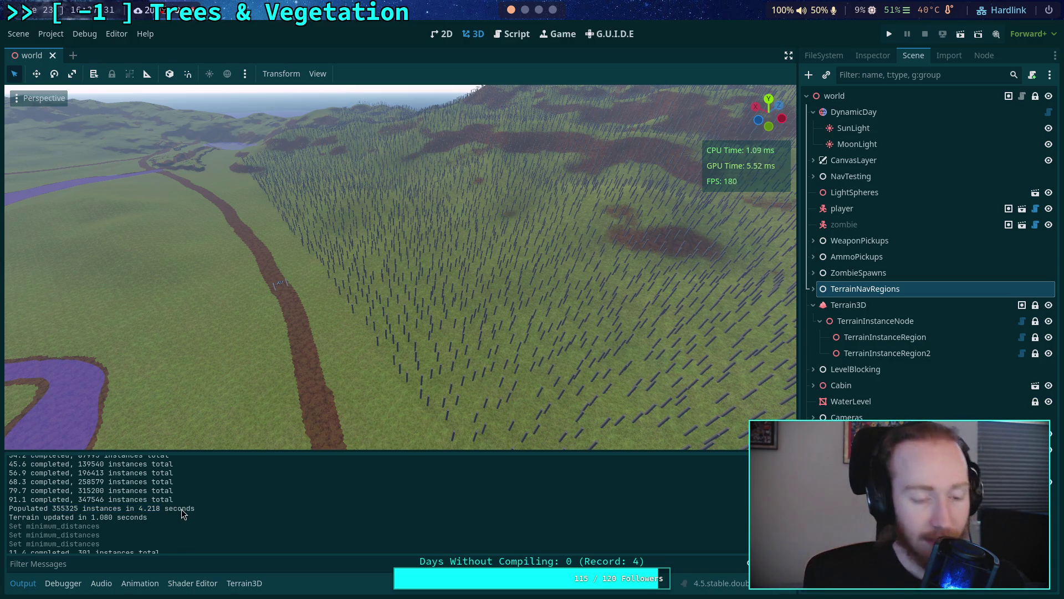
pyautogui.scroll(1, 184, 514)
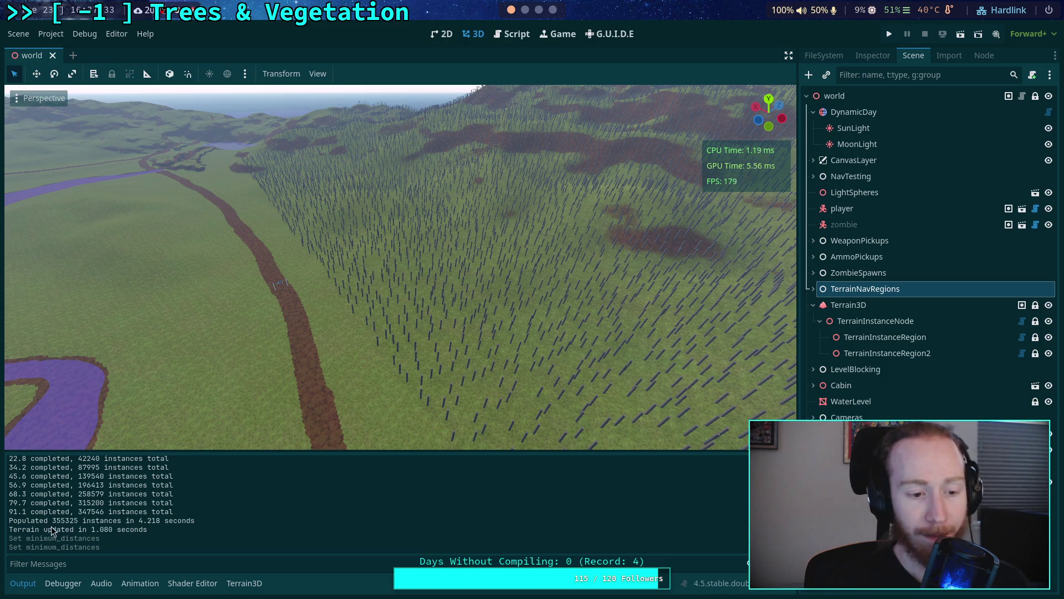
pyautogui.moveTo(161, 520)
pyautogui.mouseDown()
pyautogui.moveTo(11, 521)
pyautogui.moveTo(111, 523)
pyautogui.moveTo(53, 521)
pyautogui.mouseUp()
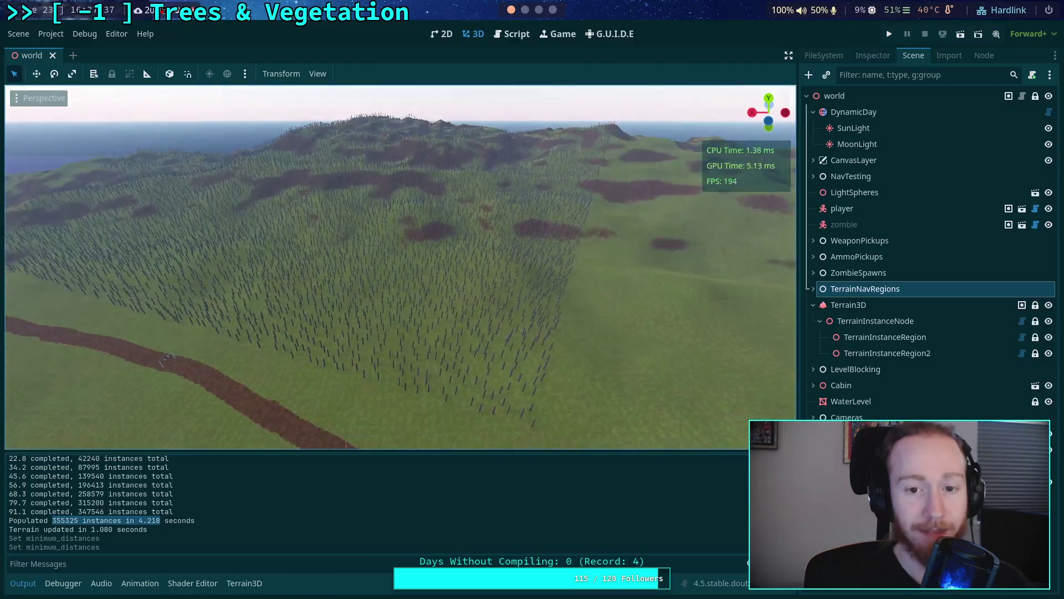
pyautogui.scroll(3, 537, 316)
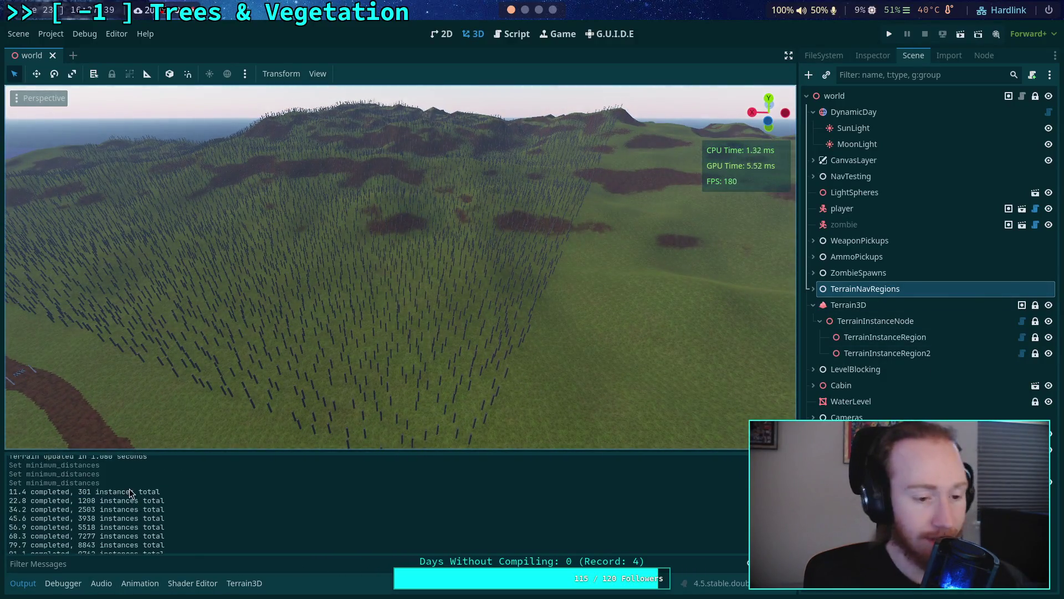
pyautogui.moveTo(127, 537); pyautogui.dragTo(156, 535)
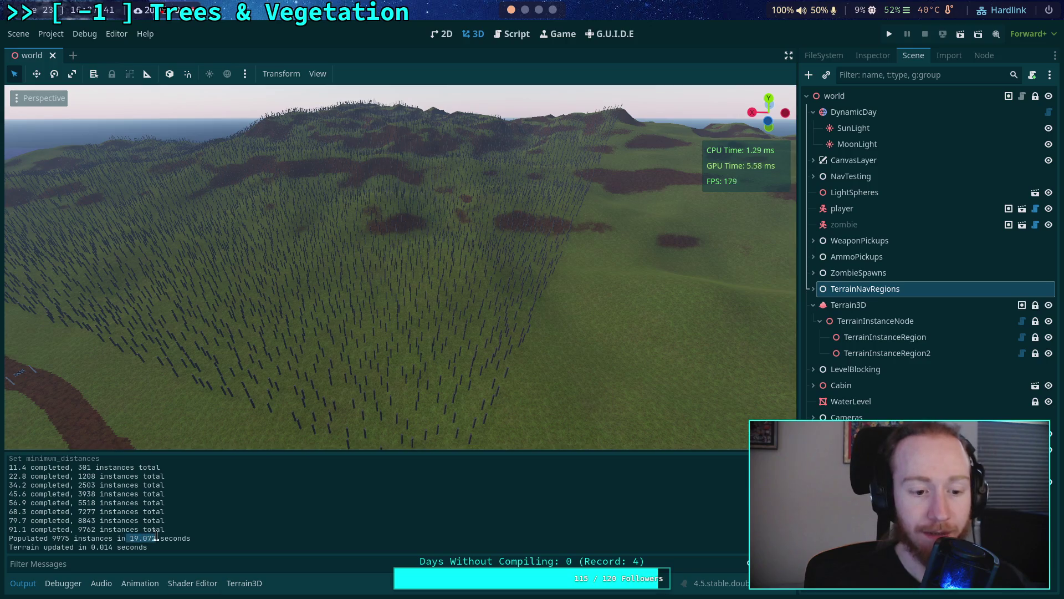
pyautogui.moveTo(172, 332)
pyautogui.mouseDown()
pyautogui.moveTo(232, 310)
pyautogui.moveTo(333, 310)
pyautogui.moveTo(355, 227)
pyautogui.mouseUp()
pyautogui.scroll(2, 140, 511)
pyautogui.scroll(-1, 139, 513)
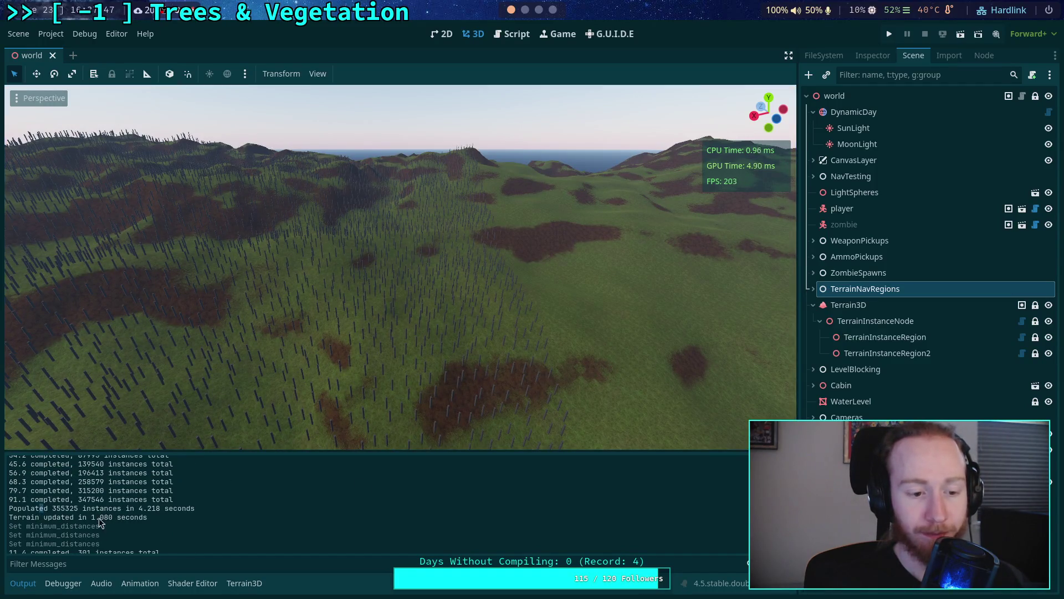
pyautogui.scroll(-1, 114, 521)
pyautogui.moveTo(333, 310); pyautogui.dragTo(411, 289)
pyautogui.click(887, 353)
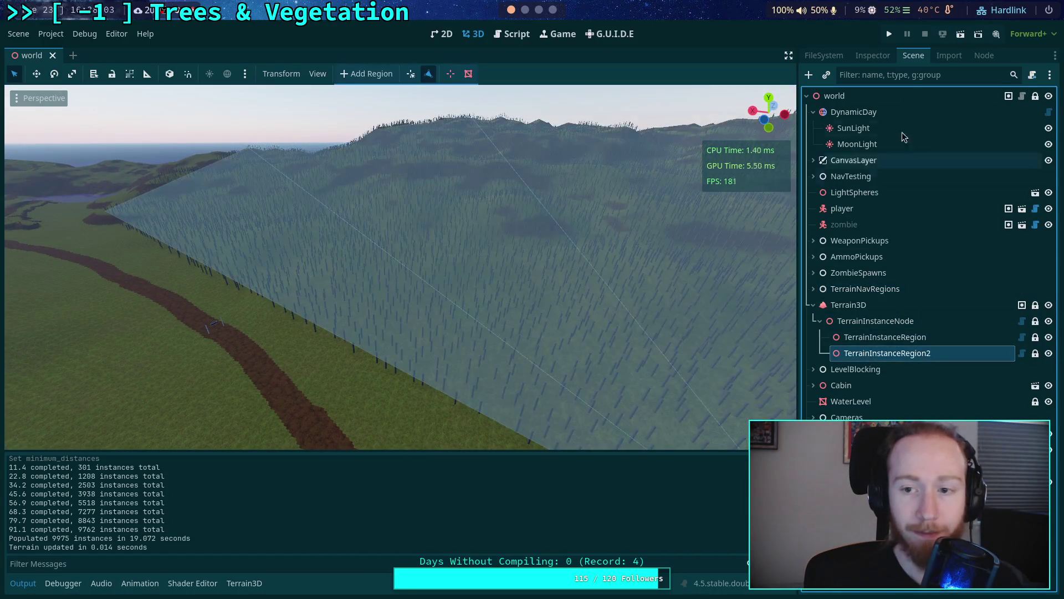
# Step: Clear TerrainInstanceRegion2's instances, delete the node, save the scene and switch to the terminal
pyautogui.click(882, 57)
pyautogui.click(920, 166)
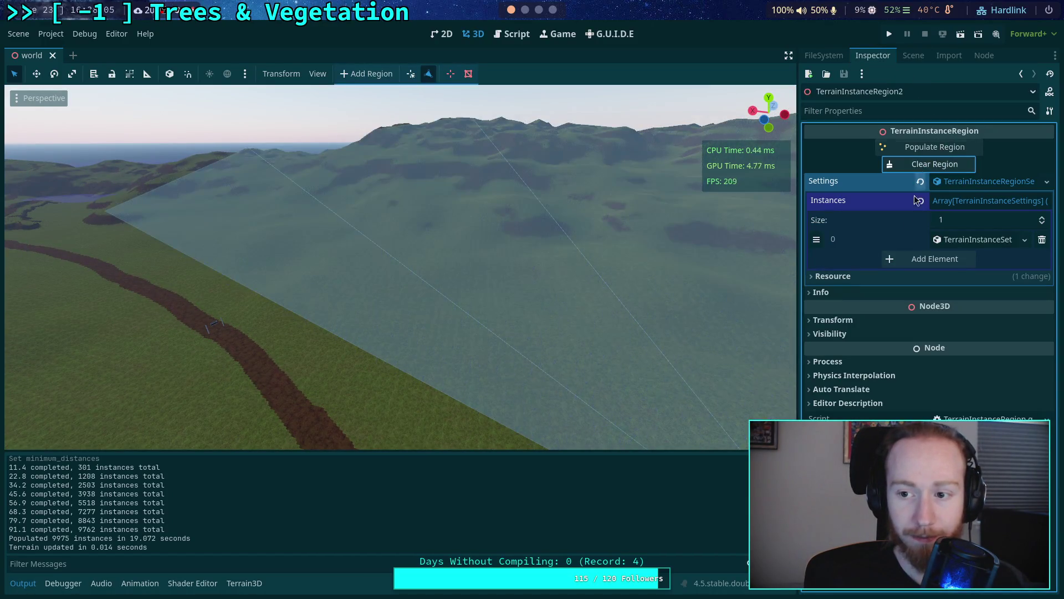
pyautogui.click(913, 55)
pyautogui.press('Delete')
pyautogui.click(567, 310)
pyautogui.hotkey('ctrl', 's')
pyautogui.press('super+1')
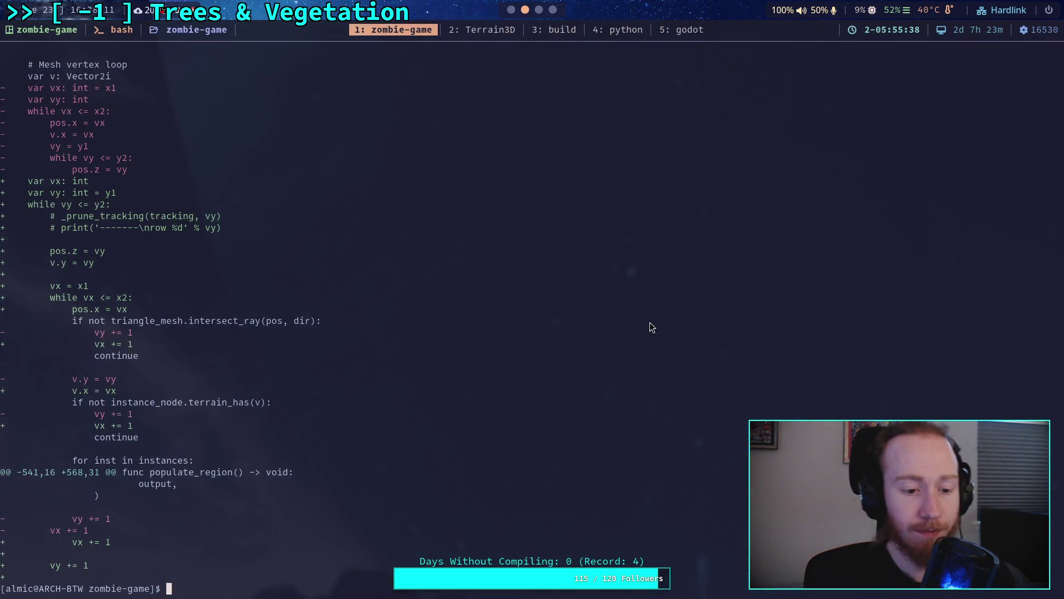
# Step: Run git diff to view the uncommitted TerrainInstanceRegion.gd changes
pyautogui.write('git diff')
pyautogui.press('Return')
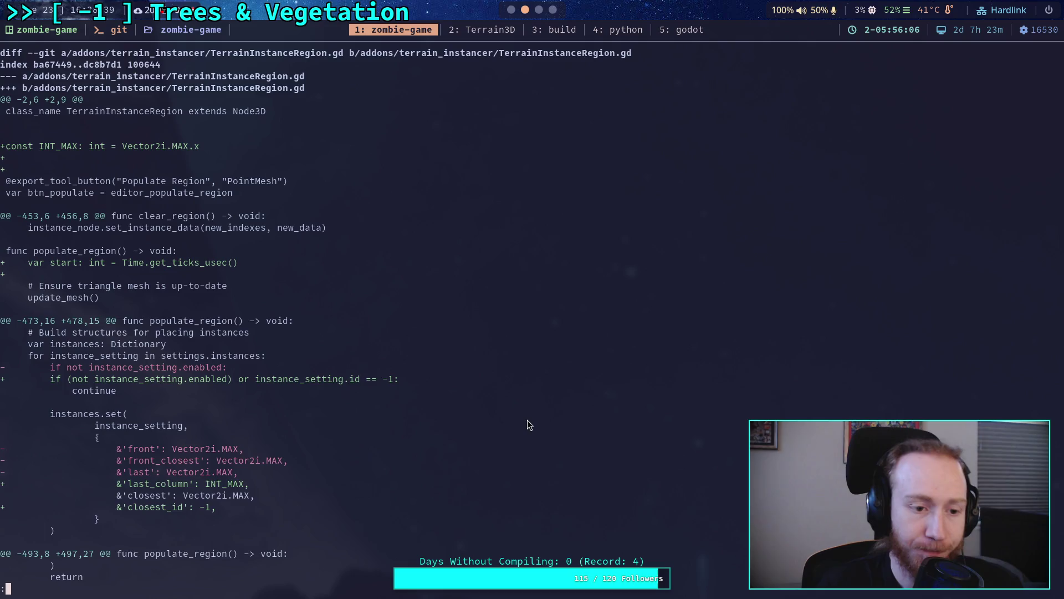
# Step: Scroll to the tracking comments and copy the [used; bool], [left; column], [right; column], [row; int] fields
pyautogui.press('j')
pyautogui.press('j')
pyautogui.press('j')
pyautogui.press('j')
pyautogui.press('j')
pyautogui.press('j')
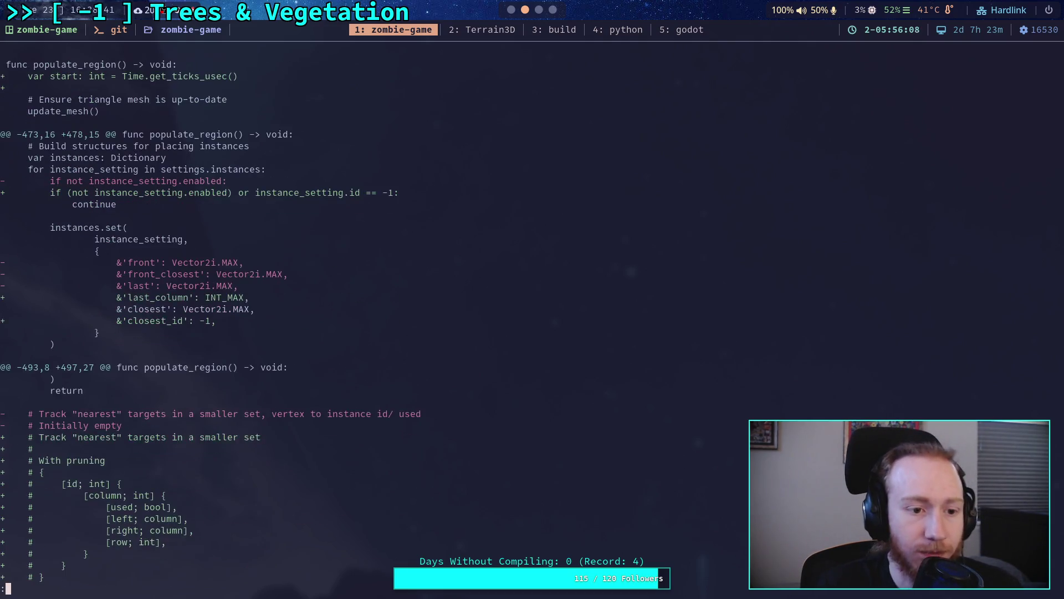
pyautogui.press('j')
pyautogui.press('j')
pyautogui.press('j')
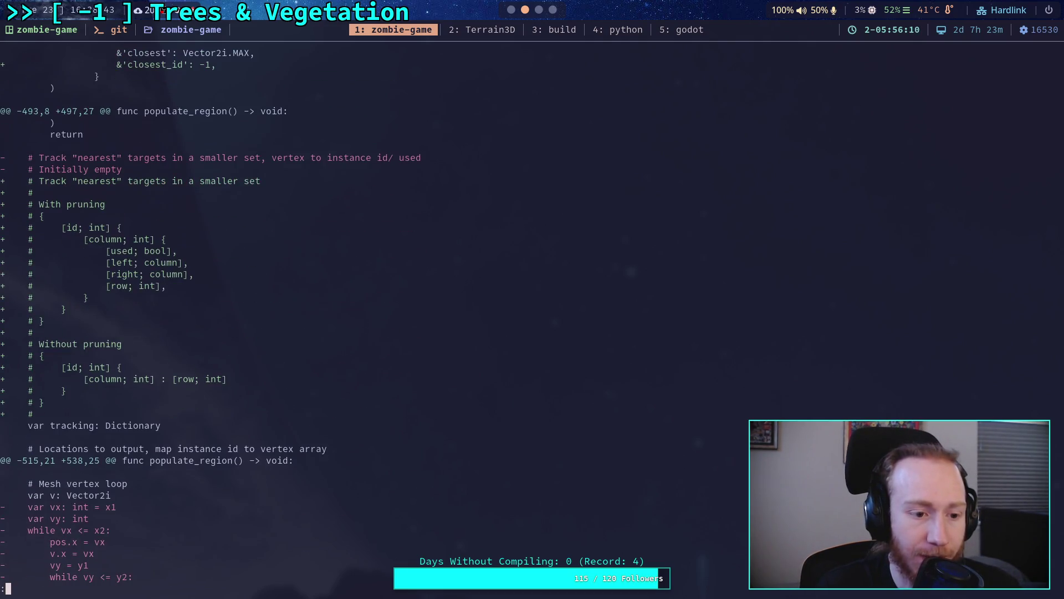
pyautogui.press('j')
pyautogui.press('j')
pyautogui.press('j')
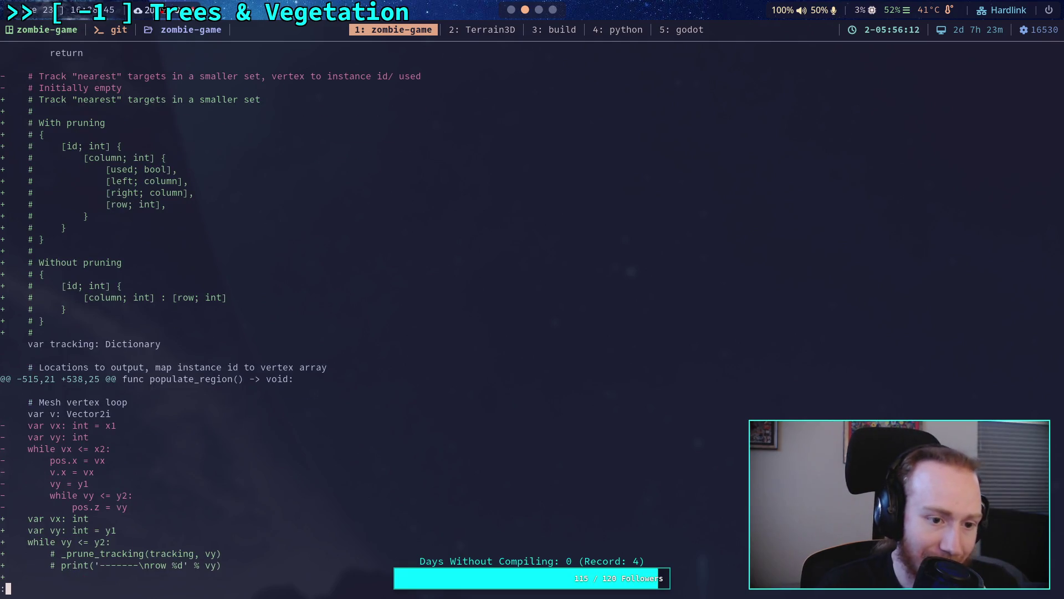
pyautogui.press('k')
pyautogui.press('k')
pyautogui.press('k')
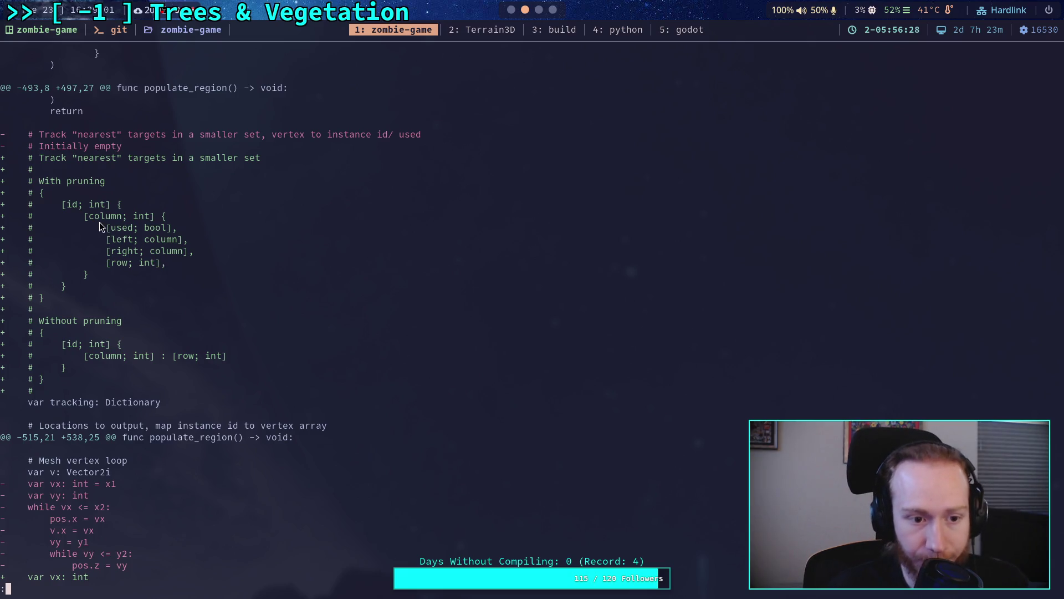
pyautogui.moveTo(109, 230); pyautogui.dragTo(193, 254)
pyautogui.doubleClick(122, 228)
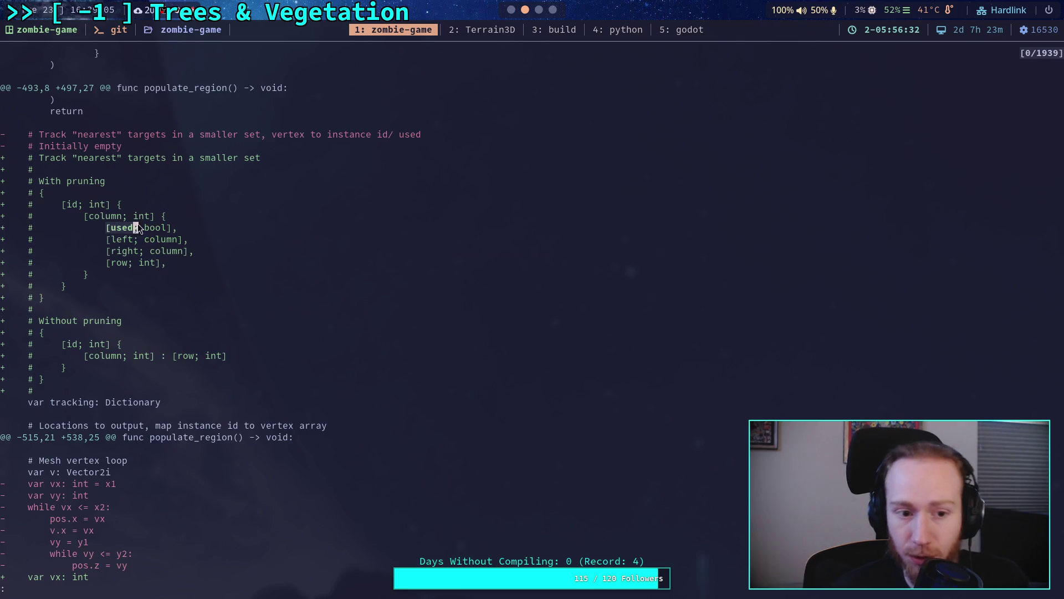
pyautogui.moveTo(110, 241)
pyautogui.mouseDown()
pyautogui.moveTo(173, 237)
pyautogui.moveTo(187, 255)
pyautogui.mouseUp()
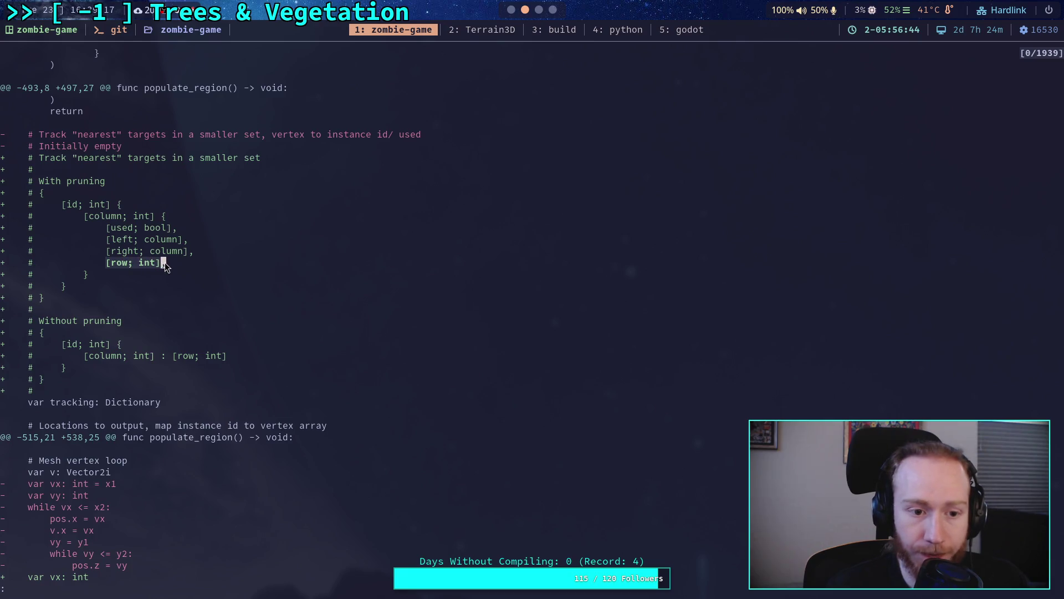
pyautogui.moveTo(164, 262); pyautogui.dragTo(167, 264)
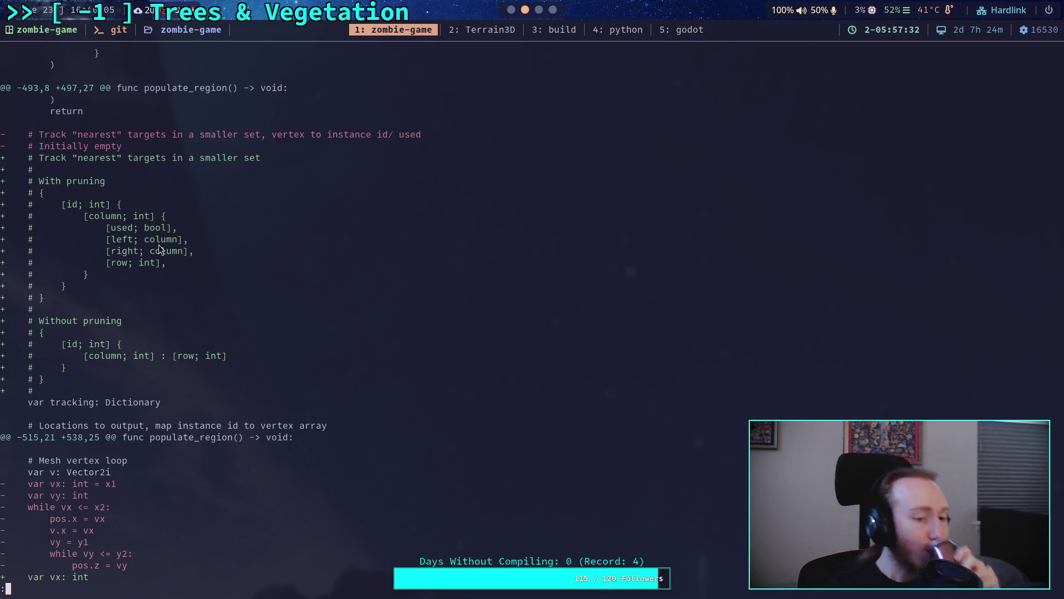
# Step: Page through the diff past the rewritten mesh vertex loop to the progress-print code
pyautogui.press('j')
pyautogui.press('j')
pyautogui.press('j')
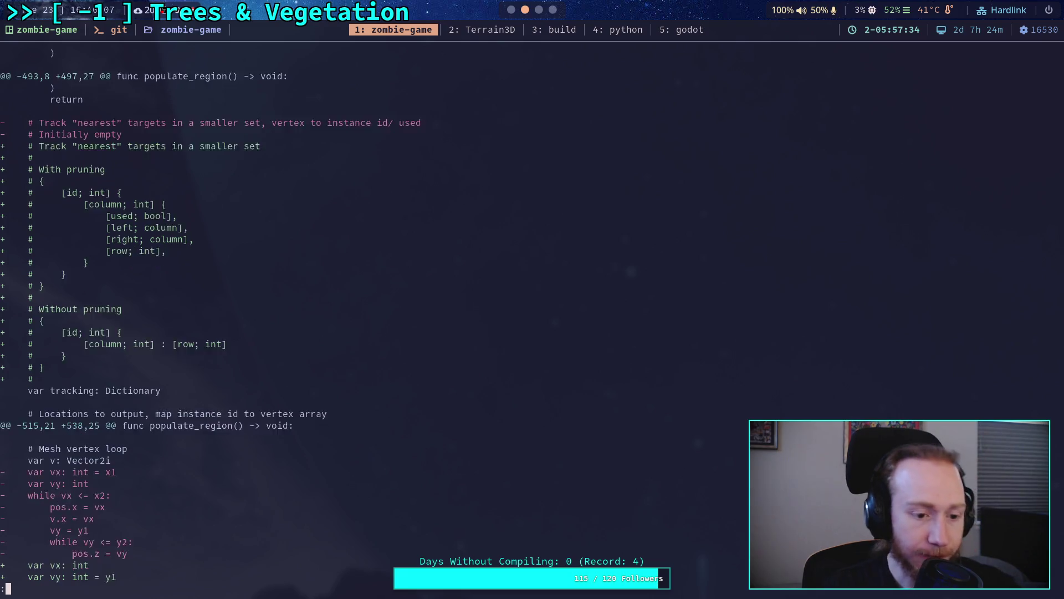
pyautogui.press('j')
pyautogui.press('j')
pyautogui.press('j')
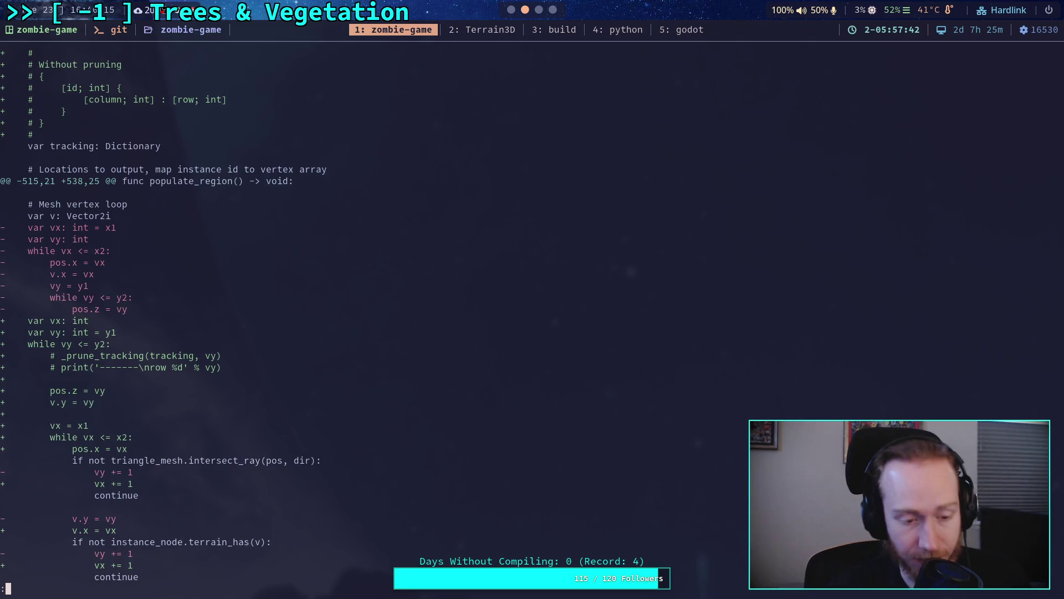
pyautogui.press('j')
pyautogui.press('j')
pyautogui.press('j')
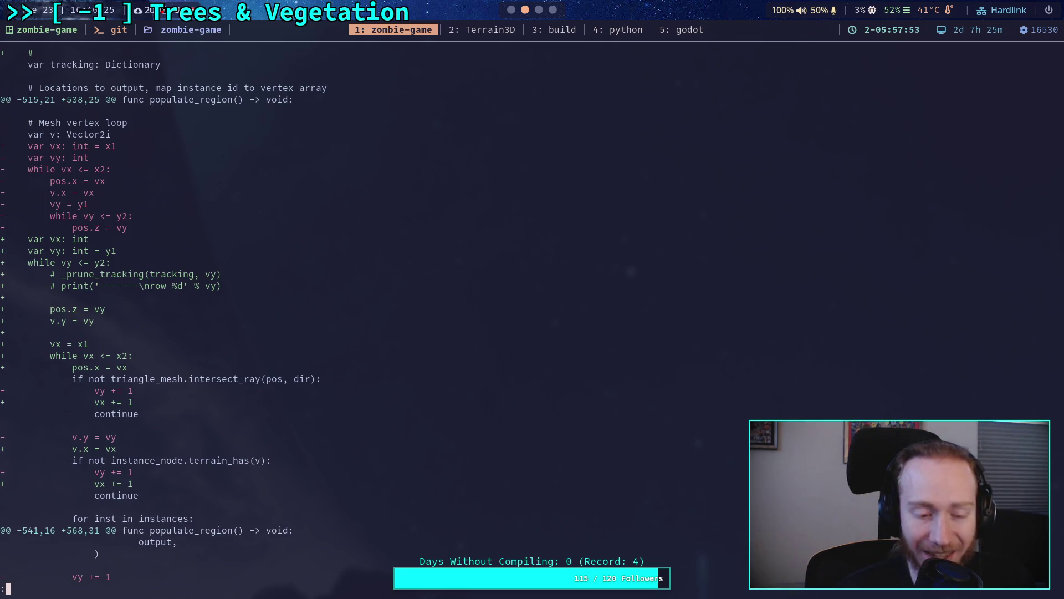
pyautogui.press('j')
pyautogui.press('j')
pyautogui.press('j')
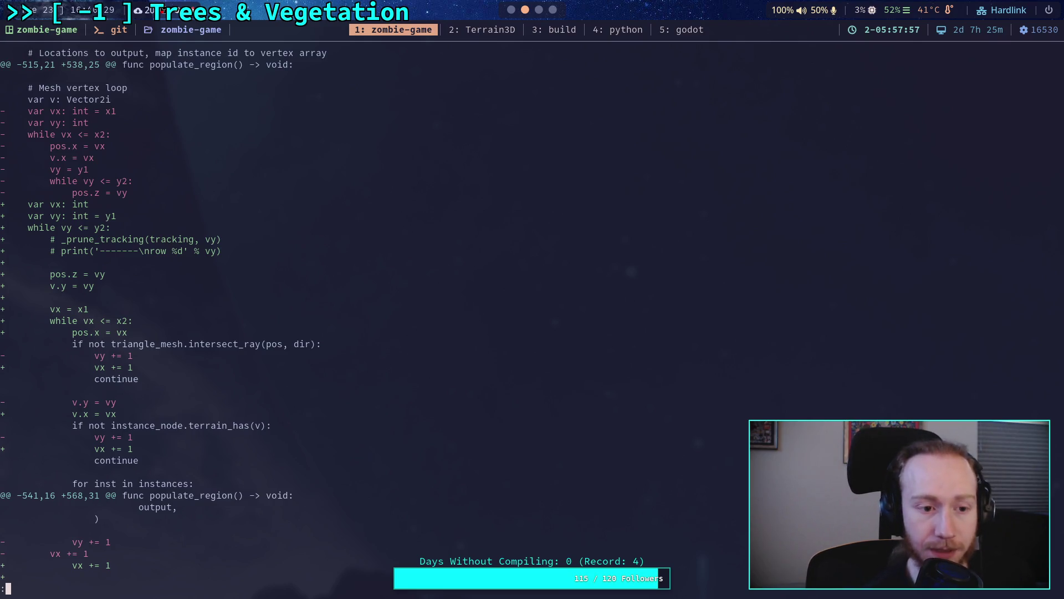
pyautogui.press('j')
pyautogui.press('j')
pyautogui.press('j')
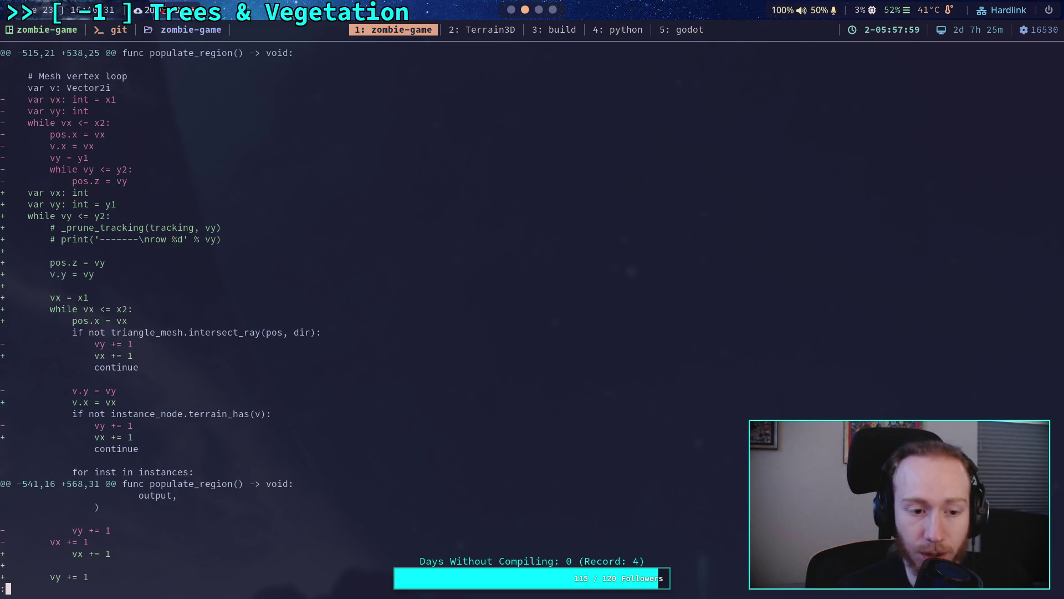
pyautogui.press('j')
pyautogui.press('j')
pyautogui.press('j')
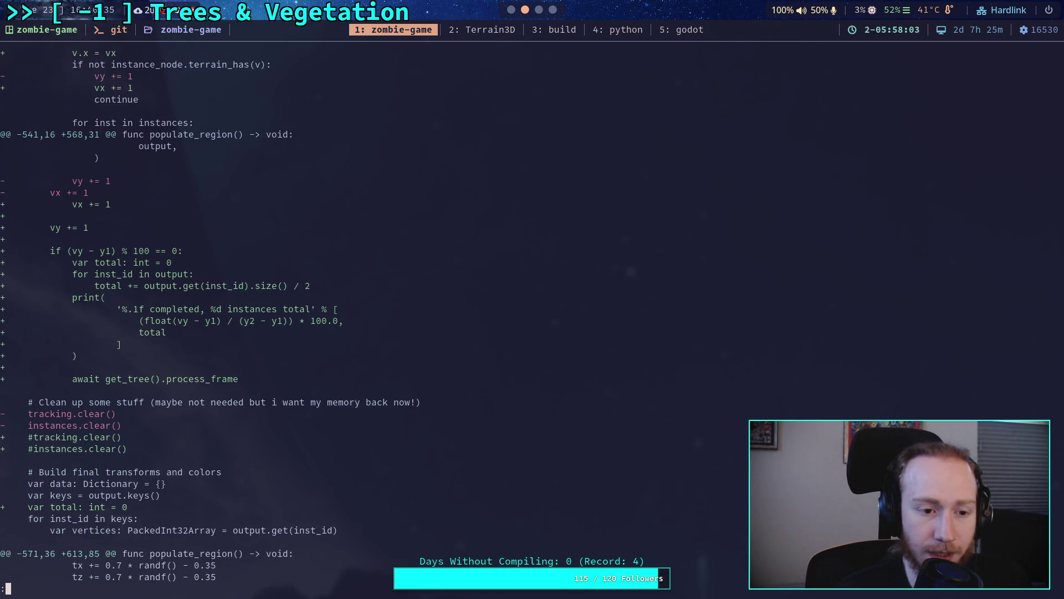
pyautogui.press('j')
pyautogui.press('j')
pyautogui.press('j')
pyautogui.press('j')
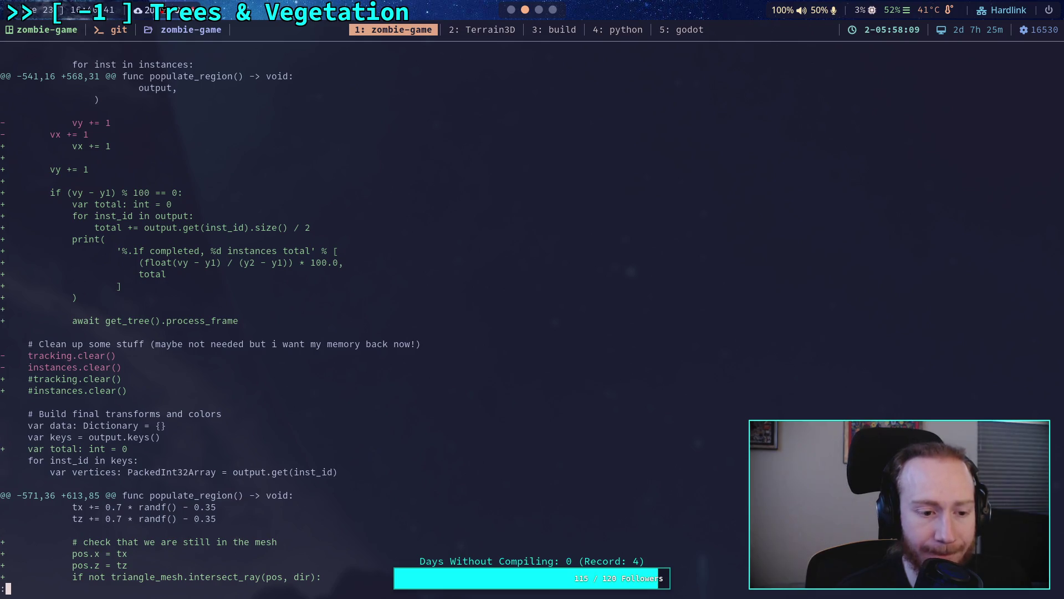
# Step: Copy the progress-counting code lines and return to Godot's script editor
pyautogui.moveTo(66, 193); pyautogui.dragTo(183, 238)
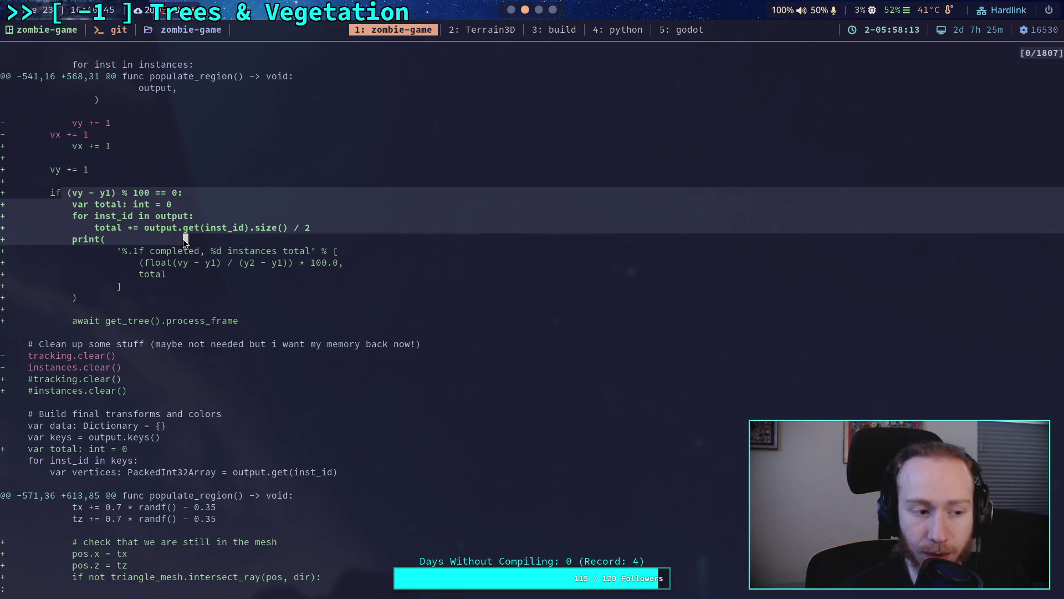
pyautogui.press('Return')
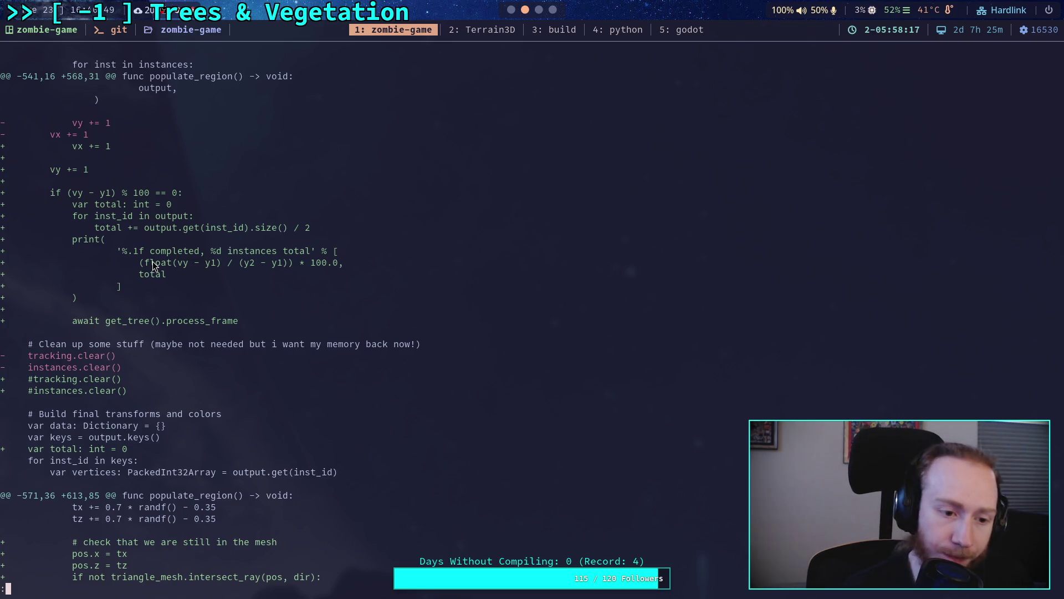
pyautogui.scroll(-4, 159, 262)
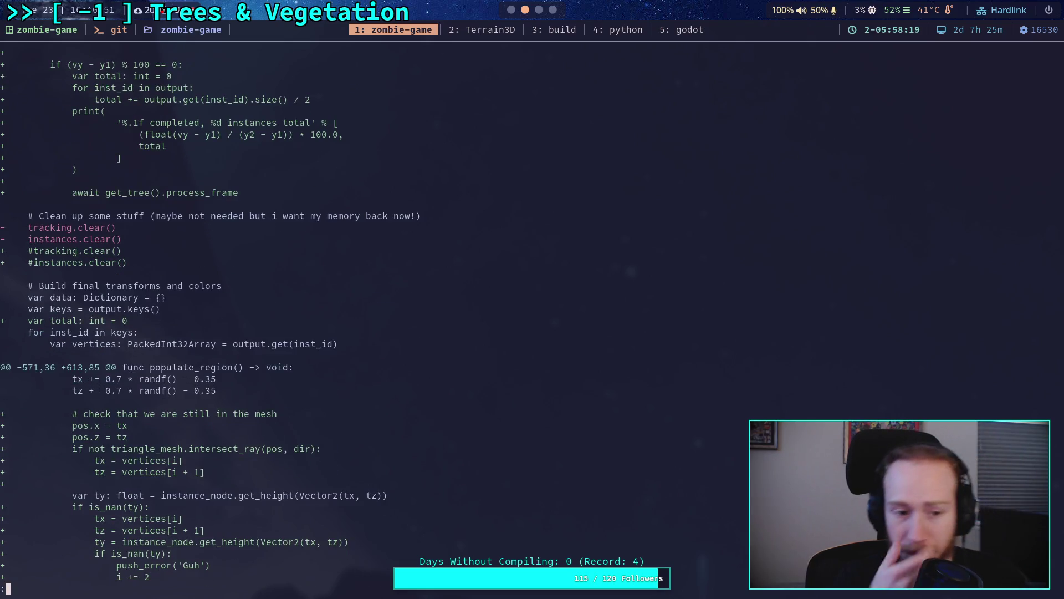
pyautogui.scroll(-2, 158, 264)
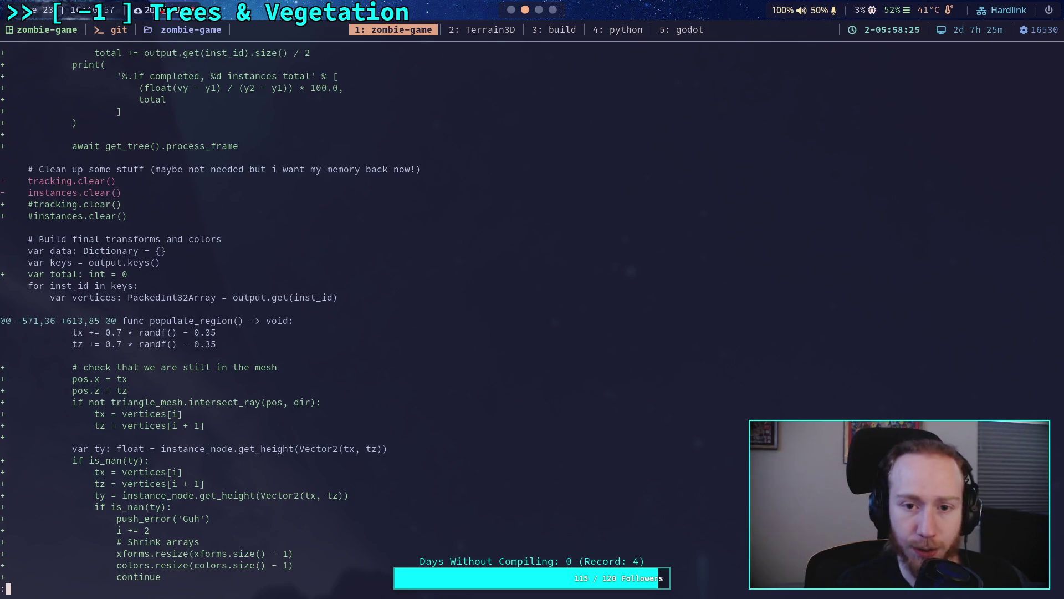
pyautogui.press('super+5')
pyautogui.hotkey('ctrl', 'F3')
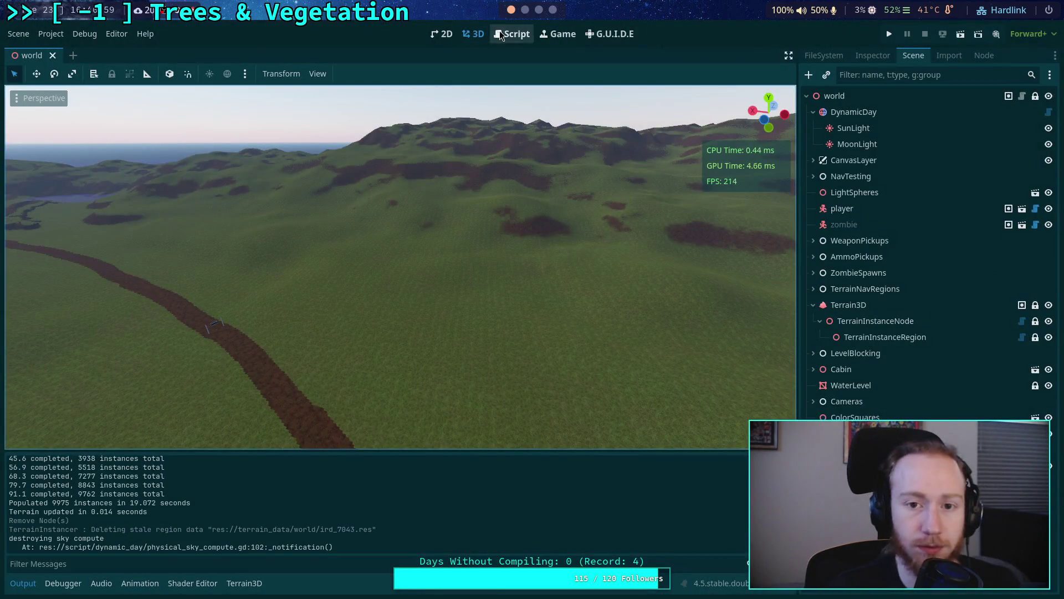
# Step: Uncomment tracking.clear() and instances.clear() on lines 589–590, save the script, and go to the terminal
pyautogui.scroll(-5, 273, 283)
pyautogui.scroll(8, 247, 278)
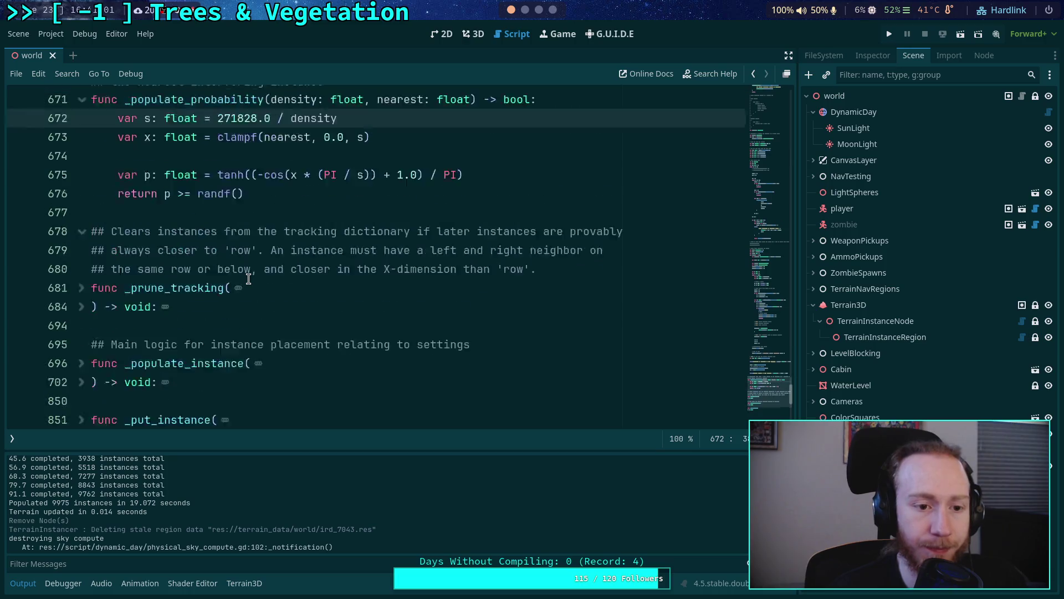
pyautogui.scroll(20, 244, 278)
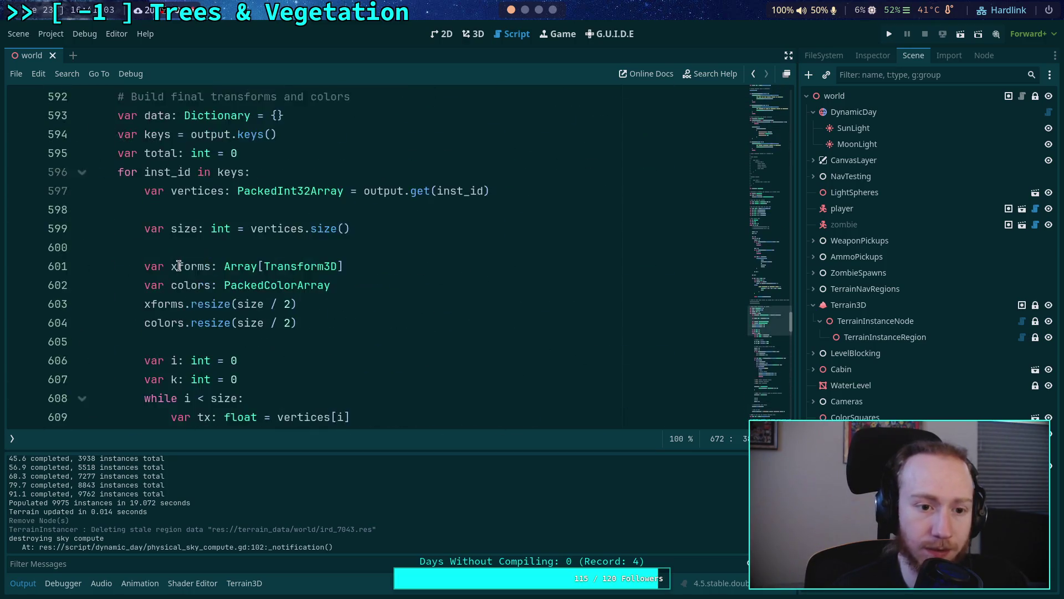
pyautogui.scroll(1, 161, 269)
pyautogui.click(123, 323)
pyautogui.hotkey('ctrl', 'k')
pyautogui.click(127, 342)
pyautogui.hotkey('ctrl', 'k')
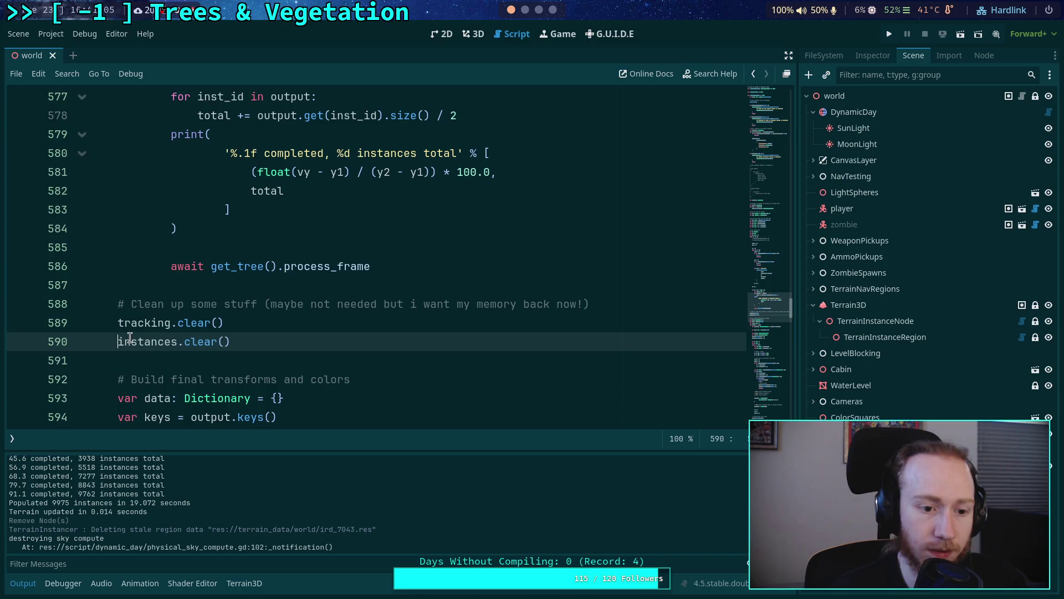
pyautogui.hotkey('ctrl', 's')
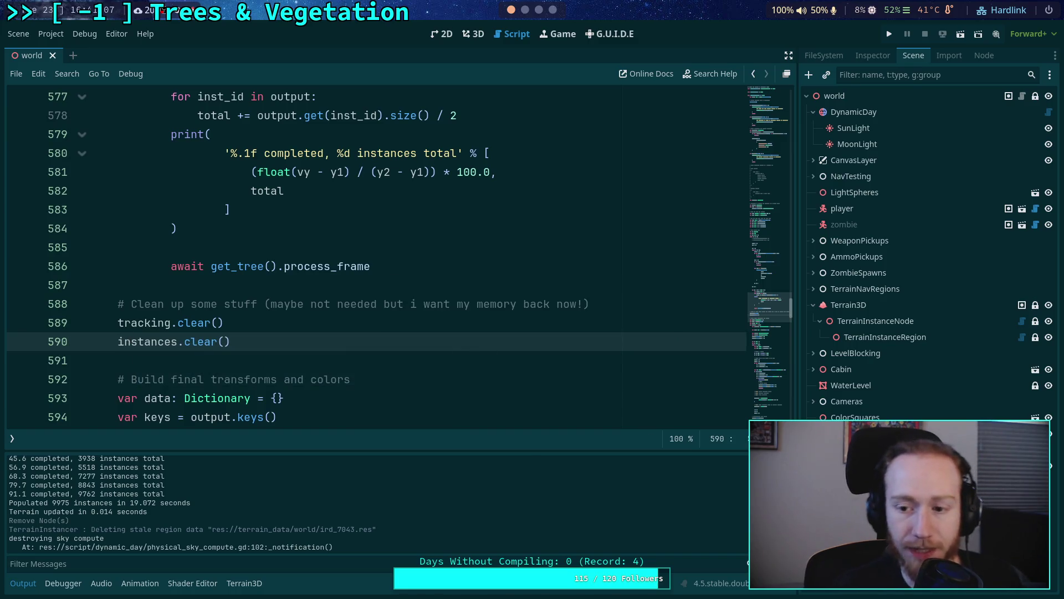
pyautogui.click(539, 10)
pyautogui.click(525, 9)
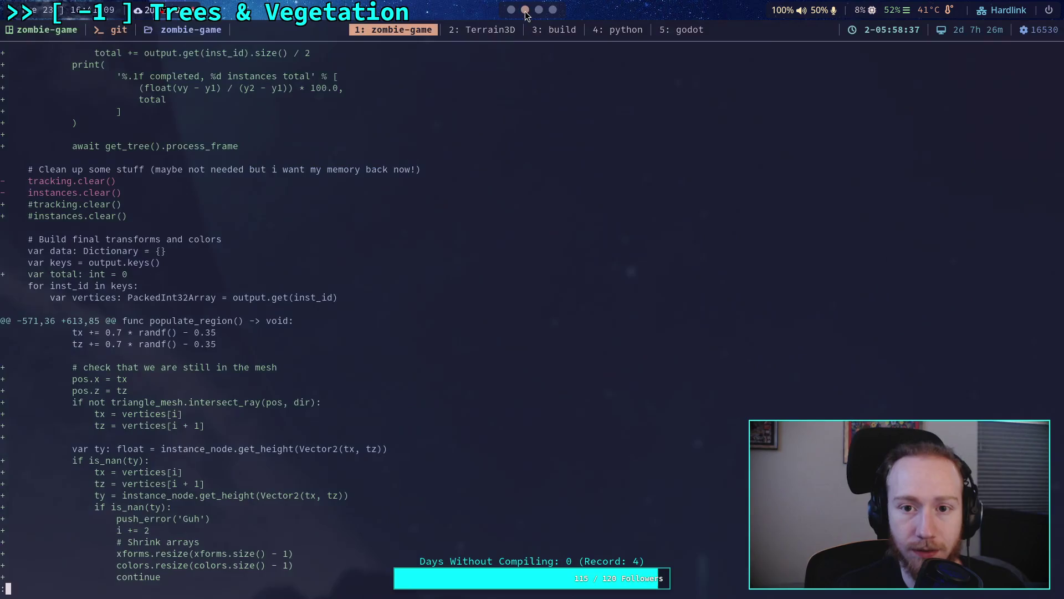
# Step: Rerun git diff and check the cleanup, final transforms and array-shrinking changes
pyautogui.press('q')
pyautogui.press('Up')
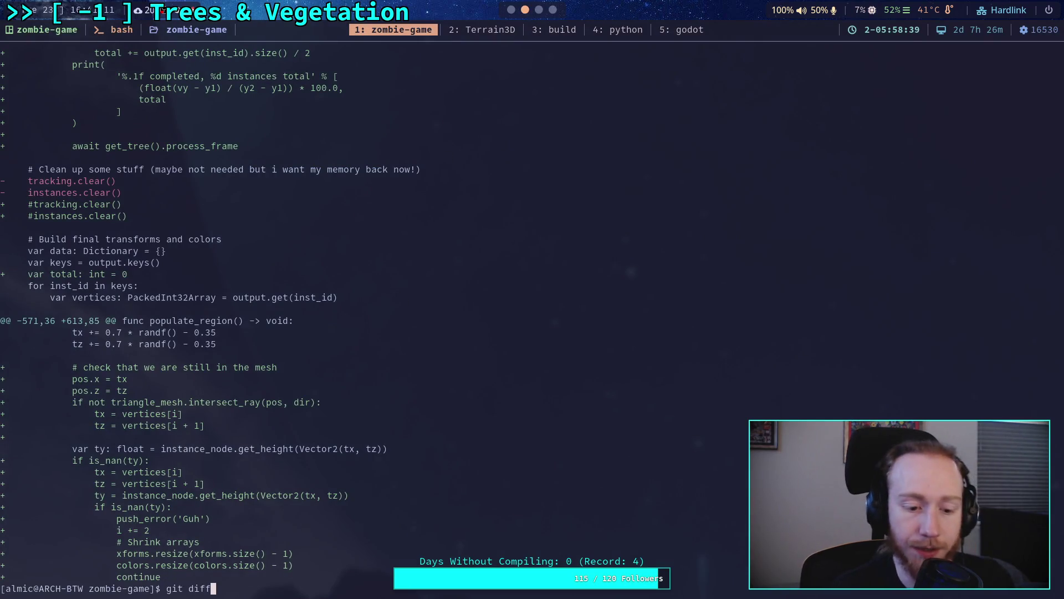
pyautogui.press('Return')
pyautogui.press('space')
pyautogui.press('space')
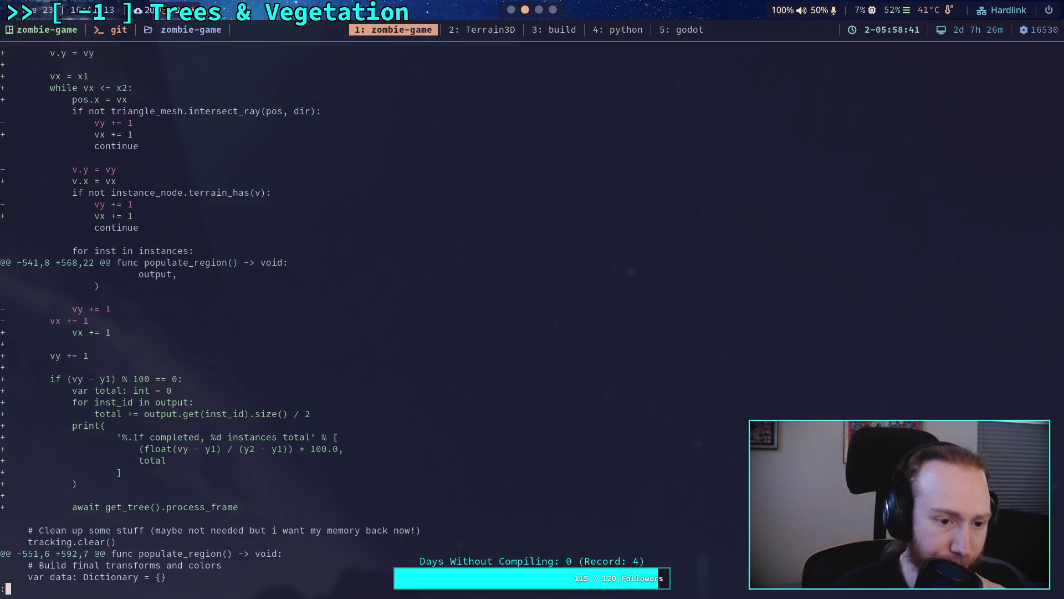
pyautogui.press('Down')
pyautogui.press('Down')
pyautogui.press('Down')
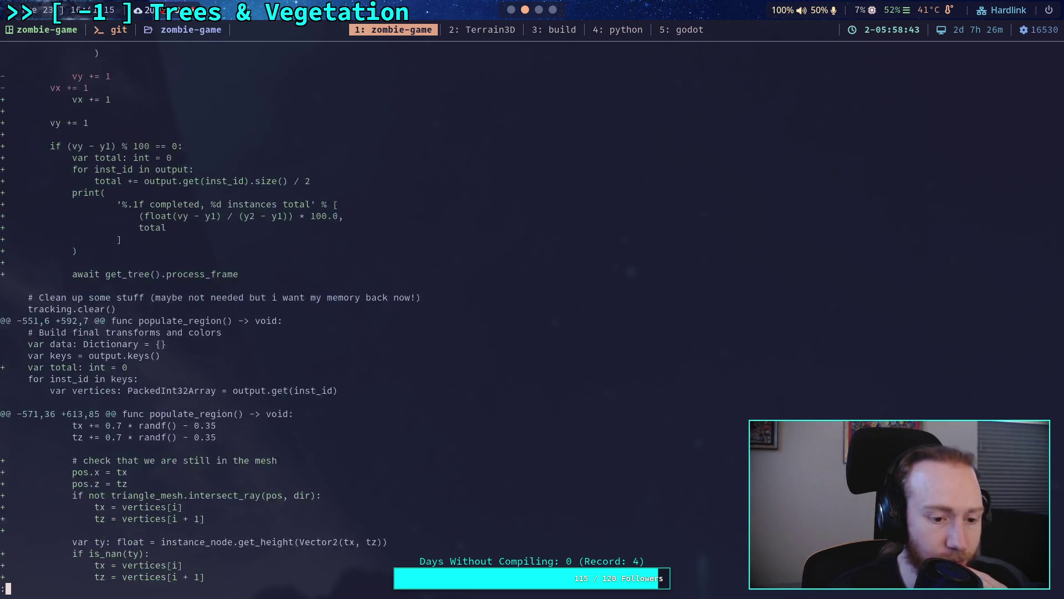
pyautogui.press('Down')
pyautogui.press('Down')
pyautogui.press('Down')
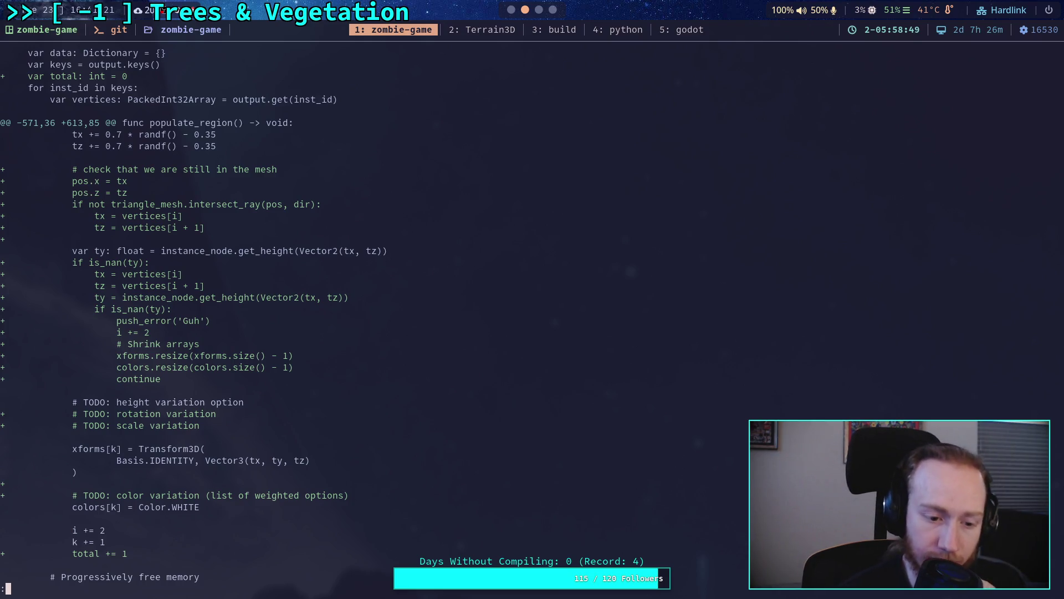
pyautogui.press('Down')
pyautogui.press('Down')
pyautogui.press('Down')
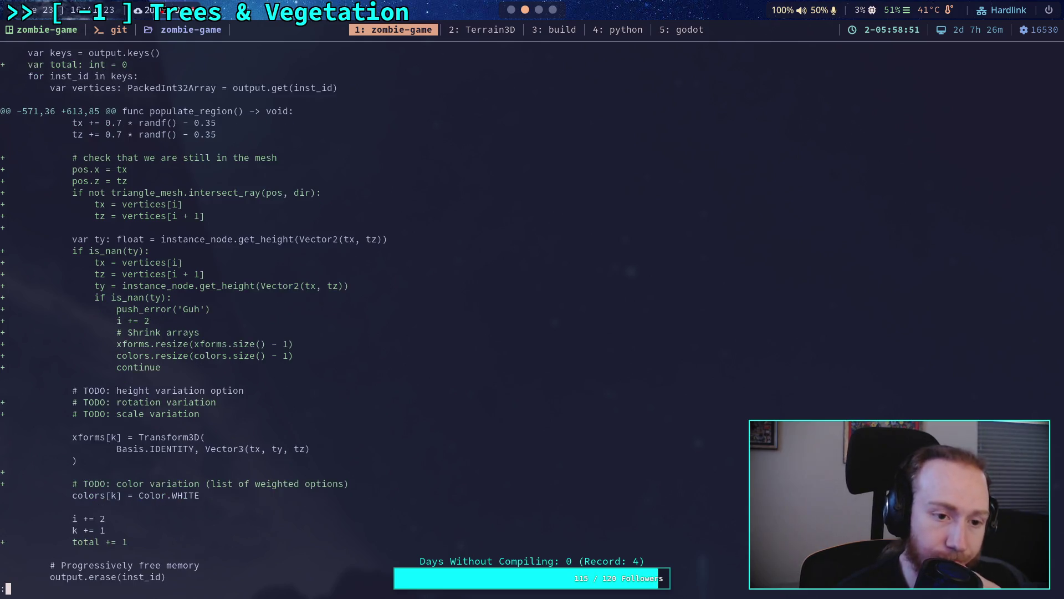
pyautogui.press('Down')
pyautogui.press('Down')
pyautogui.press('Down')
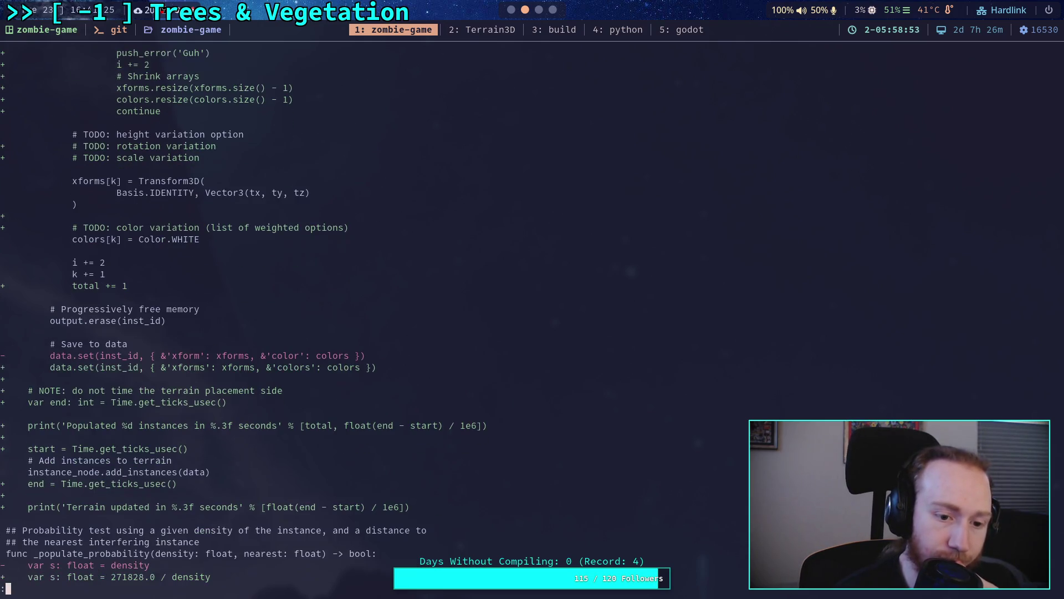
# Step: Read the _prune_tracking function and minimum-distance loop changes, then quit the diff and return to Godot
pyautogui.press('Down')
pyautogui.press('Down')
pyautogui.press('Down')
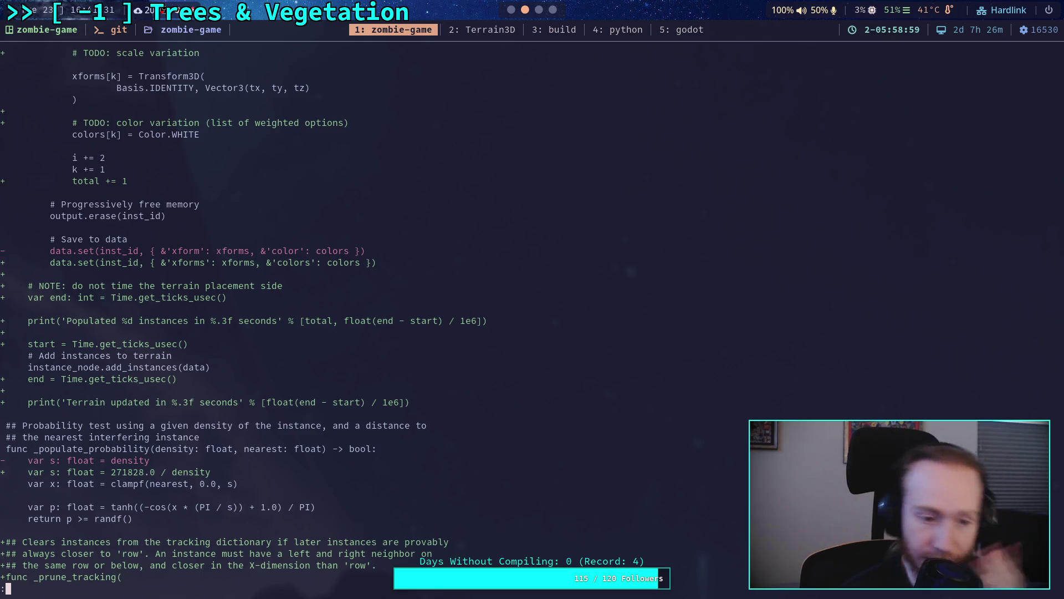
pyautogui.press('Down')
pyautogui.press('Down')
pyautogui.press('Down')
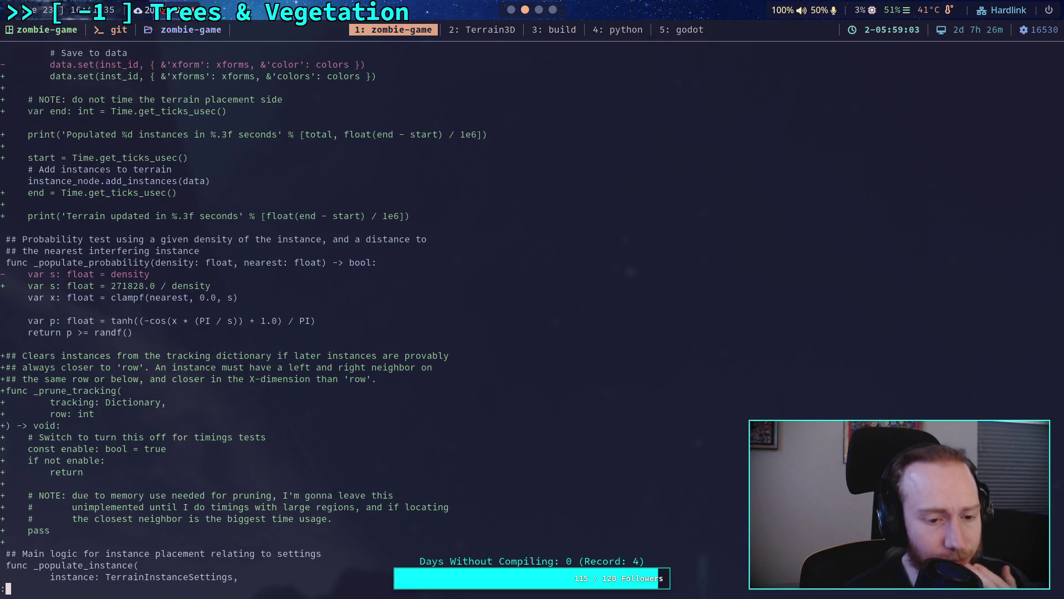
pyautogui.press('Down')
pyautogui.press('Down')
pyautogui.press('Down')
pyautogui.press('Down')
pyautogui.press('Down')
pyautogui.press('Down')
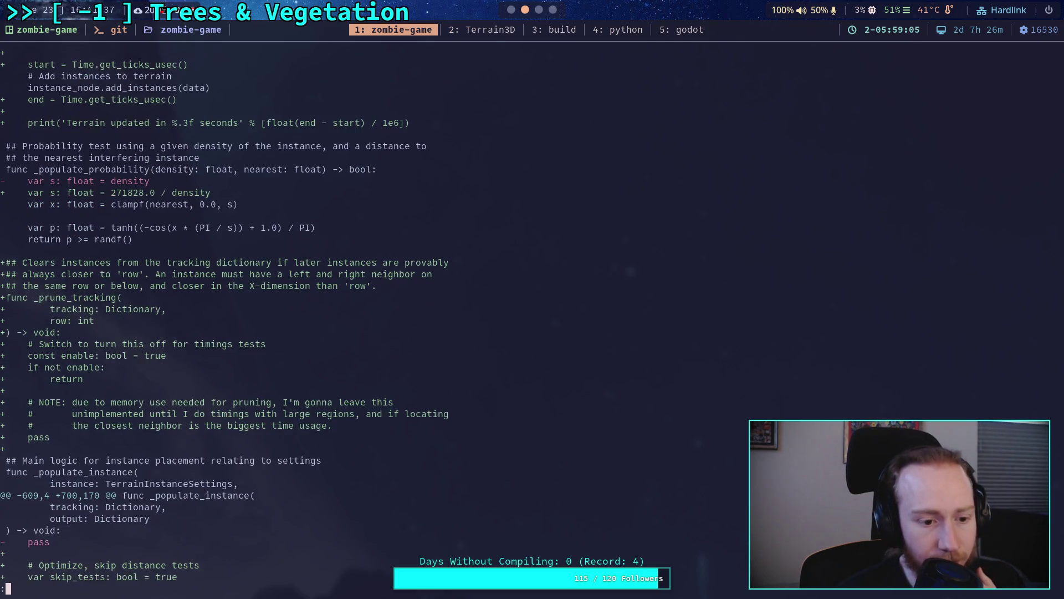
pyautogui.press('Down')
pyautogui.press('Down')
pyautogui.press('Down')
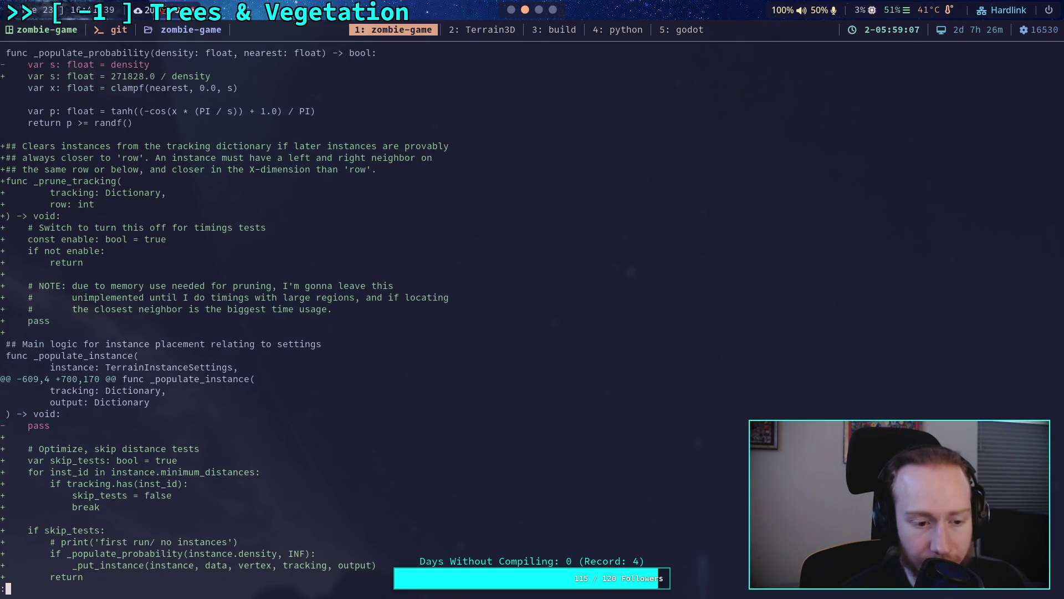
pyautogui.press('Down')
pyautogui.press('Down')
pyautogui.press('Down')
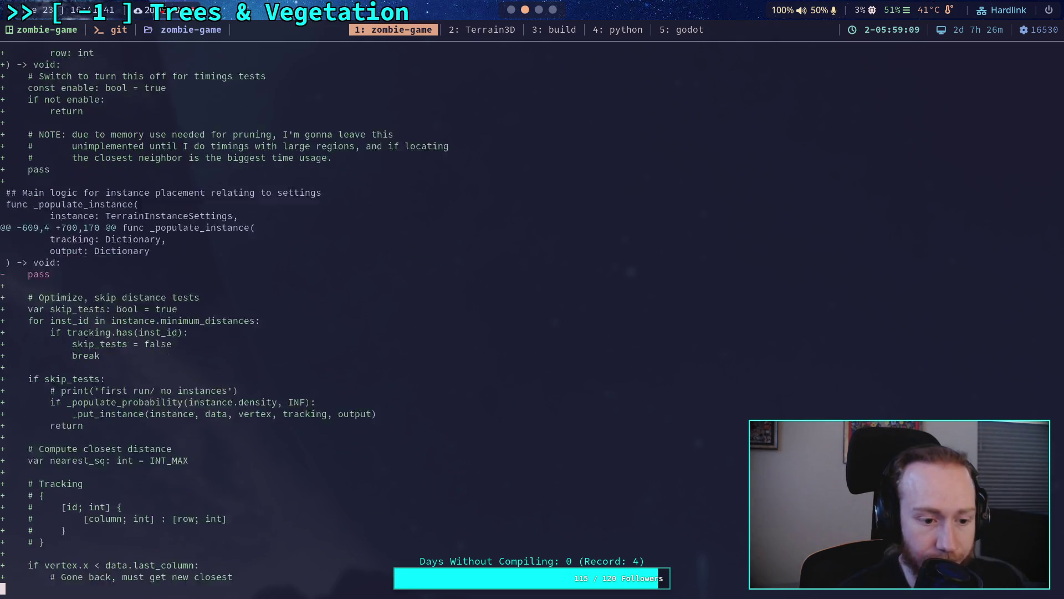
pyautogui.press('Down')
pyautogui.press('Down')
pyautogui.press('Down')
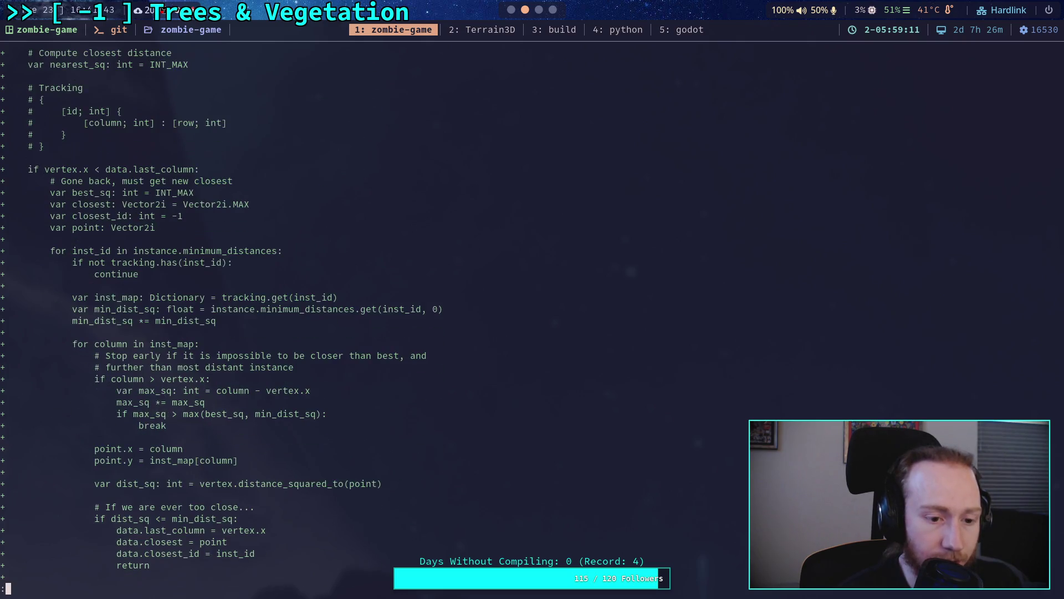
pyautogui.press('Down')
pyautogui.press('Down')
pyautogui.press('Down')
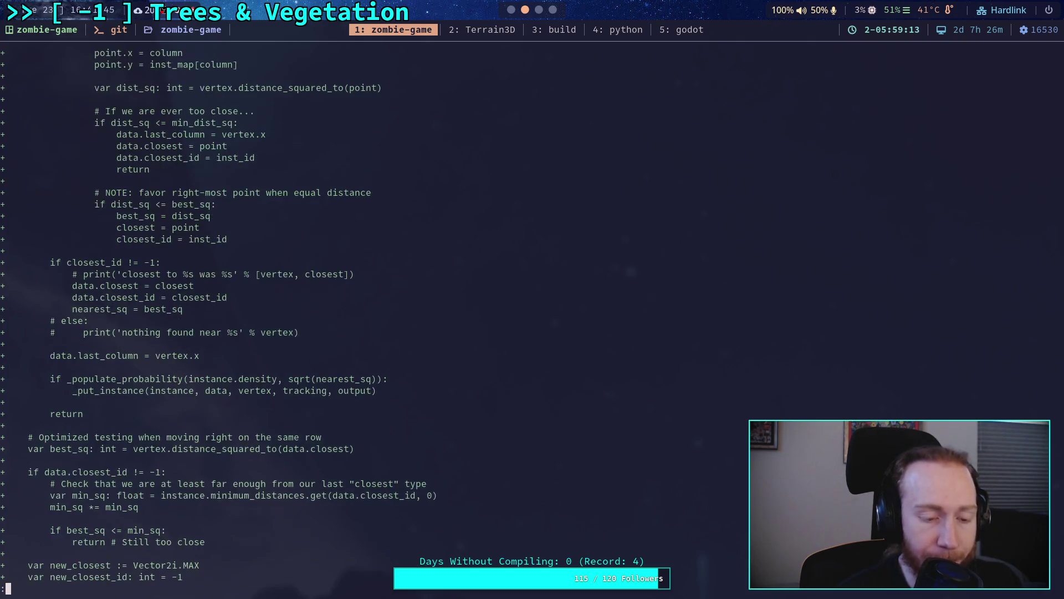
pyautogui.press('Down')
pyautogui.press('Down')
pyautogui.press('Down')
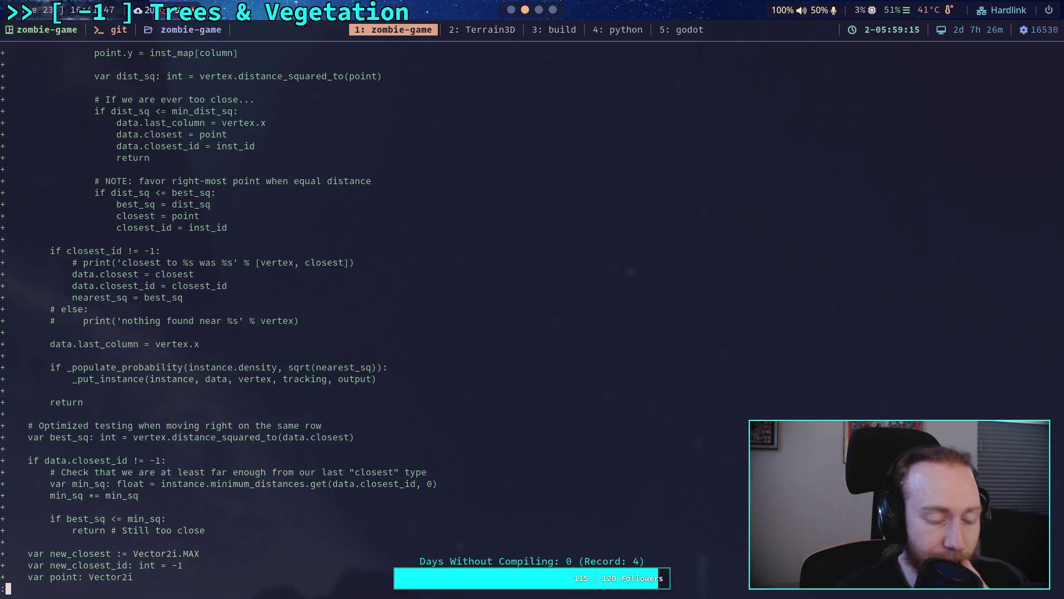
pyautogui.press('Down')
pyautogui.press('Down')
pyautogui.press('Down')
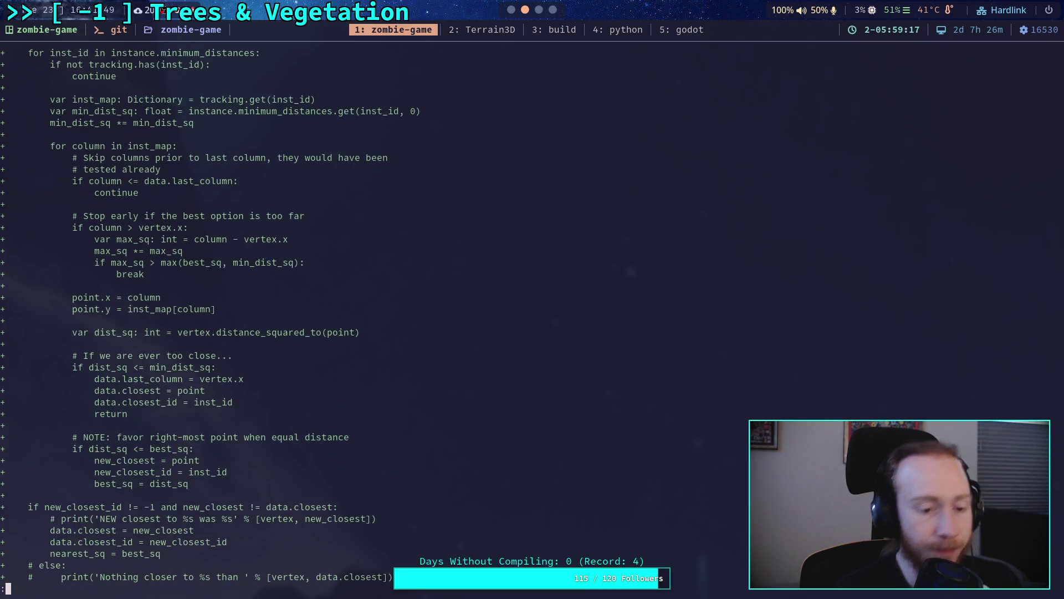
pyautogui.press('Down')
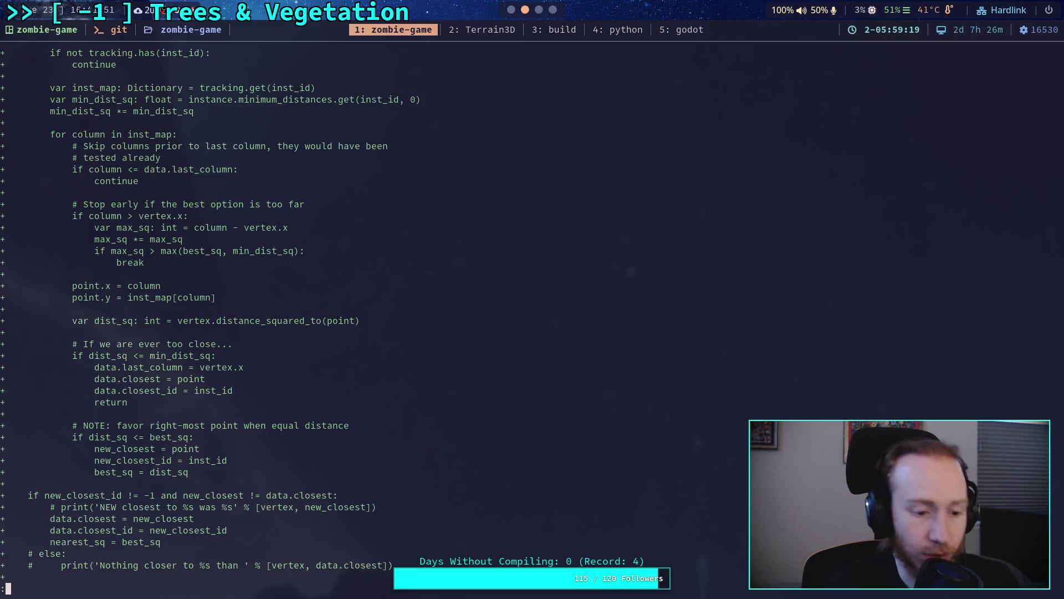
pyautogui.press('q')
pyautogui.press('super+1')
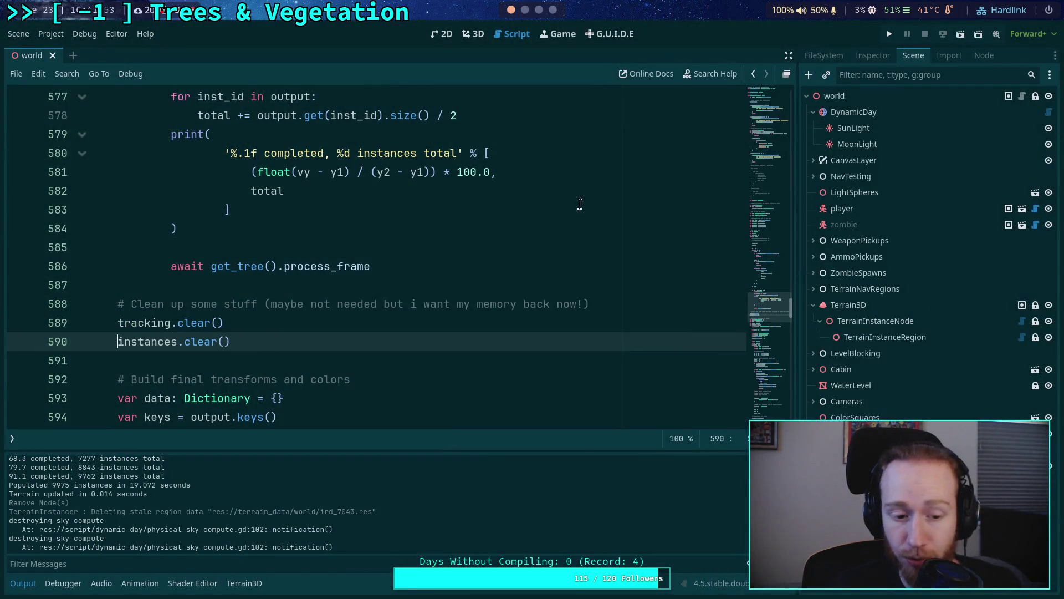
# Step: Return to the 3D view, collapse Output, and show TerrainInstanceRegion's properties in the Inspector
pyautogui.click(482, 35)
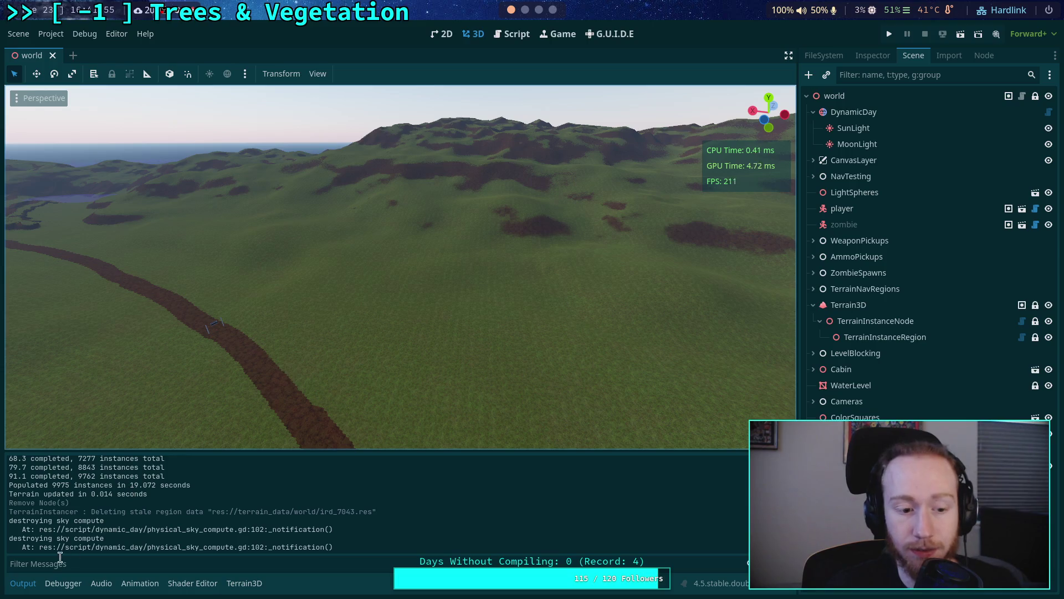
pyautogui.click(25, 585)
pyautogui.press('w')
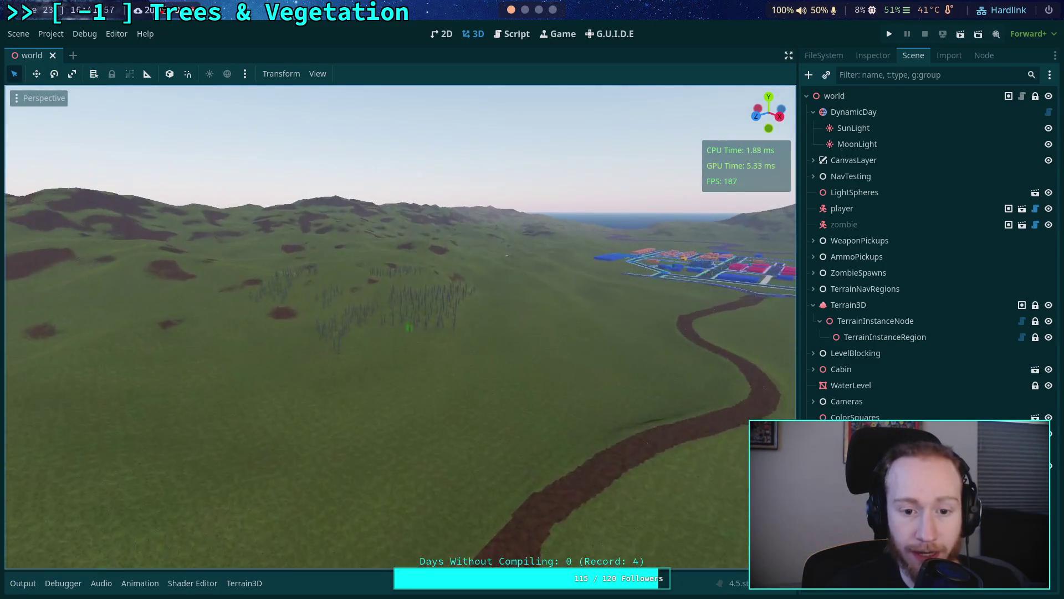
pyautogui.click(916, 338)
pyautogui.click(870, 53)
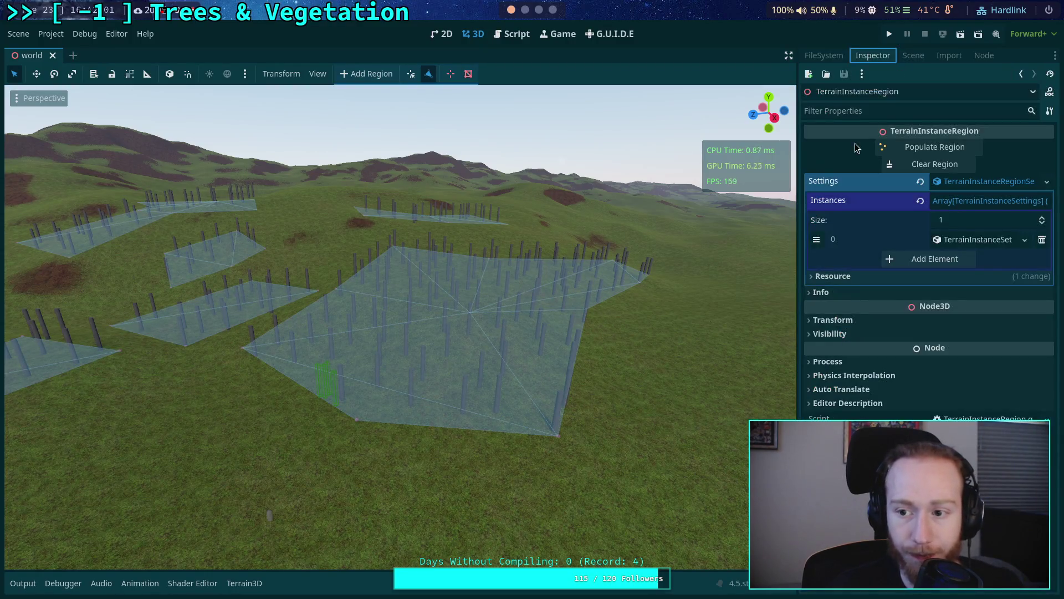
# Step: Add a second Instances element with a new TerrainInstanceSettings and ID 1
pyautogui.click(943, 266)
pyautogui.click(975, 259)
pyautogui.click(978, 283)
pyautogui.click(974, 260)
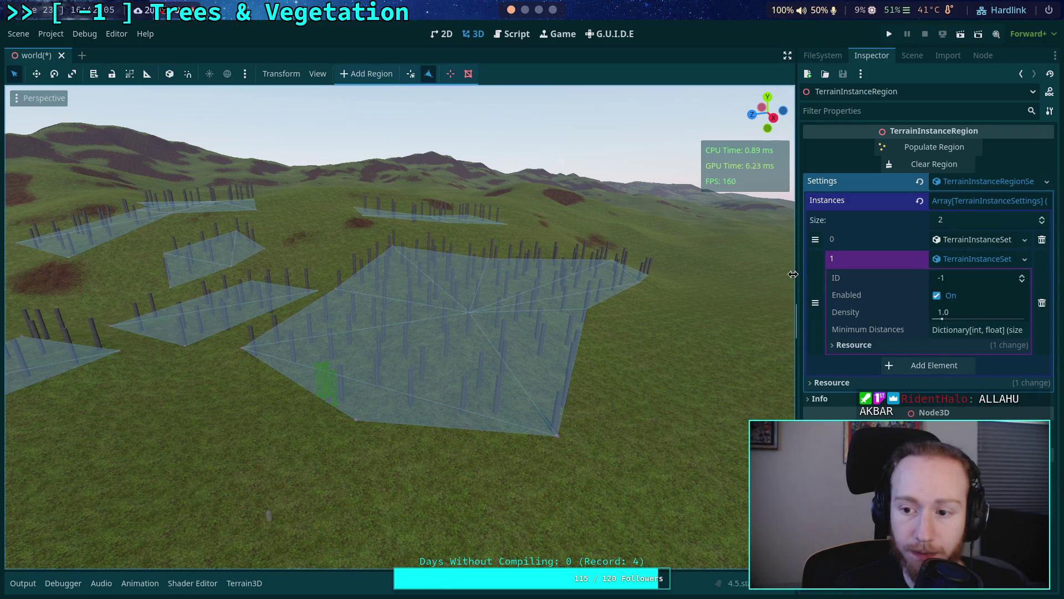
pyautogui.click(1023, 277)
pyautogui.click(1023, 277)
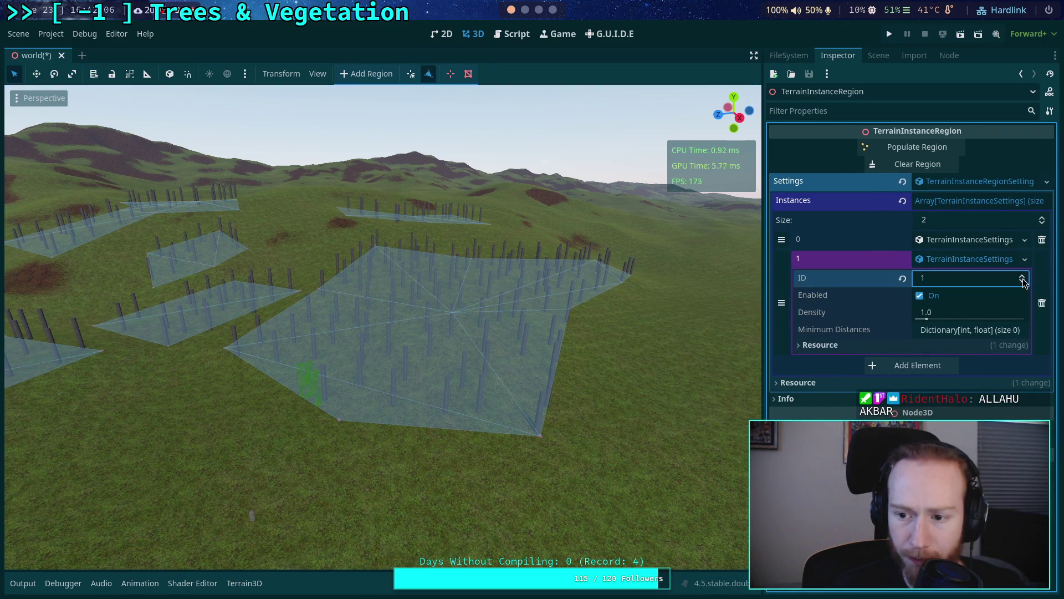
pyautogui.click(948, 330)
pyautogui.click(964, 314)
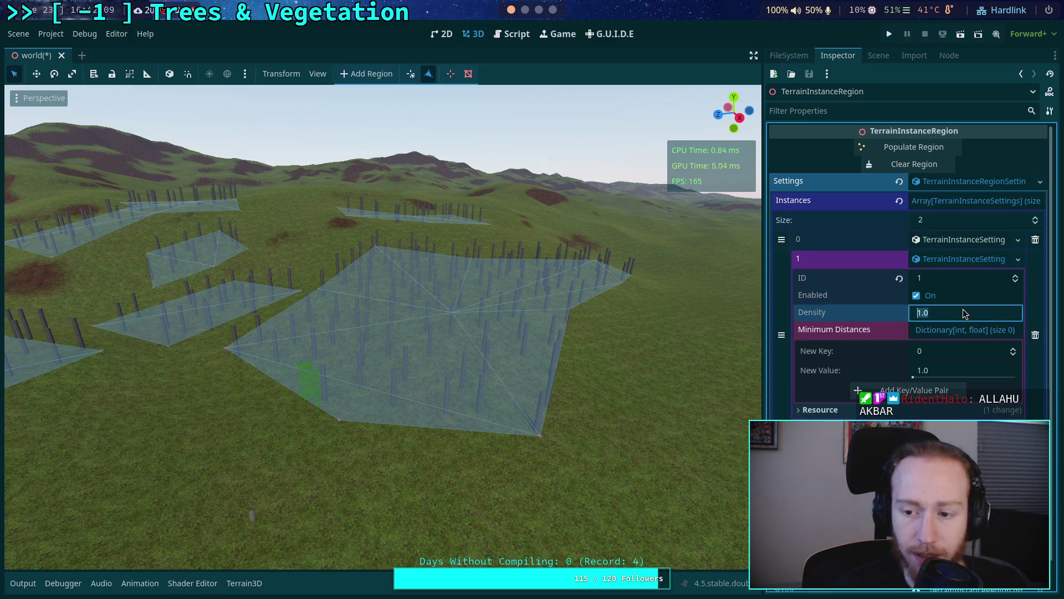
pyautogui.write('5')
pyautogui.press('Return')
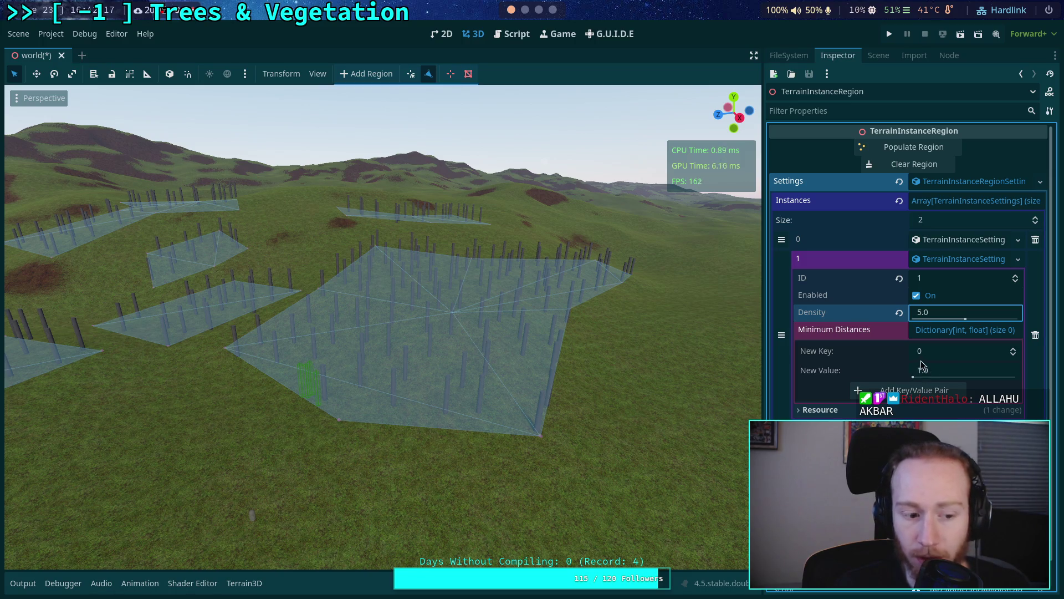
# Step: Set minimum distance 1.0 from instance 0 and density 2.0, then save the scene
pyautogui.click(928, 390)
pyautogui.click(943, 372)
pyautogui.write('1')
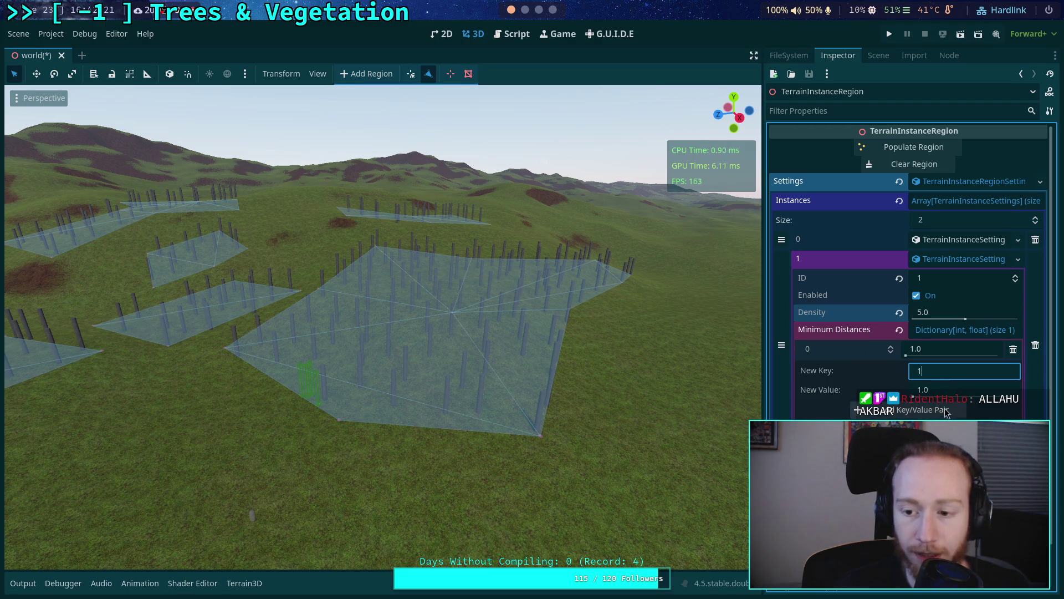
pyautogui.click(956, 390)
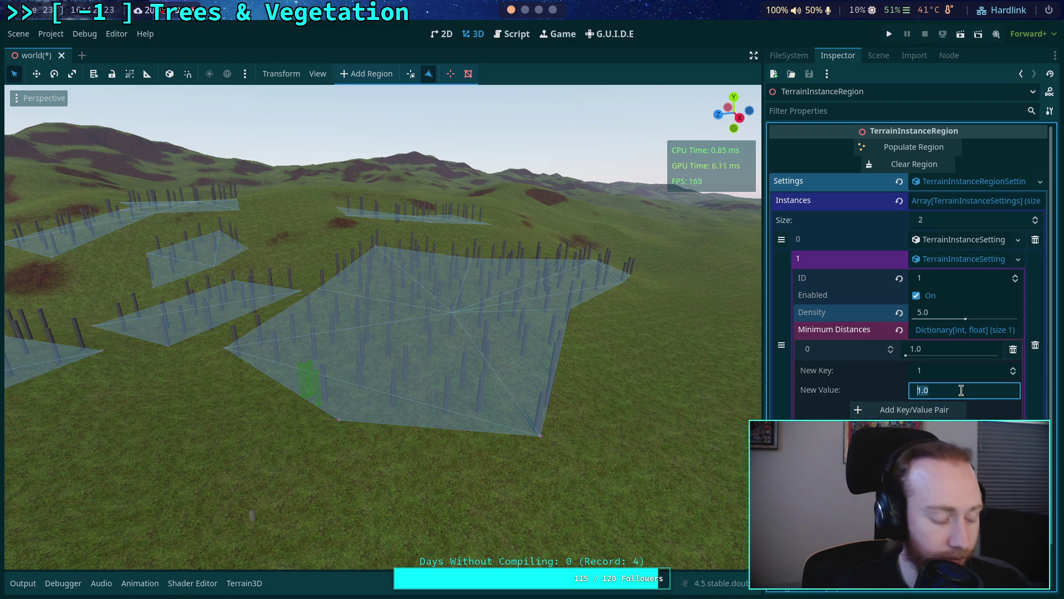
pyautogui.write('3')
pyautogui.press('Return')
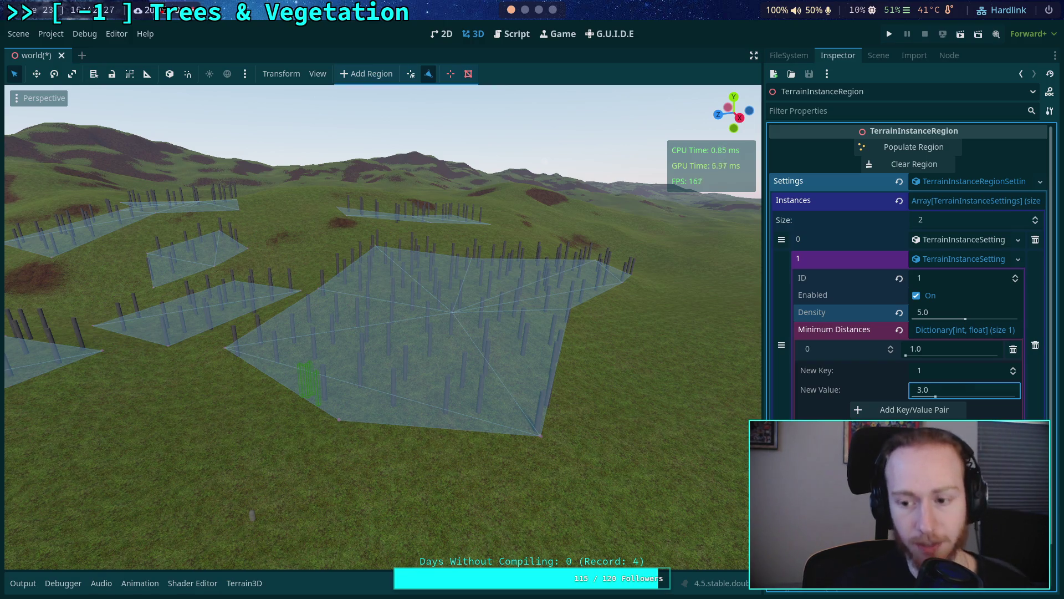
pyautogui.click(955, 392)
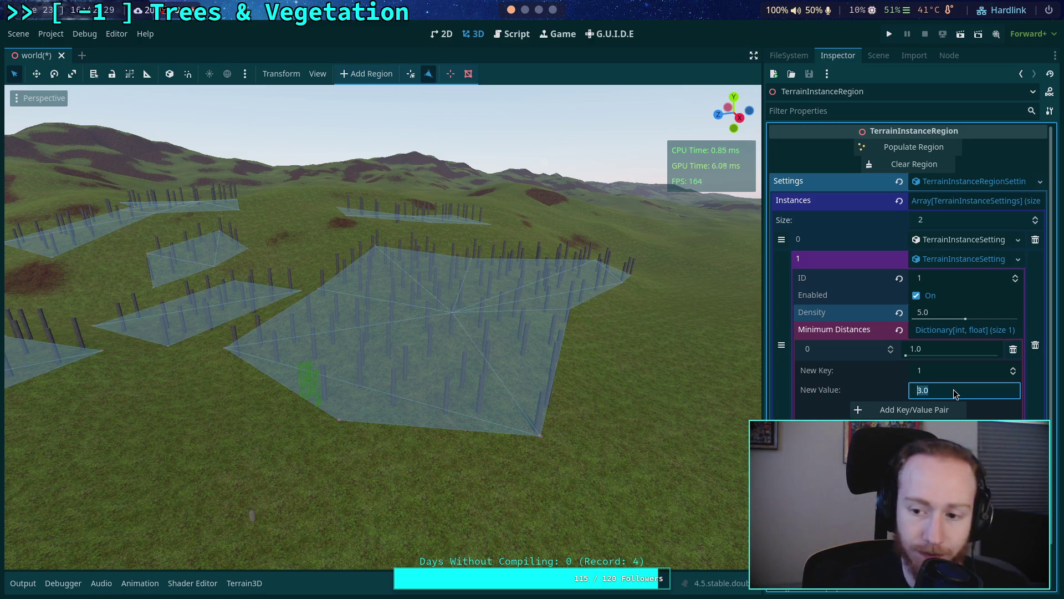
pyautogui.click(954, 314)
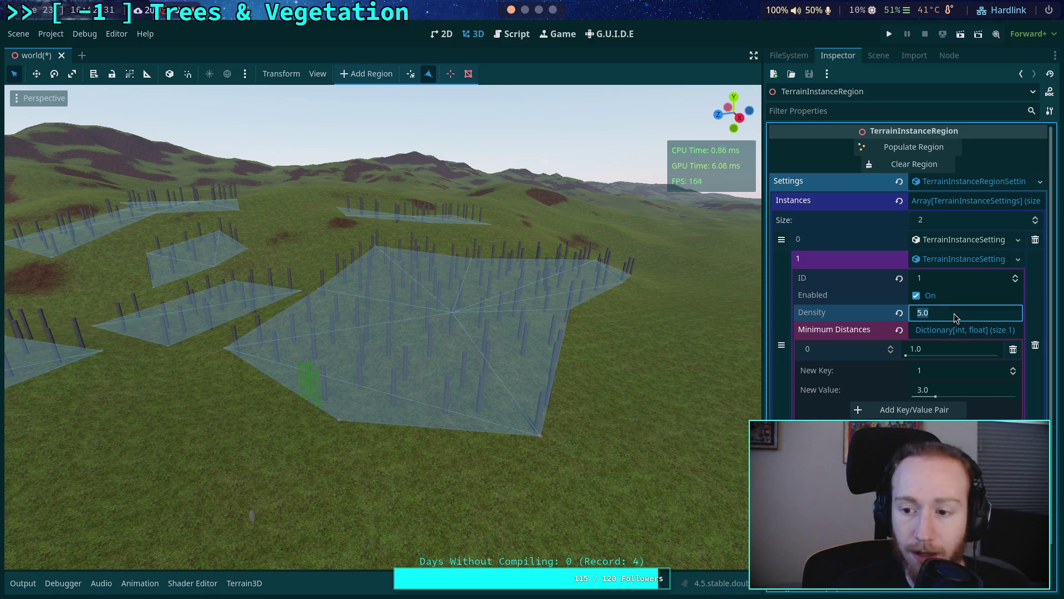
pyautogui.write('2')
pyautogui.press('Return')
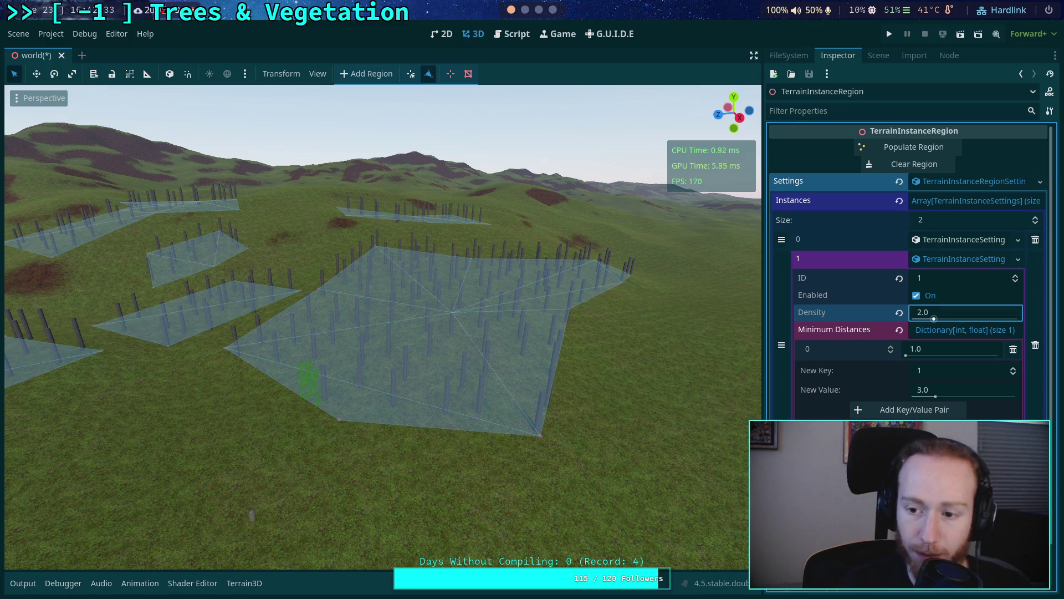
pyautogui.hotkey('ctrl', 's')
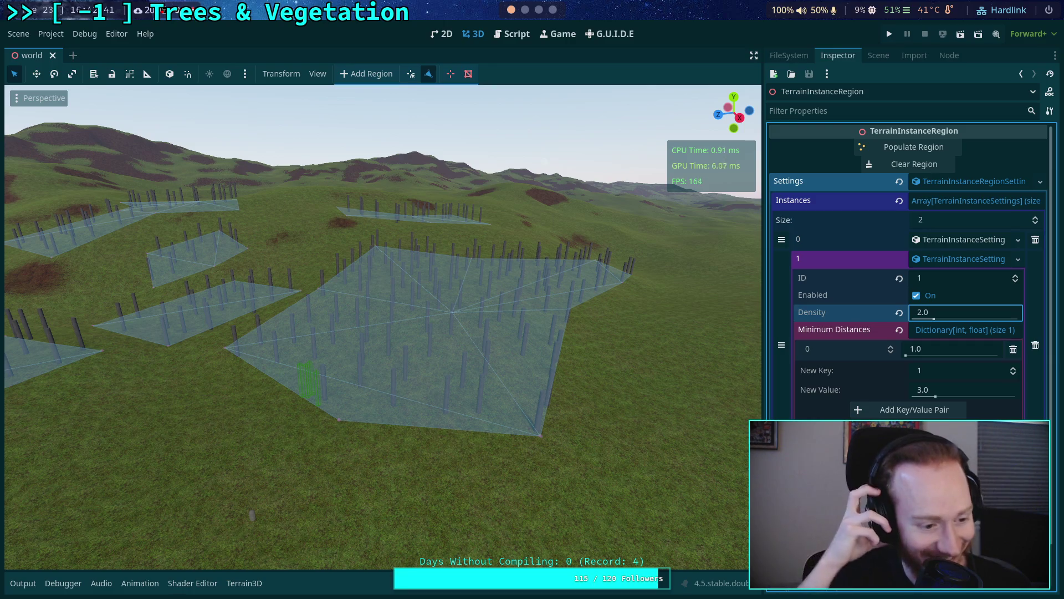
pyautogui.moveTo(706, 388); pyautogui.dragTo(706, 387)
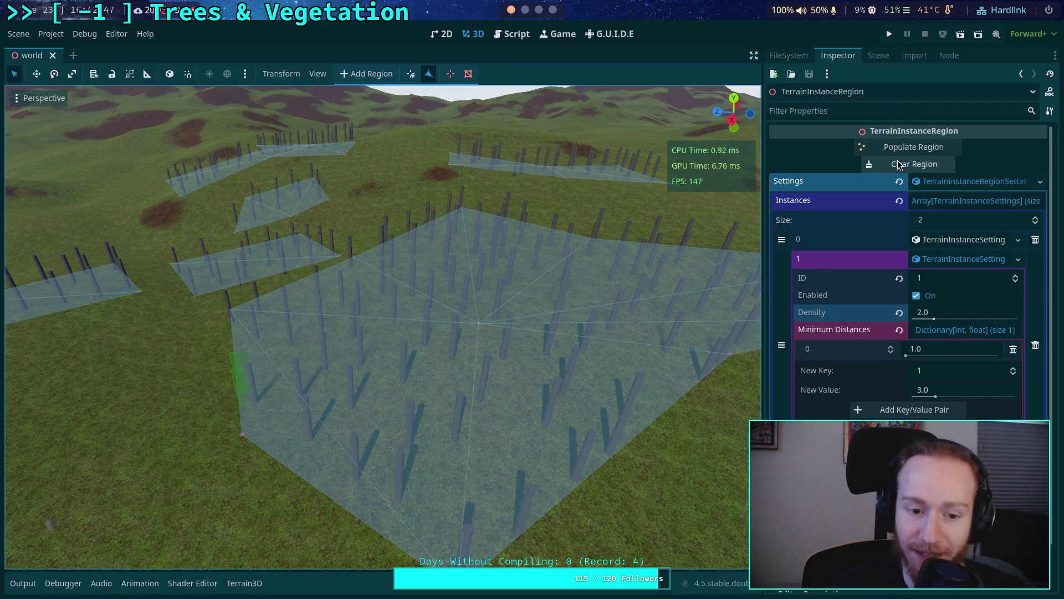
# Step: Populate the region with new instances and fly the camera over the bushes
pyautogui.click(914, 147)
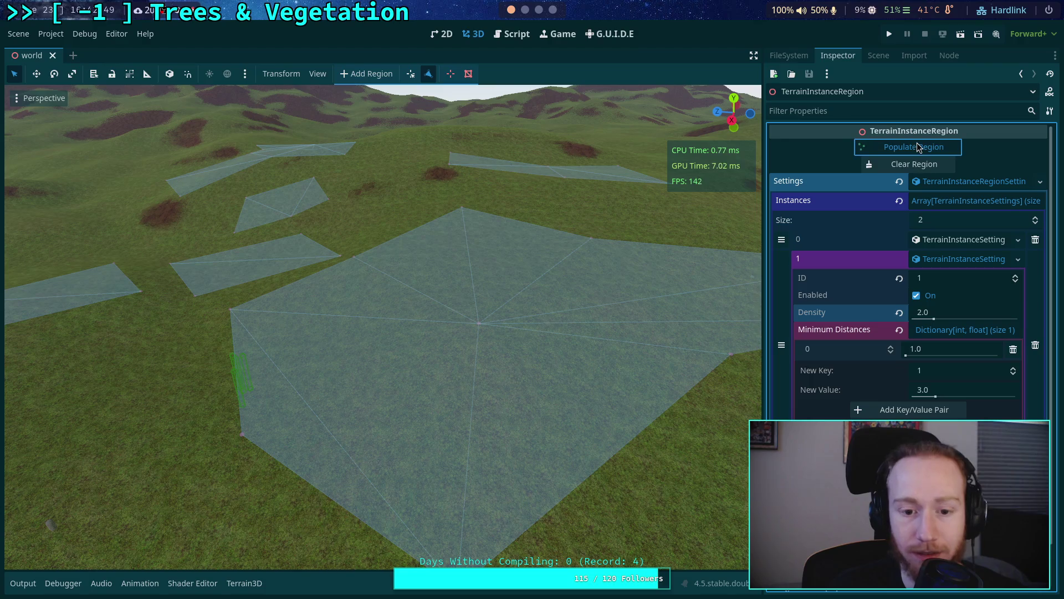
pyautogui.press('w')
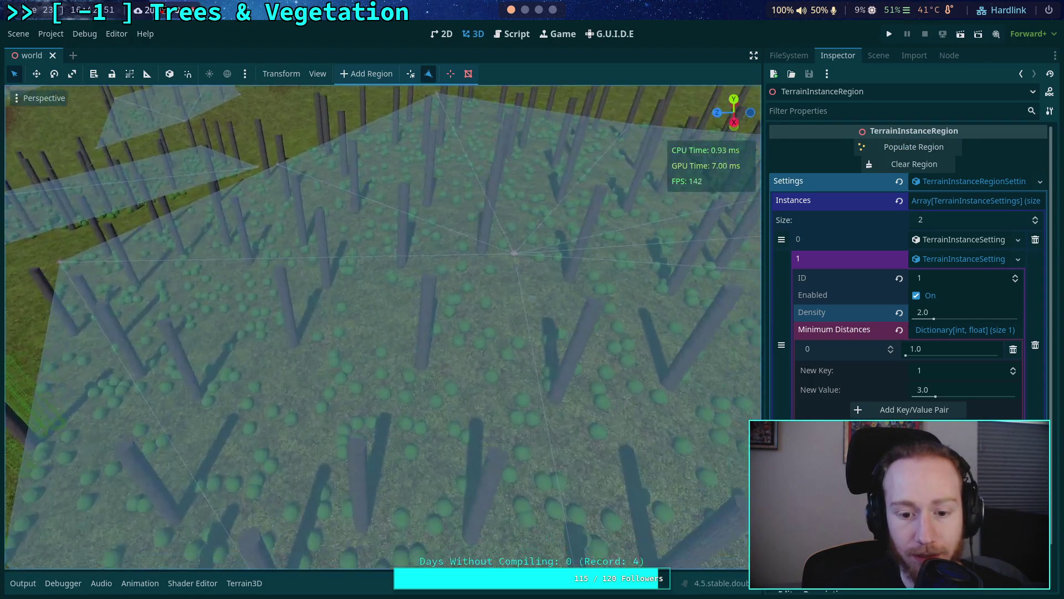
pyautogui.press('w')
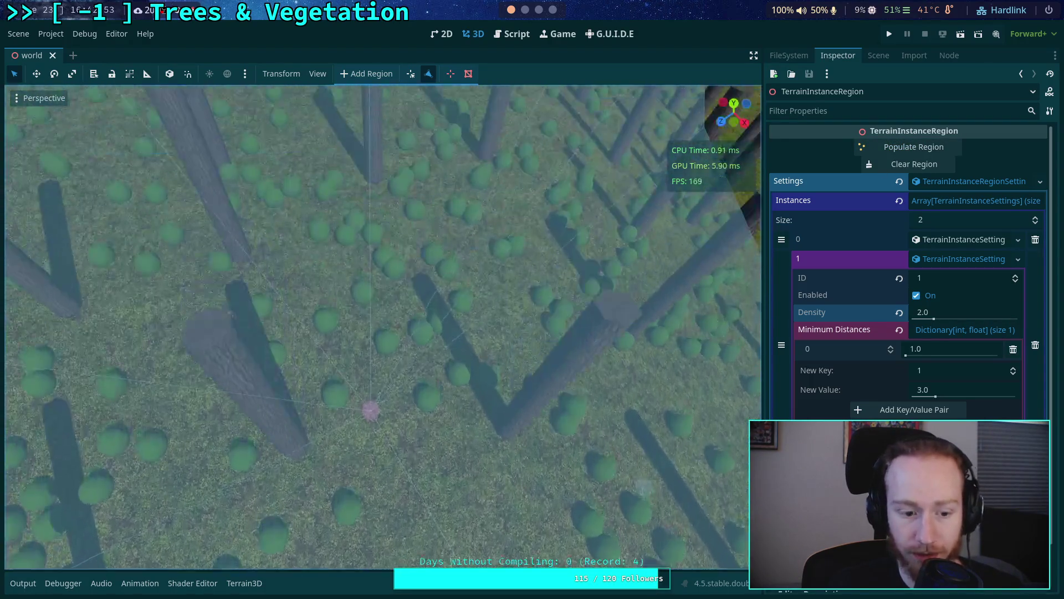
pyautogui.press('s')
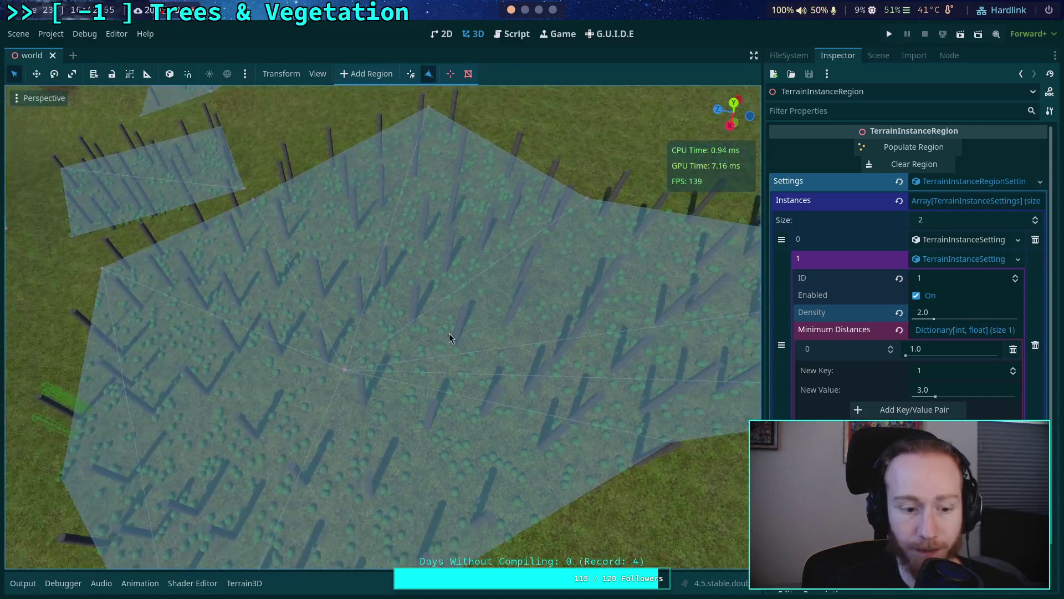
# Step: Enlarge the Output panel and review the repeated progress lines in the population log
pyautogui.click(8, 585)
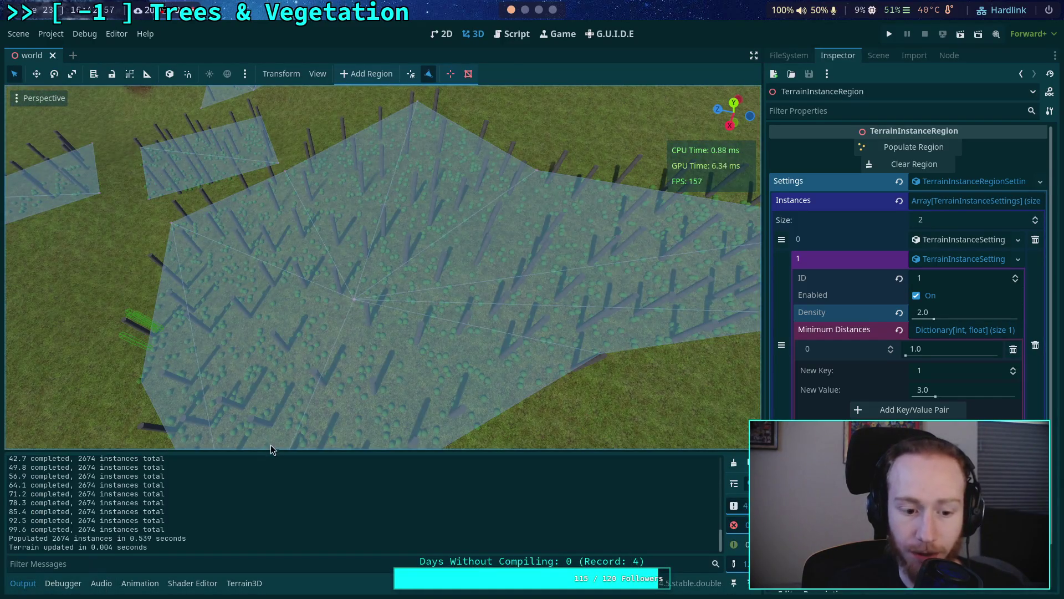
pyautogui.click(23, 584)
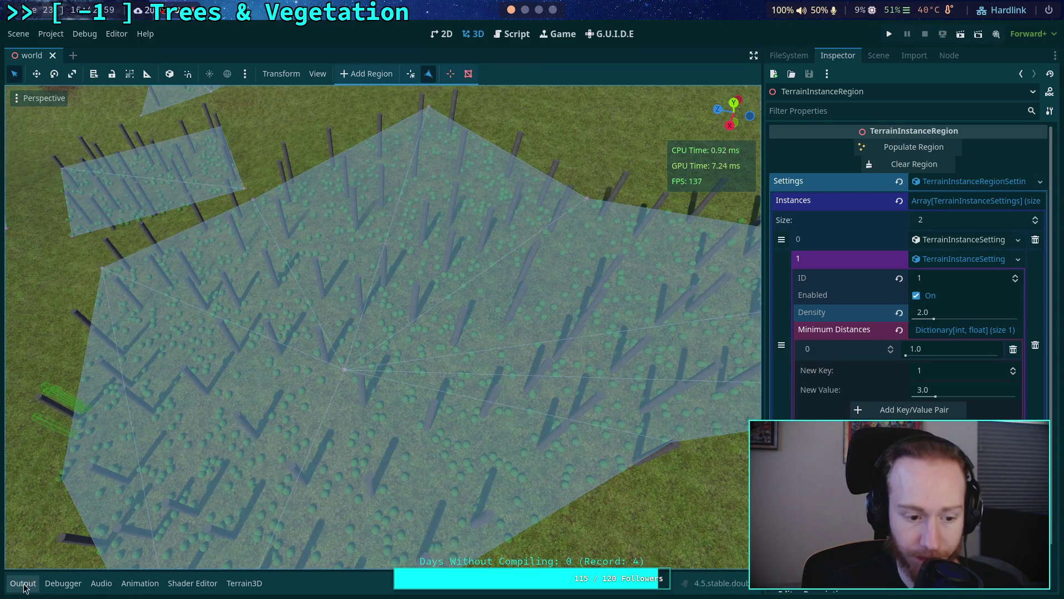
pyautogui.click(23, 584)
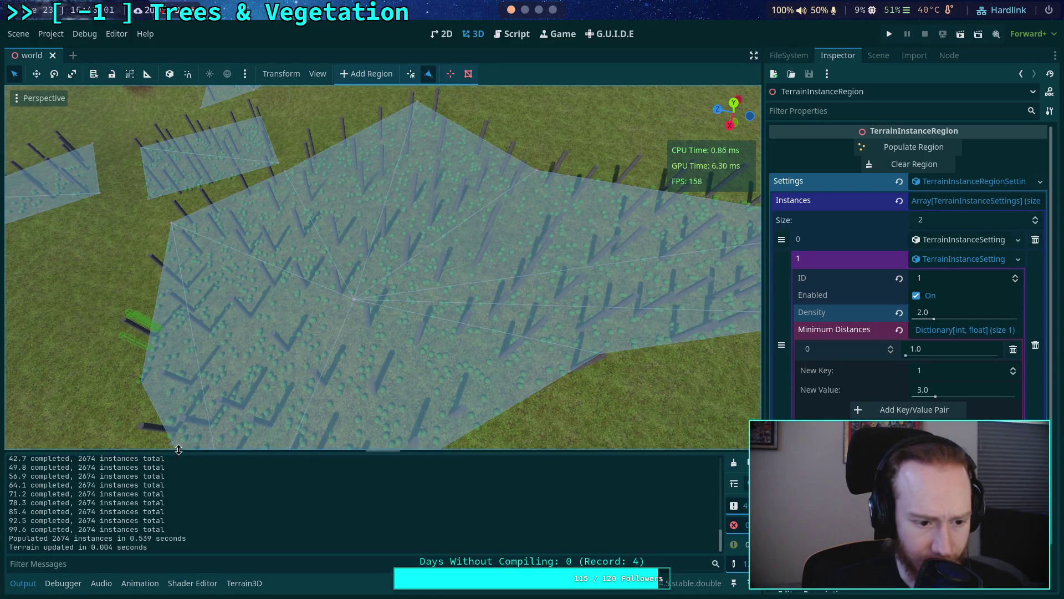
pyautogui.moveTo(180, 449); pyautogui.dragTo(182, 373)
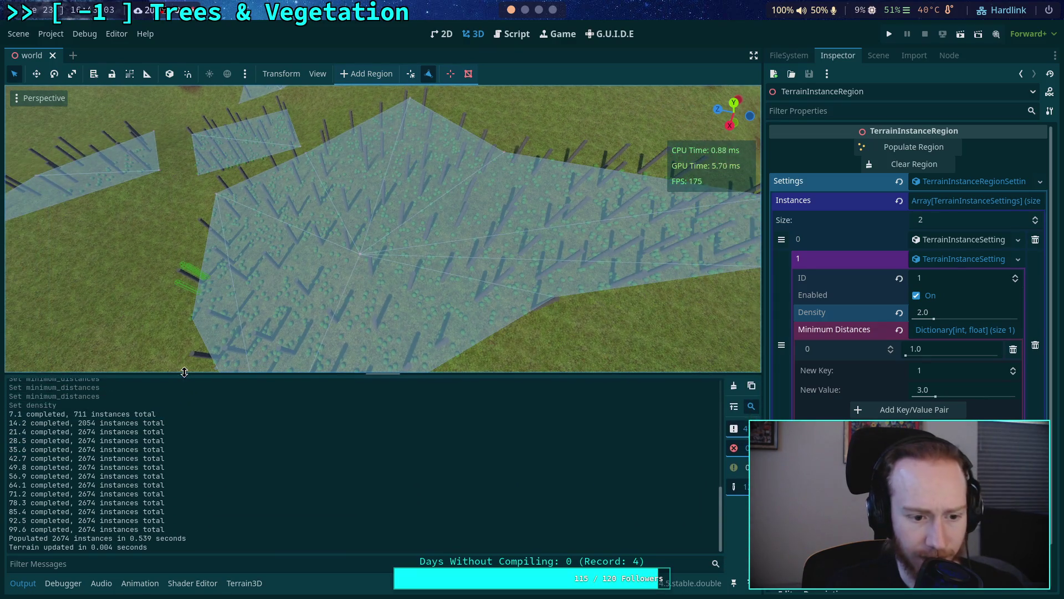
pyautogui.moveTo(175, 527)
pyautogui.mouseDown()
pyautogui.moveTo(34, 520)
pyautogui.moveTo(35, 440)
pyautogui.mouseUp()
pyautogui.scroll(-5, 256, 327)
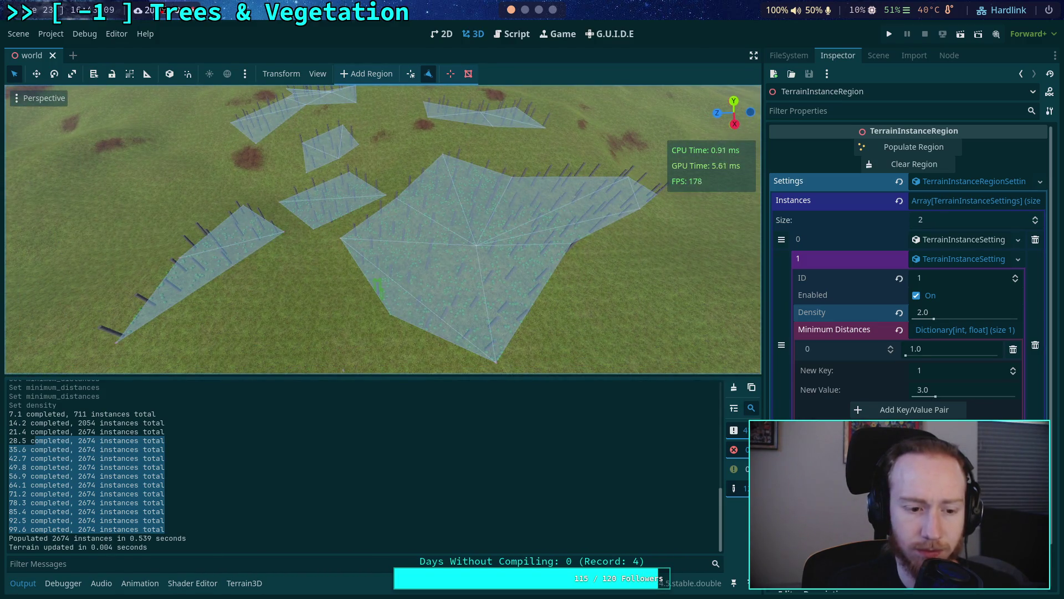
pyautogui.scroll(3, 382, 229)
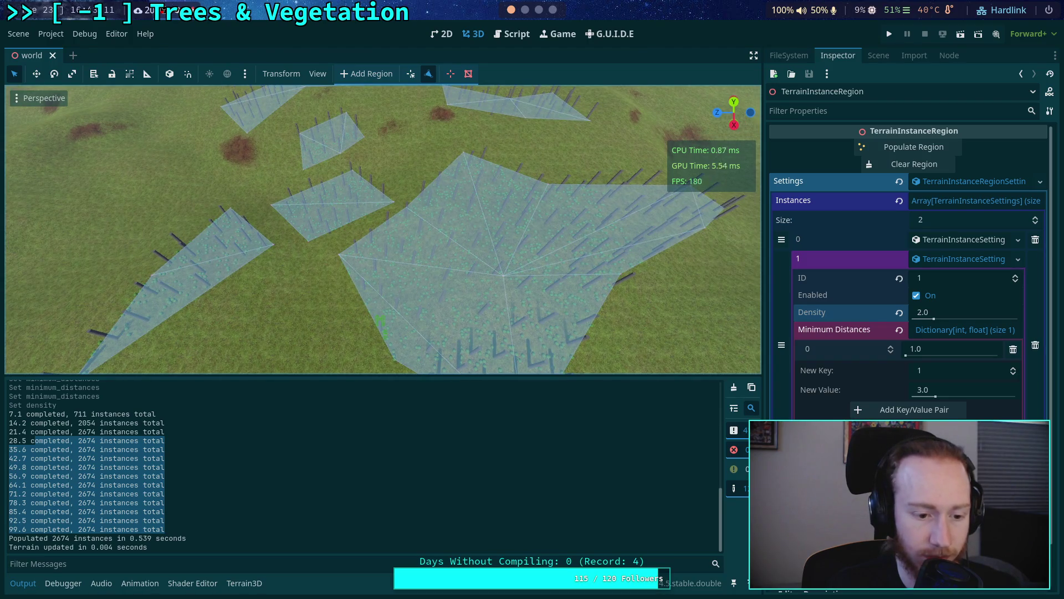
pyautogui.scroll(-4, 383, 230)
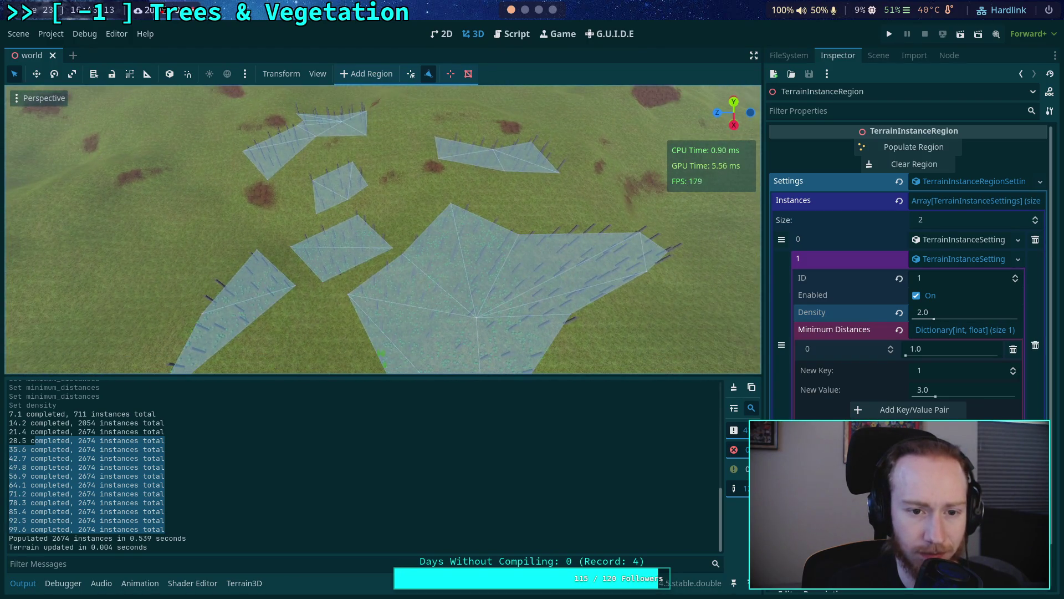
pyautogui.scroll(5, 383, 230)
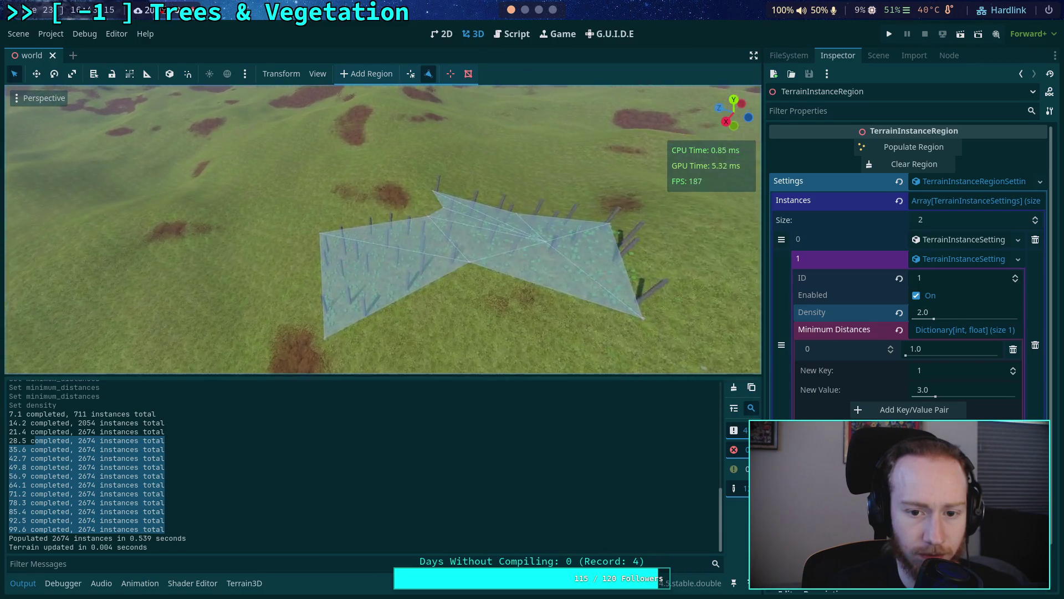
pyautogui.scroll(-5, 535, 316)
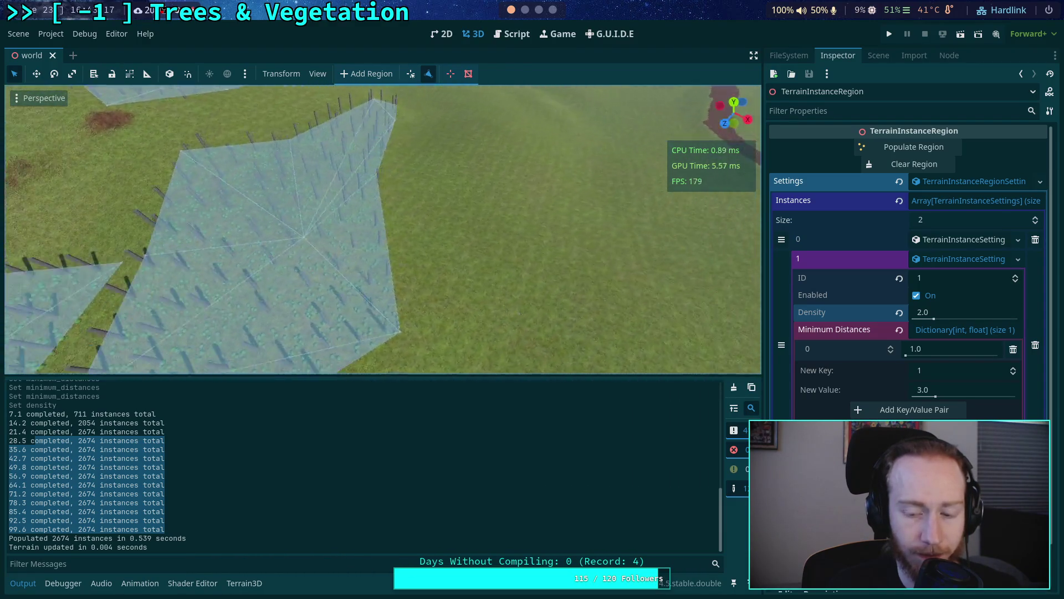
# Step: Clear the tree instances from the region and return to the region's script
pyautogui.click(734, 387)
pyautogui.click(885, 167)
pyautogui.scroll(5, 383, 229)
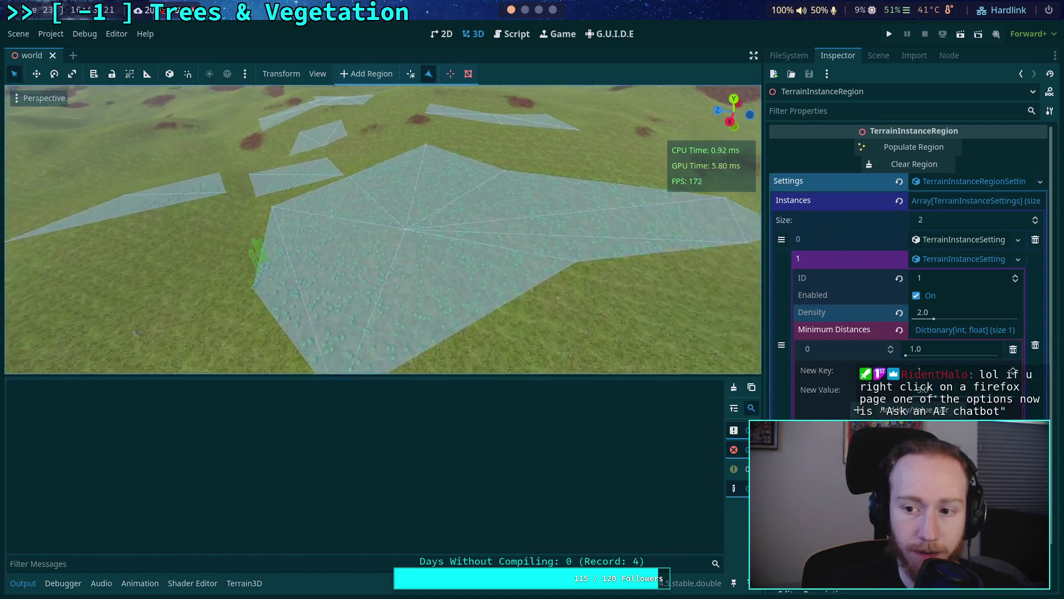
pyautogui.scroll(5, 480, 257)
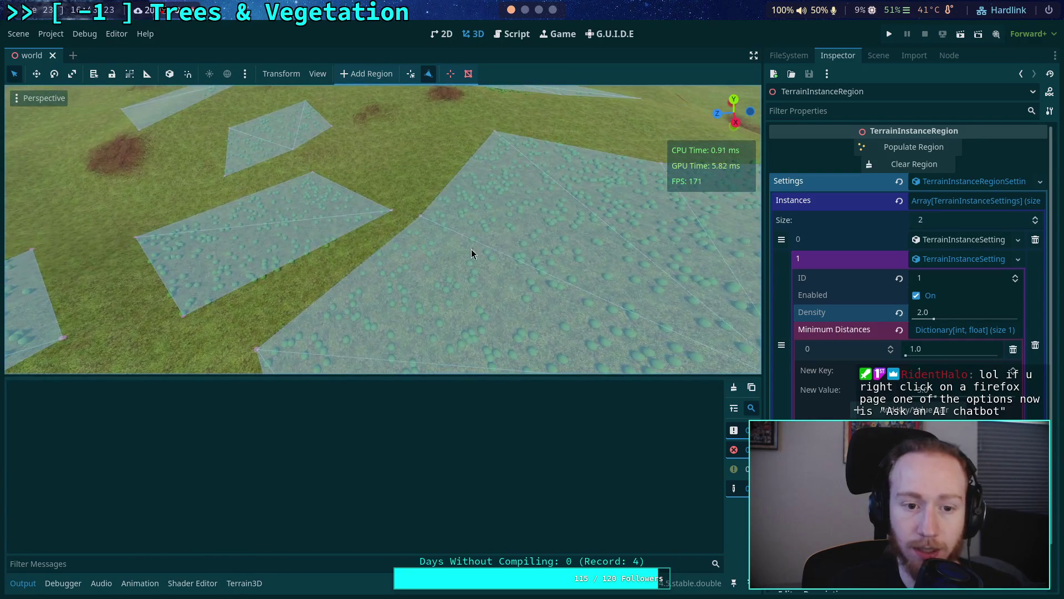
pyautogui.click(512, 34)
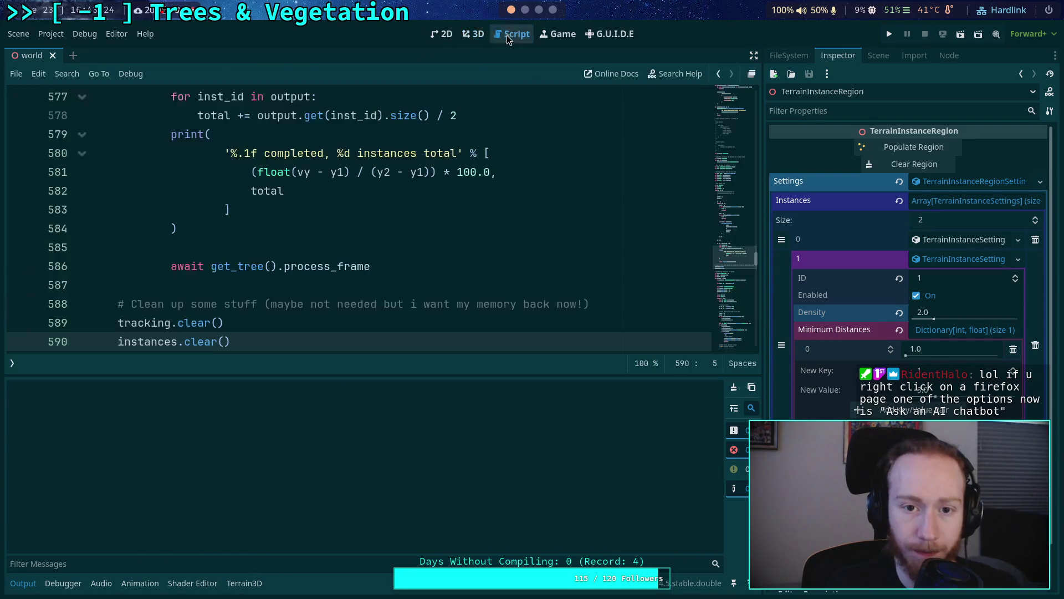
# Step: Hide the output log, fold populate_region and unfold clear_region
pyautogui.click(8, 583)
pyautogui.scroll(10, 277, 405)
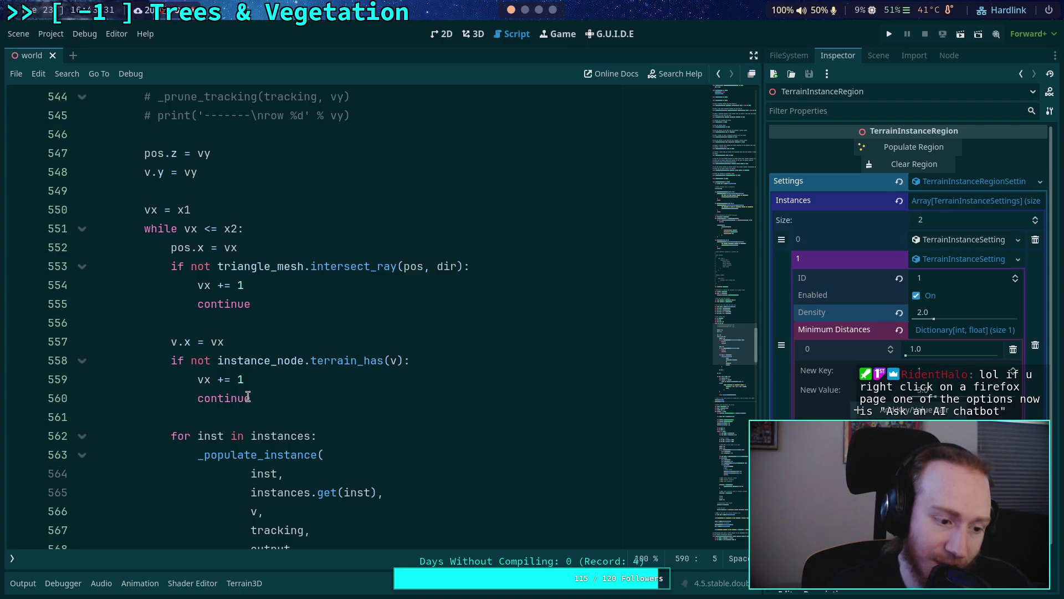
pyautogui.scroll(16, 233, 388)
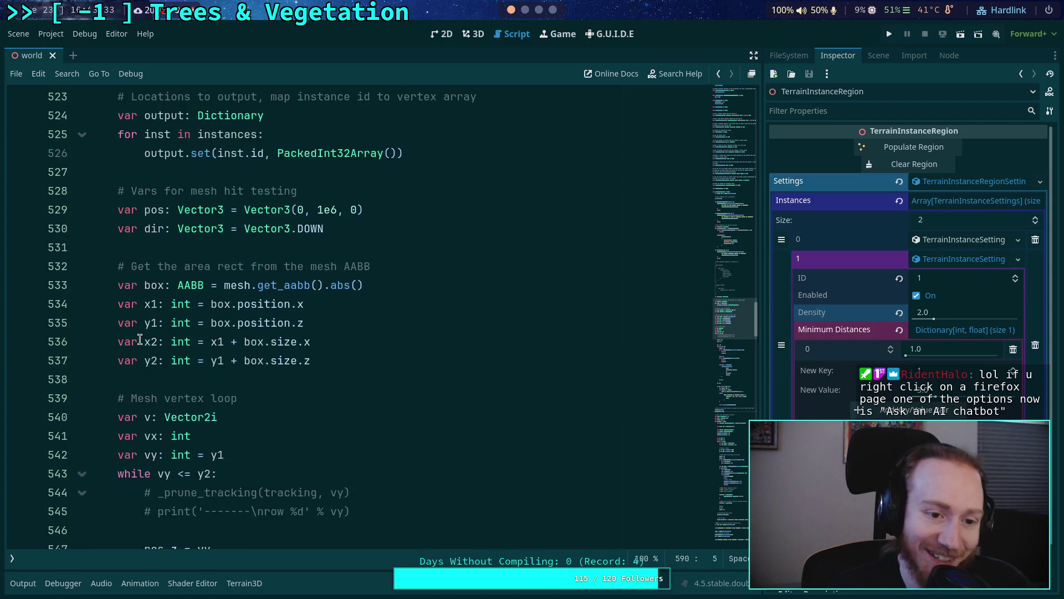
pyautogui.scroll(15, 110, 322)
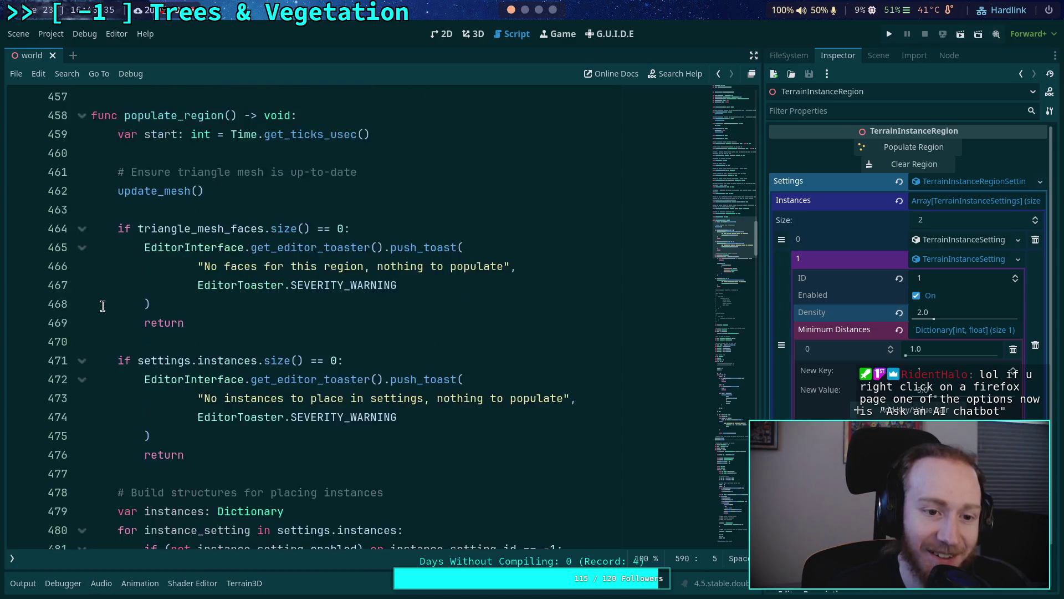
pyautogui.click(81, 398)
pyautogui.click(81, 361)
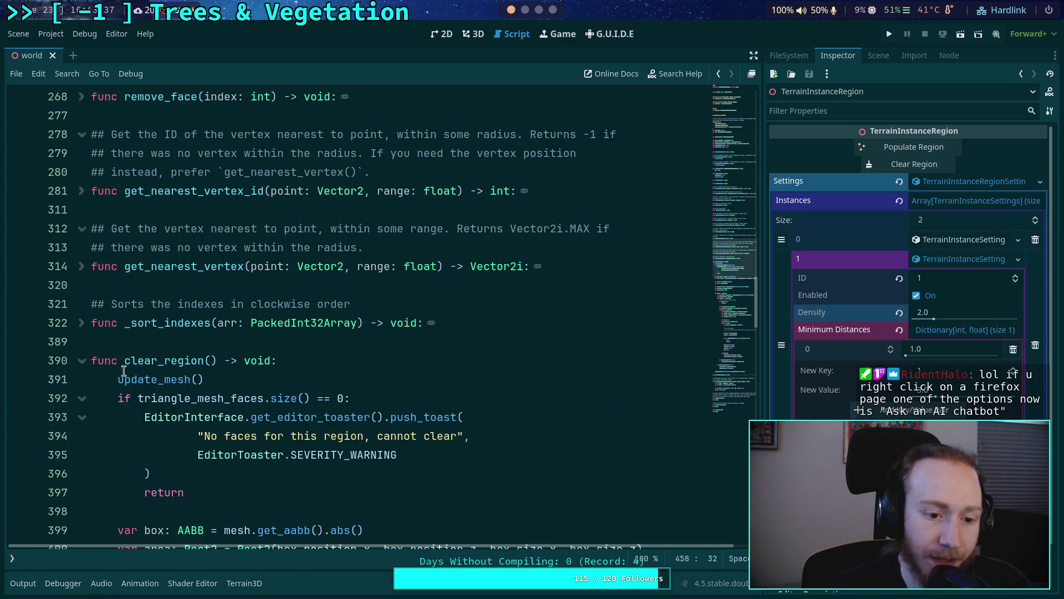
# Step: Locate the tree-only id check on line 414 and select the 'For now, only managing trees' comment
pyautogui.scroll(3, 251, 365)
pyautogui.scroll(-2, 251, 339)
pyautogui.scroll(1, 249, 335)
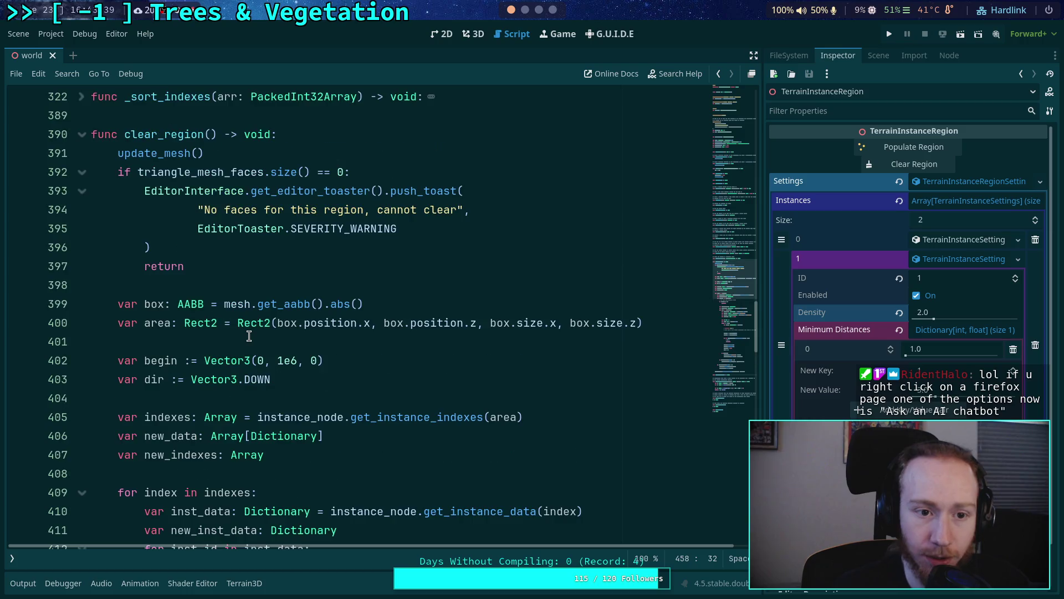
pyautogui.scroll(-5, 249, 336)
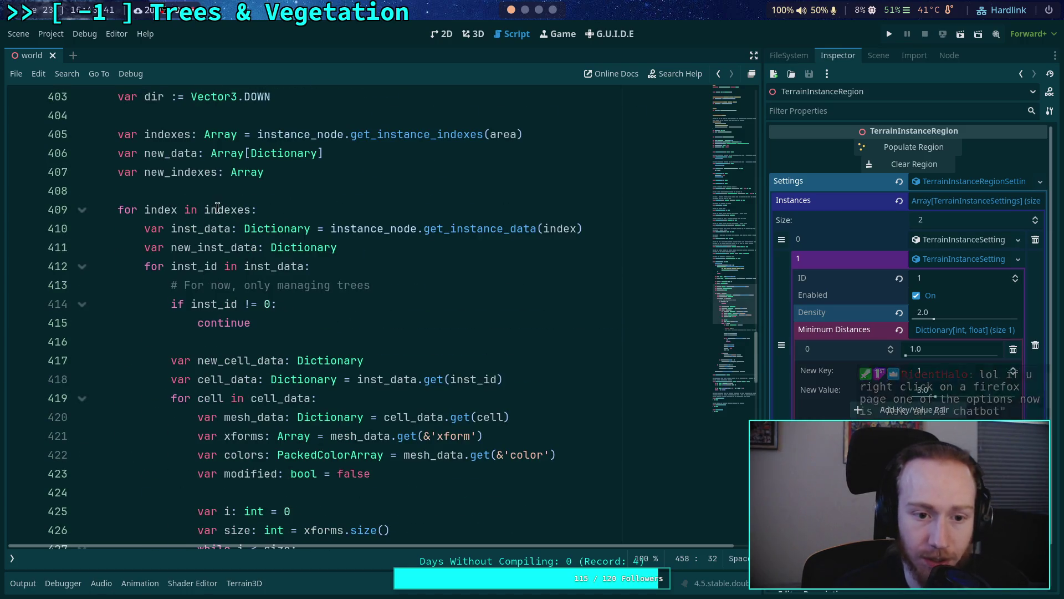
pyautogui.click(174, 304)
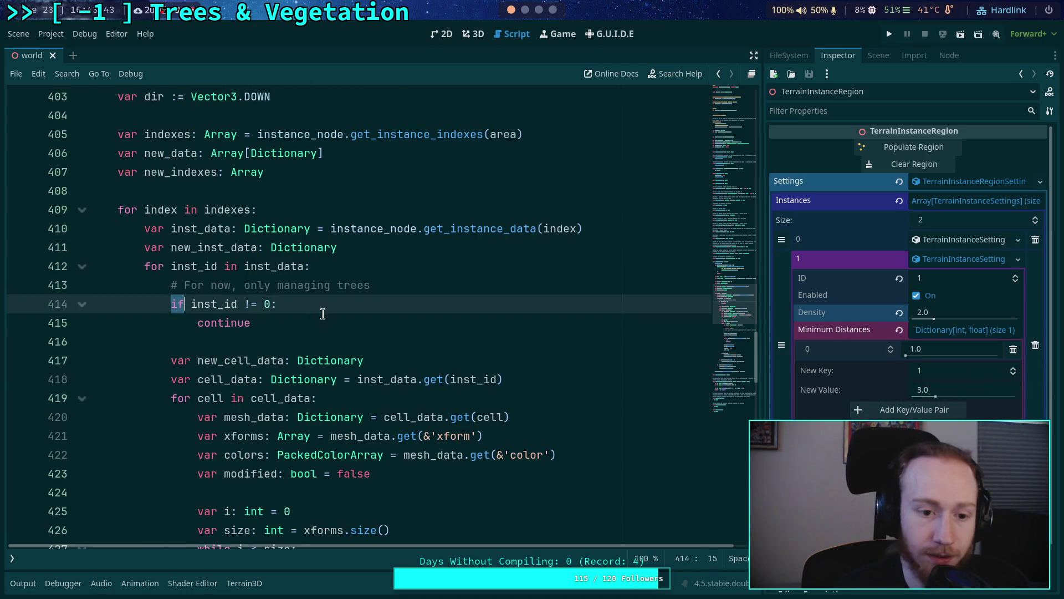
pyautogui.click(277, 323)
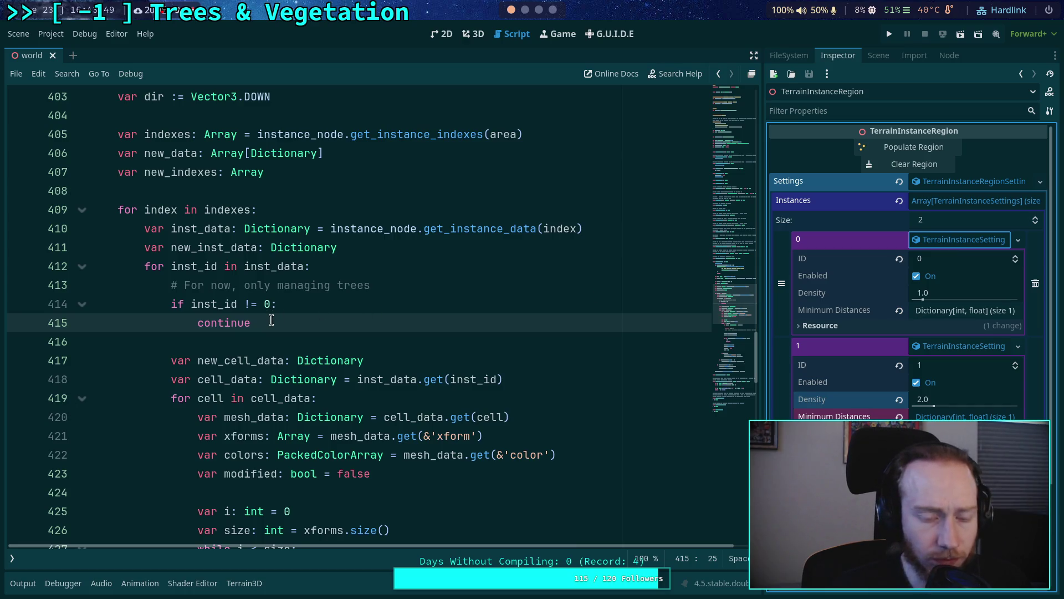
pyautogui.scroll(1, 270, 315)
pyautogui.moveTo(392, 341); pyautogui.dragTo(172, 342)
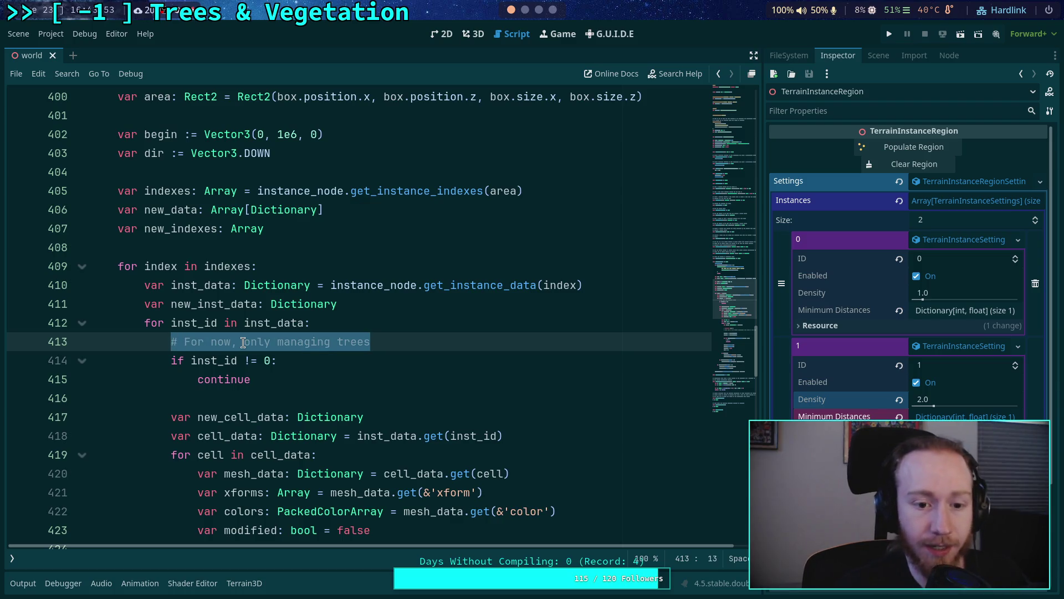
# Step: Replace the trees-only comment with 'Build set of instance types to manage' above the box setup
pyautogui.press('BackSpace')
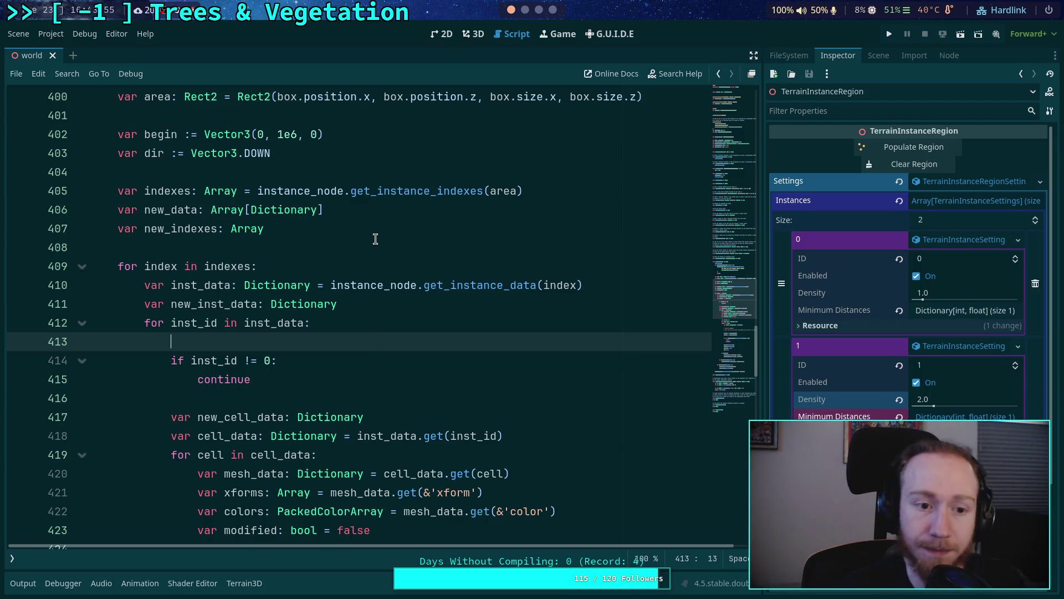
pyautogui.click(376, 244)
pyautogui.scroll(2, 382, 255)
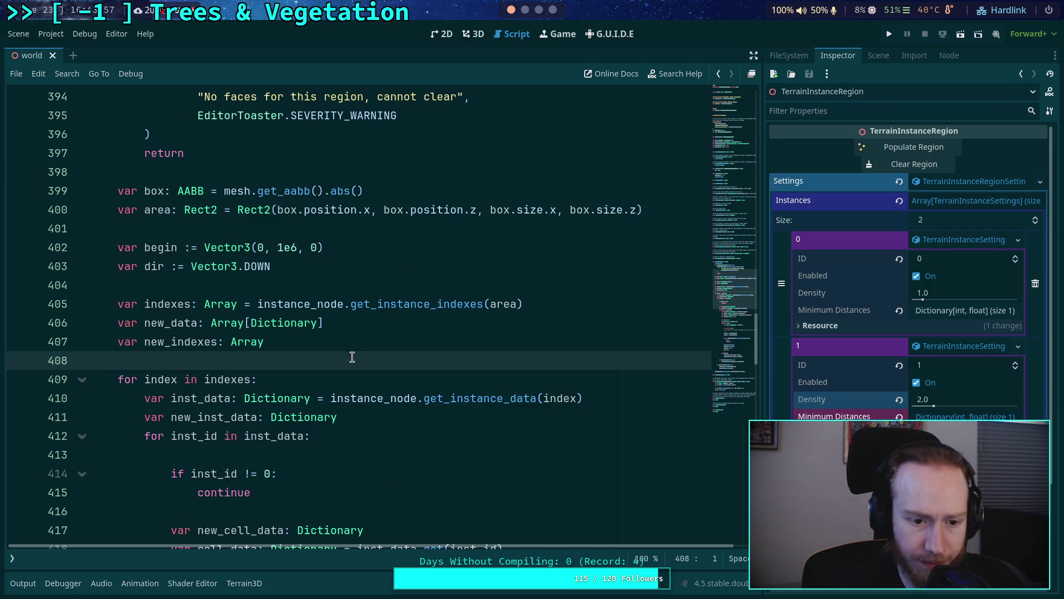
pyautogui.click(423, 274)
pyautogui.press('Return')
pyautogui.press('Return')
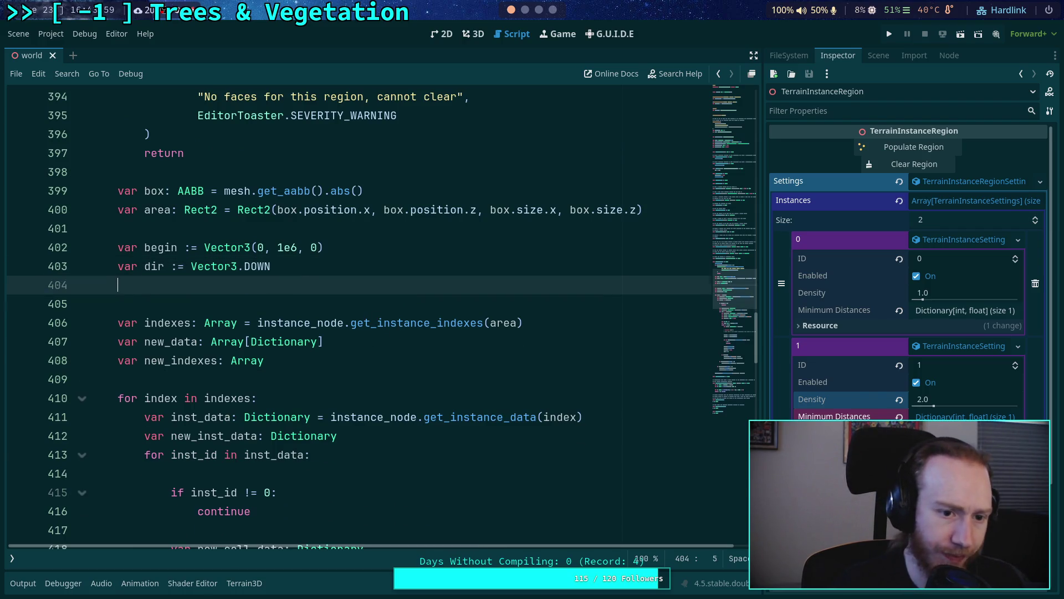
pyautogui.write('# Build set')
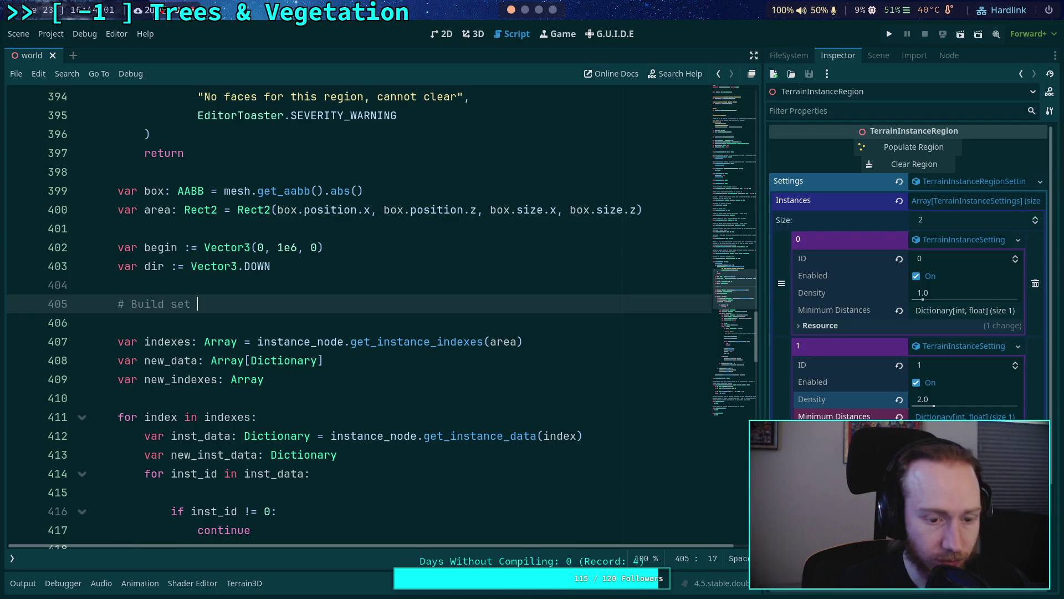
pyautogui.write(' of instance ty')
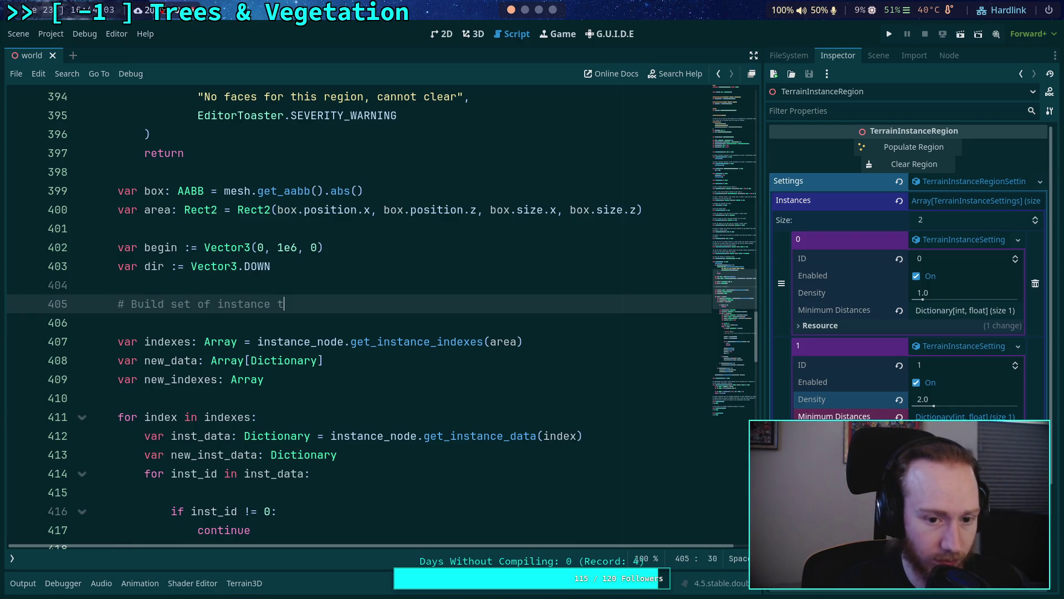
pyautogui.write('pes to manage')
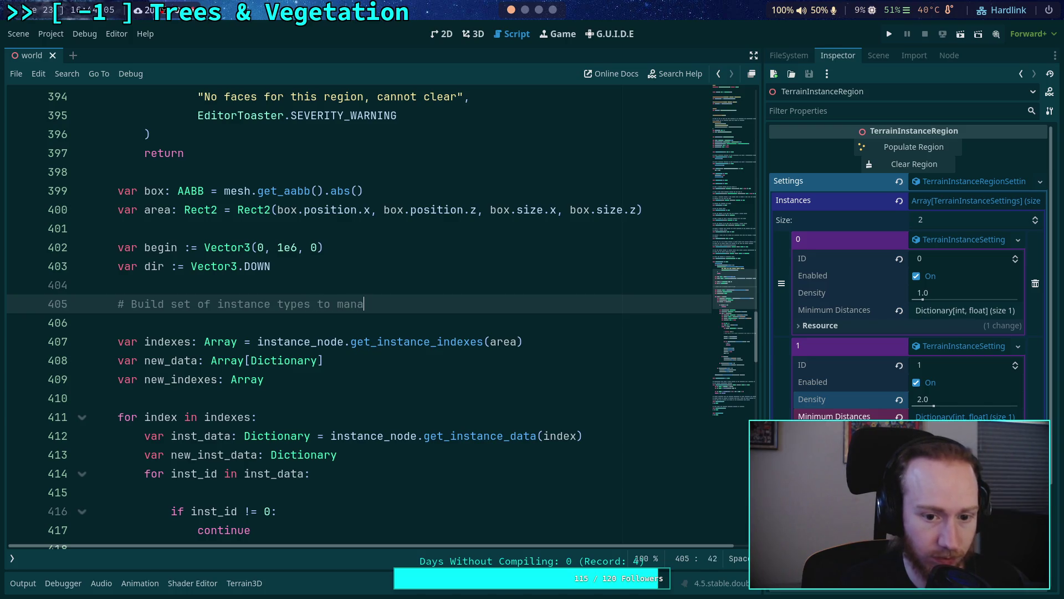
pyautogui.scroll(3, 448, 321)
pyautogui.scroll(-2, 453, 322)
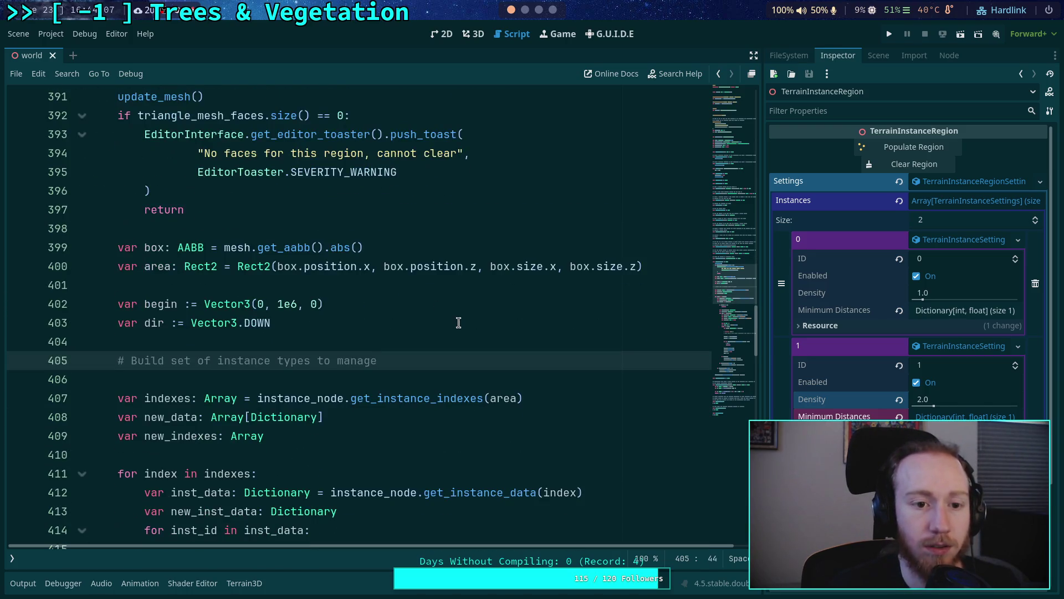
pyautogui.hotkey('alt', 'Up')
pyautogui.hotkey('alt', 'Up')
pyautogui.hotkey('alt', 'Up')
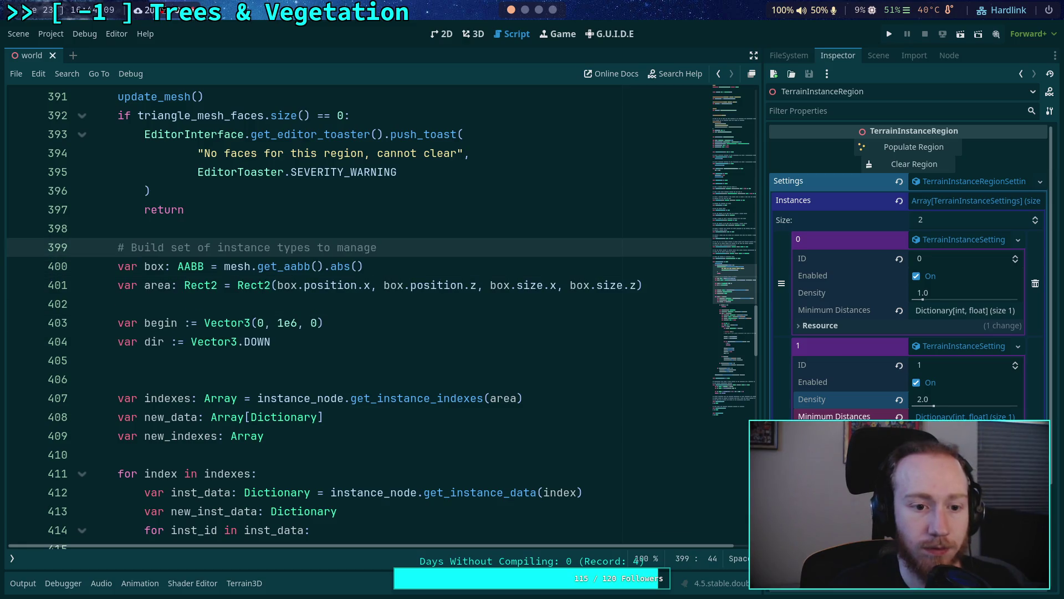
pyautogui.press('Return')
pyautogui.press('Return')
pyautogui.press('Up')
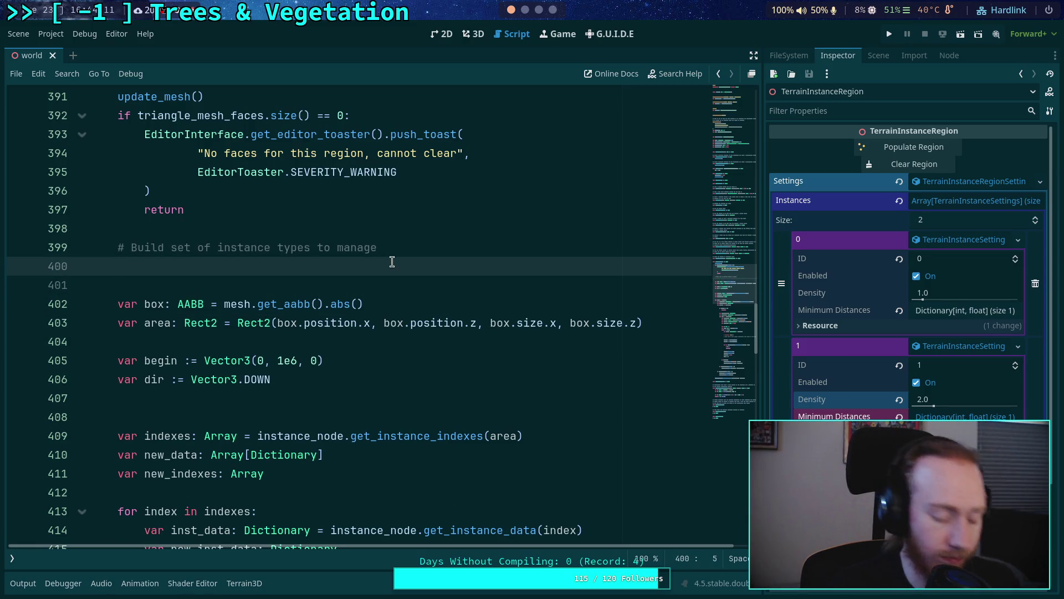
# Step: Add a 'for inst in settings.instances' loop preceded by 'var ids: Array[int]'
pyautogui.write('for')
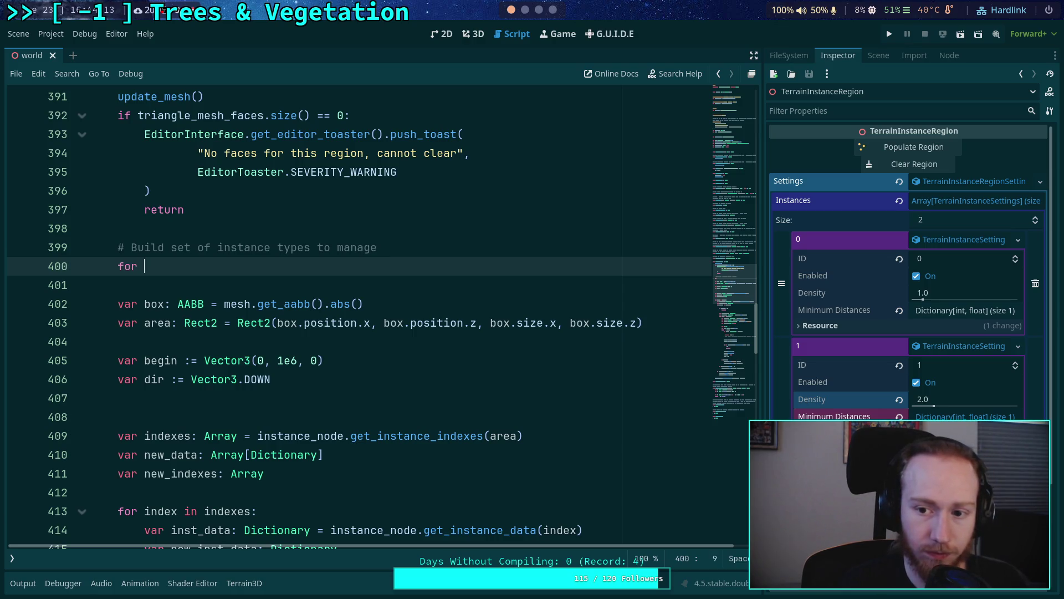
pyautogui.write(' inst')
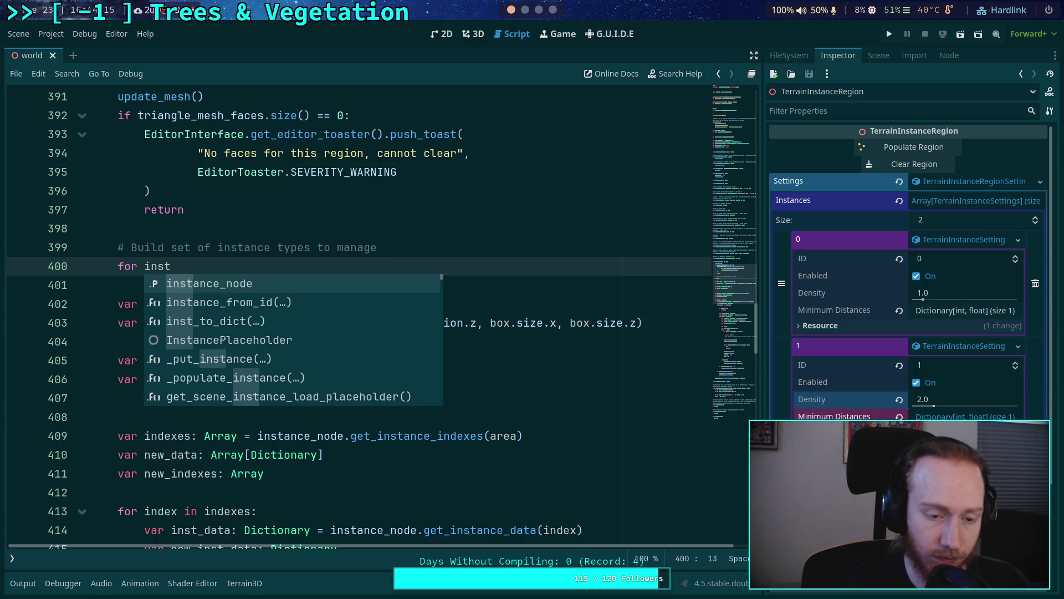
pyautogui.write(' in ')
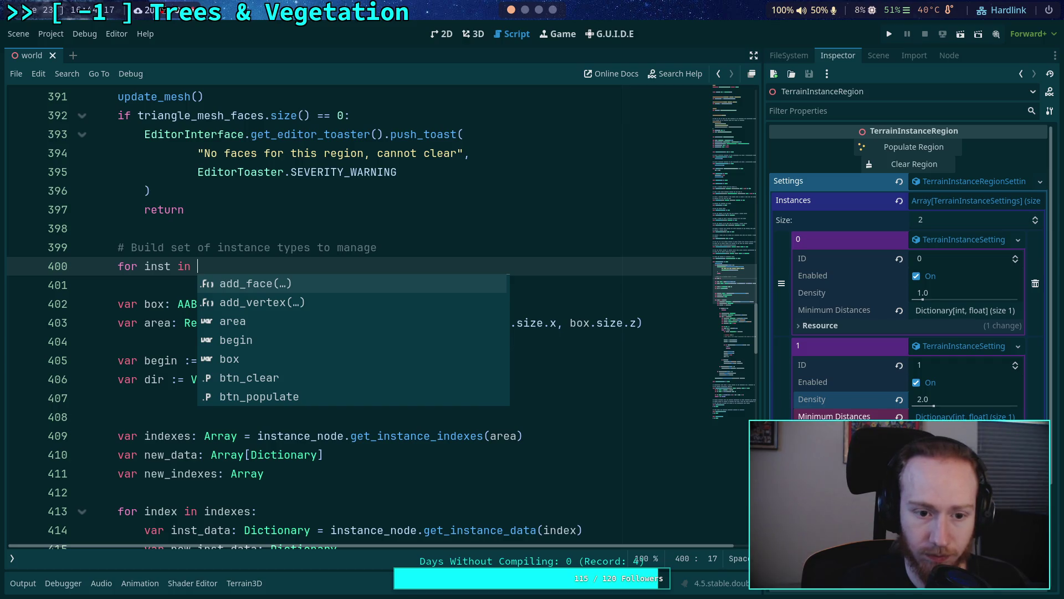
pyautogui.write('settings.ins')
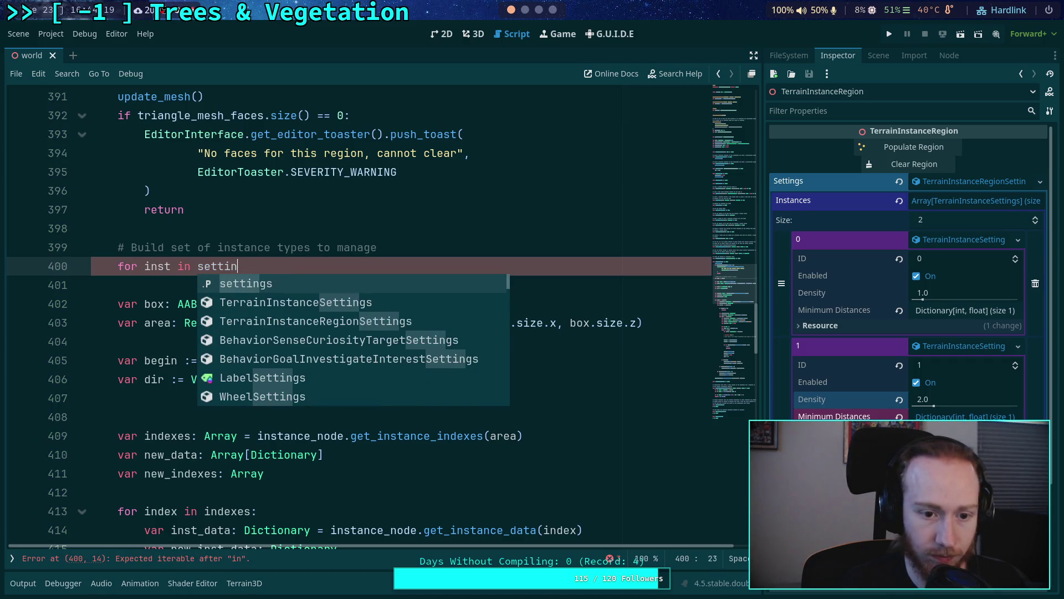
pyautogui.press('Return')
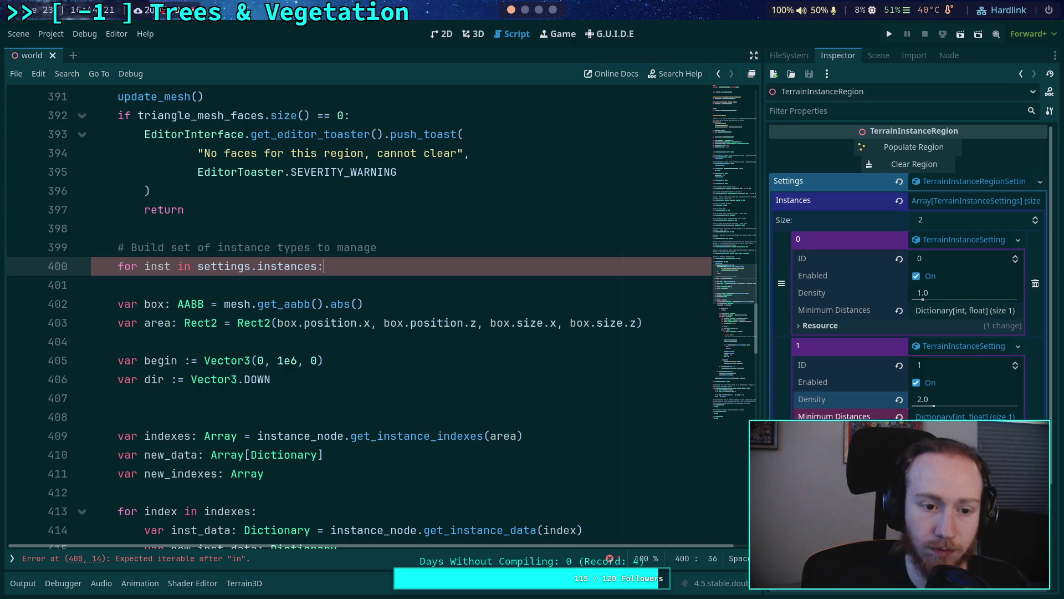
pyautogui.press('Return')
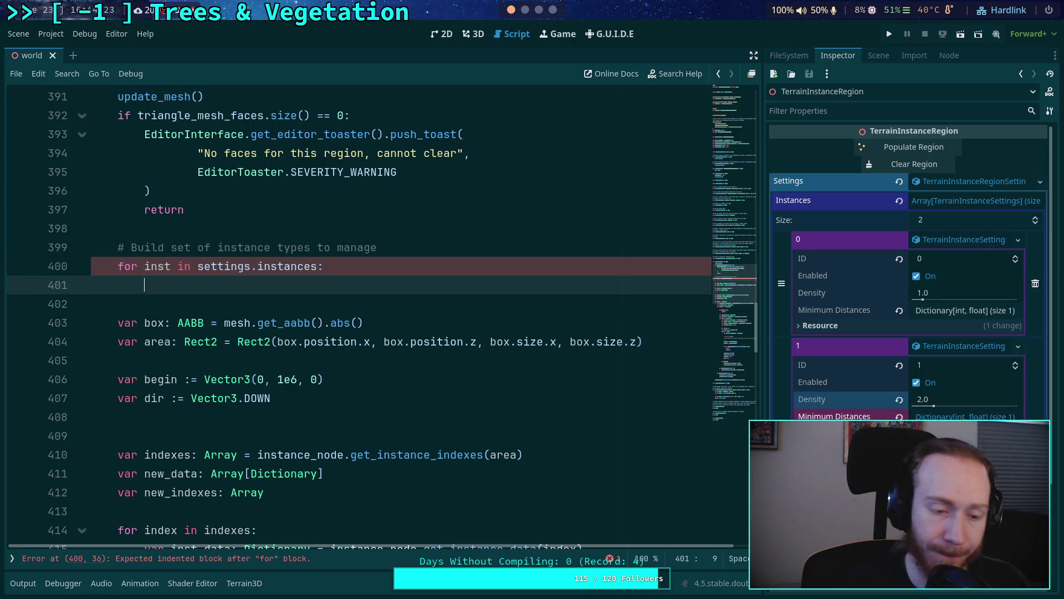
pyautogui.press('Up')
pyautogui.press('Up')
pyautogui.press('End')
pyautogui.press('Return')
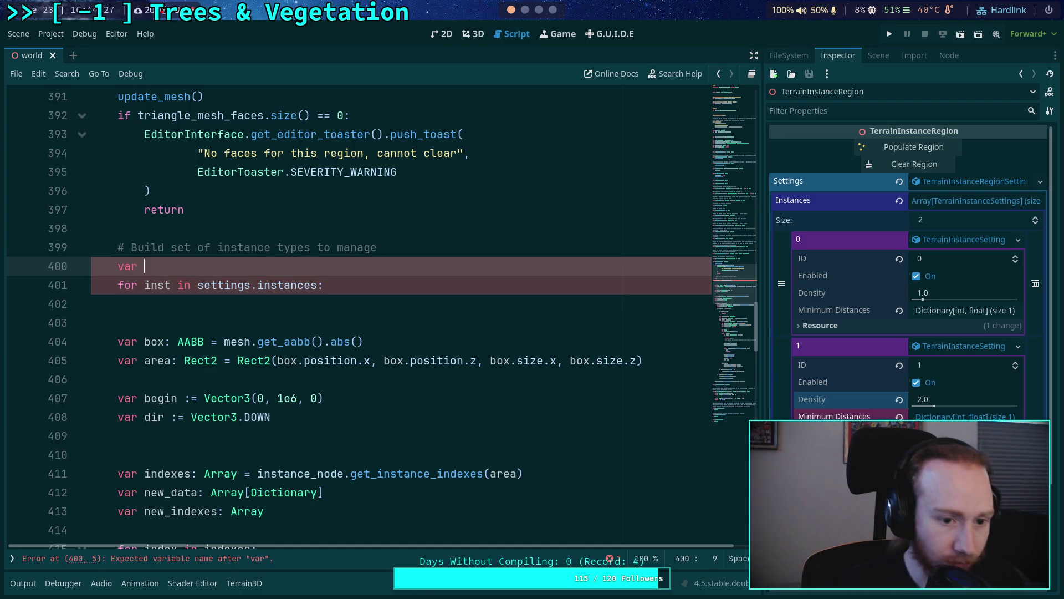
pyautogui.write('ids: ')
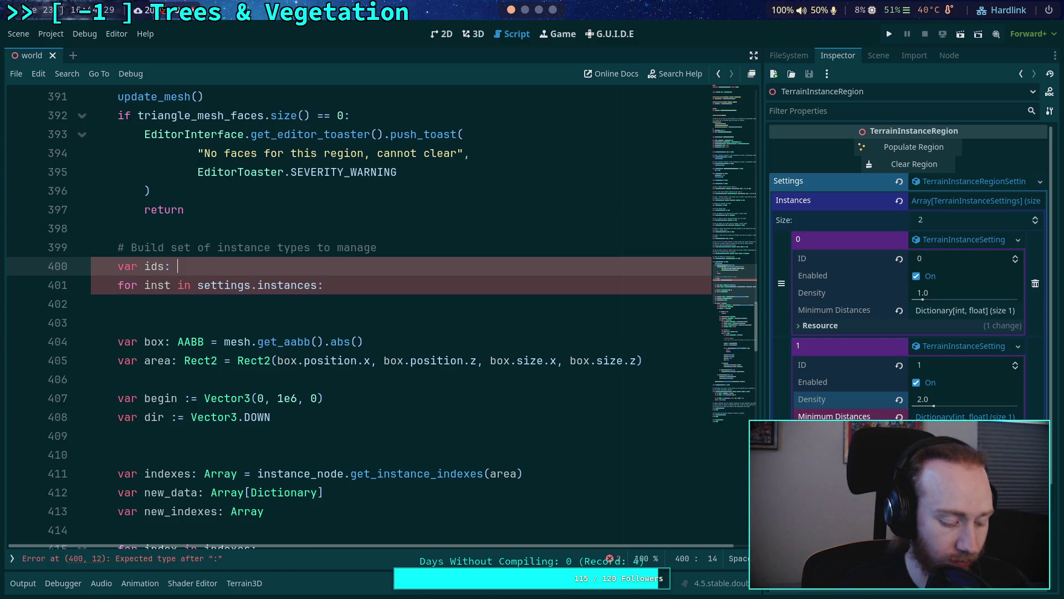
pyautogui.write('Dic')
pyautogui.press('BackSpace')
pyautogui.press('BackSpace')
pyautogui.press('BackSpace')
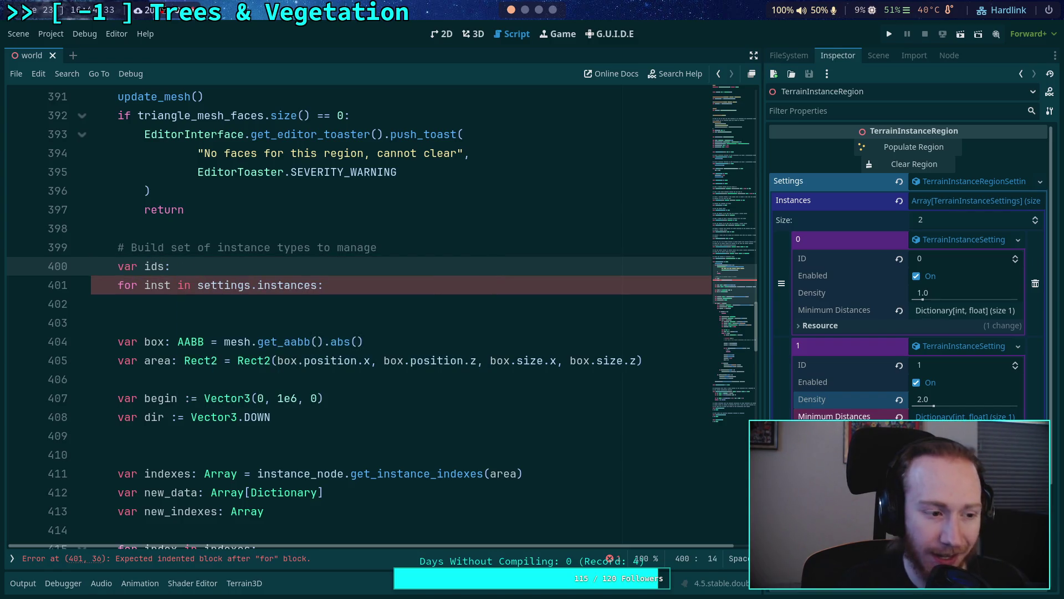
pyautogui.write('Array')
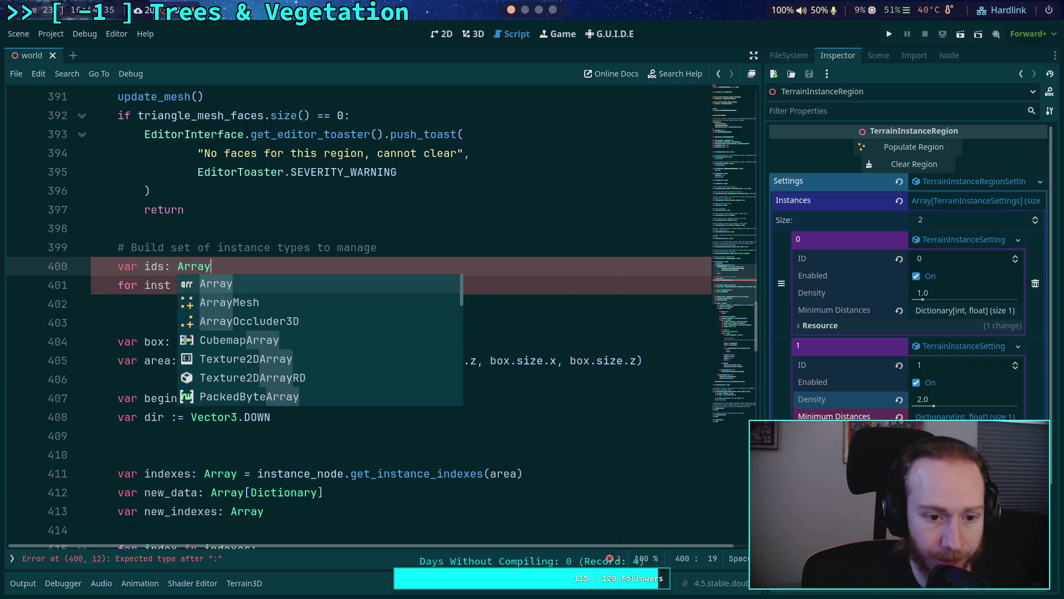
pyautogui.write('[int')
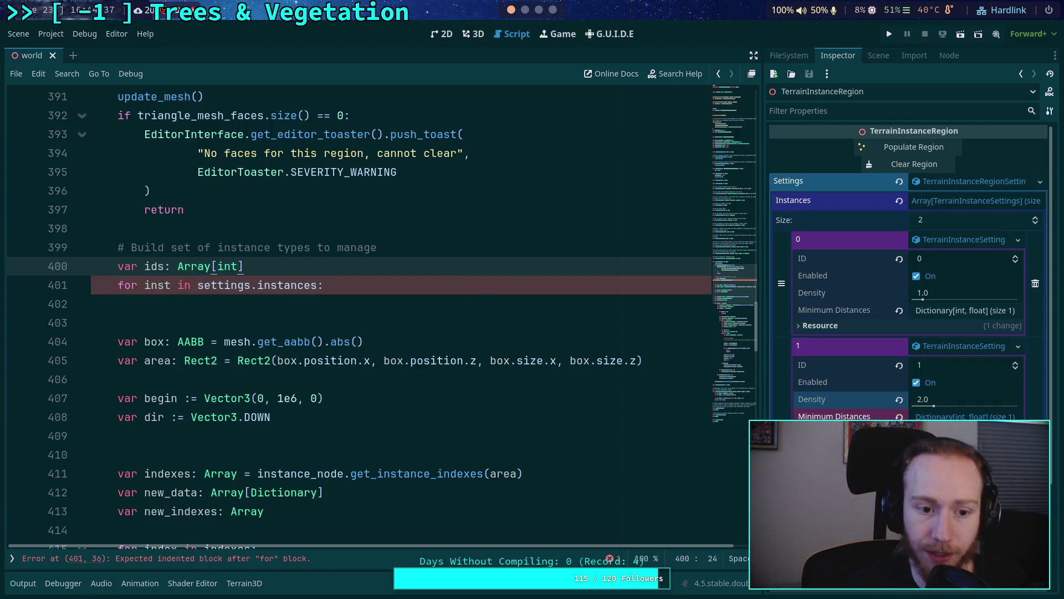
# Step: Fill the loop with 'if ids.has(inst.id): continue' and 'ids.append(inst.id)', then save
pyautogui.click(146, 303)
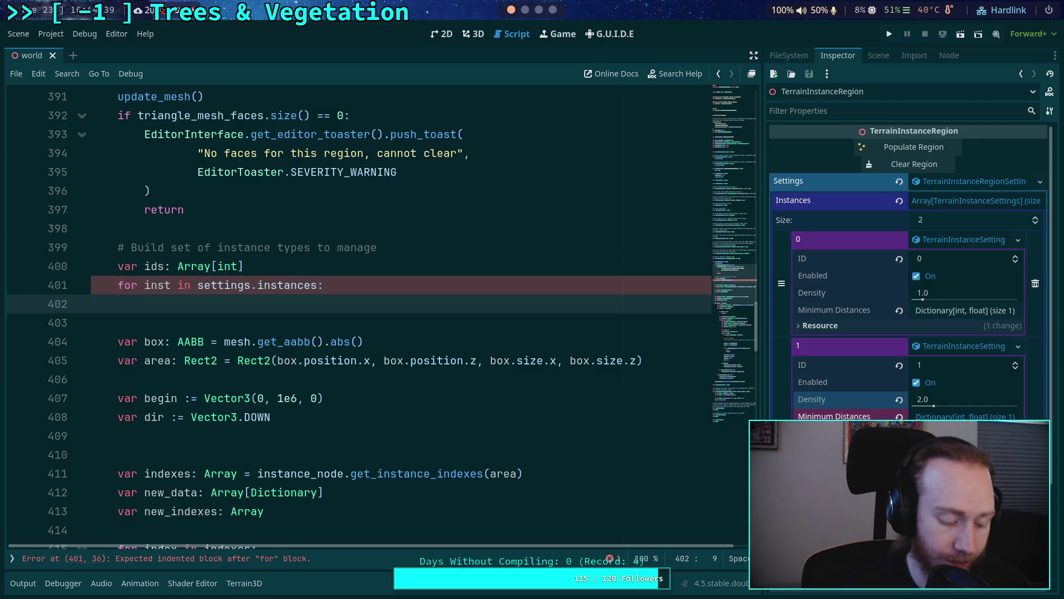
pyautogui.write('if ids')
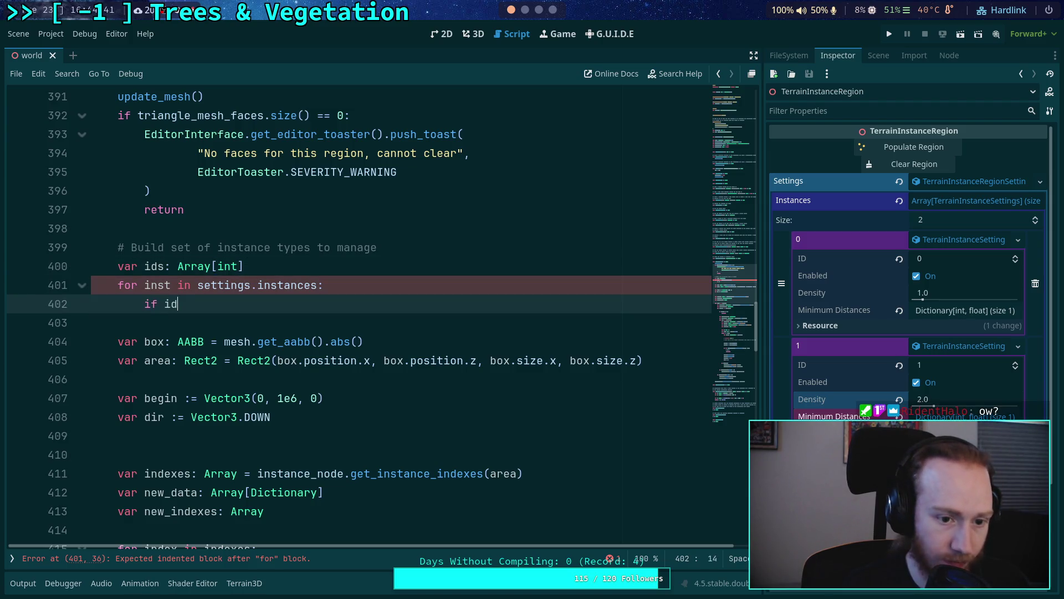
pyautogui.write('.')
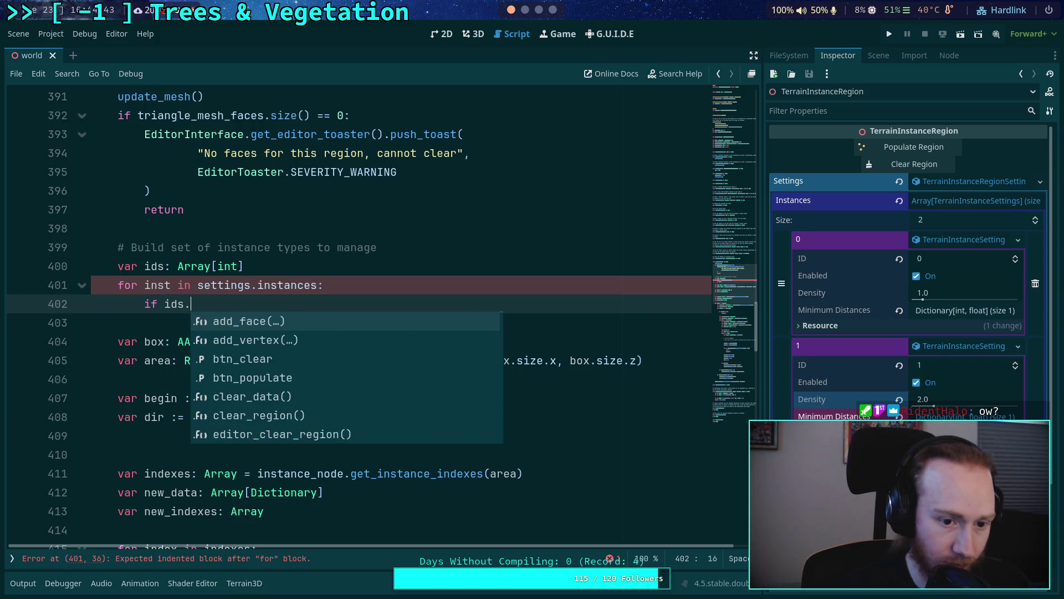
pyautogui.write('has(inst.id):')
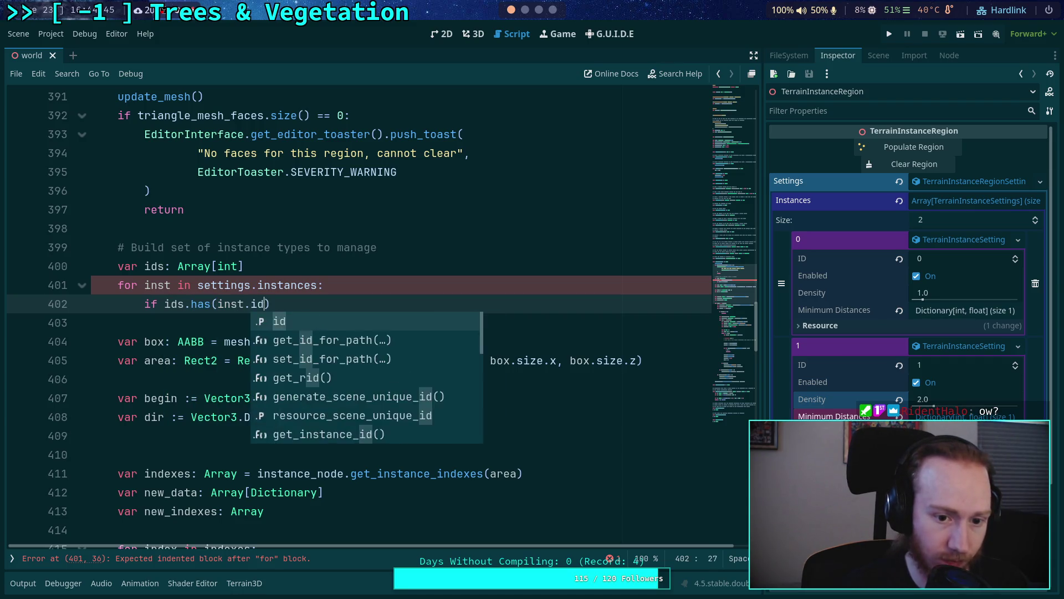
pyautogui.press('Return')
pyautogui.write('cin')
pyautogui.press('BackSpace')
pyautogui.press('BackSpace')
pyautogui.write('ontinue')
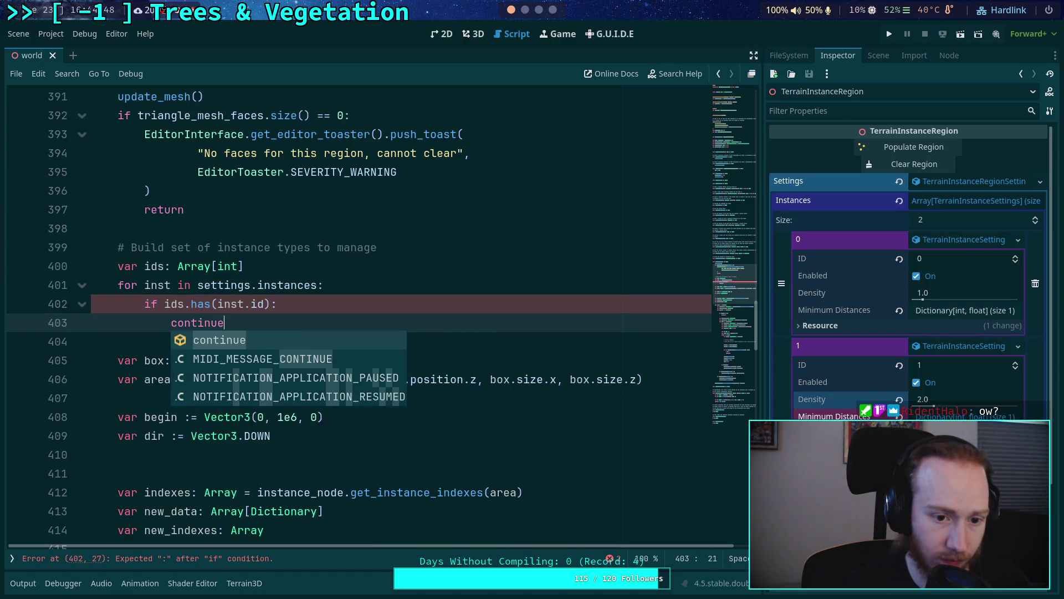
pyautogui.press('Return')
pyautogui.press('Return')
pyautogui.write('ids.append')
pyautogui.press('Return')
pyautogui.write('inst_')
pyautogui.press('BackSpace')
pyautogui.write('.id)')
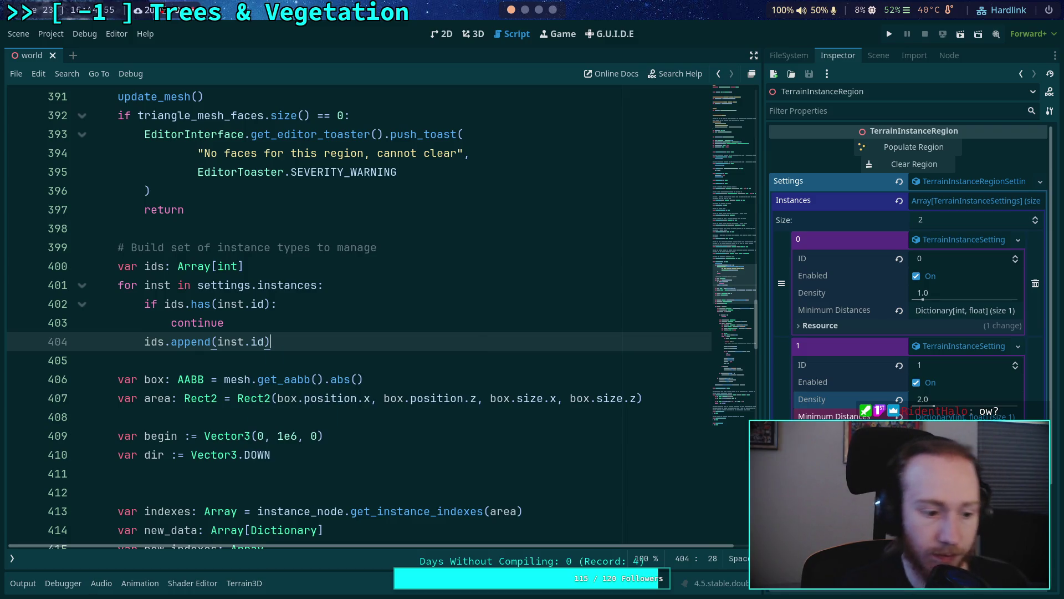
pyautogui.click(364, 355)
pyautogui.hotkey('ctrl', 's')
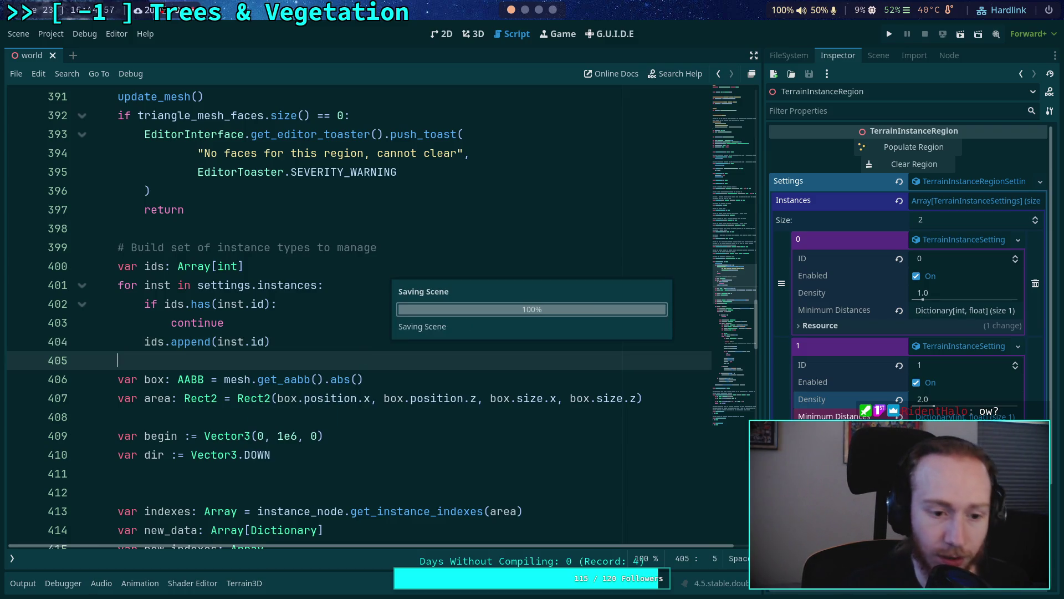
# Step: Delete the stray empty line 411 and select the 'inst_id != 0' condition
pyautogui.scroll(-1, 274, 366)
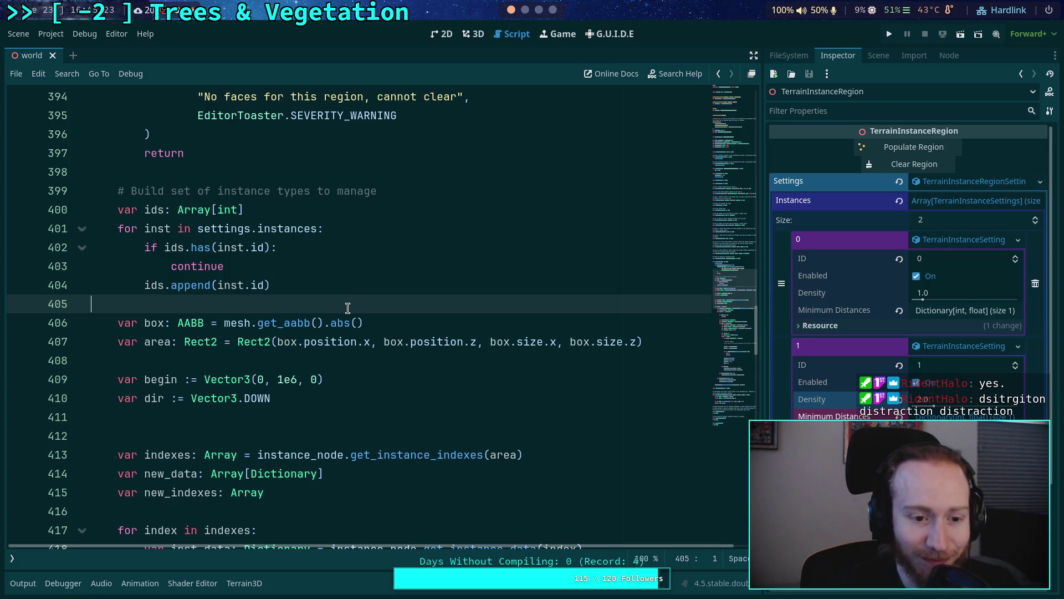
pyautogui.click(216, 424)
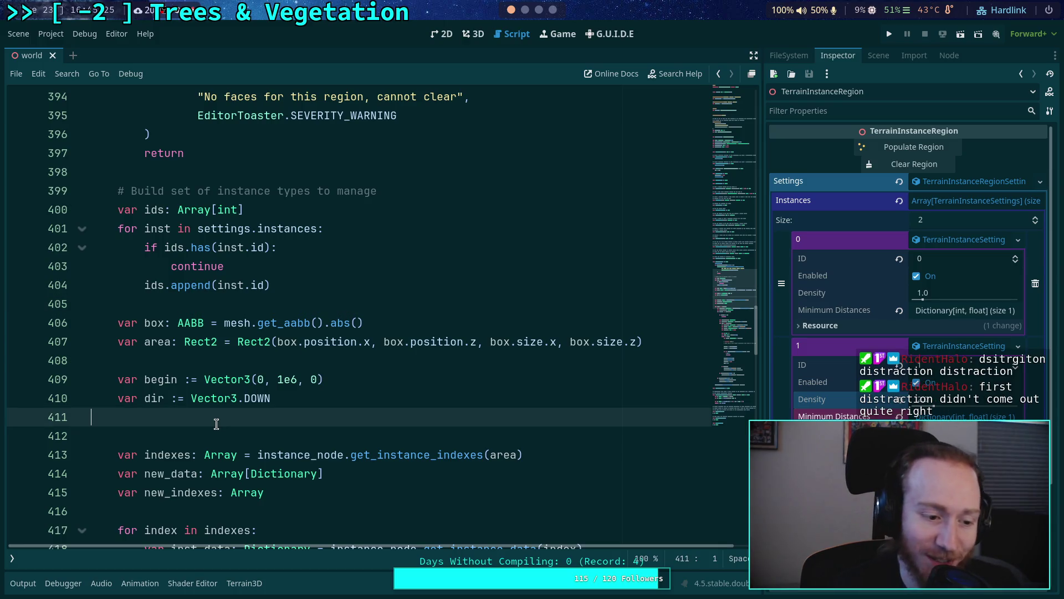
pyautogui.press('BackSpace')
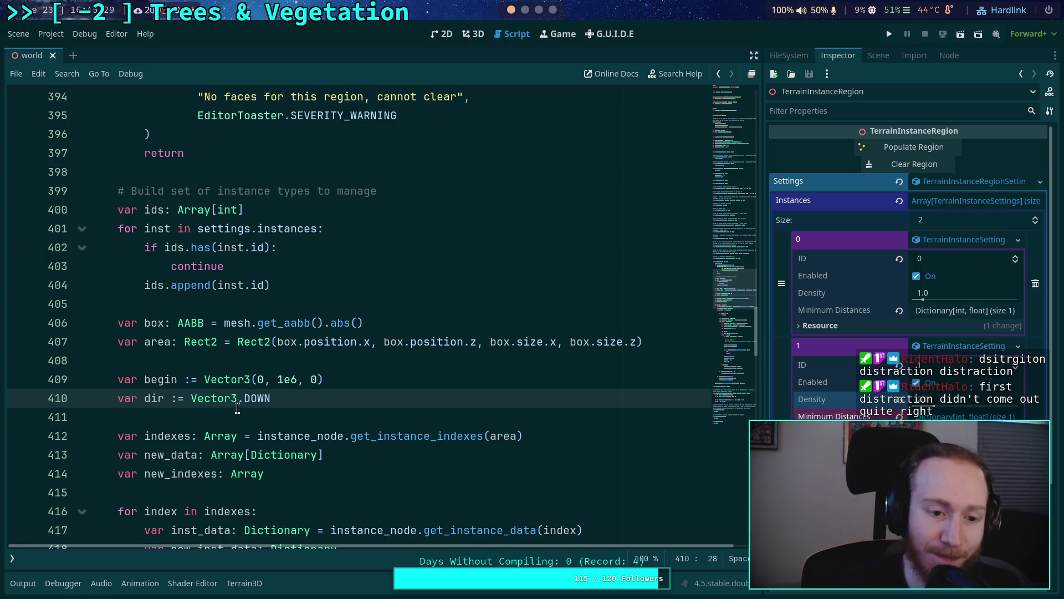
pyautogui.scroll(-4, 239, 408)
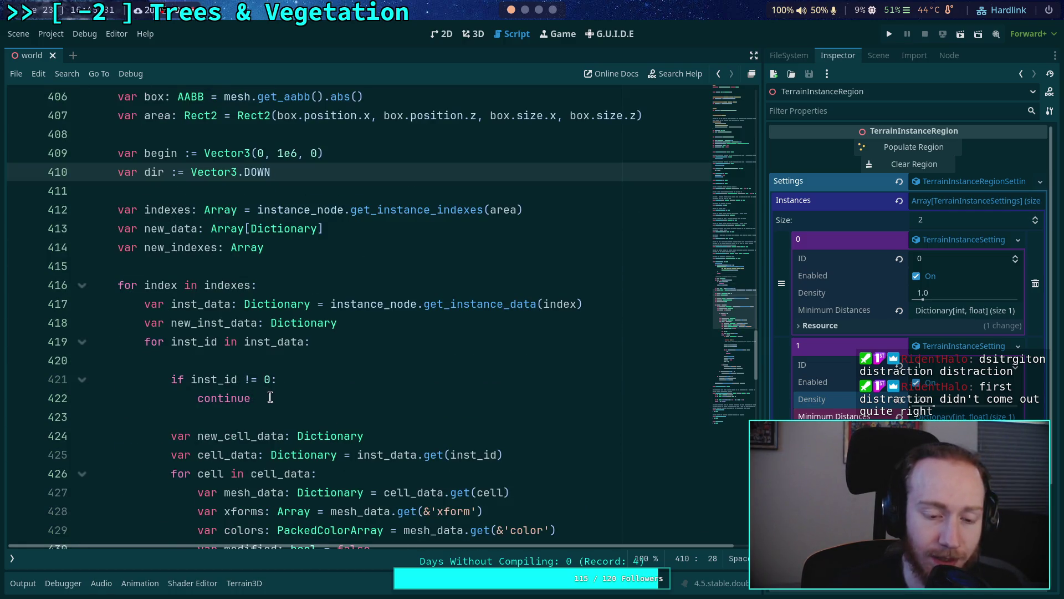
pyautogui.moveTo(276, 384); pyautogui.dragTo(191, 385)
pyautogui.scroll(1, 362, 381)
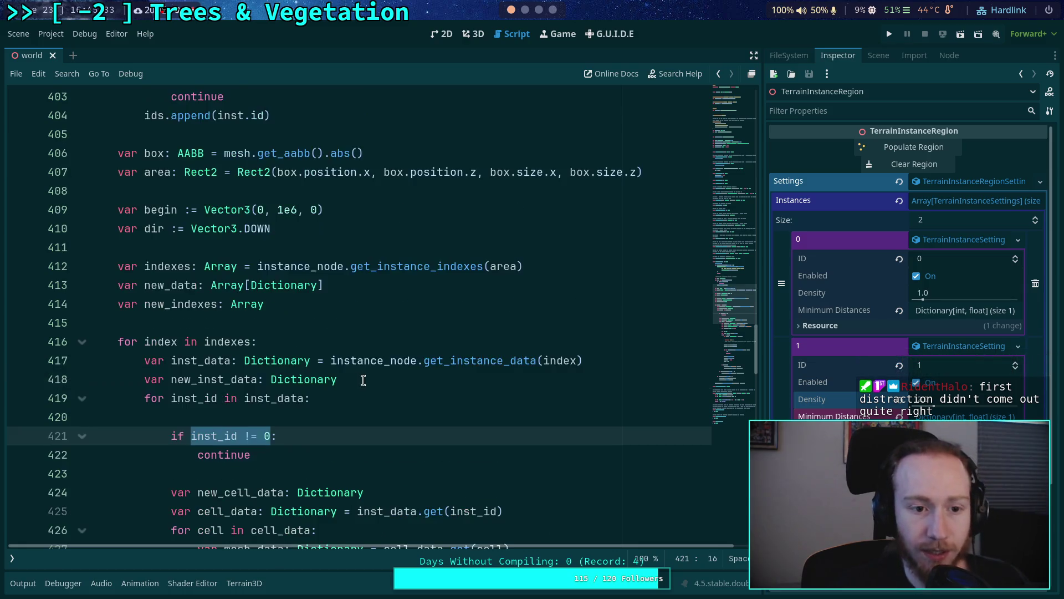
# Step: Change the condition to 'not ids.has(inst_id)', remove the blank line above it, and save
pyautogui.write('not ids.ha')
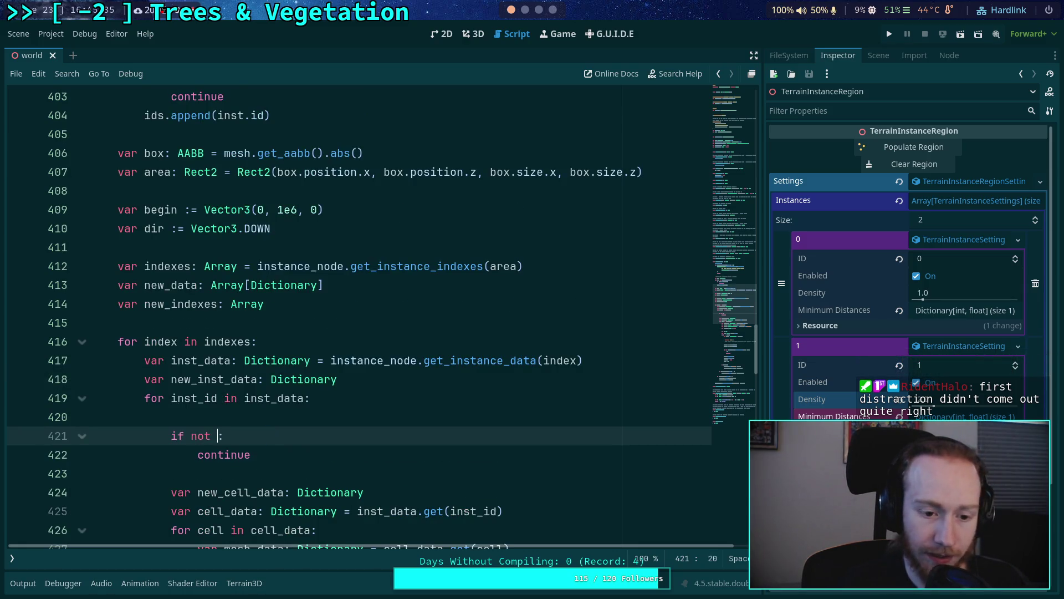
pyautogui.write('s(i')
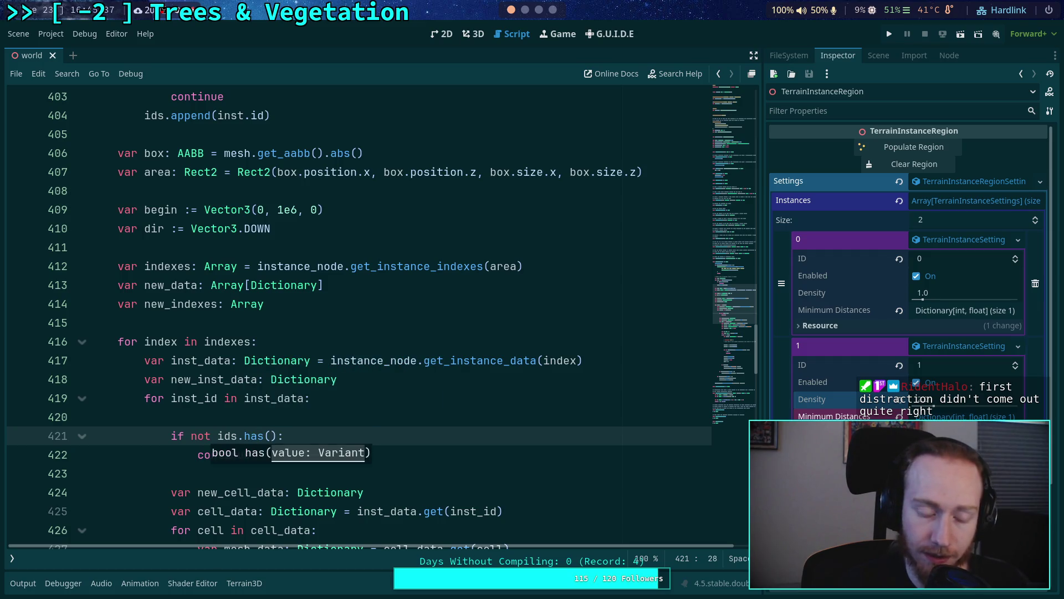
pyautogui.write('nst_id')
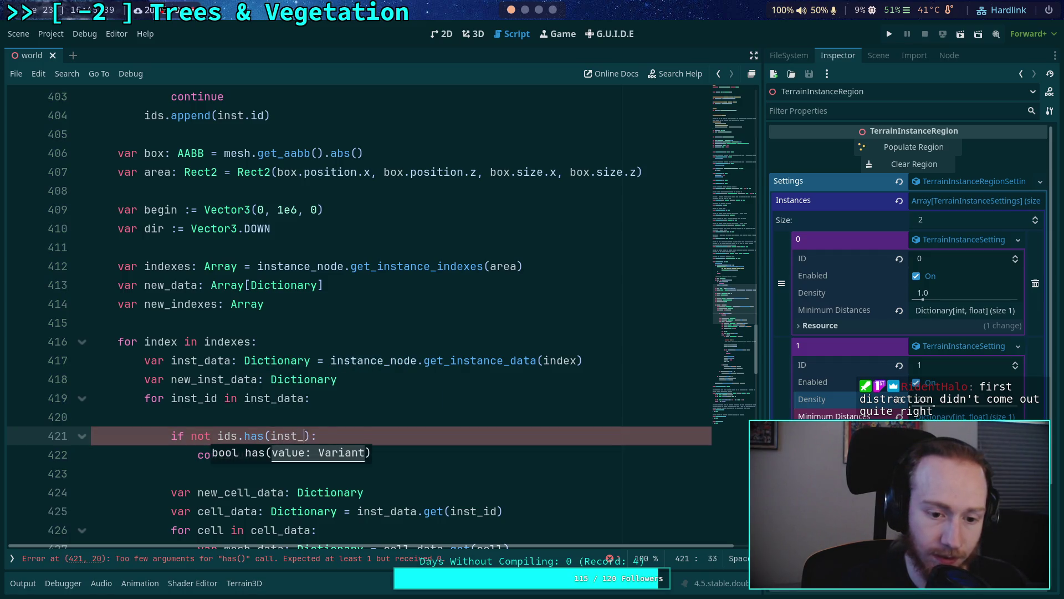
pyautogui.press('Escape')
pyautogui.press('Up')
pyautogui.press('BackSpace')
pyautogui.hotkey('ctrl', 's')
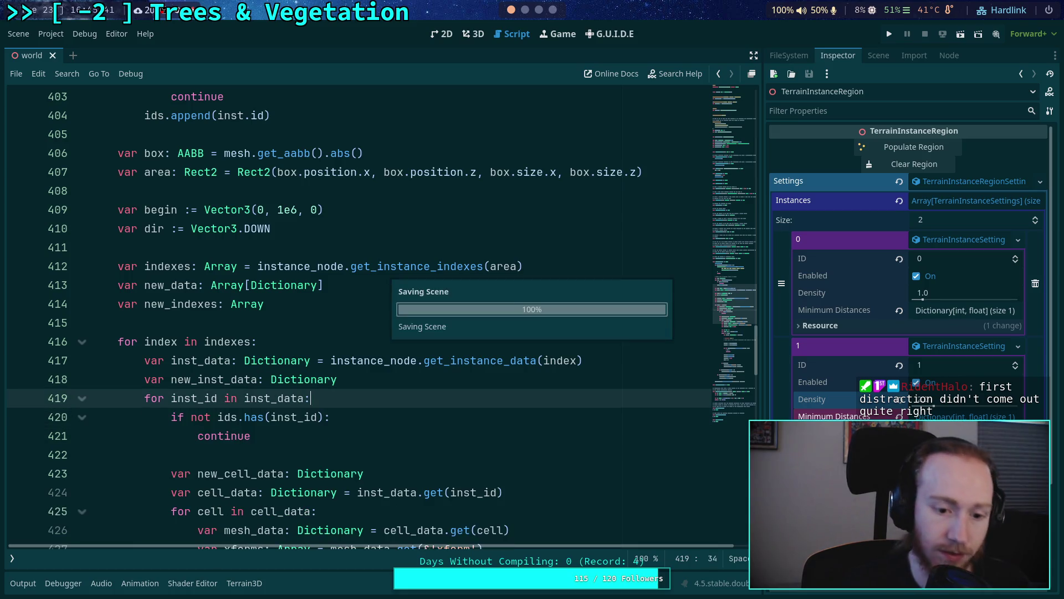
pyautogui.click(466, 35)
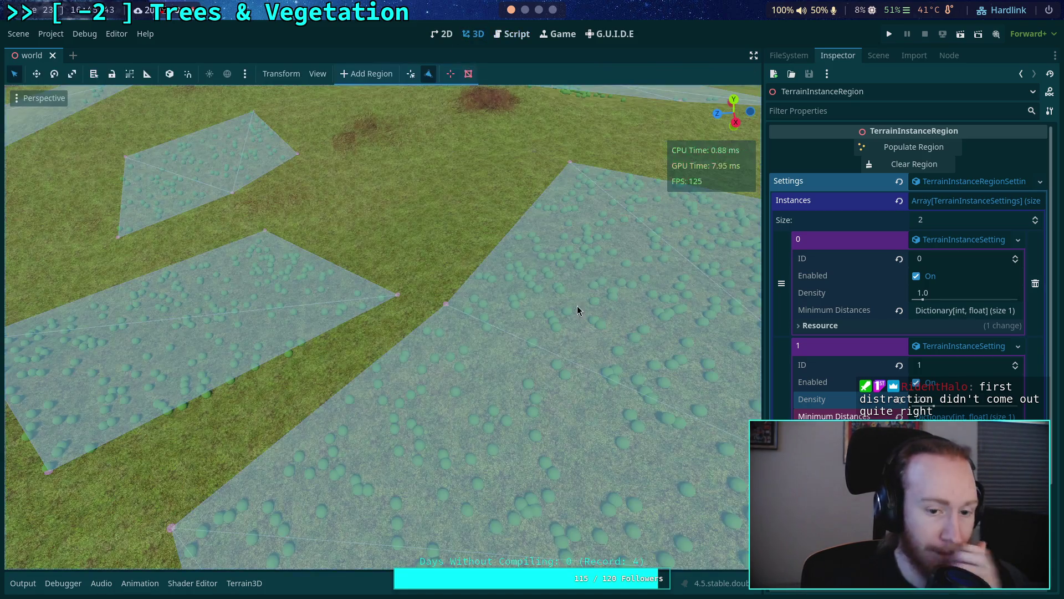
# Step: Clear the region's remaining instances, then reload the current project from the Project menu
pyautogui.click(913, 165)
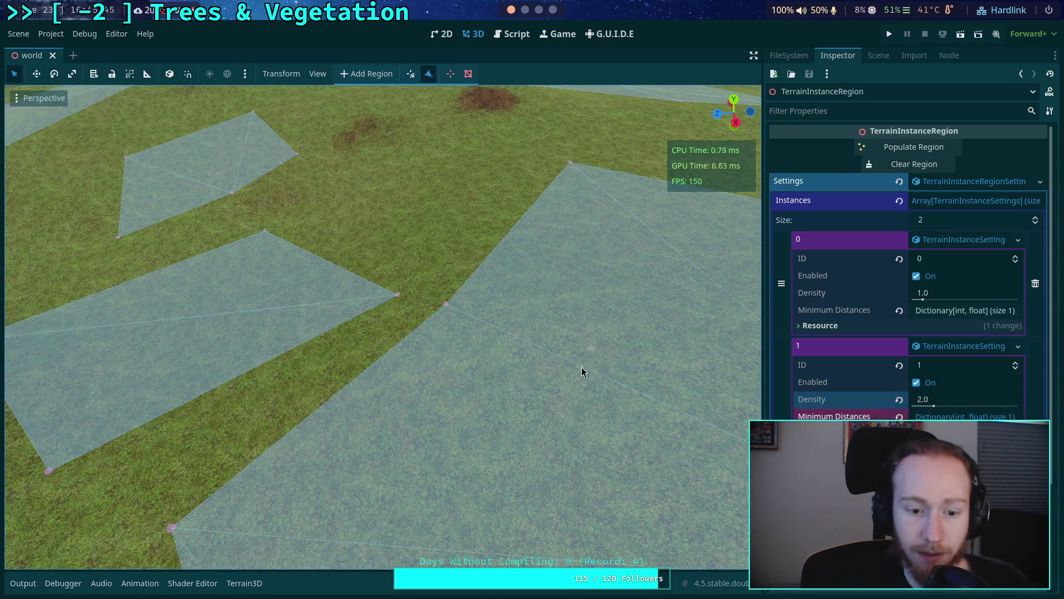
pyautogui.moveTo(458, 387)
pyautogui.mouseDown()
pyautogui.moveTo(421, 354)
pyautogui.moveTo(440, 449)
pyautogui.moveTo(441, 388)
pyautogui.moveTo(445, 398)
pyautogui.mouseUp()
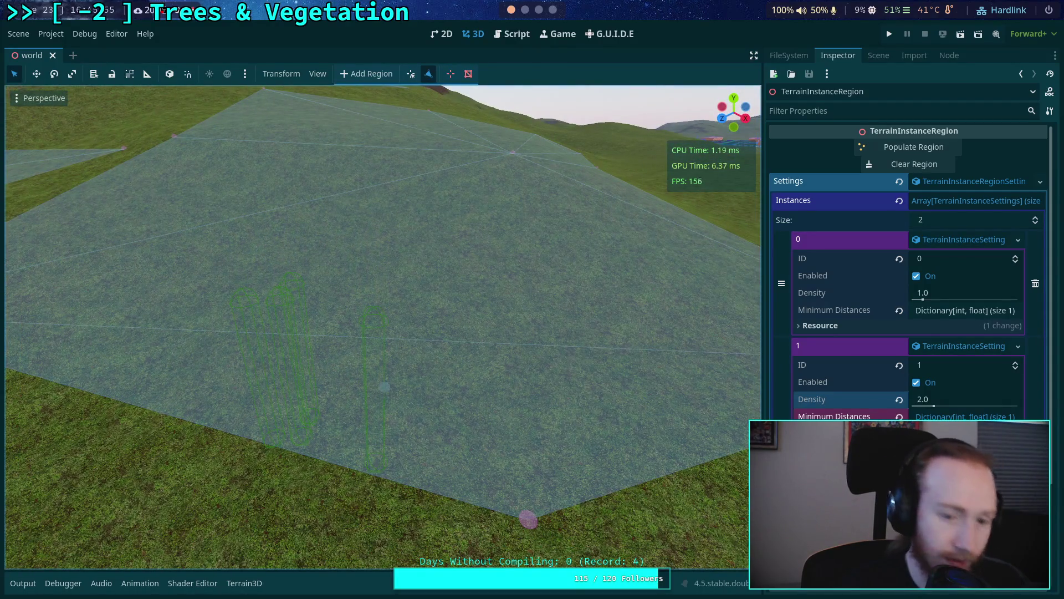
pyautogui.click(21, 36)
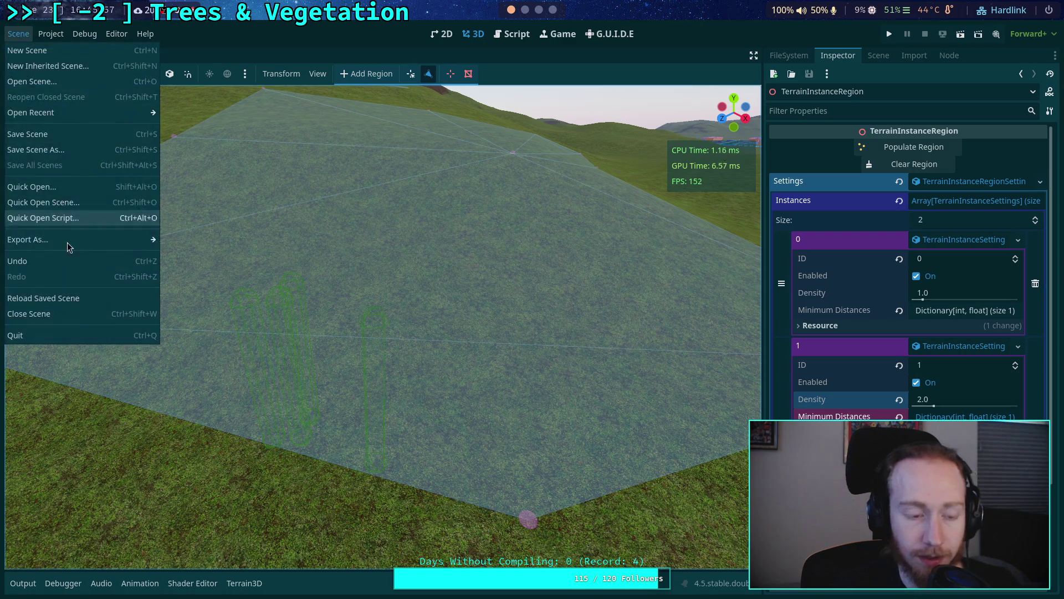
pyautogui.moveTo(51, 34)
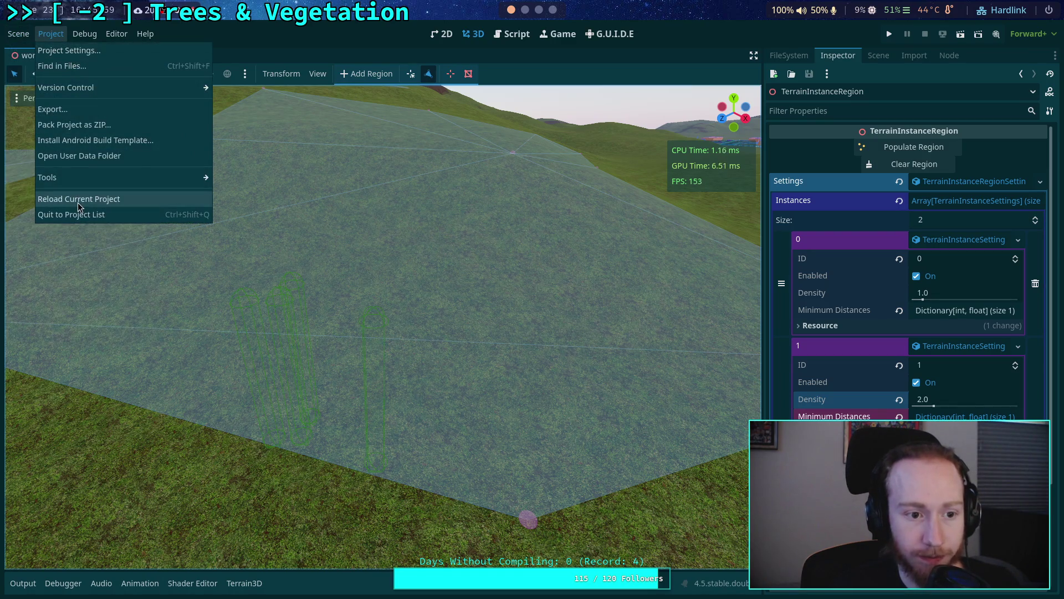
pyautogui.click(77, 202)
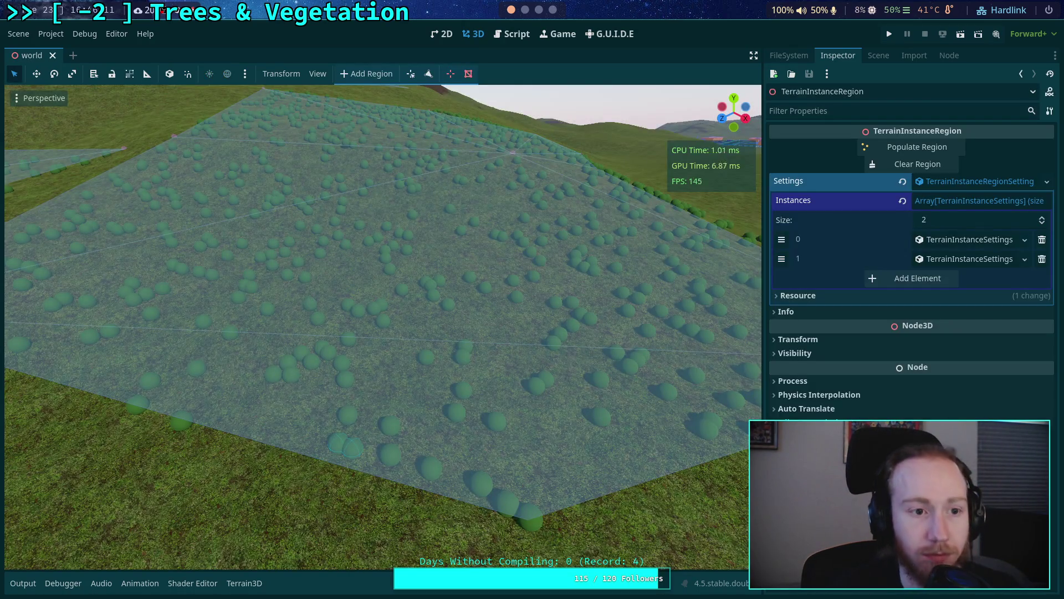
# Step: Clear the vegetation from the region and save the scene
pyautogui.moveTo(396, 311); pyautogui.dragTo(396, 311)
pyautogui.moveTo(542, 268); pyautogui.dragTo(542, 268)
pyautogui.click(882, 168)
pyautogui.hotkey('ctrl', 's')
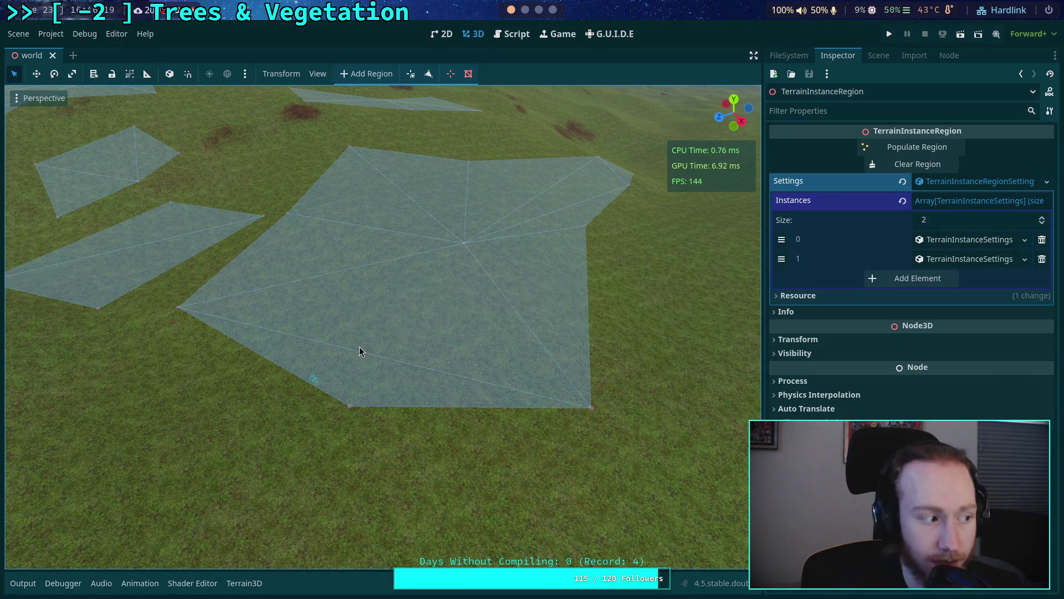
pyautogui.moveTo(371, 349); pyautogui.dragTo(370, 349)
# Step: Expand the second instance setting (ID 1, density 2.0) in the Inspector
pyautogui.click(965, 244)
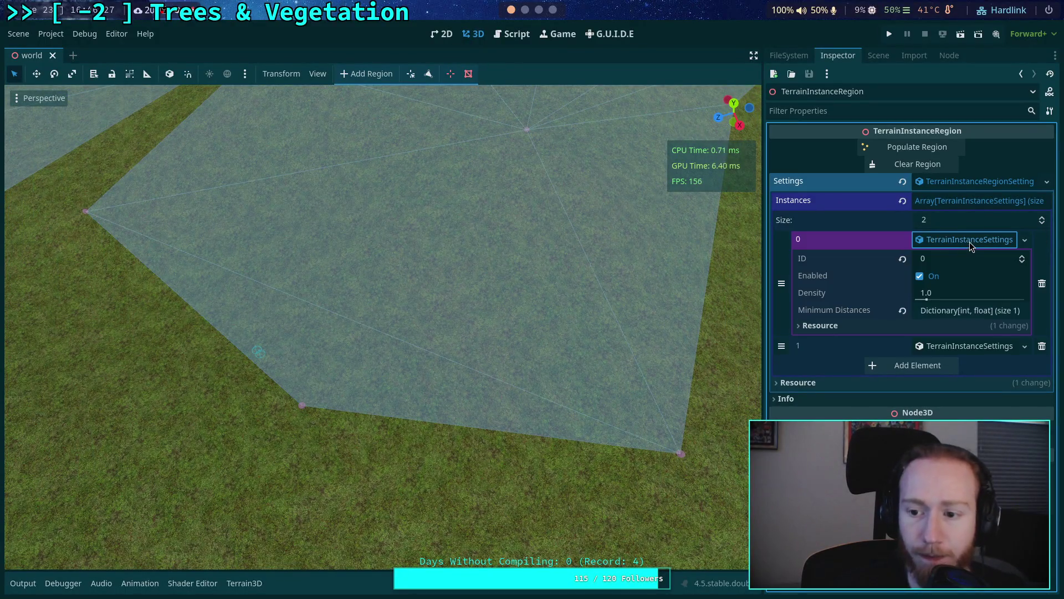
pyautogui.click(964, 244)
pyautogui.click(967, 259)
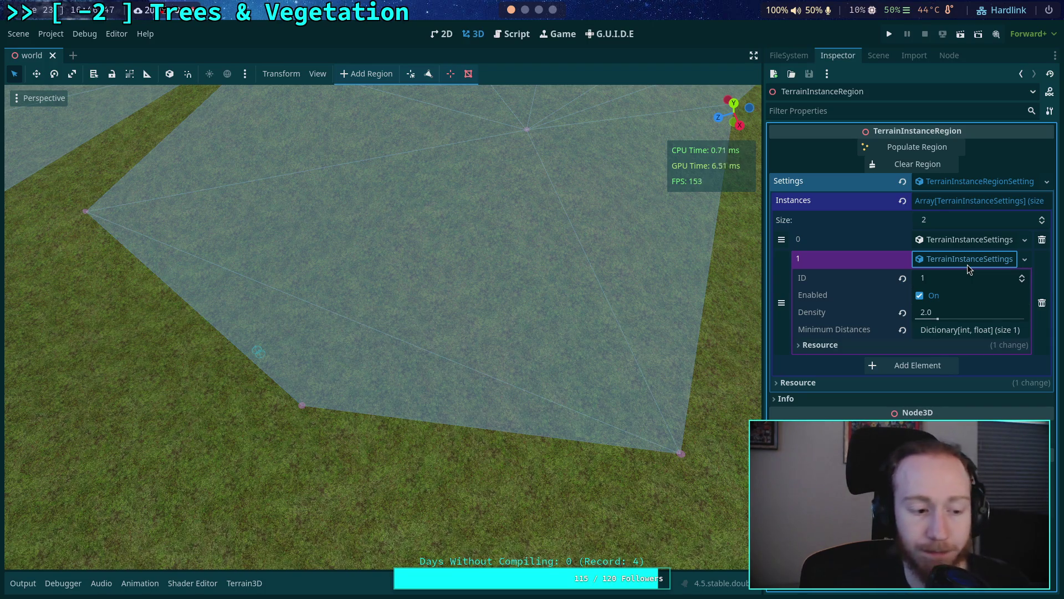
pyautogui.scroll(-5, 644, 256)
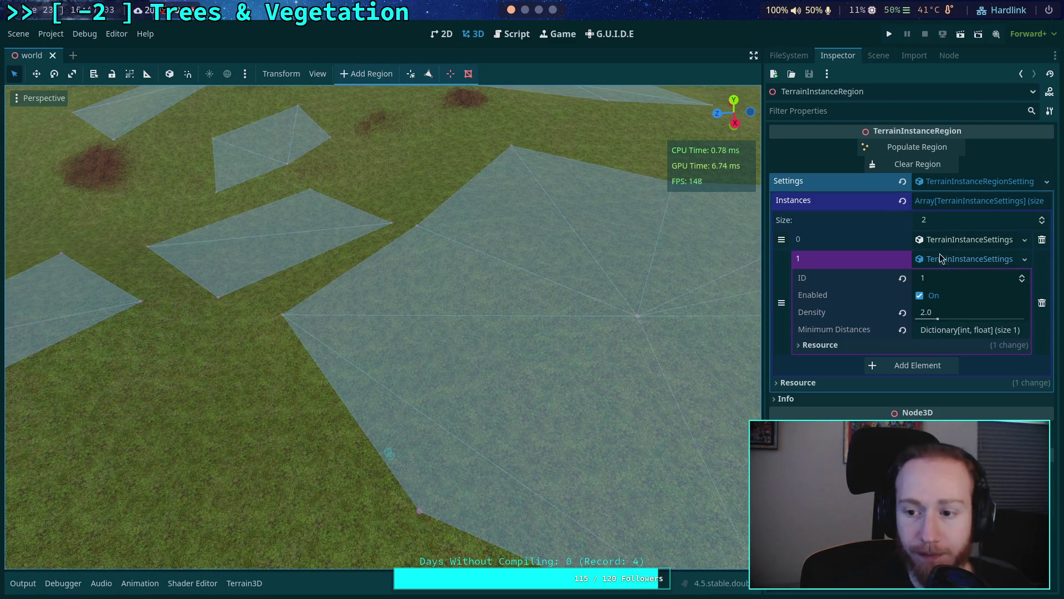
# Step: Add a Minimum Distances entry of key 1, value 2 to the second setting, save, and repopulate
pyautogui.click(942, 330)
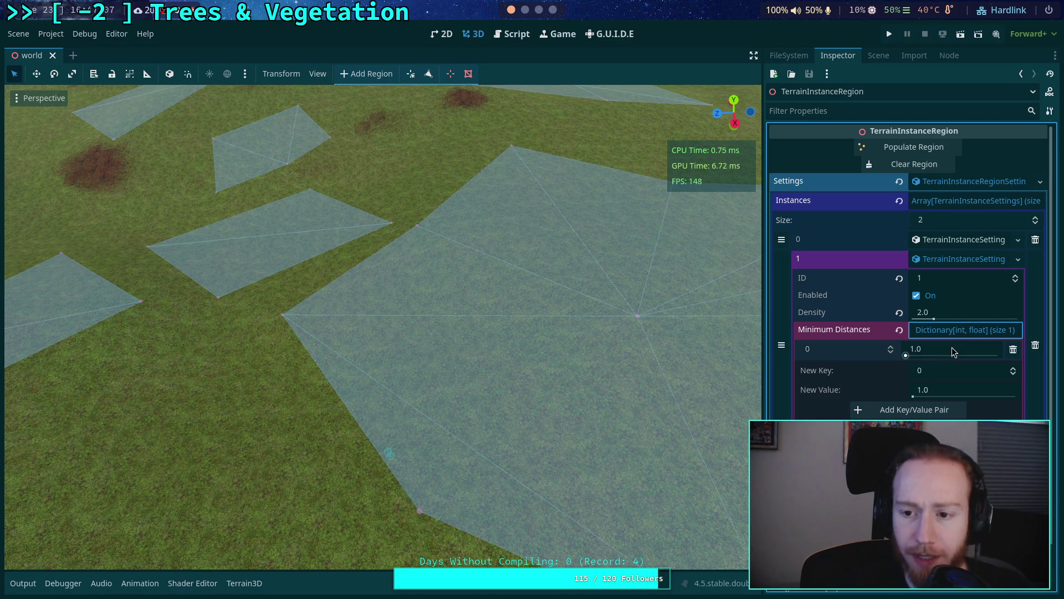
pyautogui.click(890, 349)
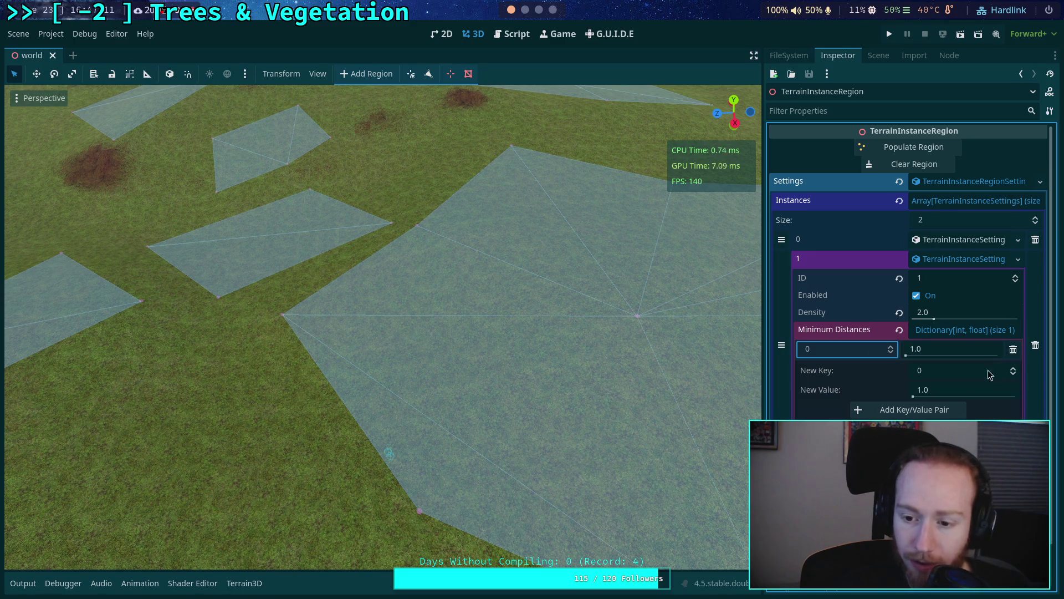
pyautogui.click(942, 370)
pyautogui.write('1')
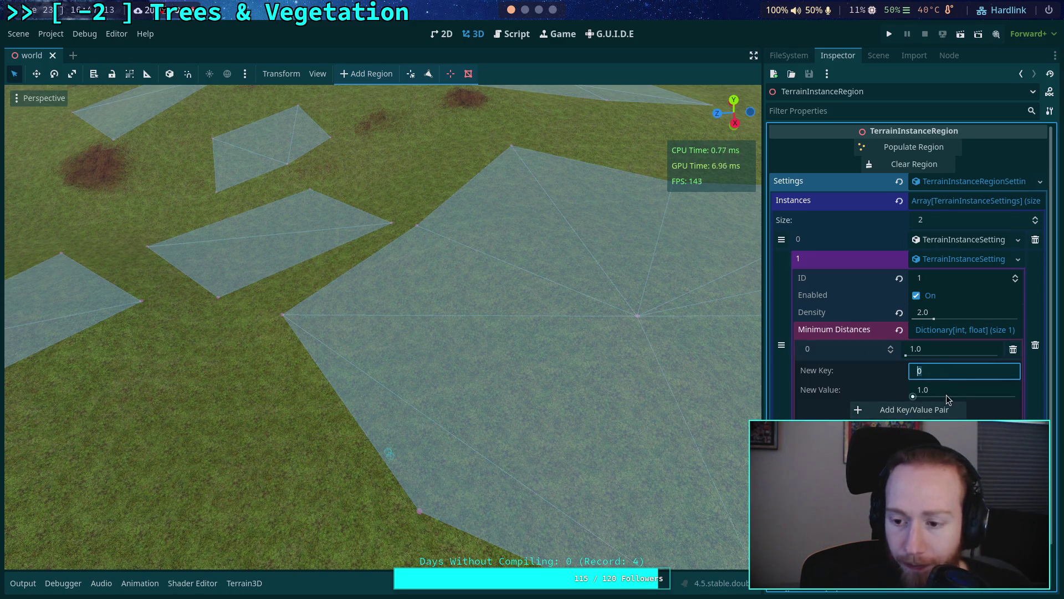
pyautogui.press('Tab')
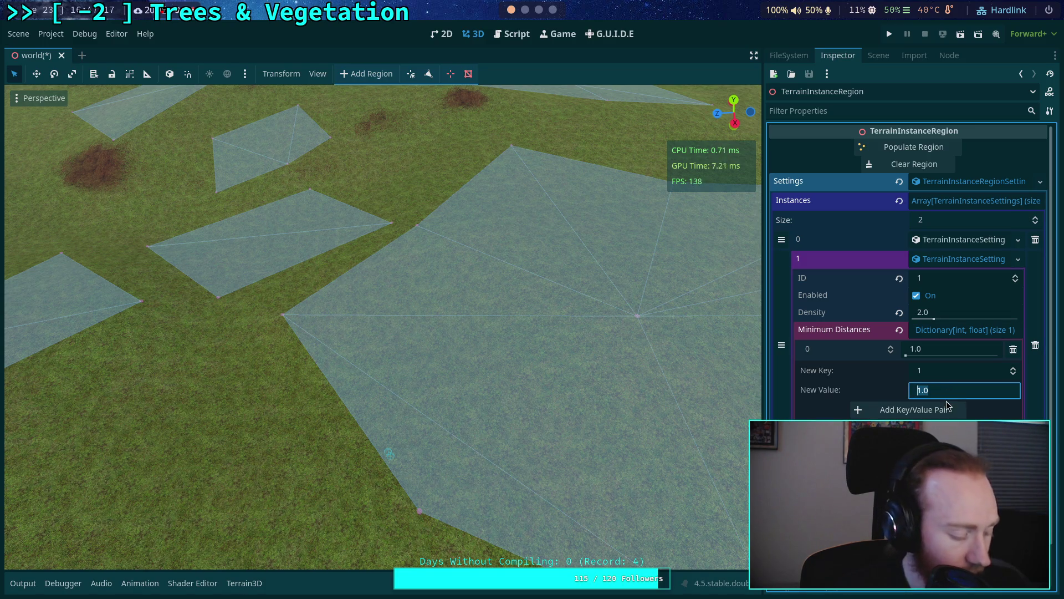
pyautogui.write('2')
pyautogui.click(937, 412)
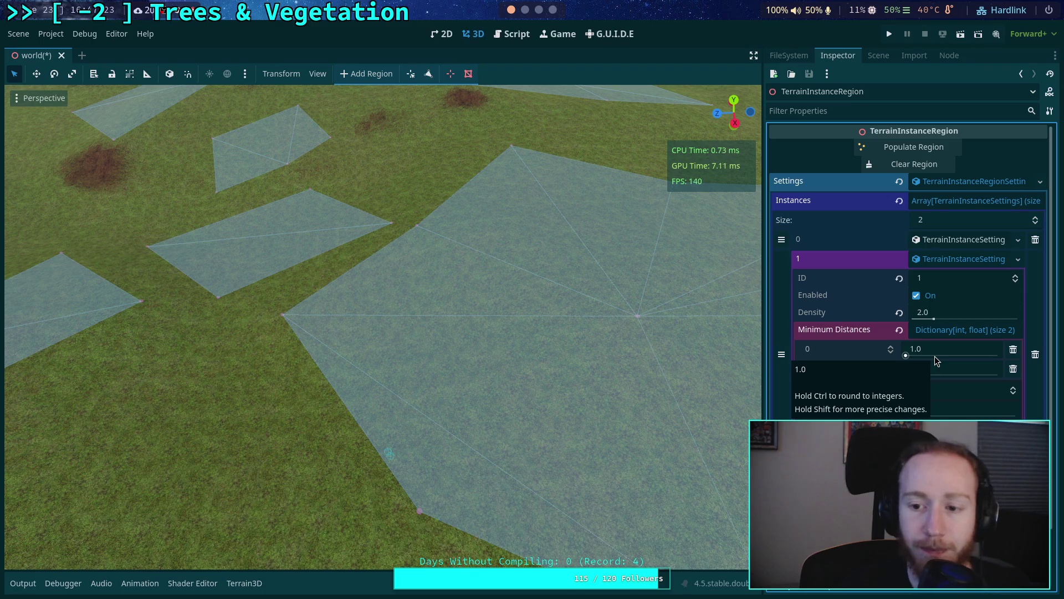
pyautogui.hotkey('ctrl', 's')
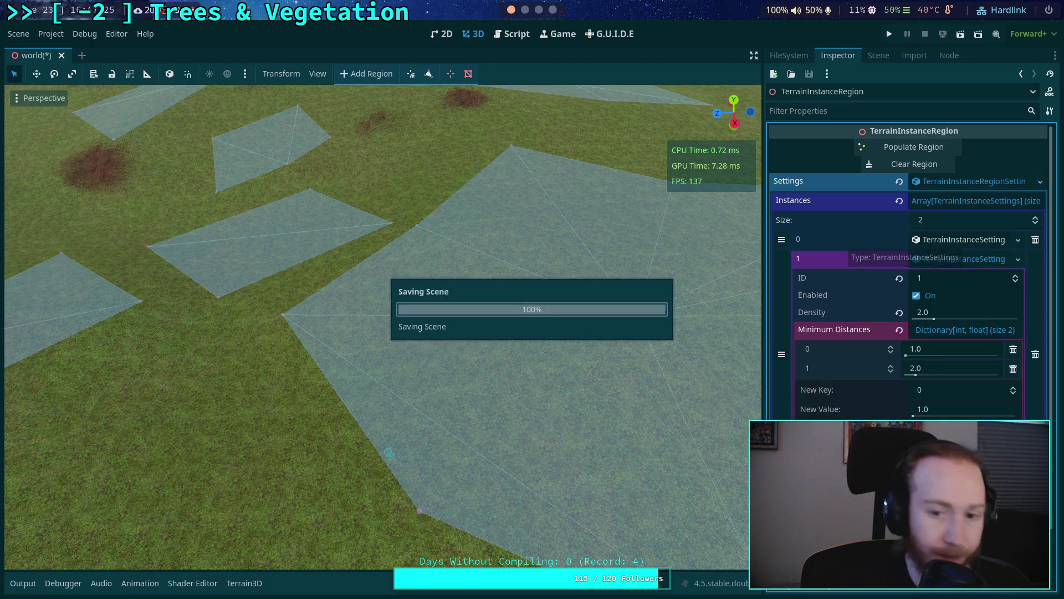
pyautogui.click(914, 147)
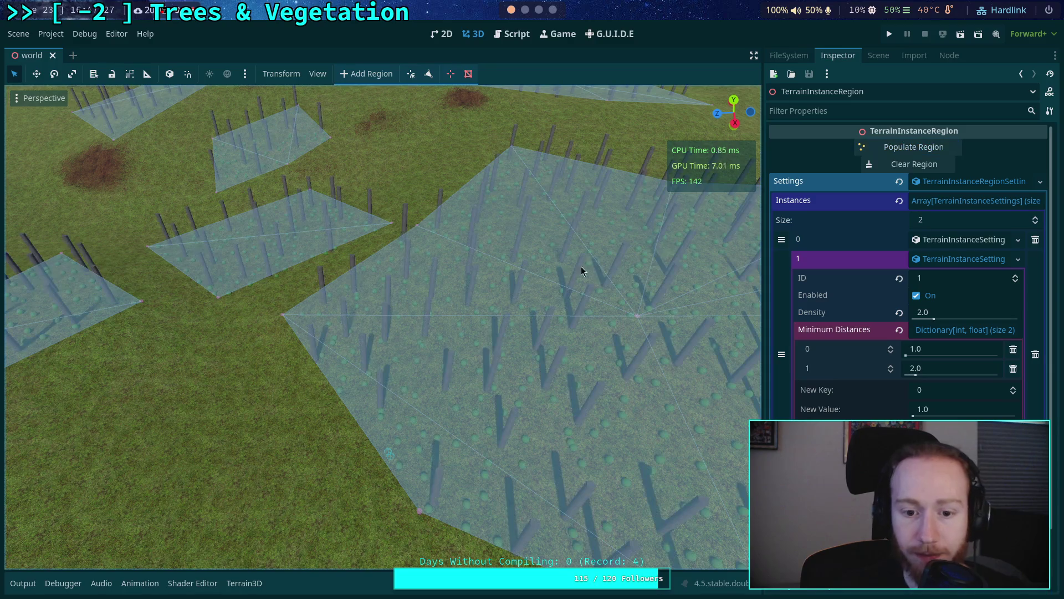
# Step: Frame the region and switch the viewport to Display Wireframe
pyautogui.press('f')
pyautogui.scroll(10, 383, 327)
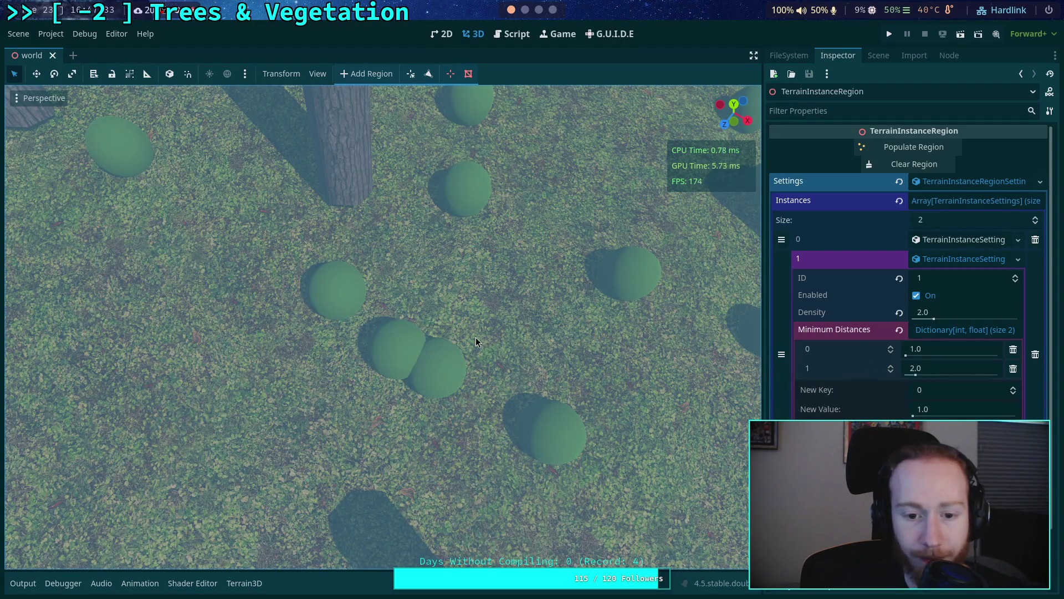
pyautogui.scroll(-4, 443, 371)
pyautogui.scroll(3, 443, 371)
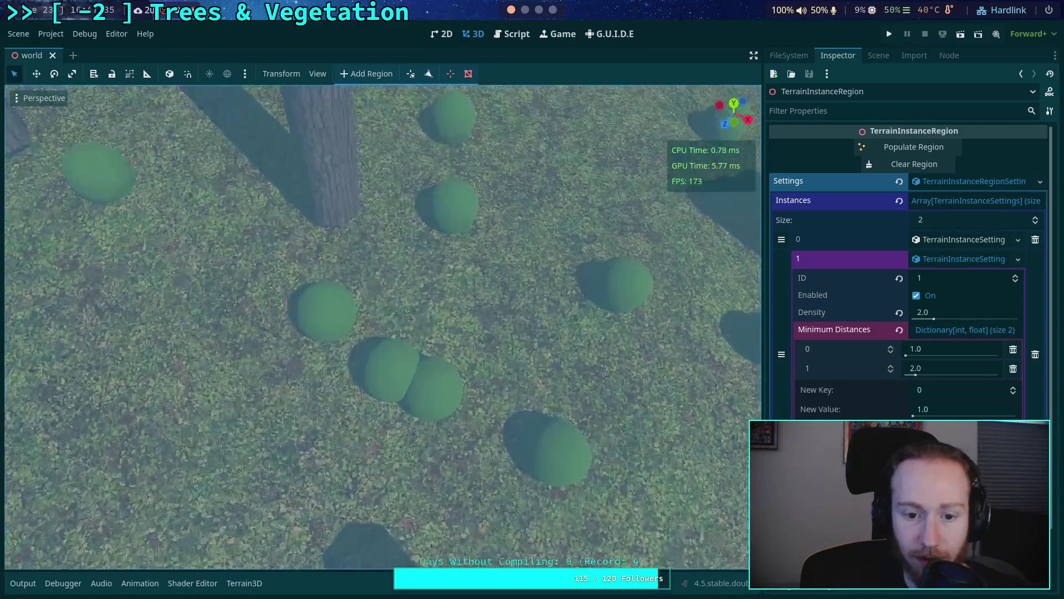
pyautogui.click(19, 99)
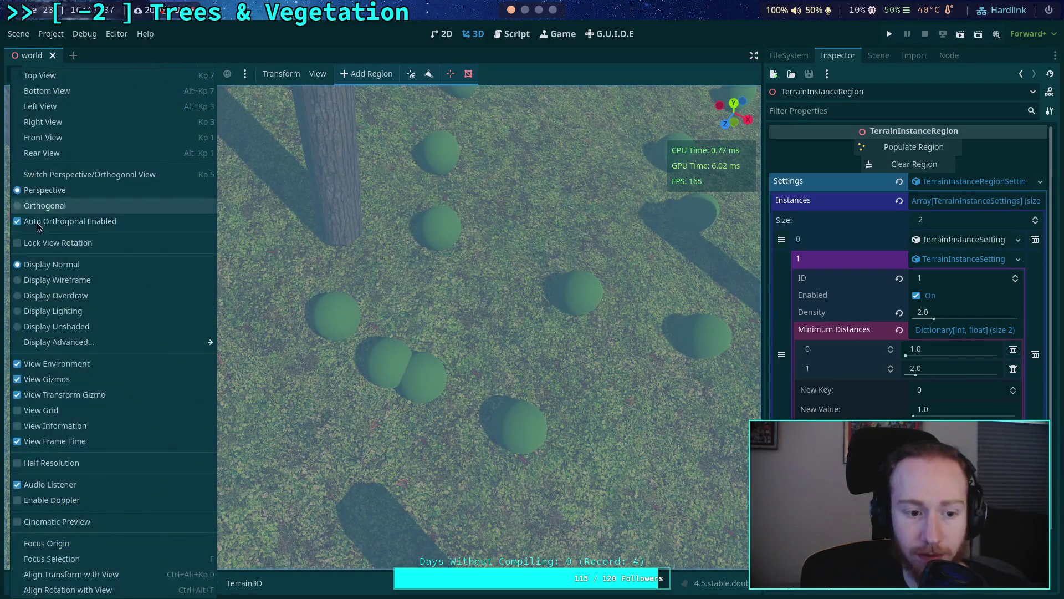
pyautogui.click(54, 280)
# Step: View the bushes from the top, orbit and zoom to check their spacing, then save
pyautogui.scroll(3, 431, 311)
pyautogui.scroll(-2, 430, 311)
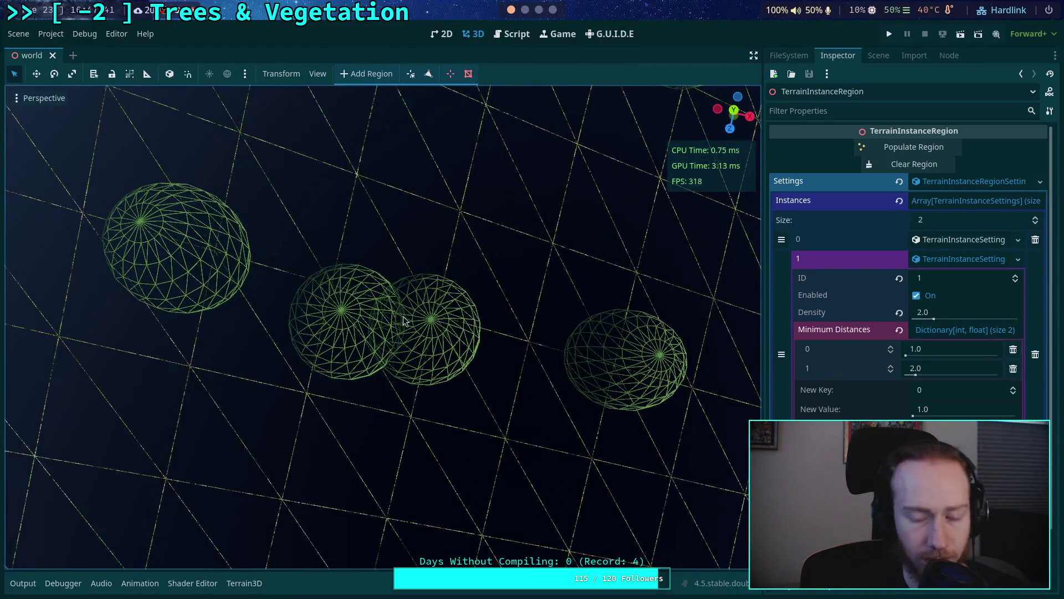
pyautogui.click(735, 113)
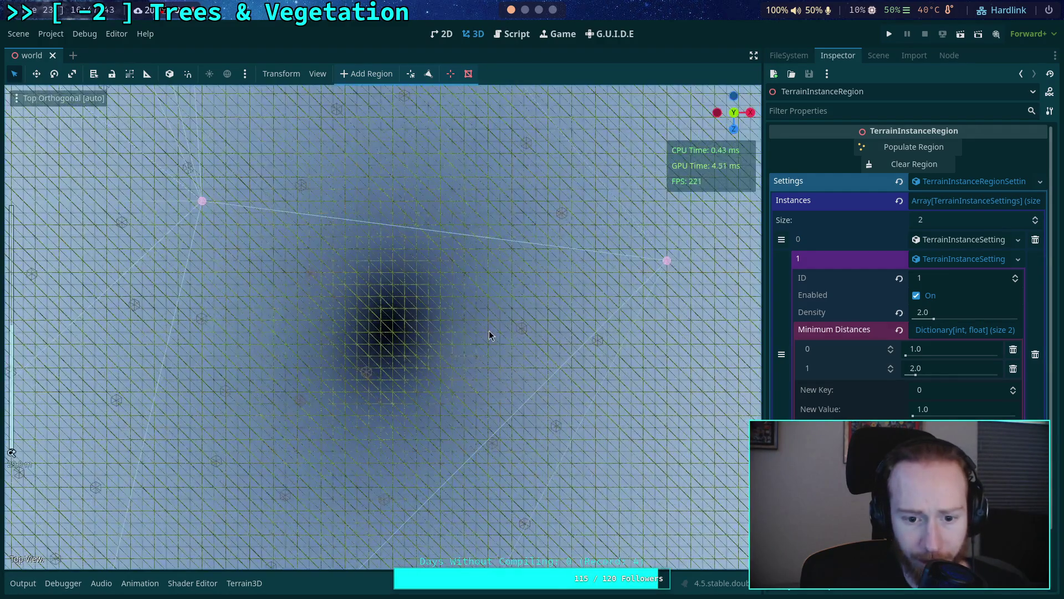
pyautogui.scroll(3, 399, 330)
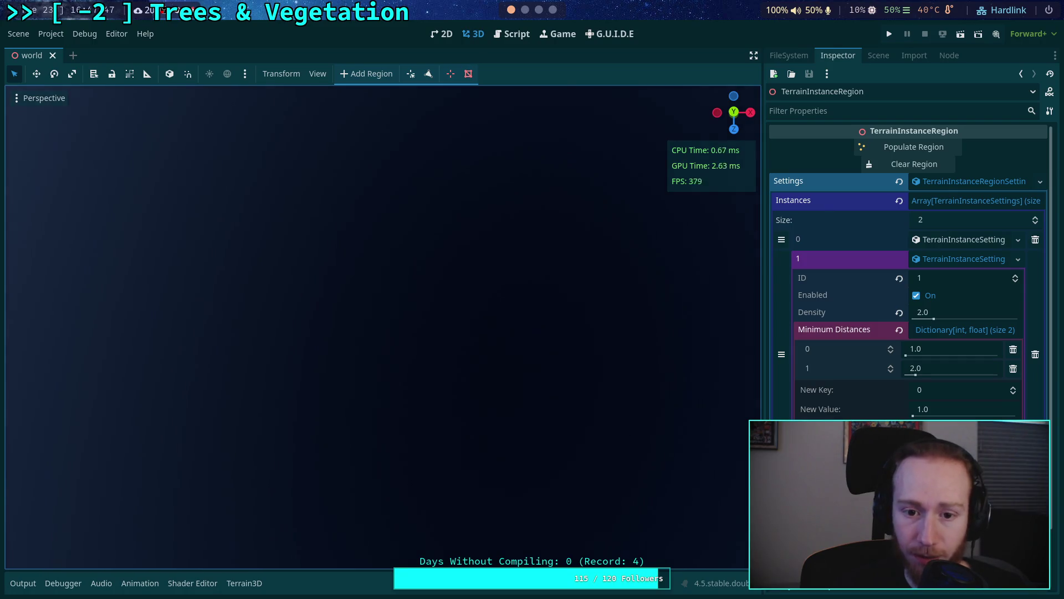
pyautogui.scroll(5, 383, 327)
pyautogui.scroll(5, 383, 327)
pyautogui.scroll(-4, 527, 308)
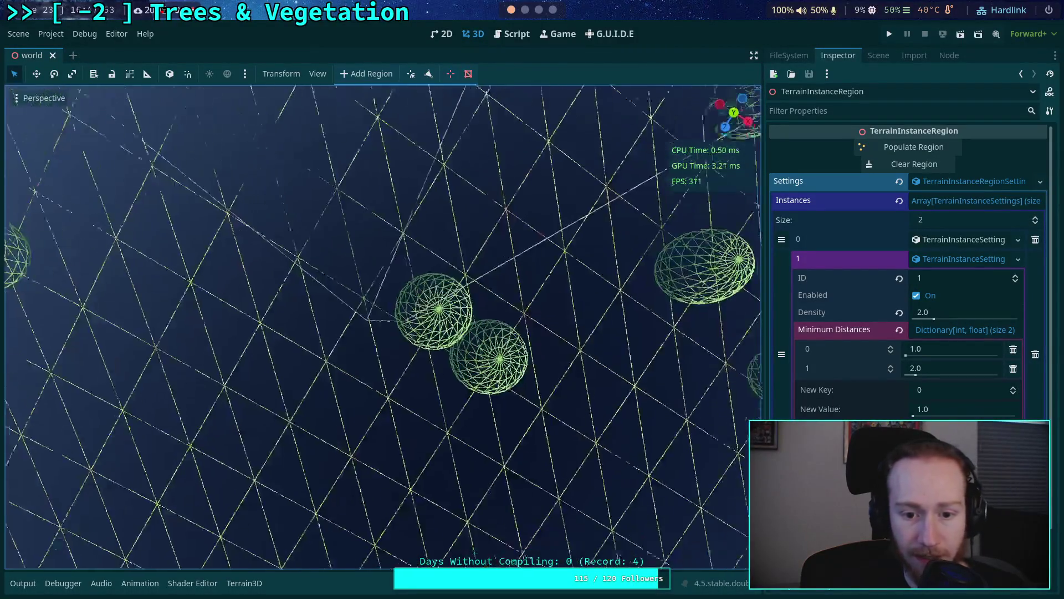
pyautogui.moveTo(383, 327)
pyautogui.mouseDown()
pyautogui.moveTo(404, 283)
pyautogui.moveTo(513, 328)
pyautogui.mouseUp()
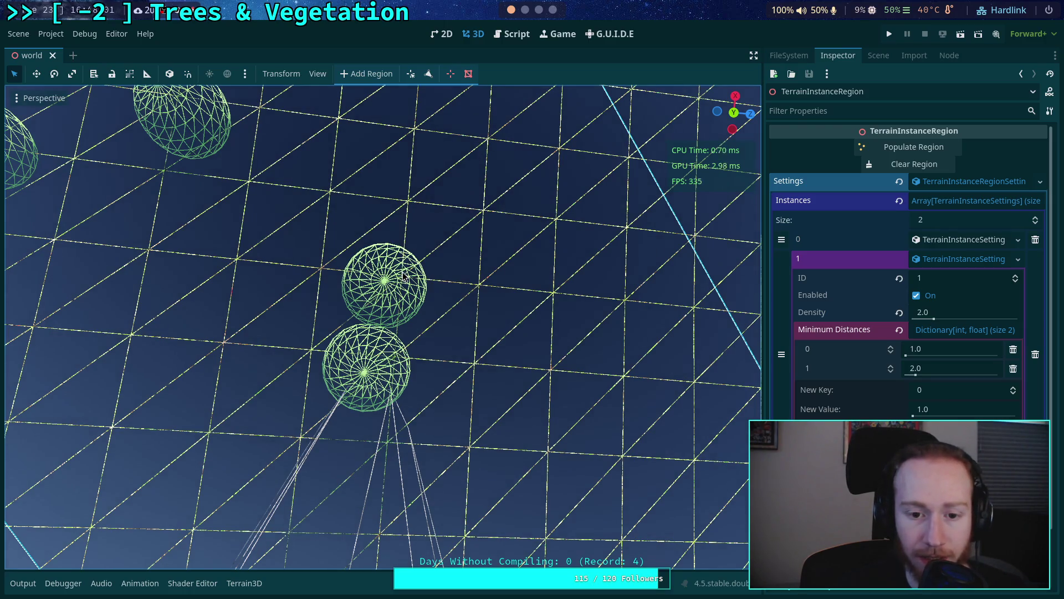
pyautogui.moveTo(406, 282)
pyautogui.mouseDown()
pyautogui.moveTo(429, 362)
pyautogui.moveTo(571, 317)
pyautogui.mouseUp()
pyautogui.hotkey('ctrl', 's')
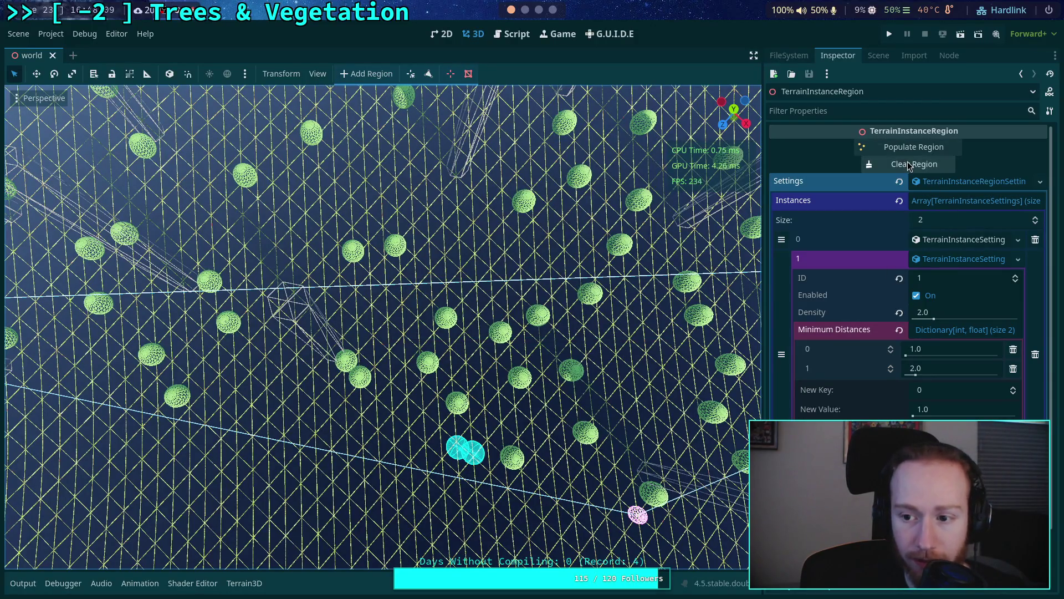
pyautogui.click(964, 240)
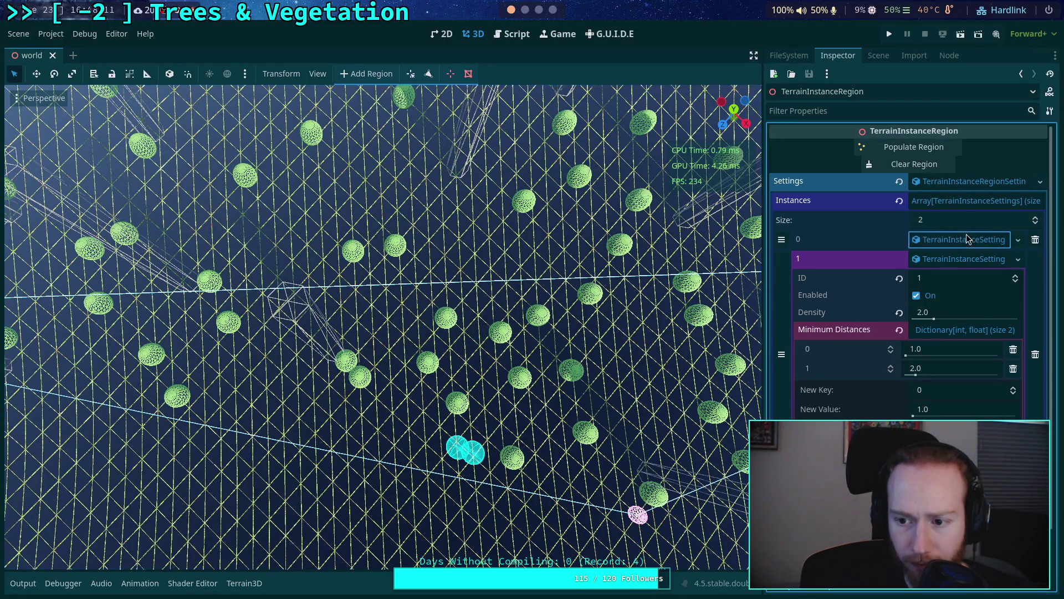
# Step: Clear and repopulate the region, then zoom in on the newly scattered bushes
pyautogui.click(964, 239)
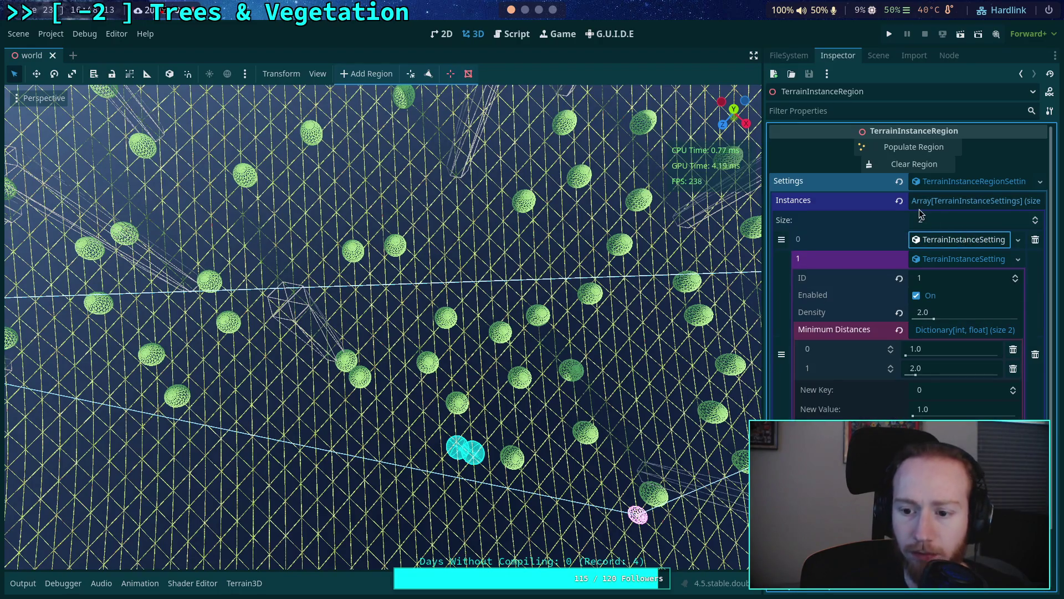
pyautogui.click(914, 164)
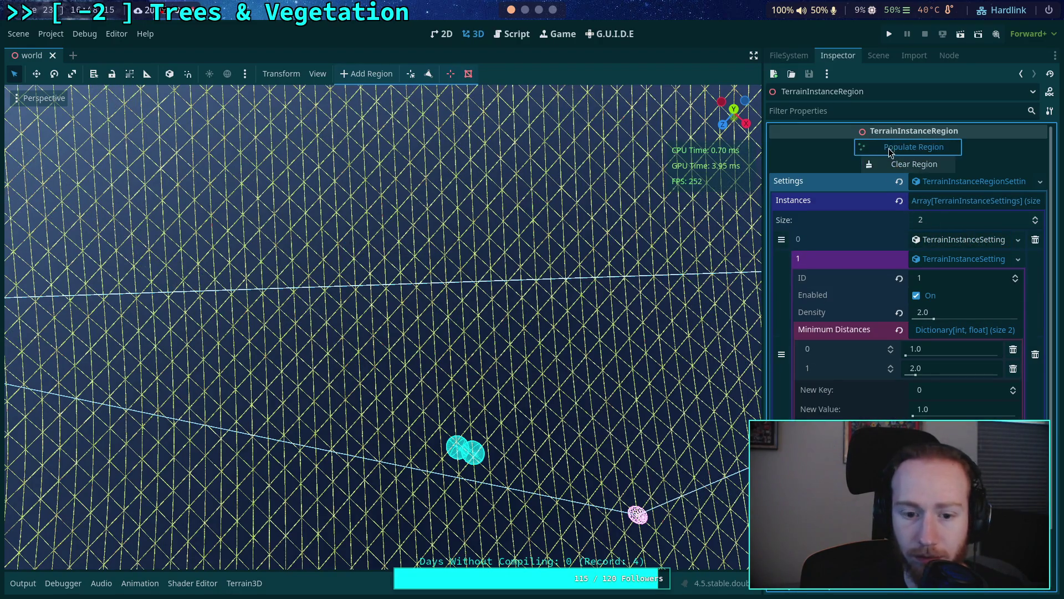
pyautogui.click(914, 147)
pyautogui.scroll(8, 551, 227)
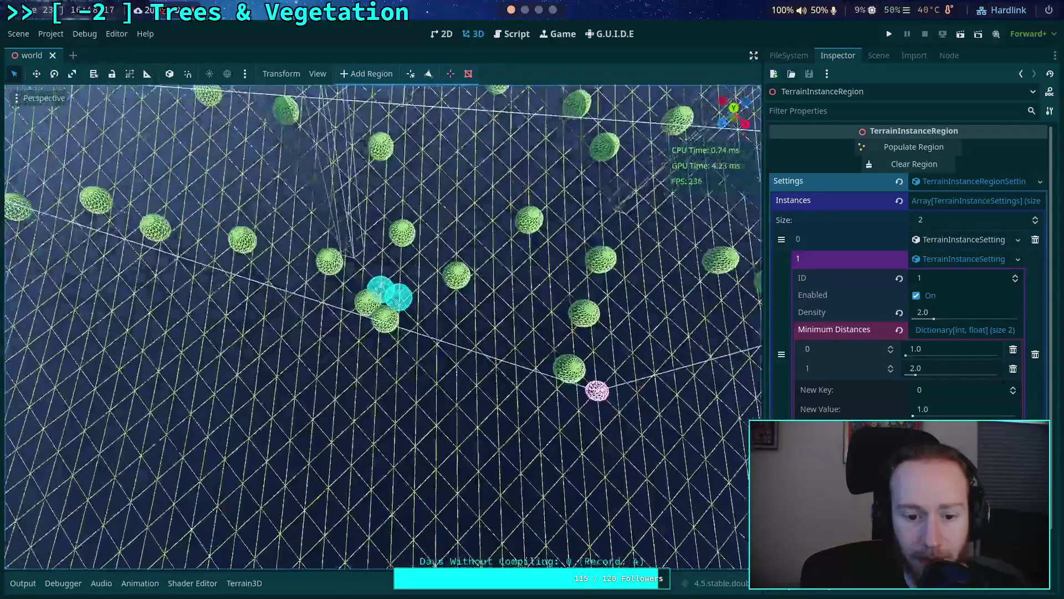
pyautogui.scroll(3, 410, 333)
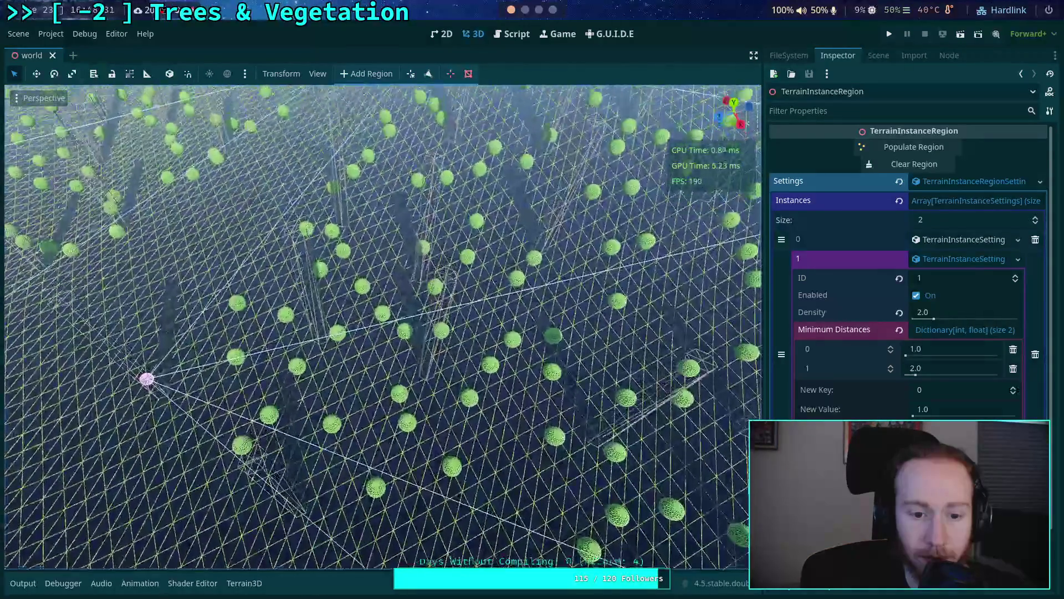
pyautogui.press('d')
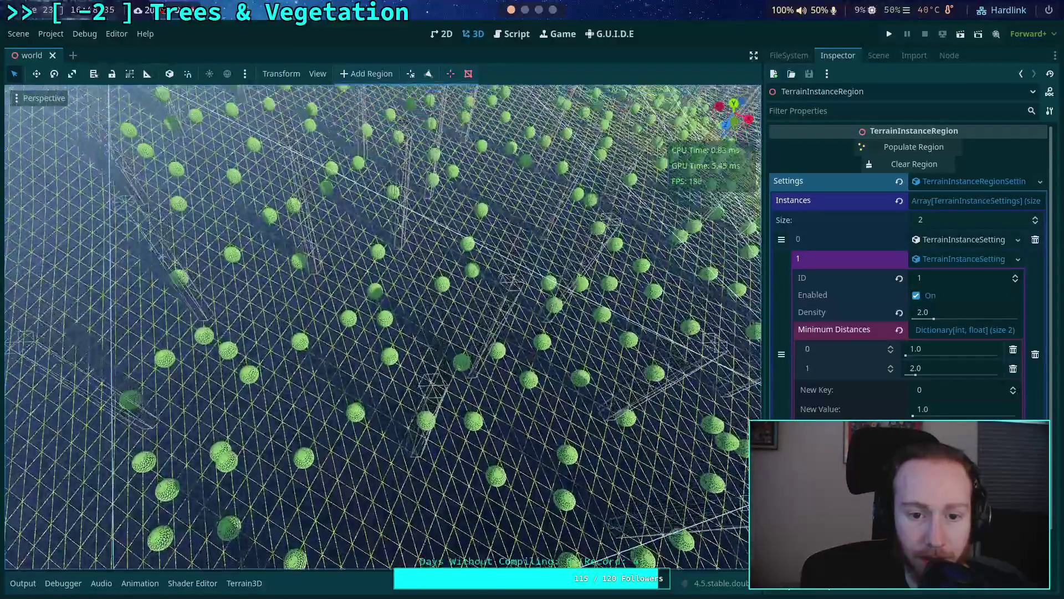
# Step: Pull back, orbit and zoom in close to inspect the three nearly touching bush spheres
pyautogui.press('s')
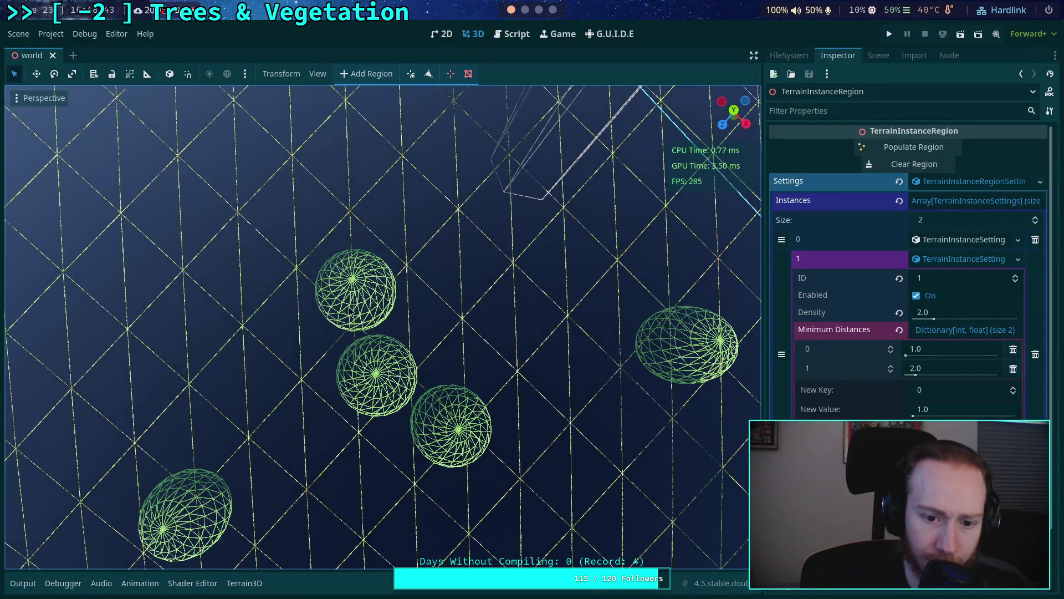
pyautogui.moveTo(370, 385); pyautogui.dragTo(401, 335)
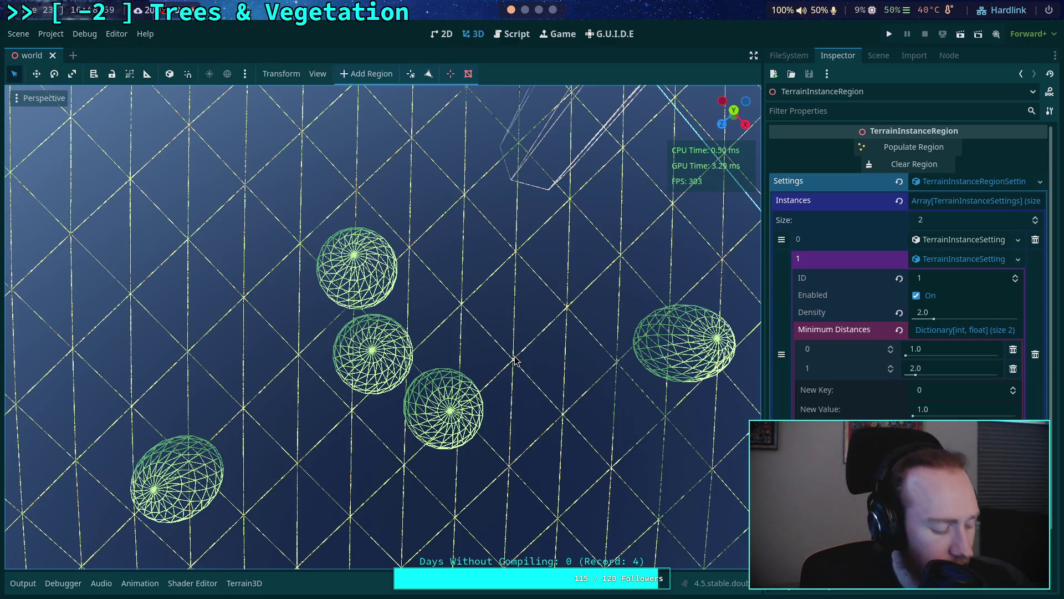
pyautogui.scroll(-10, 514, 360)
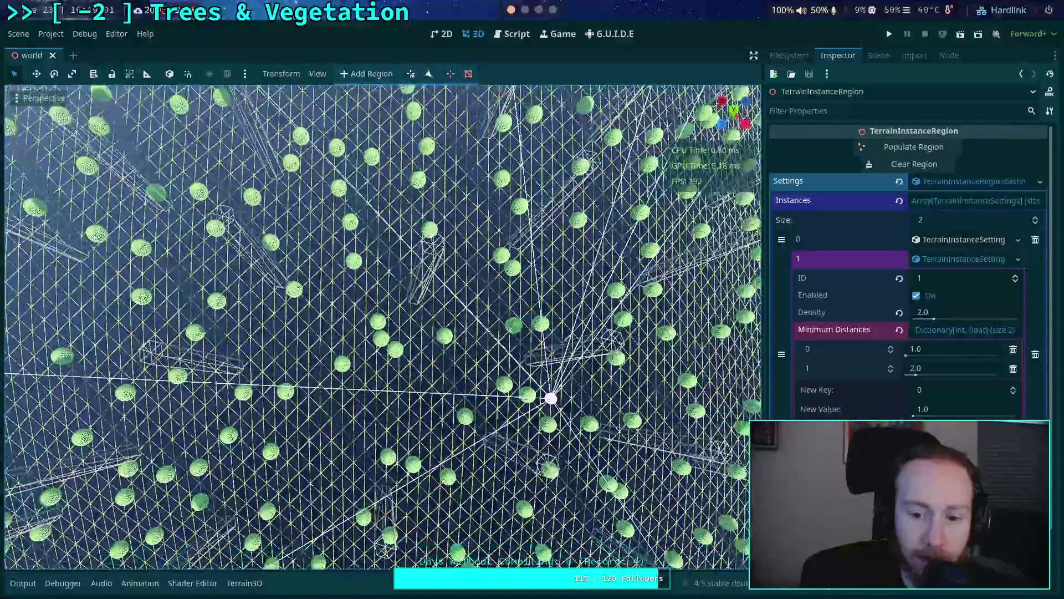
pyautogui.moveTo(551, 392)
pyautogui.mouseDown()
pyautogui.moveTo(606, 475)
pyautogui.moveTo(64, 202)
pyautogui.moveTo(212, 221)
pyautogui.moveTo(41, 159)
pyautogui.moveTo(606, 321)
pyautogui.moveTo(535, 340)
pyautogui.moveTo(530, 376)
pyautogui.mouseUp()
pyautogui.scroll(10, 382, 327)
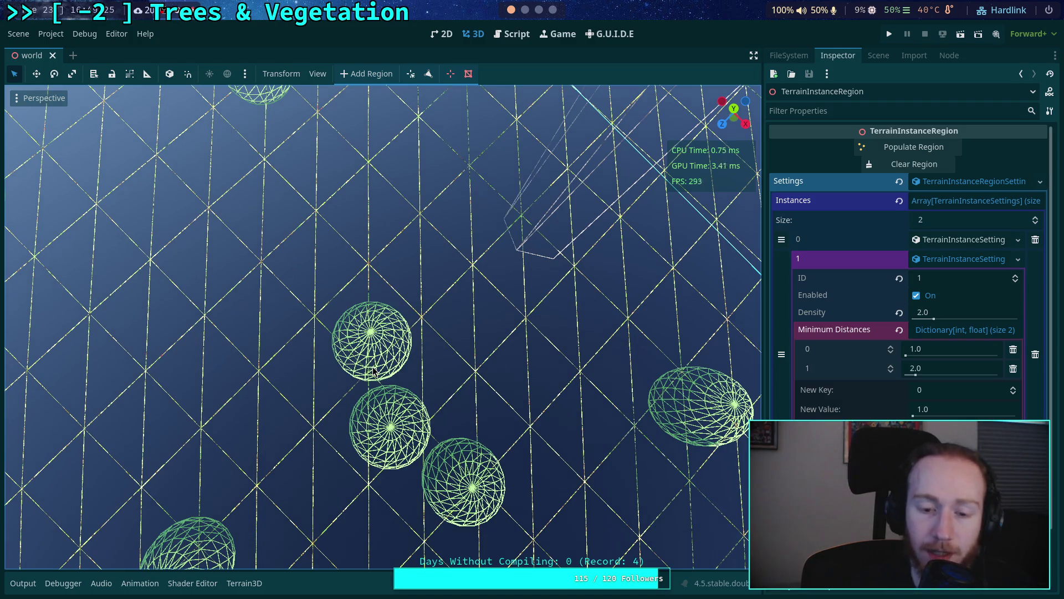
# Step: Open TerrainInstanceRegion.gd and unfold the folded code to reveal _populate_instance
pyautogui.click(513, 34)
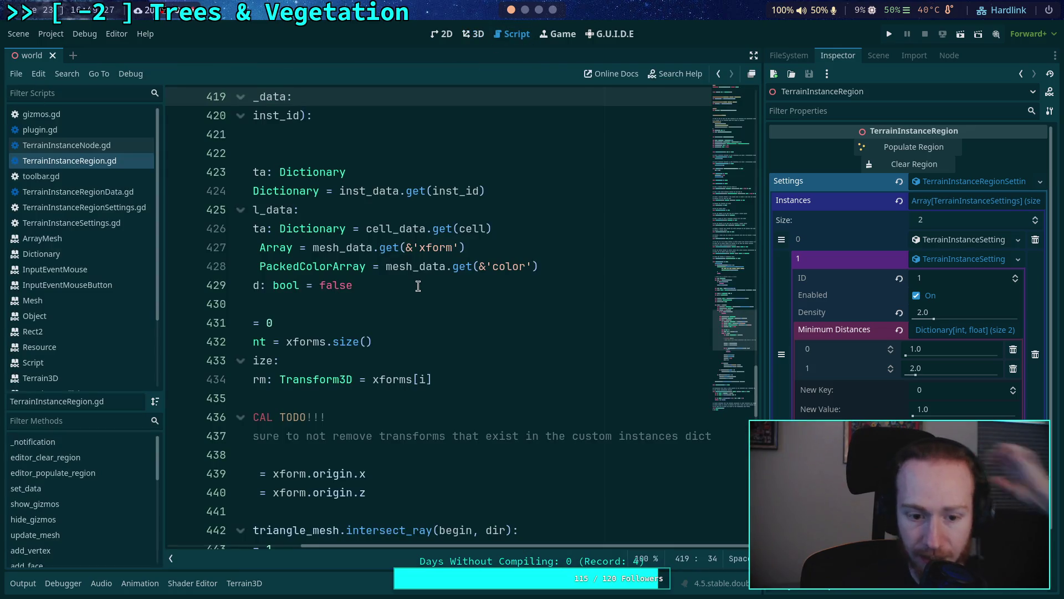
pyautogui.hscroll(-3, 419, 388)
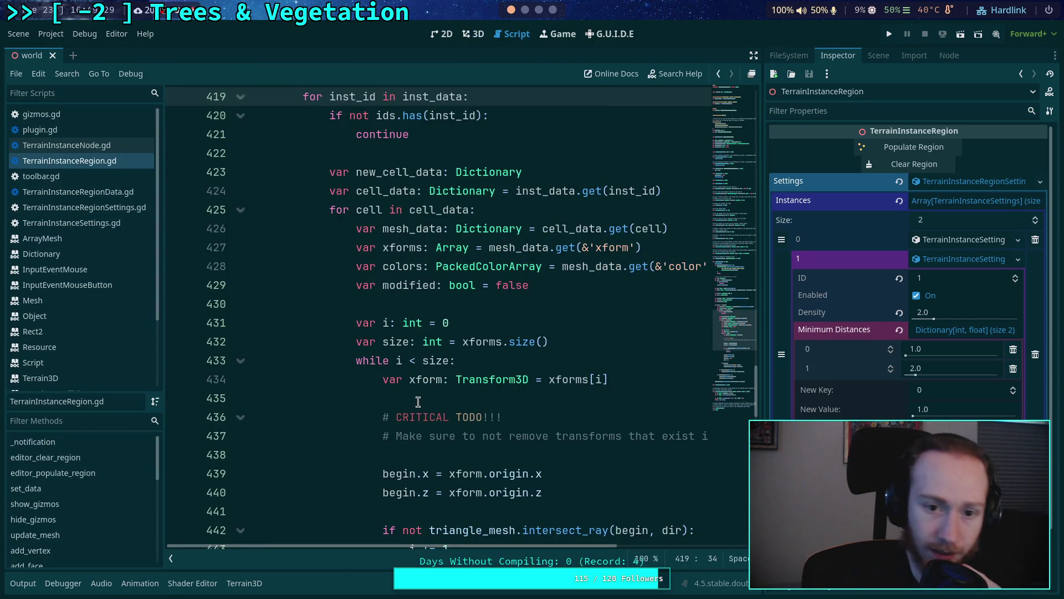
pyautogui.scroll(-12, 419, 403)
pyautogui.scroll(-2, 318, 410)
pyautogui.scroll(1, 250, 326)
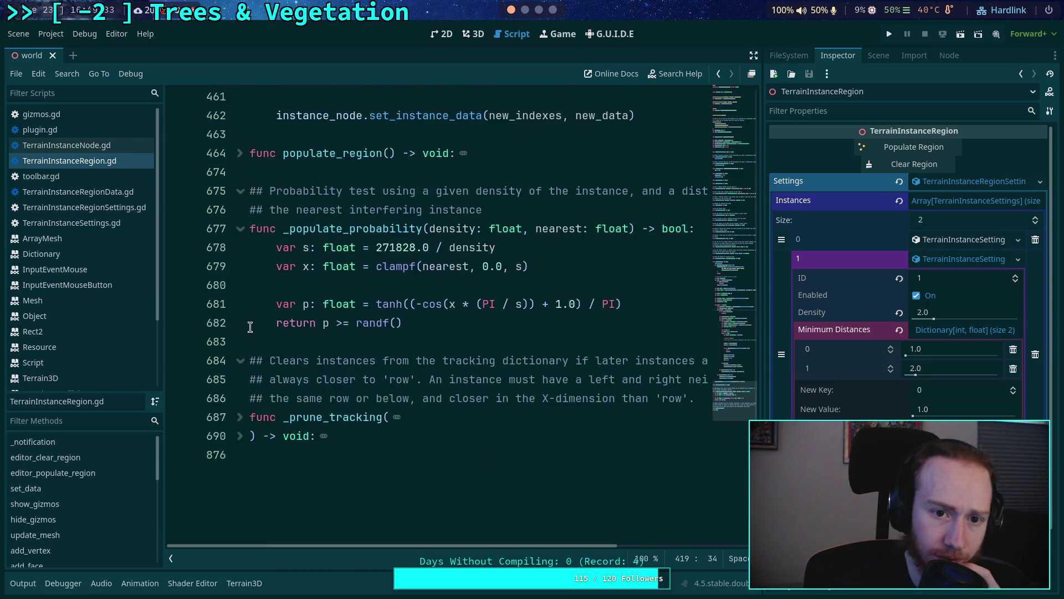
pyautogui.click(240, 436)
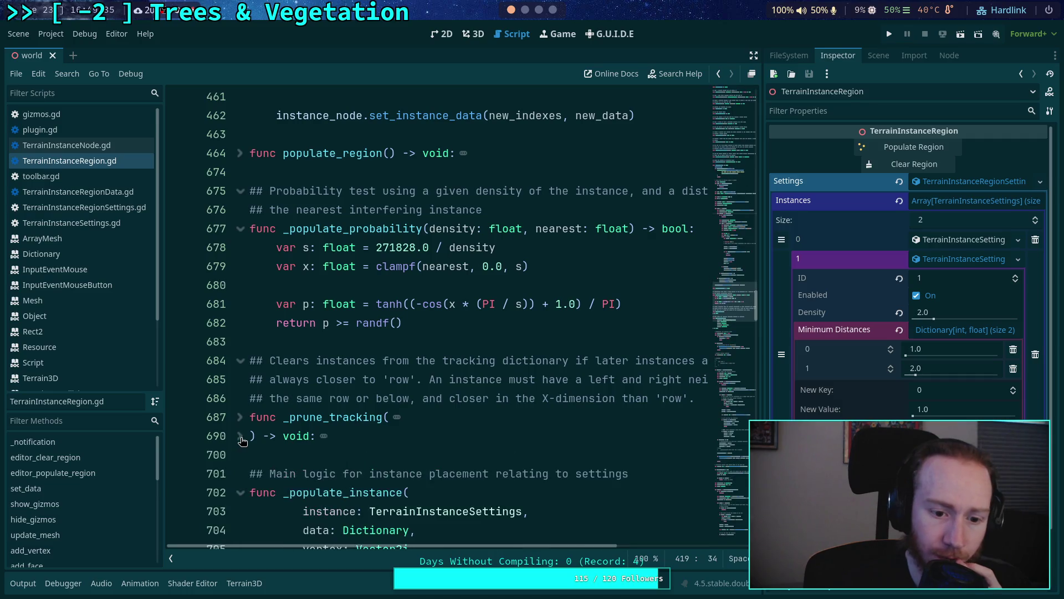
# Step: Scroll to the minimum_distances closest-distance loop and hide the script and method lists
pyautogui.scroll(-5, 363, 390)
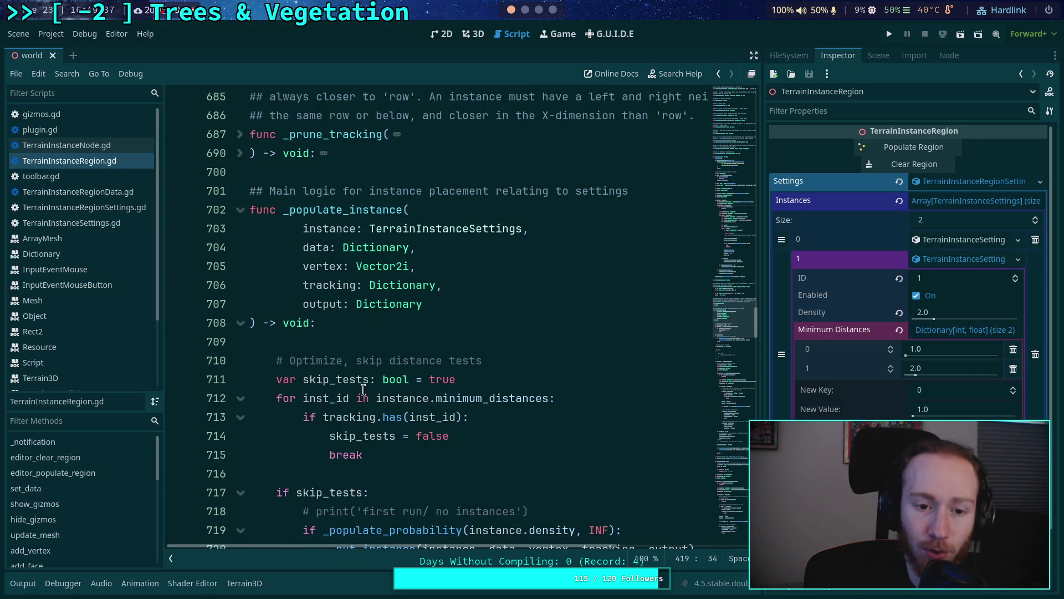
pyautogui.scroll(-1, 363, 389)
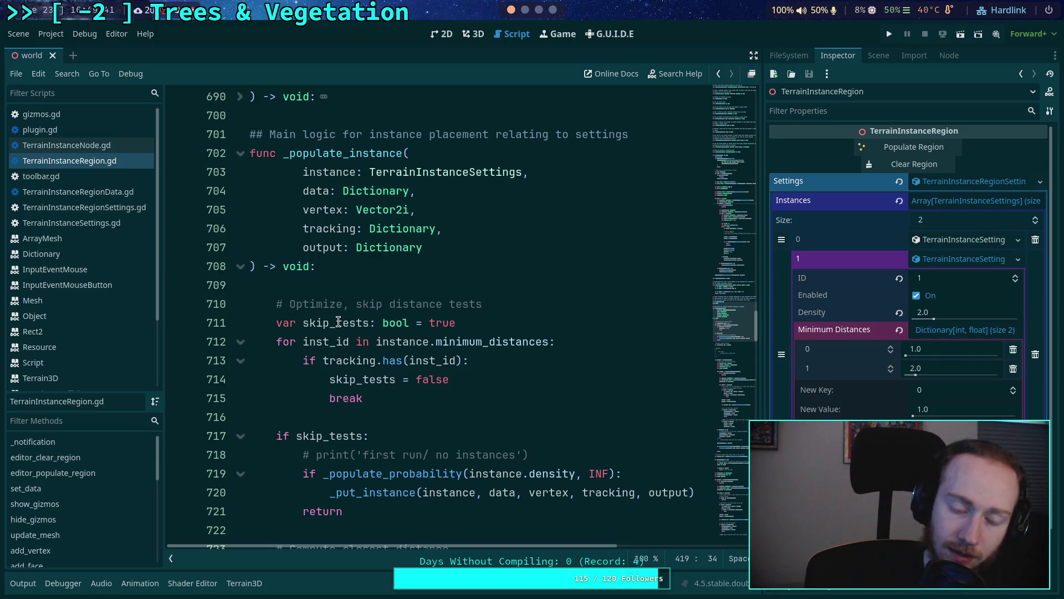
pyautogui.scroll(-6, 404, 342)
pyautogui.scroll(-3, 415, 321)
pyautogui.scroll(3, 414, 318)
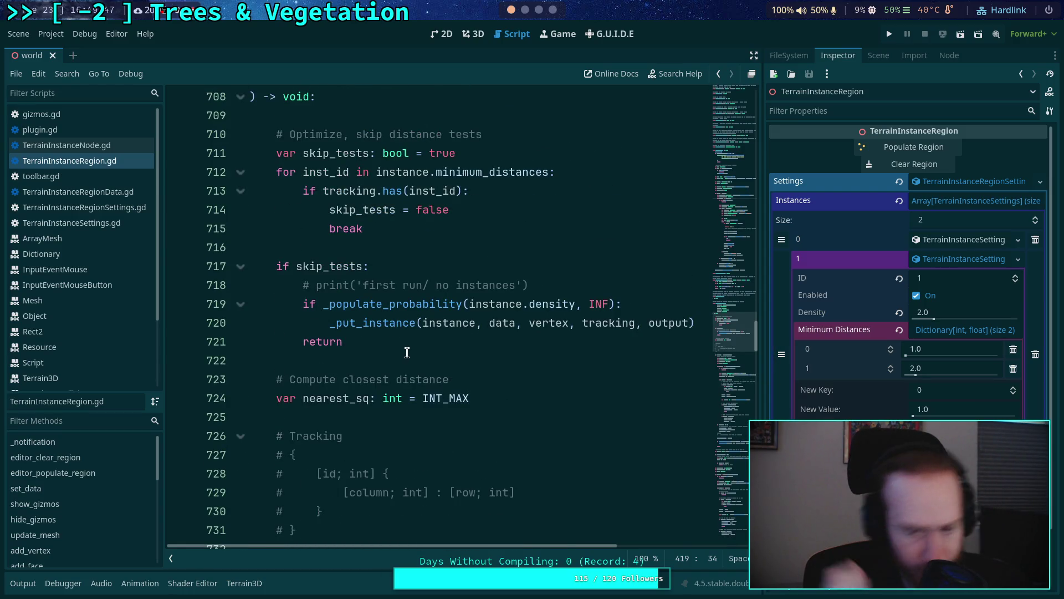
pyautogui.scroll(-7, 407, 353)
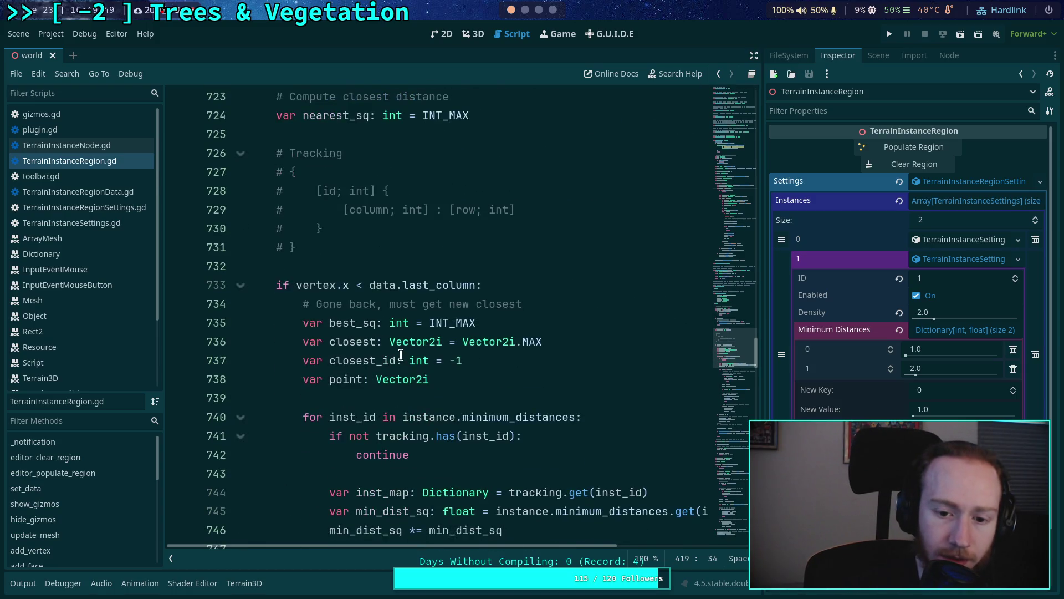
pyautogui.scroll(-2, 433, 348)
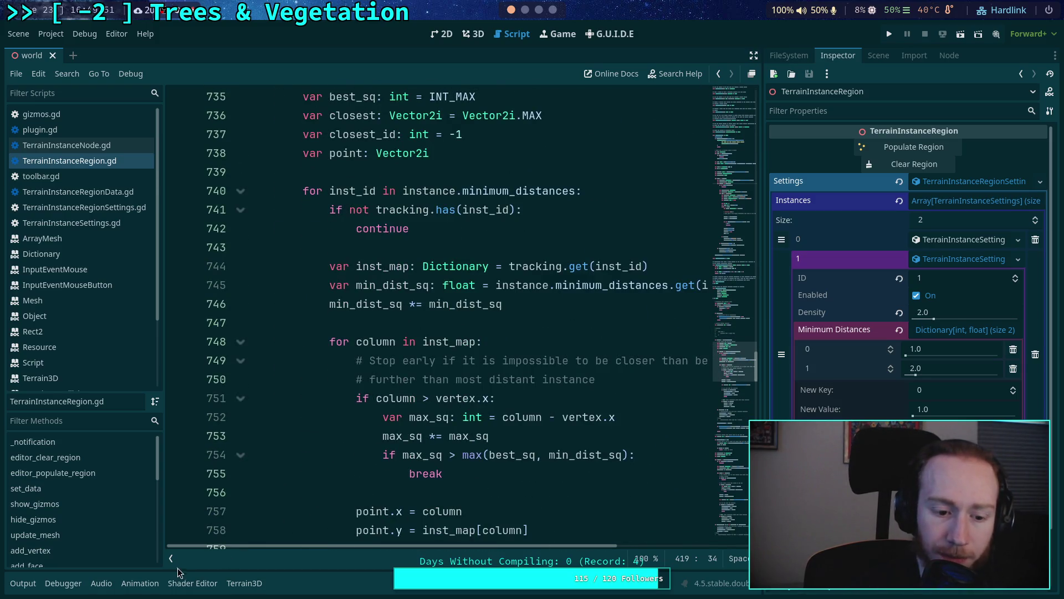
pyautogui.click(171, 558)
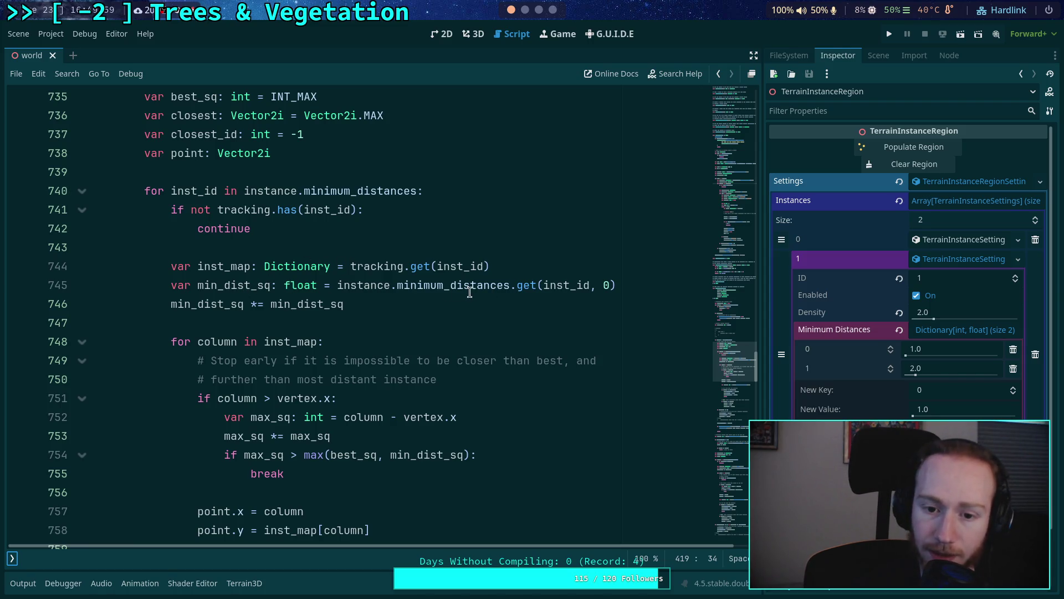
pyautogui.moveTo(470, 293)
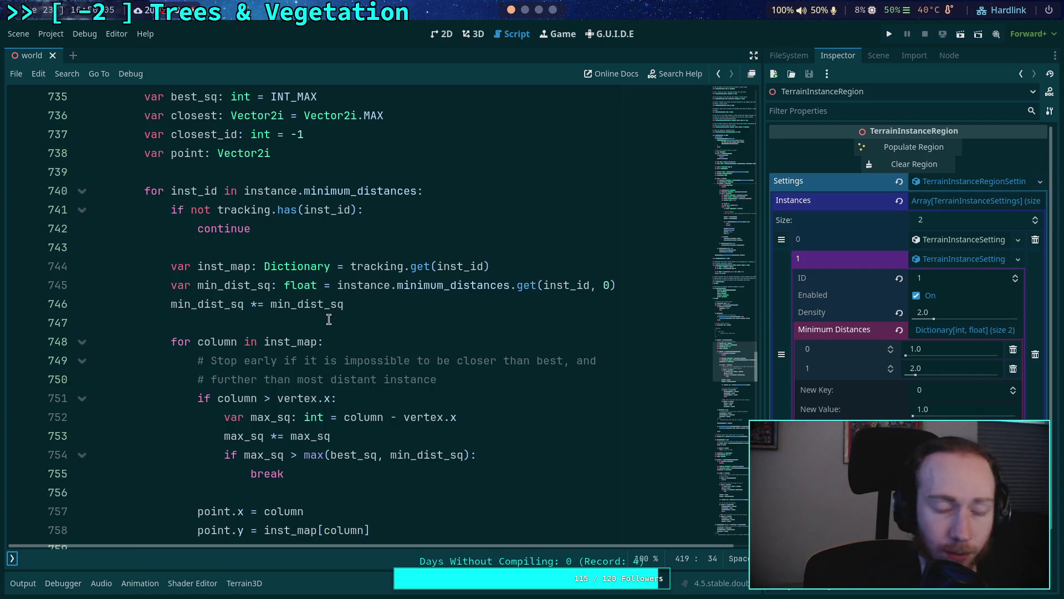
pyautogui.scroll(-2, 354, 325)
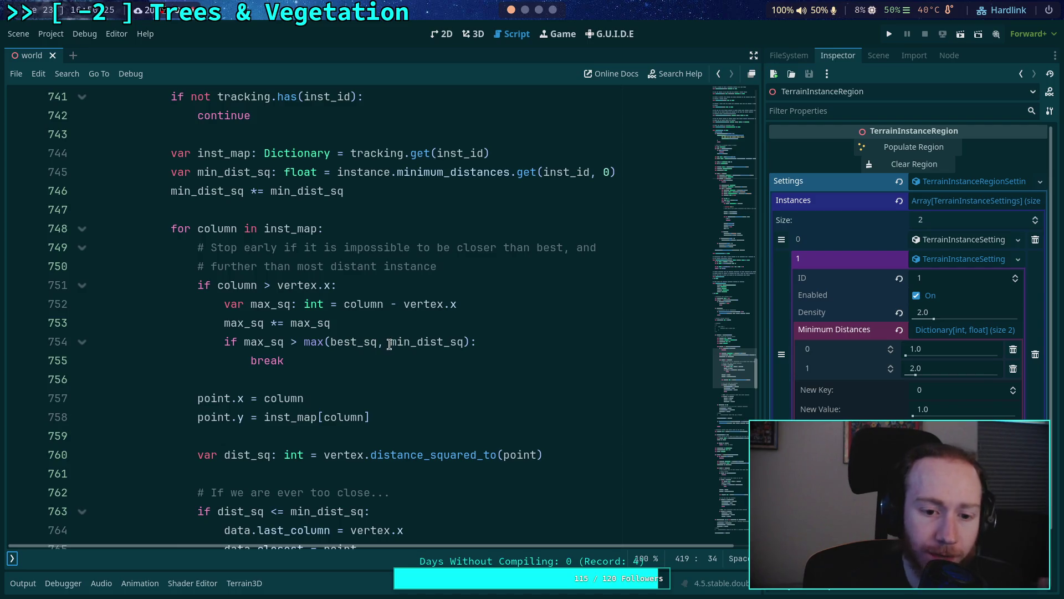
pyautogui.moveTo(357, 342); pyautogui.dragTo(464, 339)
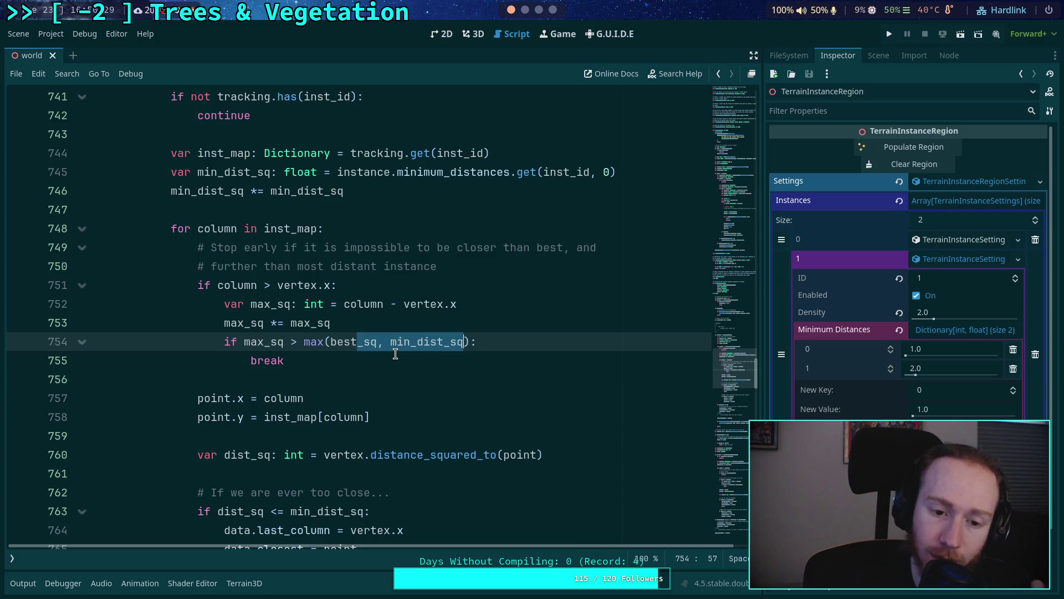
pyautogui.moveTo(218, 285); pyautogui.dragTo(330, 285)
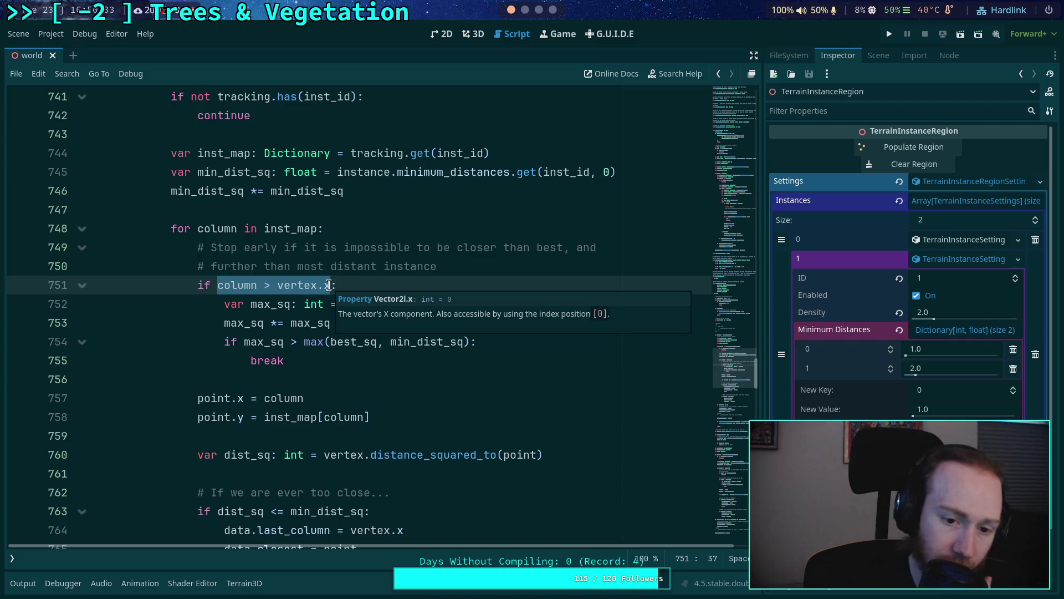
pyautogui.doubleClick(352, 342)
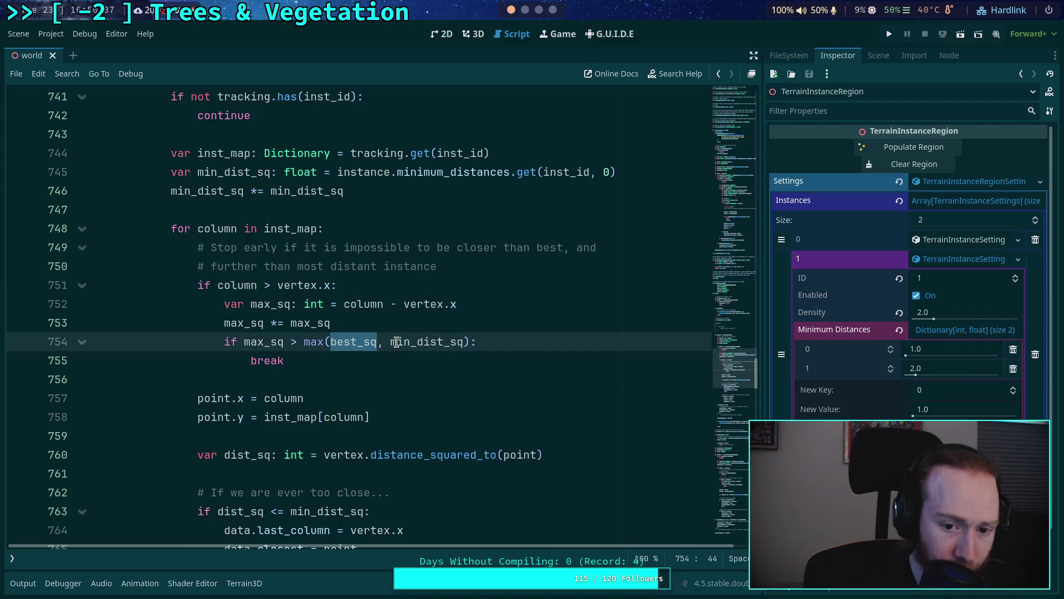
pyautogui.doubleClick(390, 342)
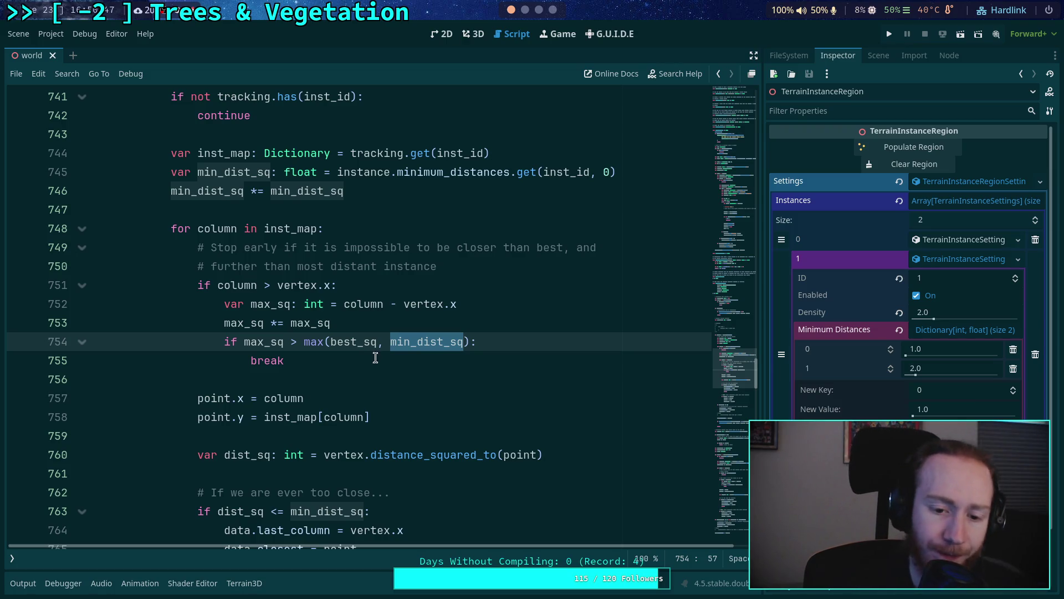
pyautogui.scroll(-1, 380, 362)
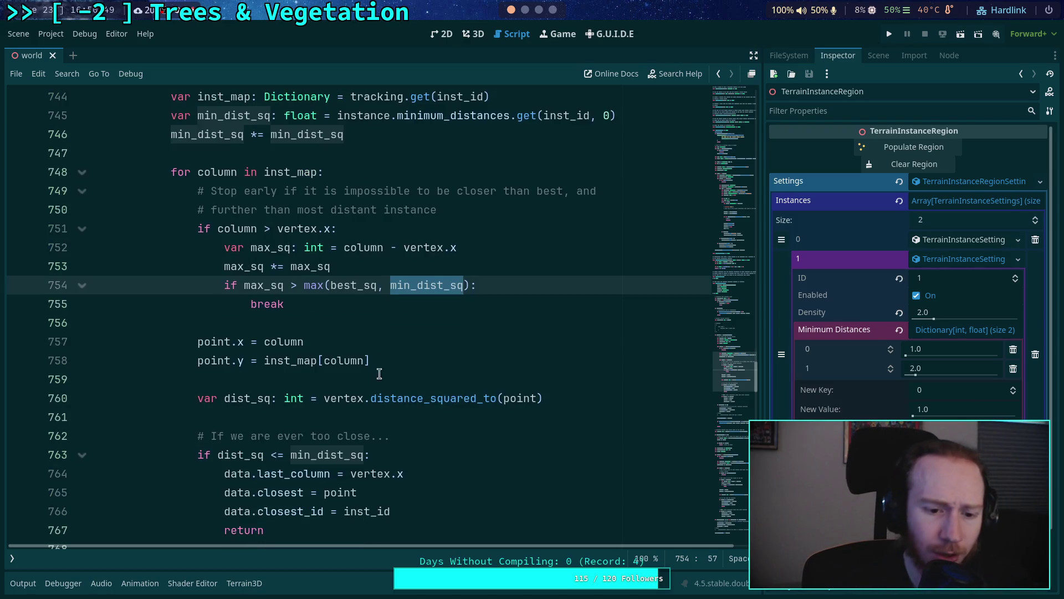
pyautogui.click(264, 454)
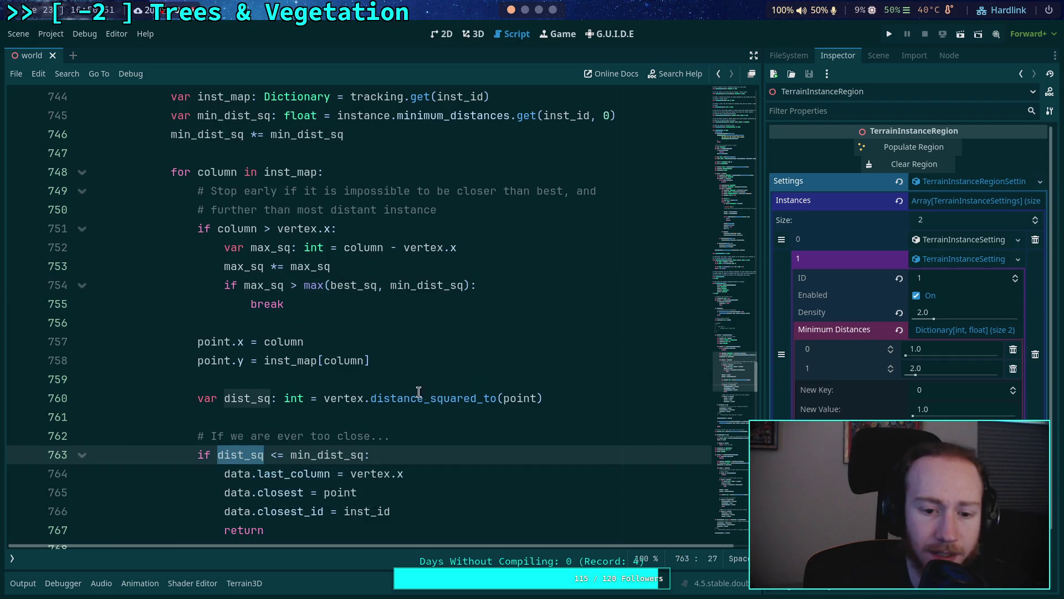
pyautogui.doubleClick(319, 451)
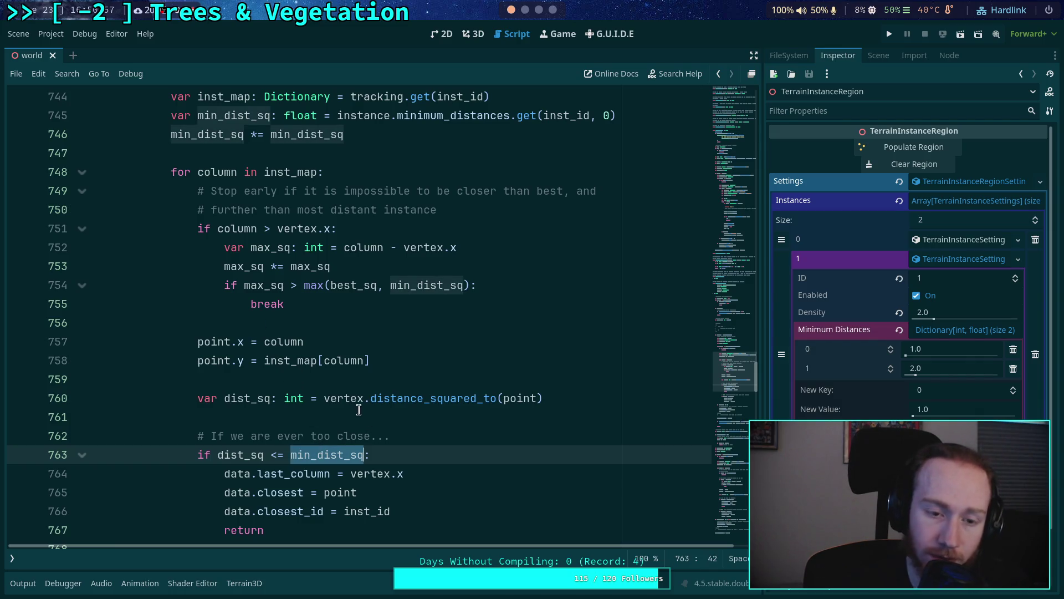
pyautogui.moveTo(352, 405)
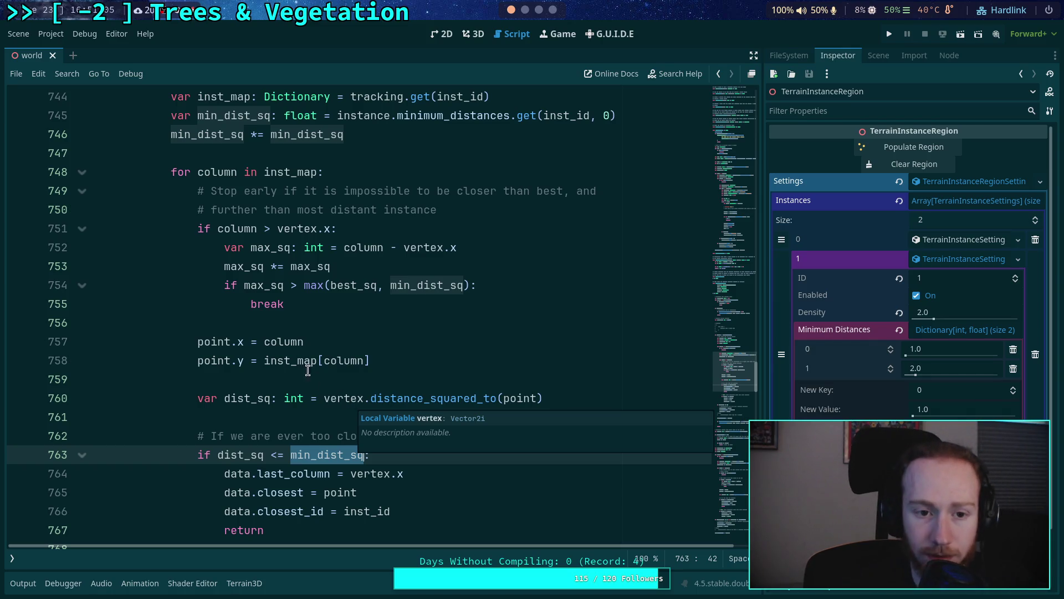
pyautogui.moveTo(294, 360)
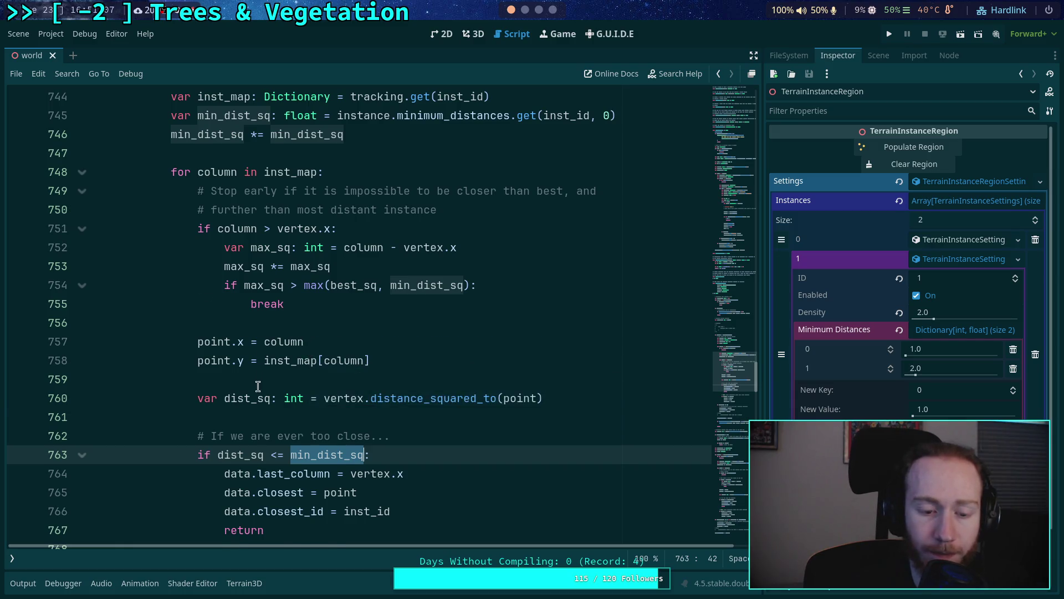
pyautogui.scroll(-1, 267, 378)
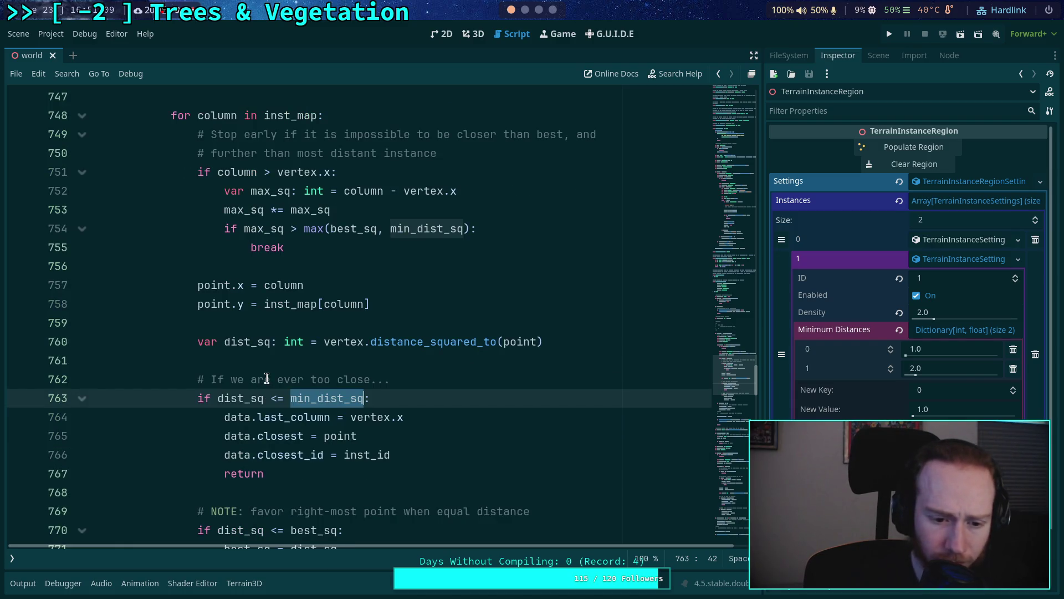
pyautogui.scroll(3, 272, 377)
pyautogui.scroll(-4, 269, 376)
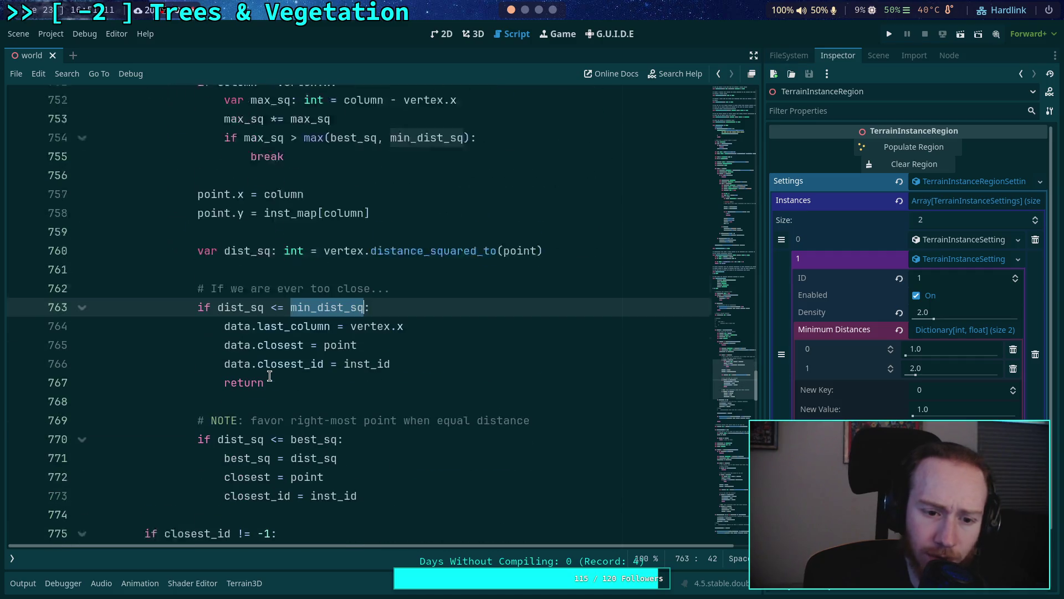
pyautogui.scroll(-1, 270, 376)
pyautogui.doubleClick(271, 304)
pyautogui.doubleClick(276, 323)
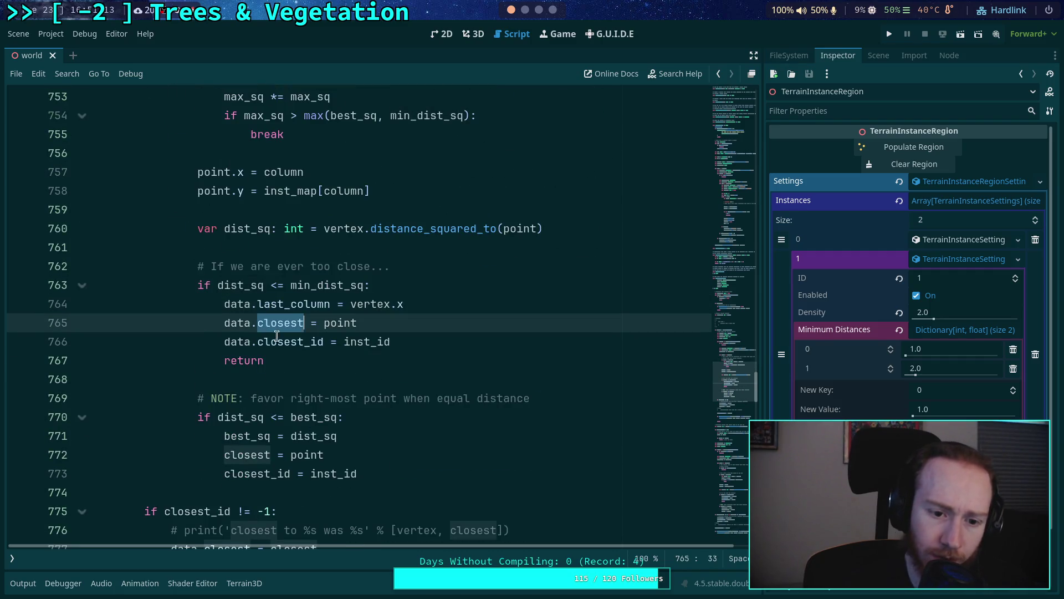
pyautogui.doubleClick(276, 341)
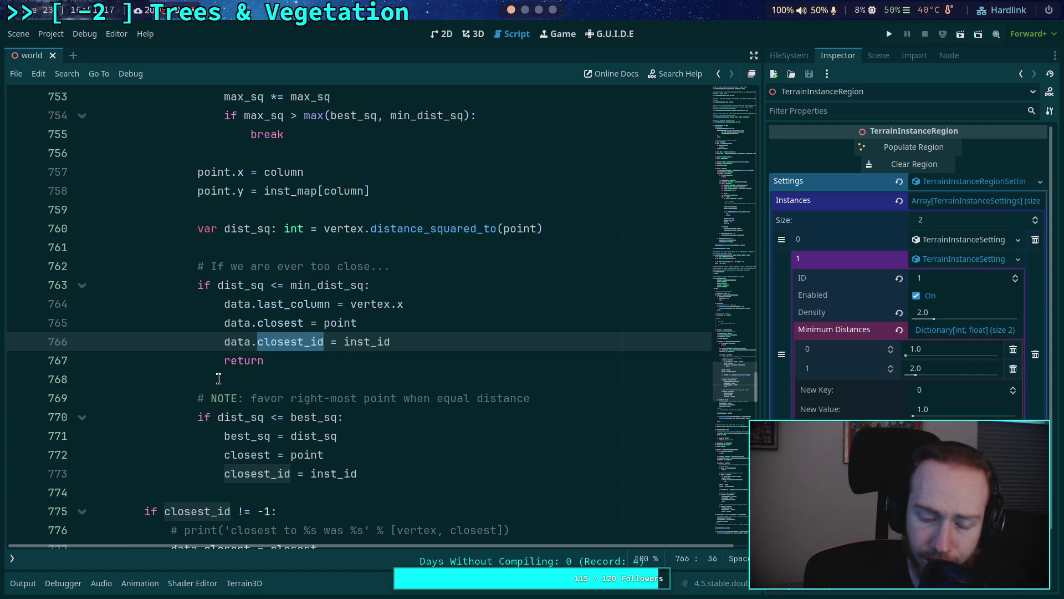
pyautogui.scroll(-1, 219, 378)
pyautogui.scroll(-8, 210, 377)
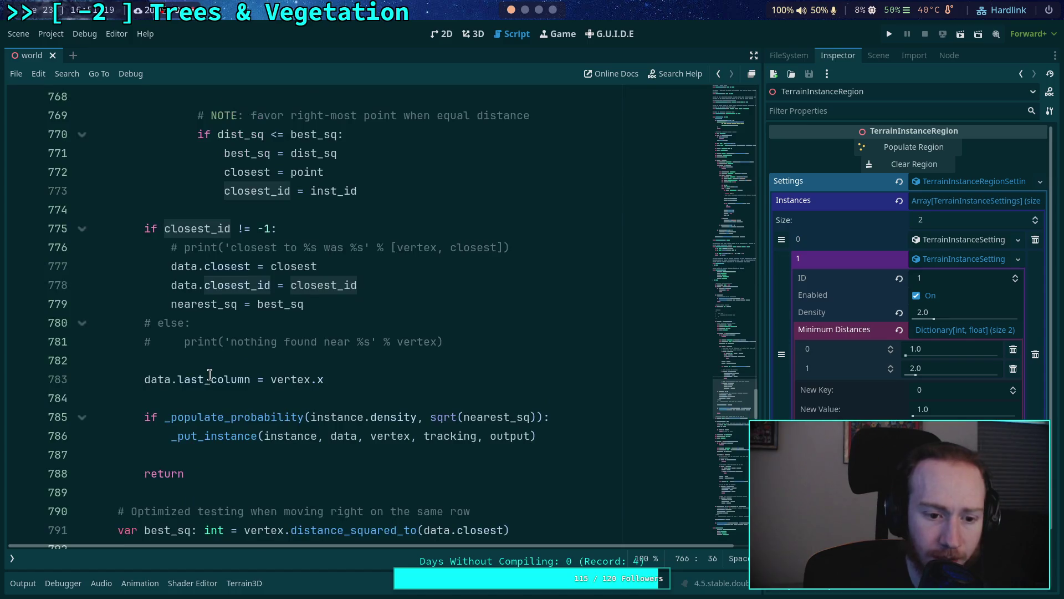
pyautogui.scroll(-3, 211, 375)
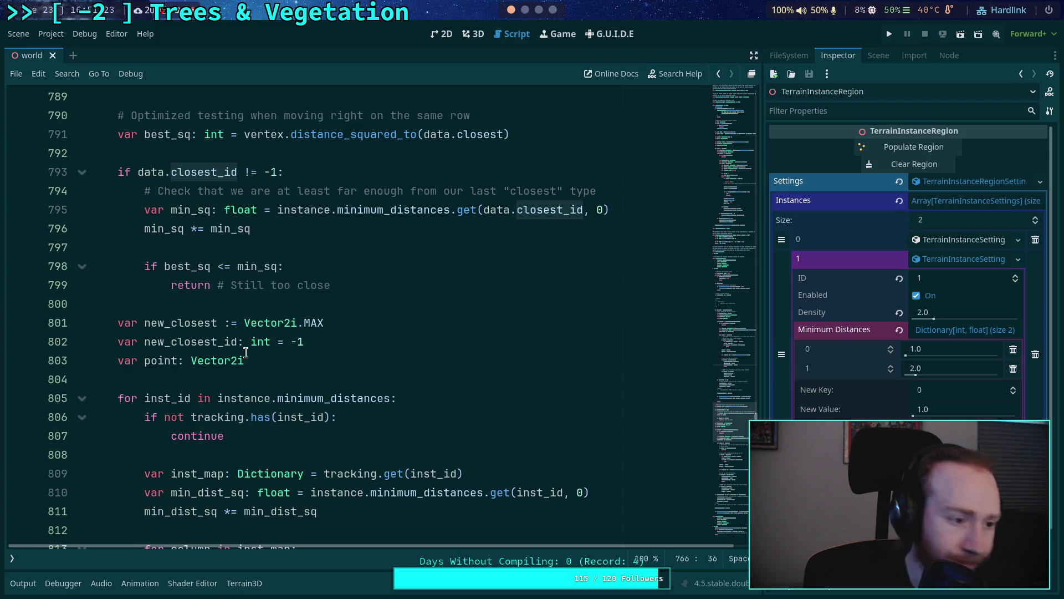
pyautogui.scroll(-3, 327, 388)
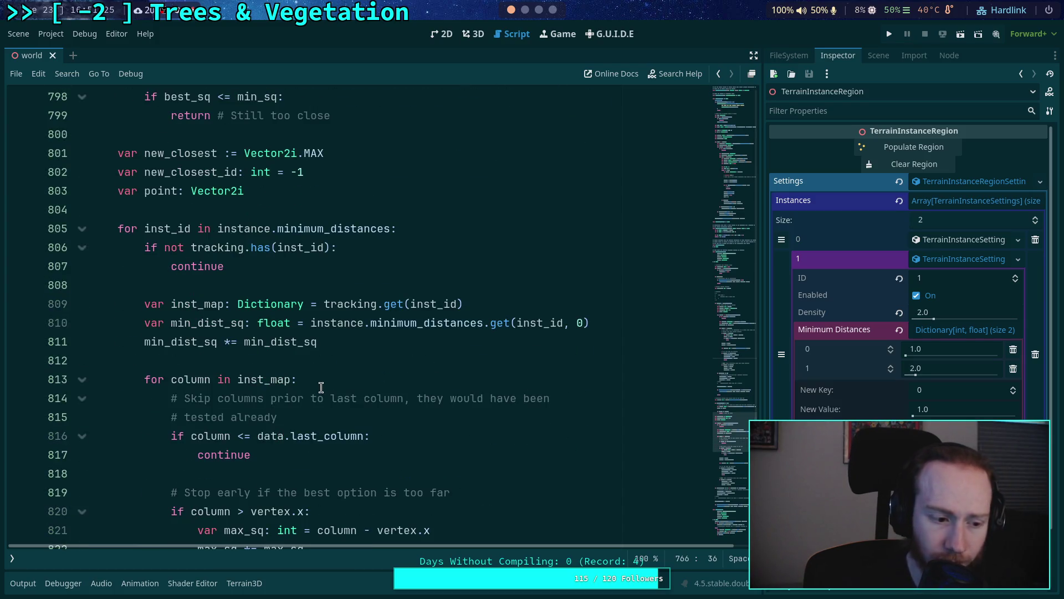
pyautogui.click(474, 34)
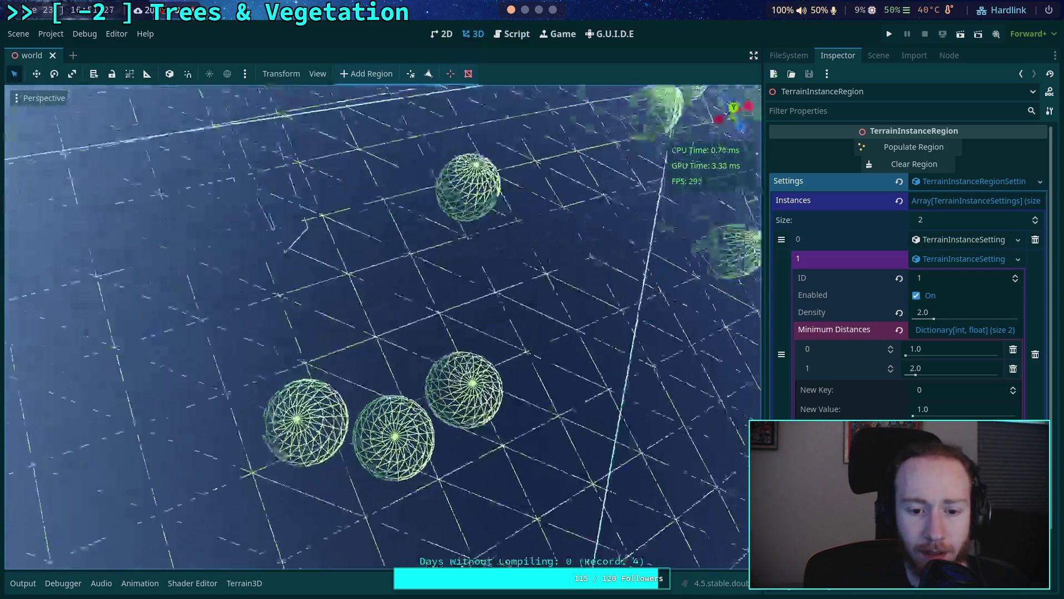
# Step: Add TerrainInstanceRegion2 beside the original region, then reselect TerrainInstanceRegion in the Inspector
pyautogui.scroll(-5, 659, 131)
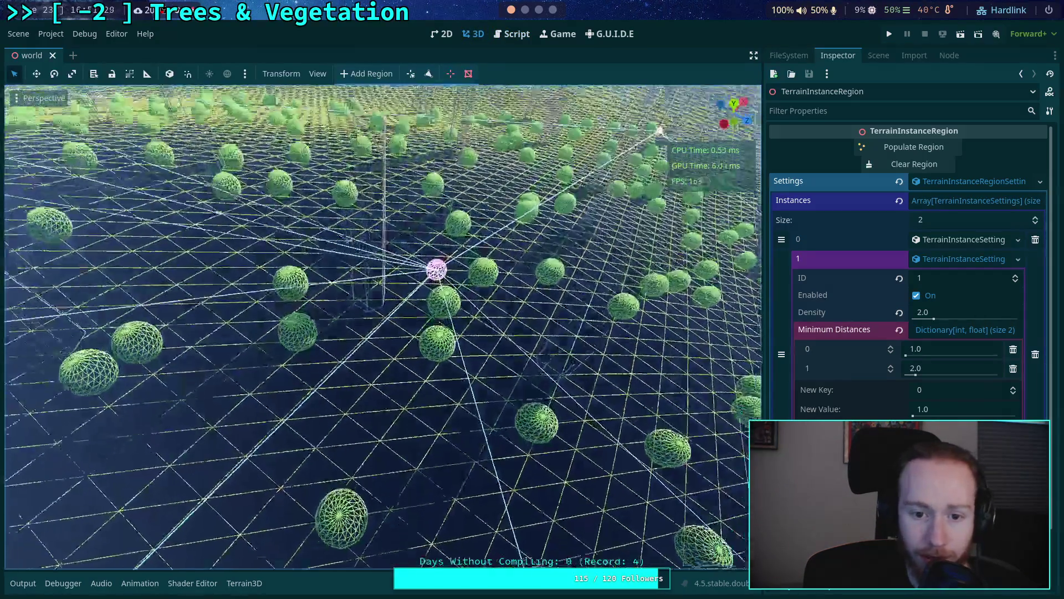
pyautogui.moveTo(660, 131)
pyautogui.mouseDown()
pyautogui.moveTo(490, 158)
pyautogui.moveTo(589, 520)
pyautogui.mouseUp()
pyautogui.scroll(8, 589, 519)
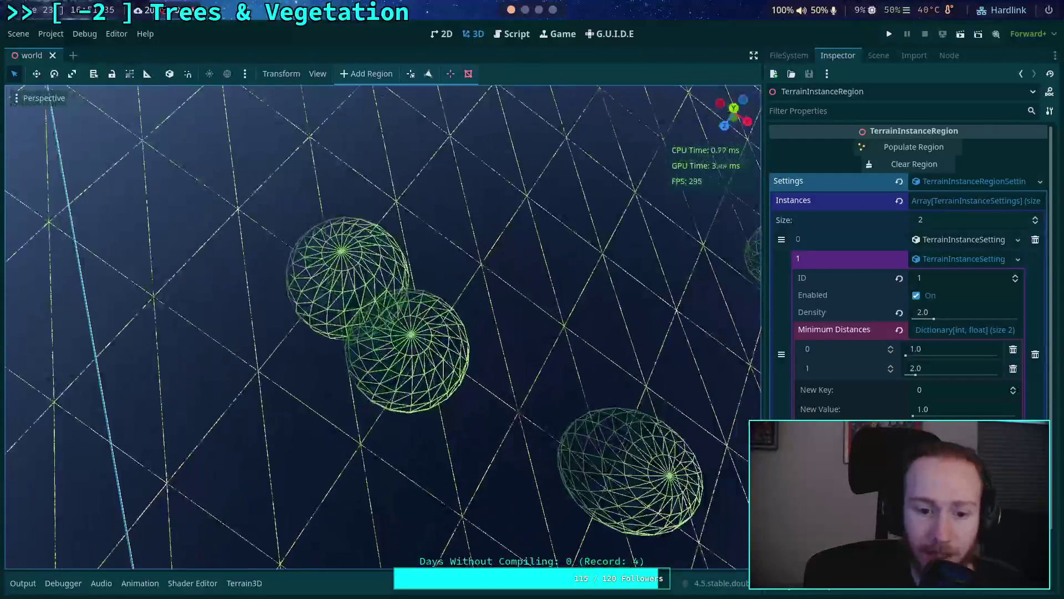
pyautogui.scroll(-10, 380, 327)
pyautogui.moveTo(381, 327); pyautogui.dragTo(371, 258)
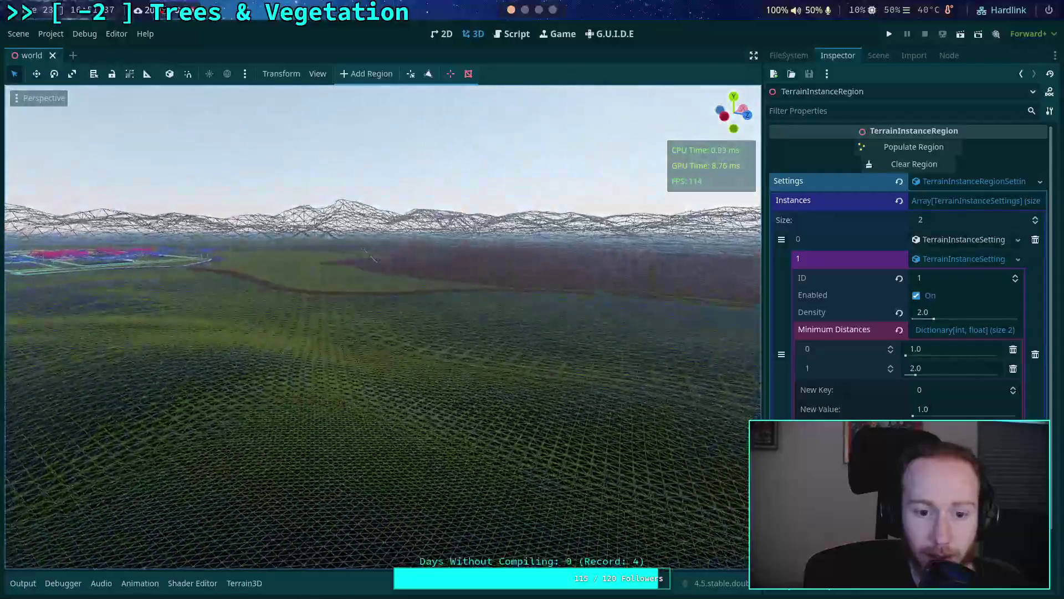
pyautogui.click(883, 56)
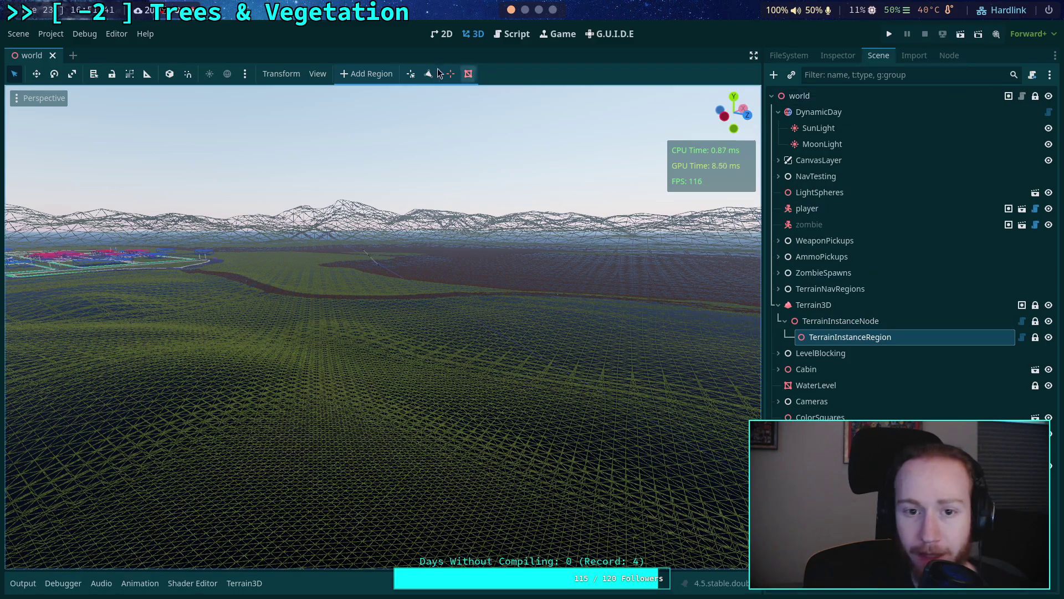
pyautogui.click(366, 74)
pyautogui.press('s')
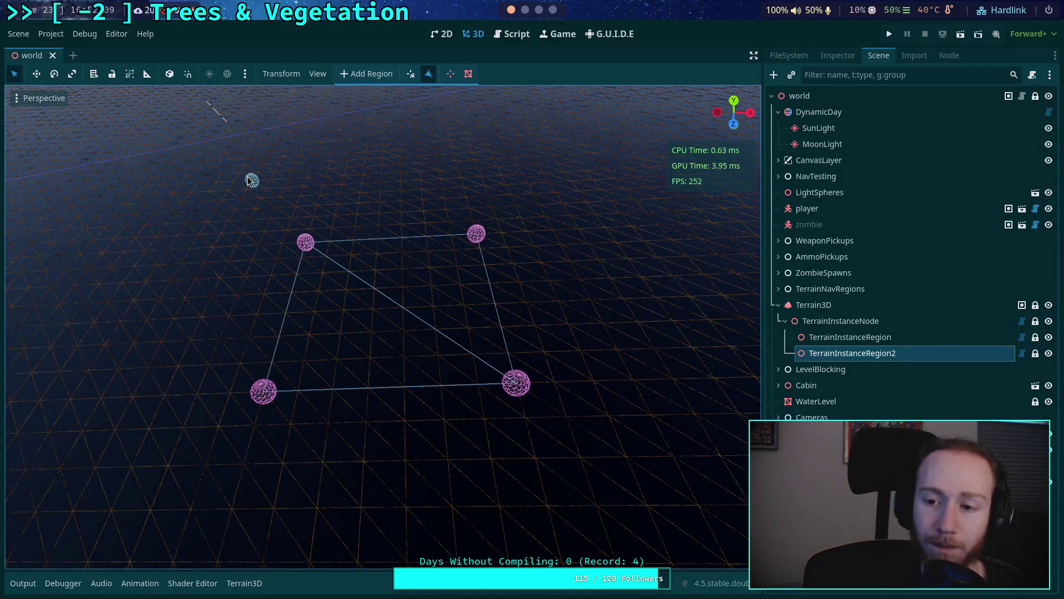
pyautogui.click(430, 74)
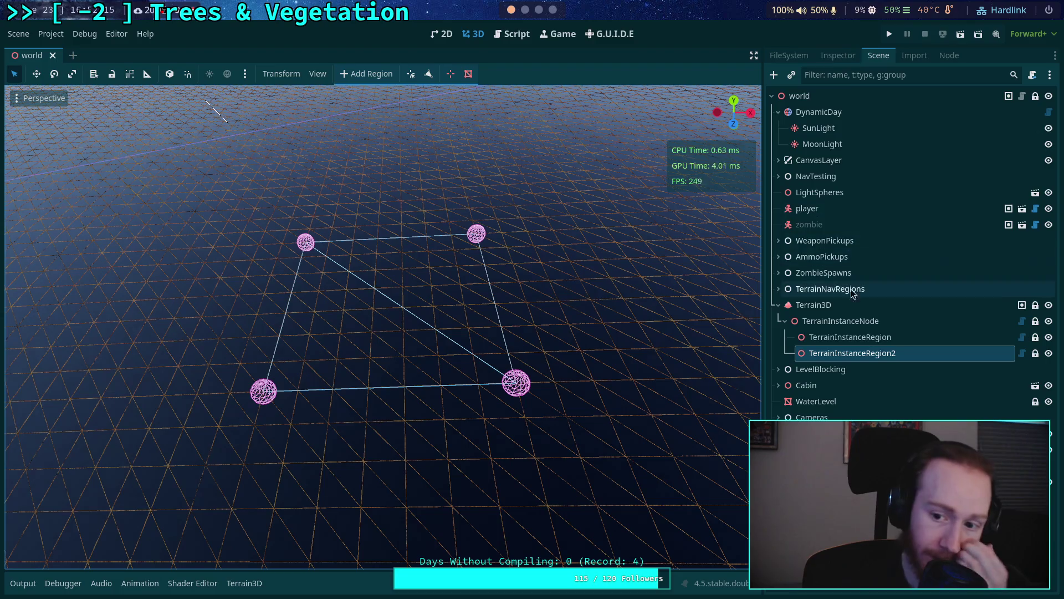
pyautogui.click(850, 337)
pyautogui.click(838, 55)
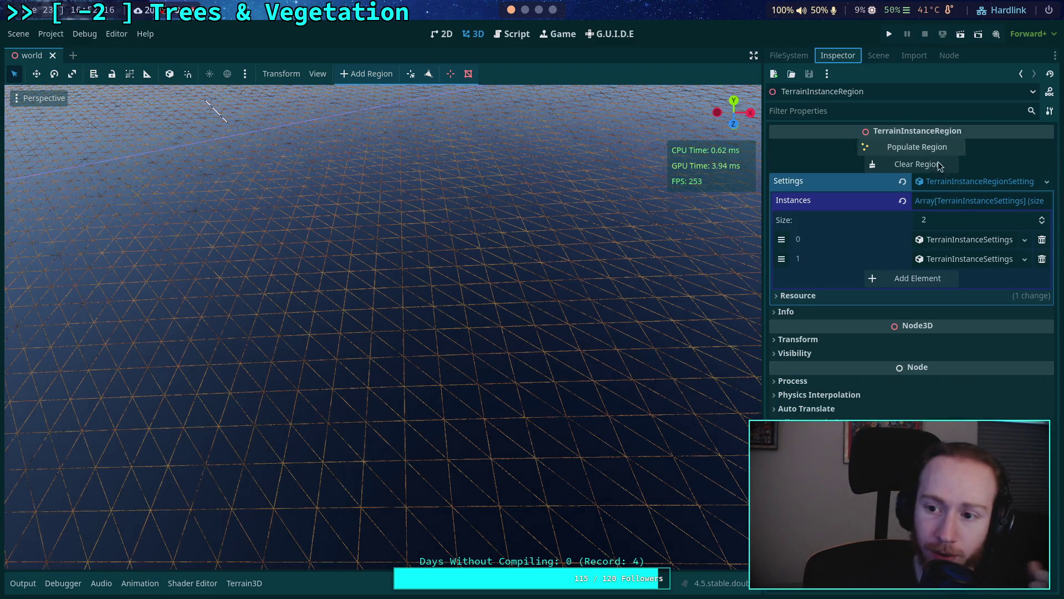
# Step: Use Save As on the Settings resource to store it as pop_settings/forest_w_bushes.tres
pyautogui.click(1046, 182)
pyautogui.click(970, 330)
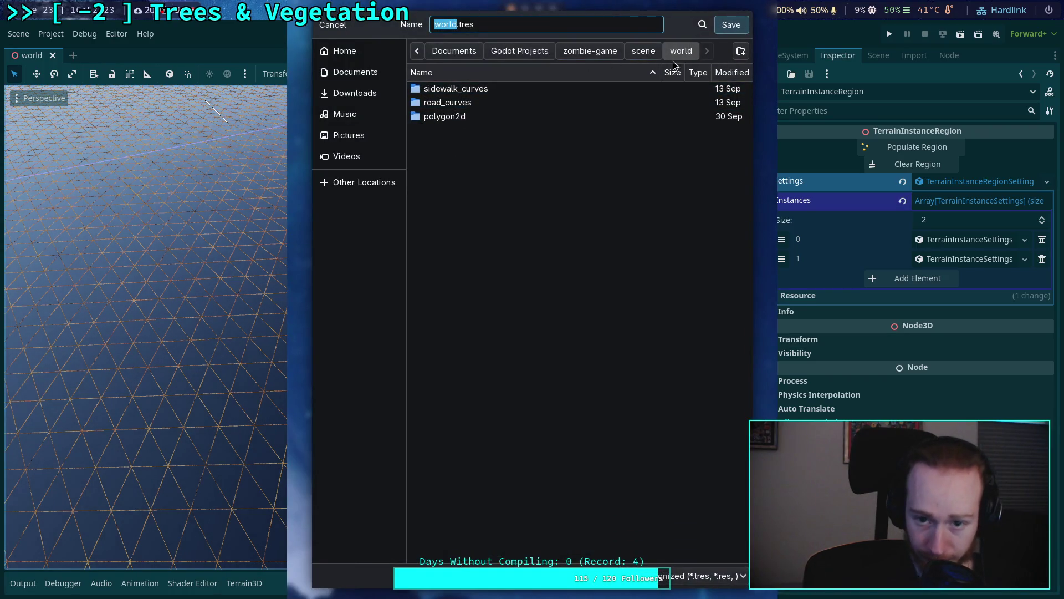
pyautogui.click(742, 51)
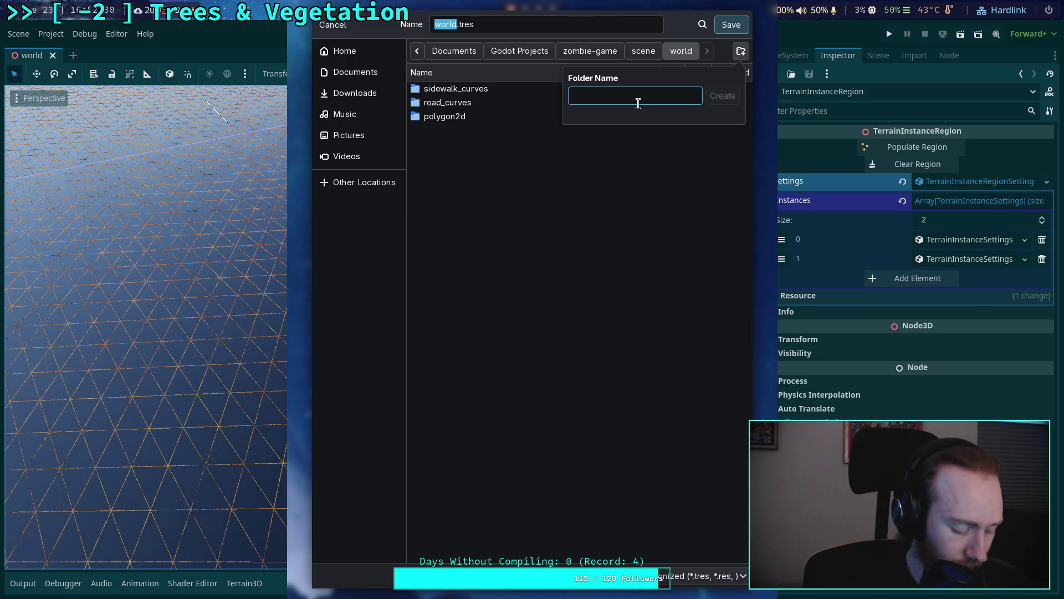
pyautogui.write('pop_')
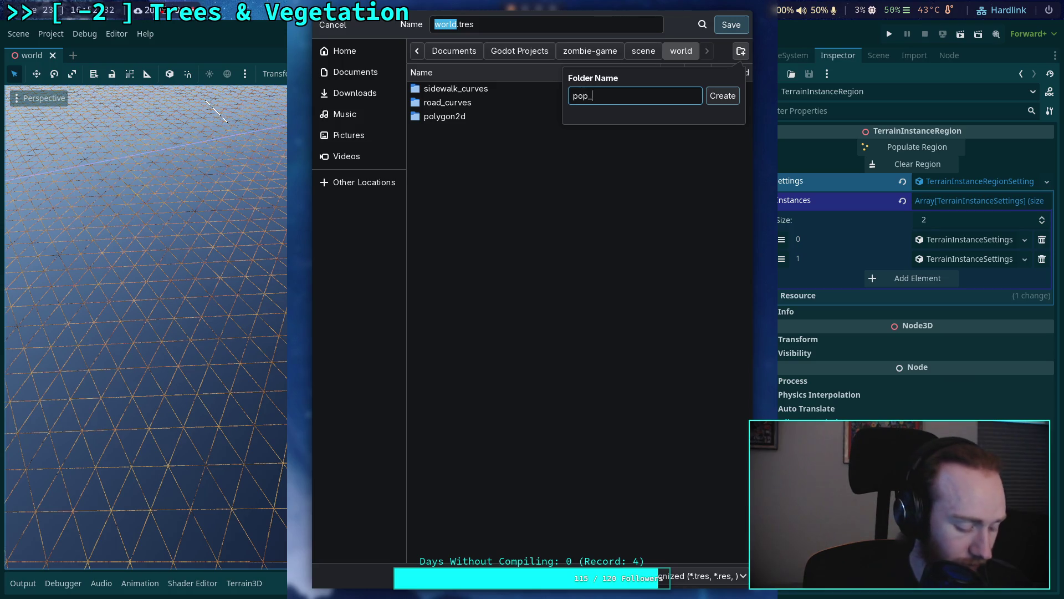
pyautogui.write('settings')
pyautogui.click(723, 95)
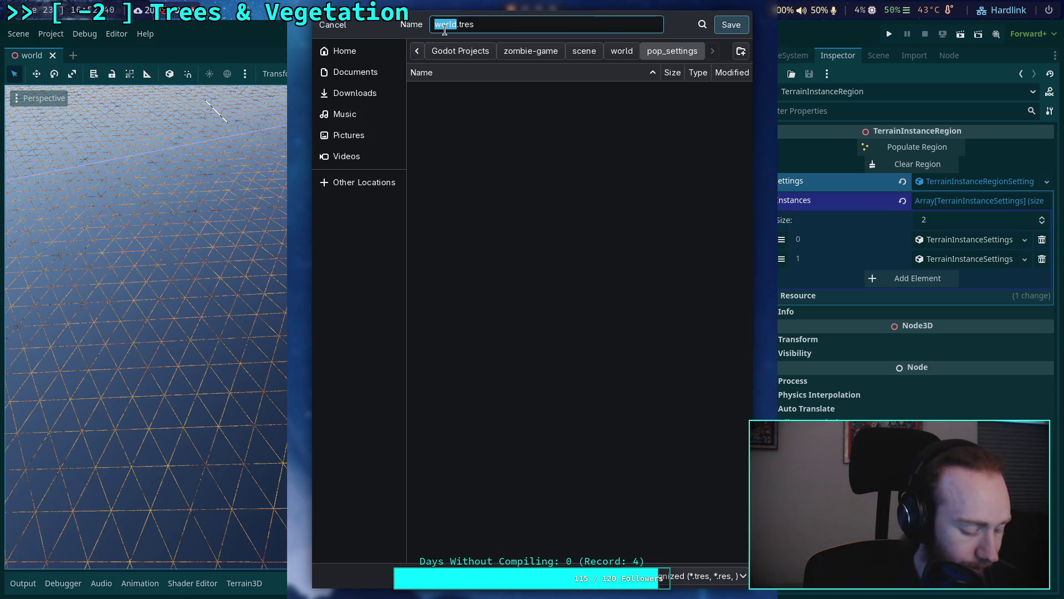
pyautogui.write('forest_')
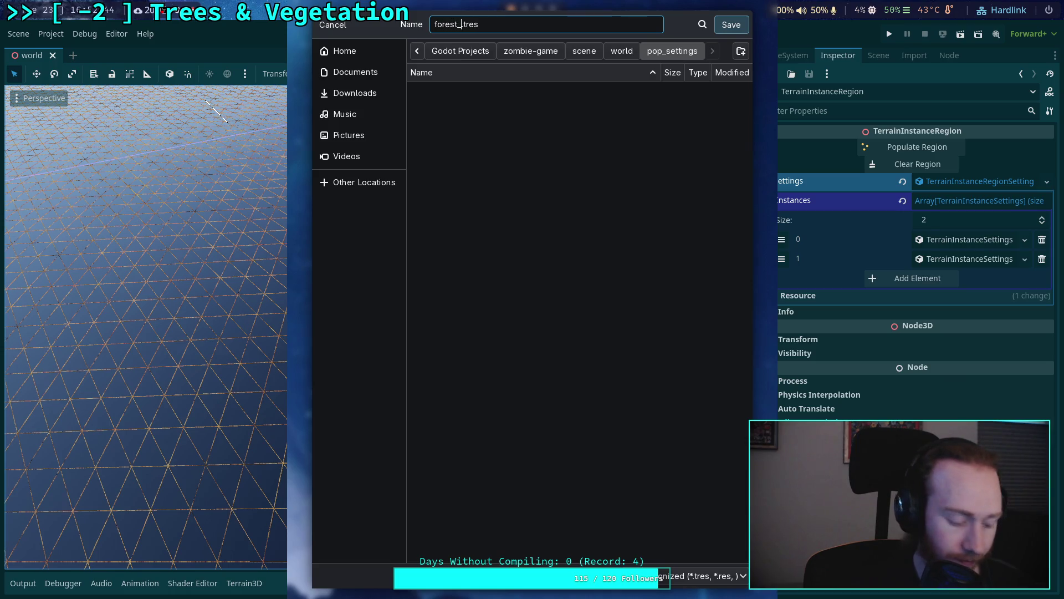
pyautogui.write('w_bushes')
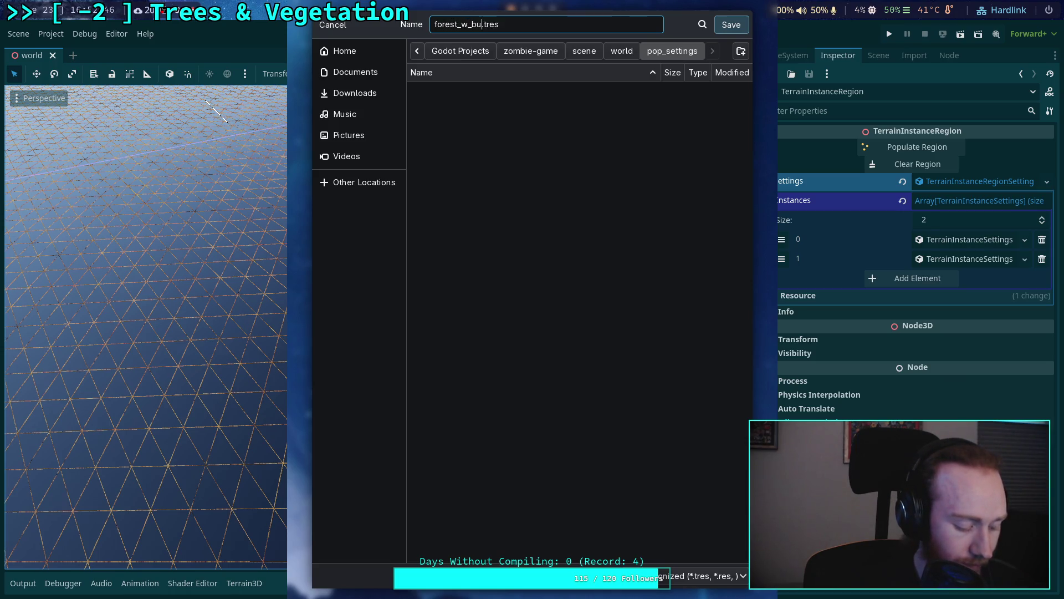
pyautogui.press('Return')
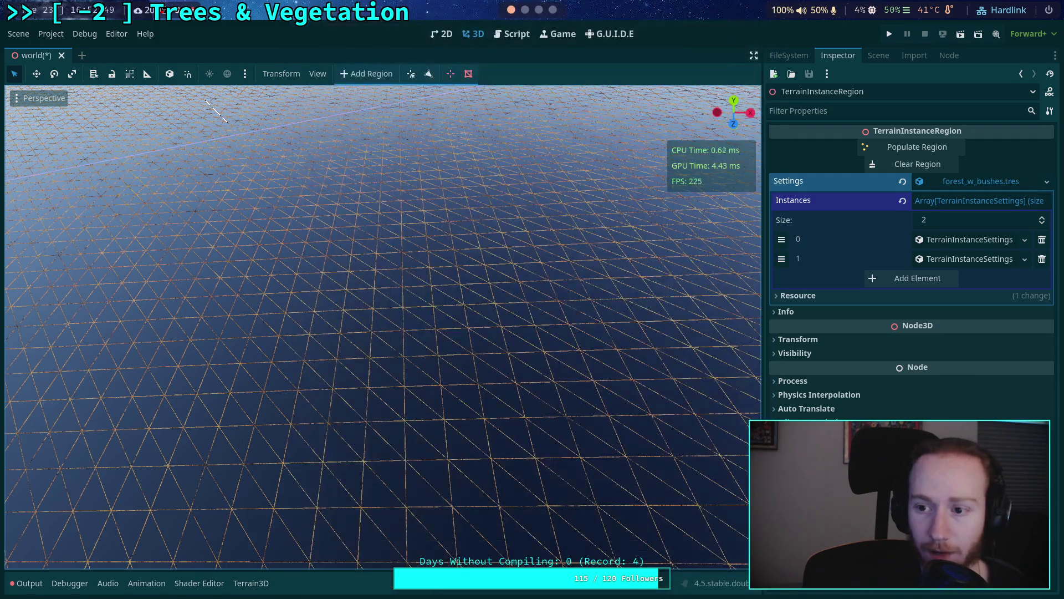
pyautogui.click(914, 55)
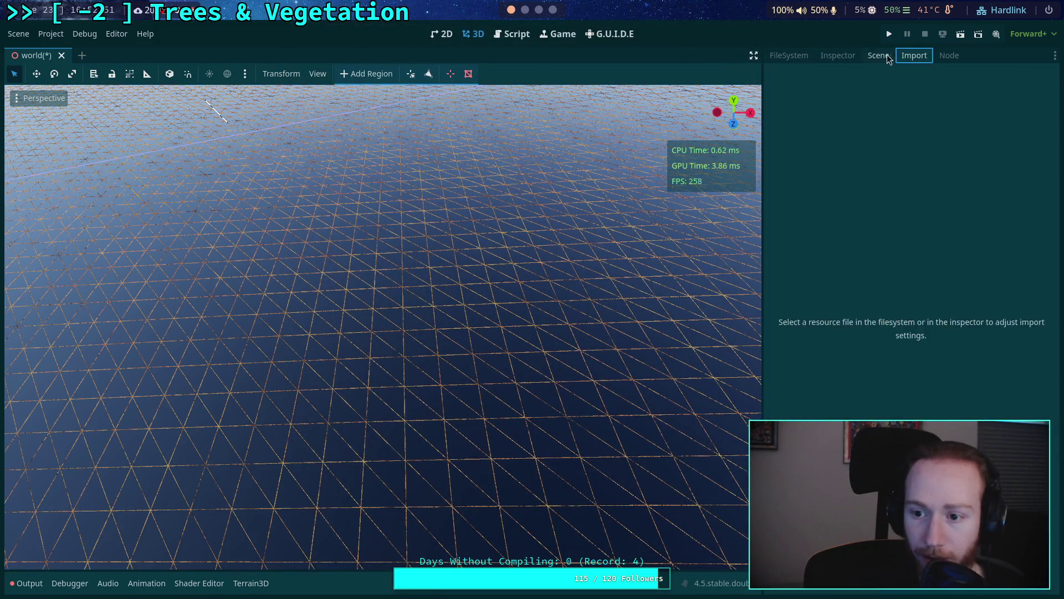
# Step: Quick Load forest_w_bushes.tres into TerrainInstanceRegion2's empty Settings slot
pyautogui.click(878, 56)
pyautogui.click(864, 353)
pyautogui.click(839, 56)
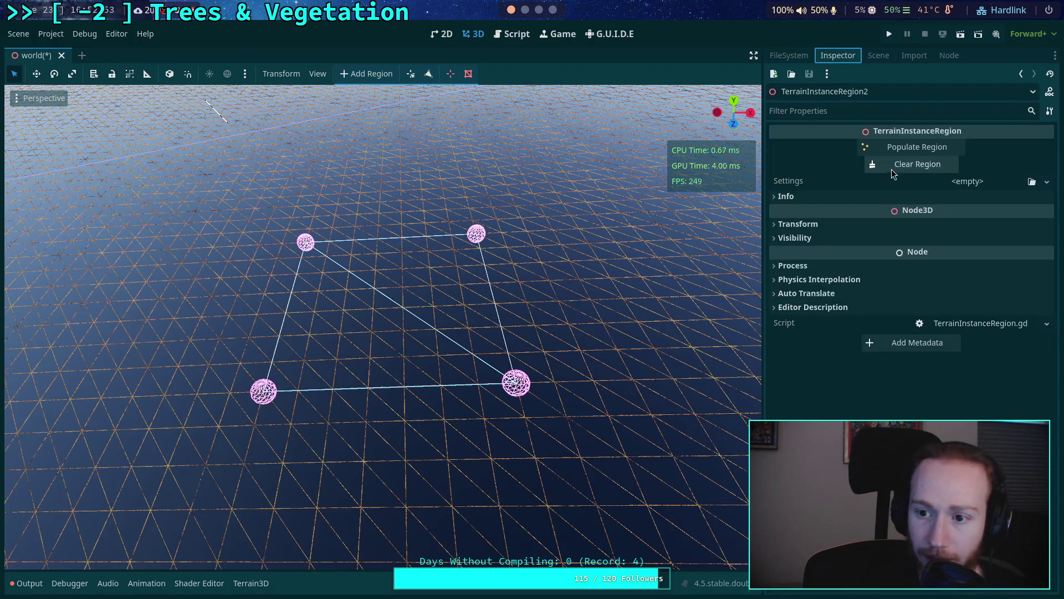
pyautogui.click(970, 186)
pyautogui.click(960, 237)
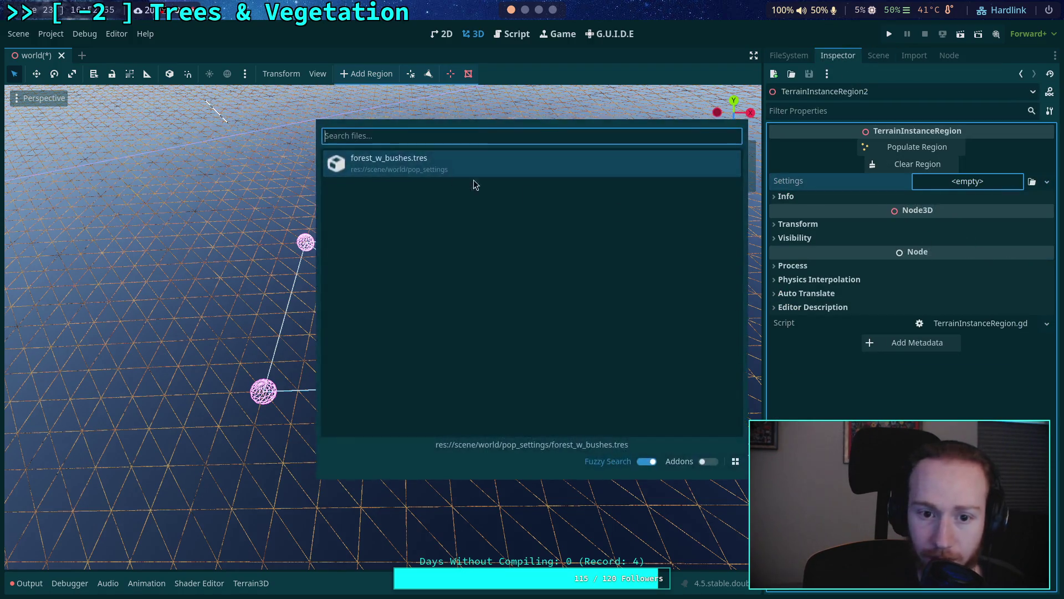
pyautogui.doubleClick(404, 167)
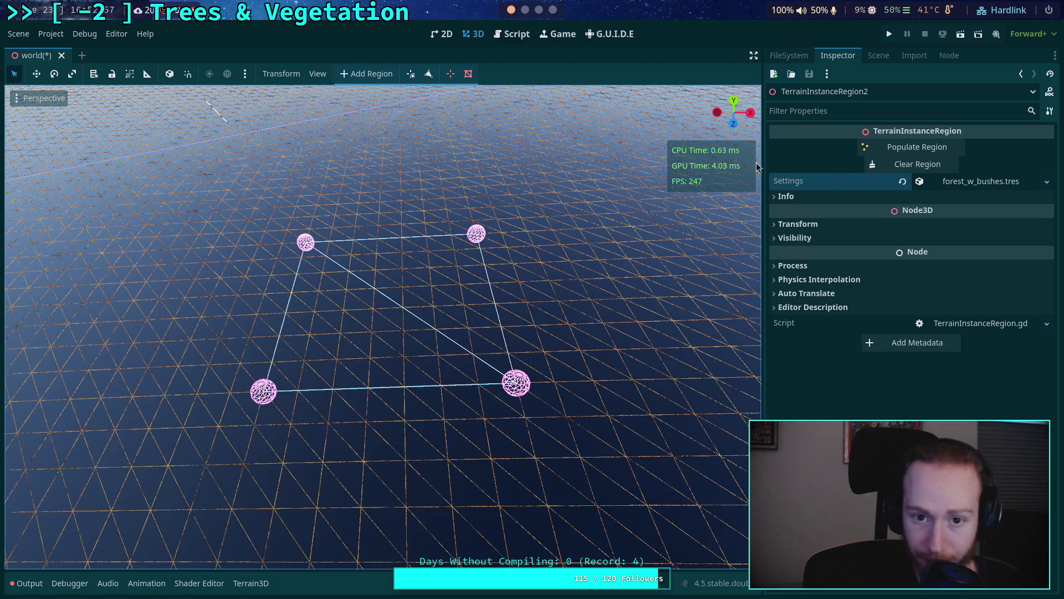
# Step: Populate TerrainInstanceRegion2 with bushes and view the Output log and the filled region
pyautogui.moveTo(701, 228); pyautogui.dragTo(580, 295)
pyautogui.click(892, 148)
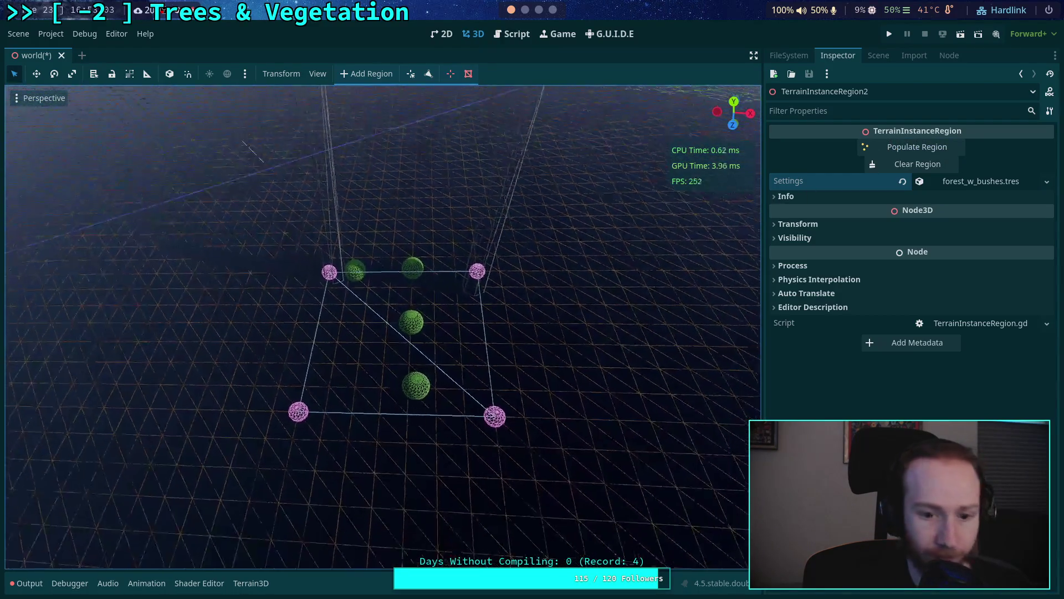
pyautogui.click(30, 581)
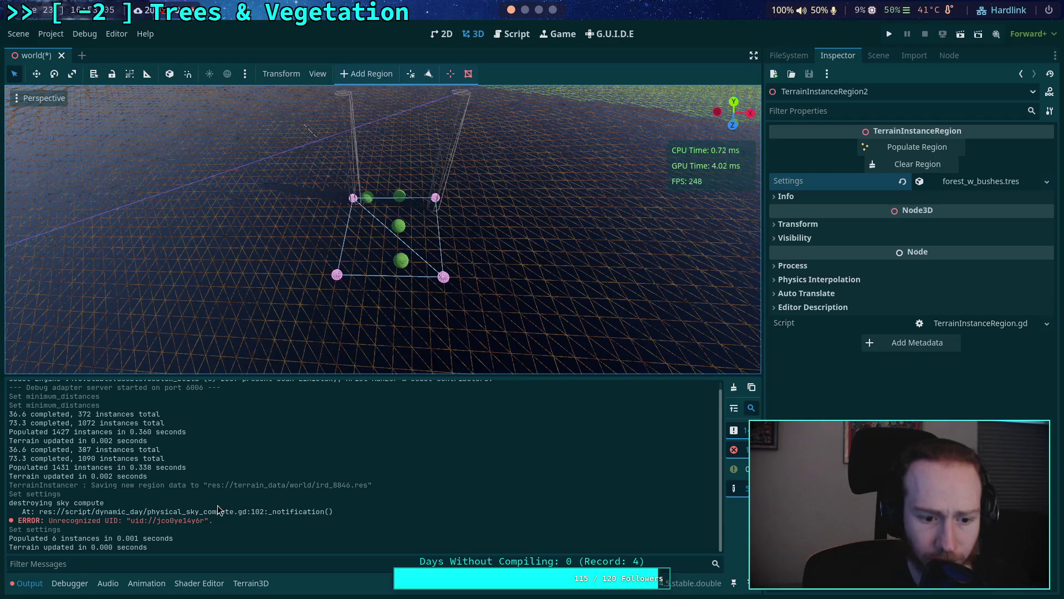
pyautogui.scroll(3, 318, 254)
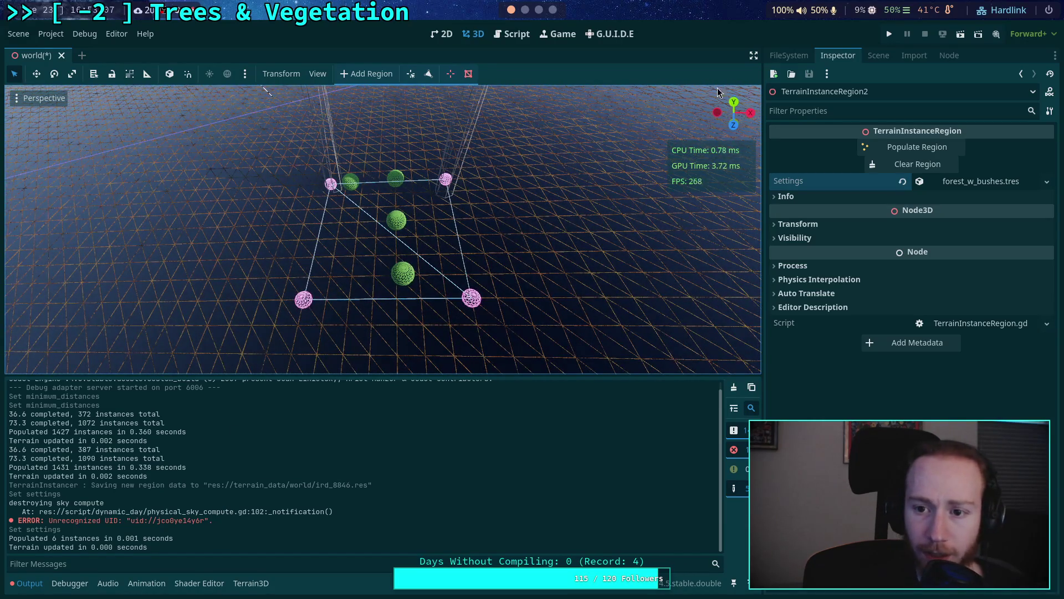
pyautogui.click(734, 103)
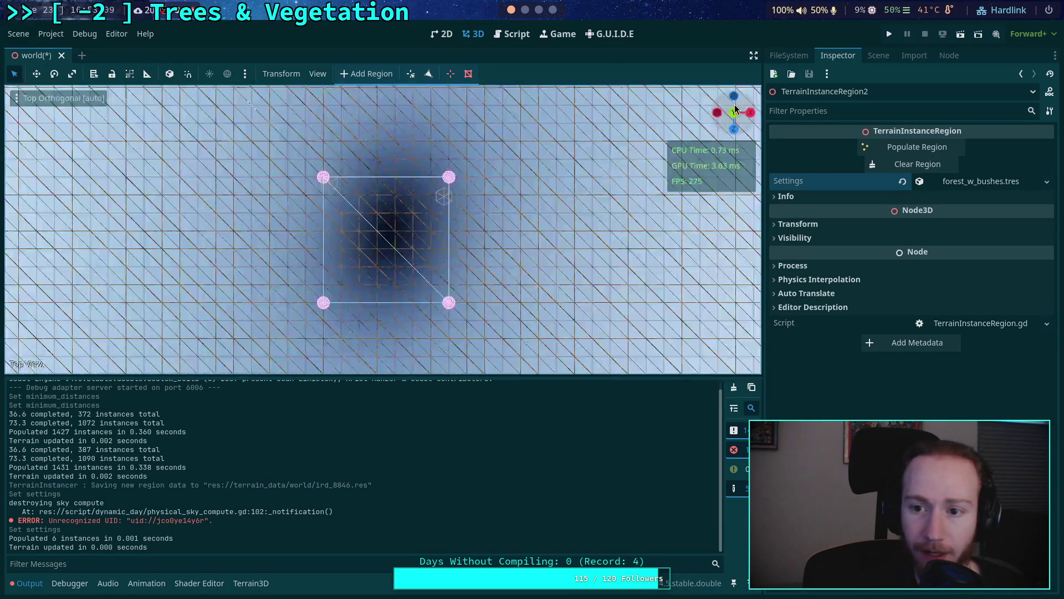
pyautogui.scroll(4, 436, 255)
pyautogui.moveTo(417, 277)
pyautogui.mouseDown()
pyautogui.moveTo(430, 216)
pyautogui.moveTo(255, 88)
pyautogui.mouseUp()
# Step: Back in the region script, clear the Output log and collapse the bottom panel
pyautogui.click(509, 34)
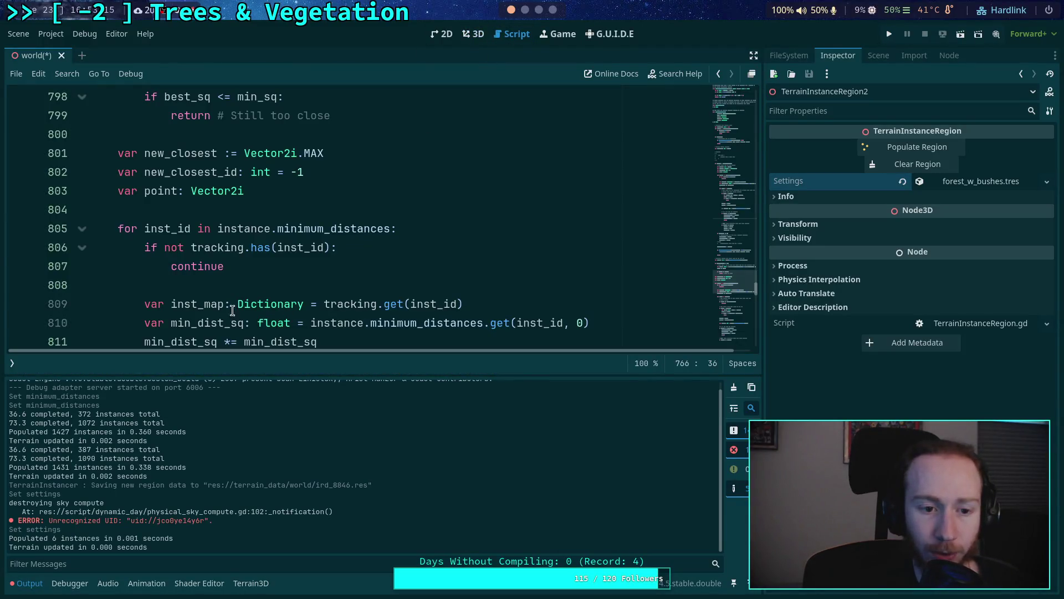
pyautogui.click(734, 387)
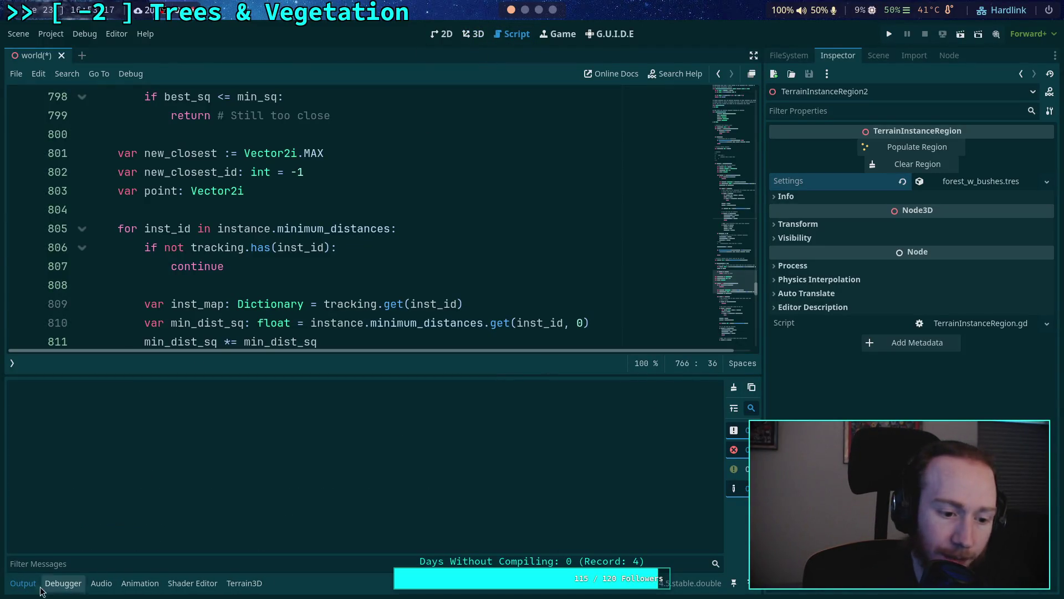
pyautogui.click(23, 582)
pyautogui.scroll(-13, 303, 371)
pyautogui.scroll(-3, 304, 371)
pyautogui.scroll(3, 303, 370)
# Step: Uncomment the else branch with 'Nothing closer' (lines 849–850) and the 'NEW closest' print (line 845)
pyautogui.click(124, 325)
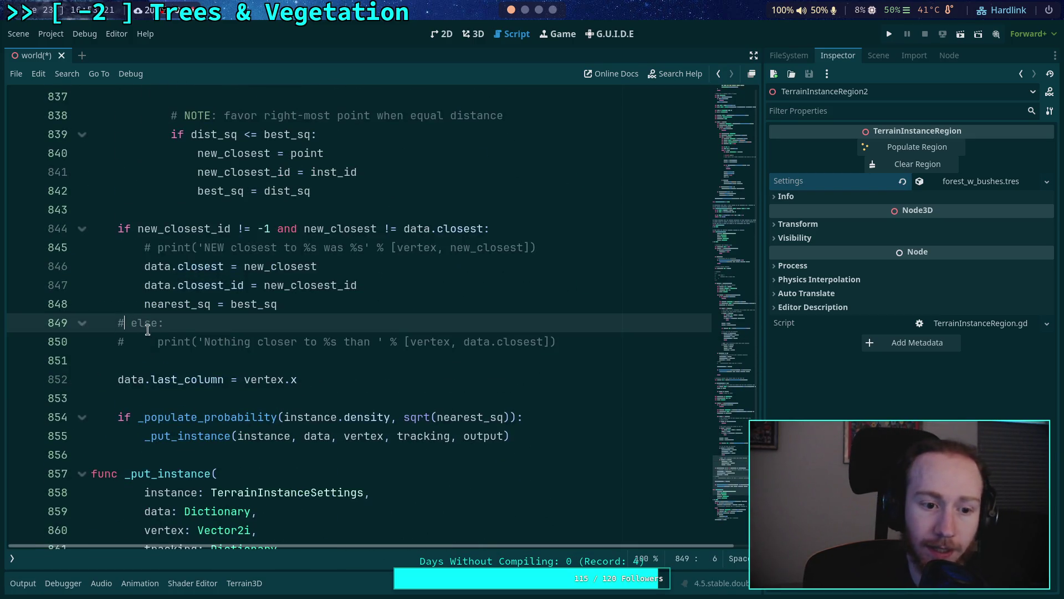
pyautogui.press('BackSpace')
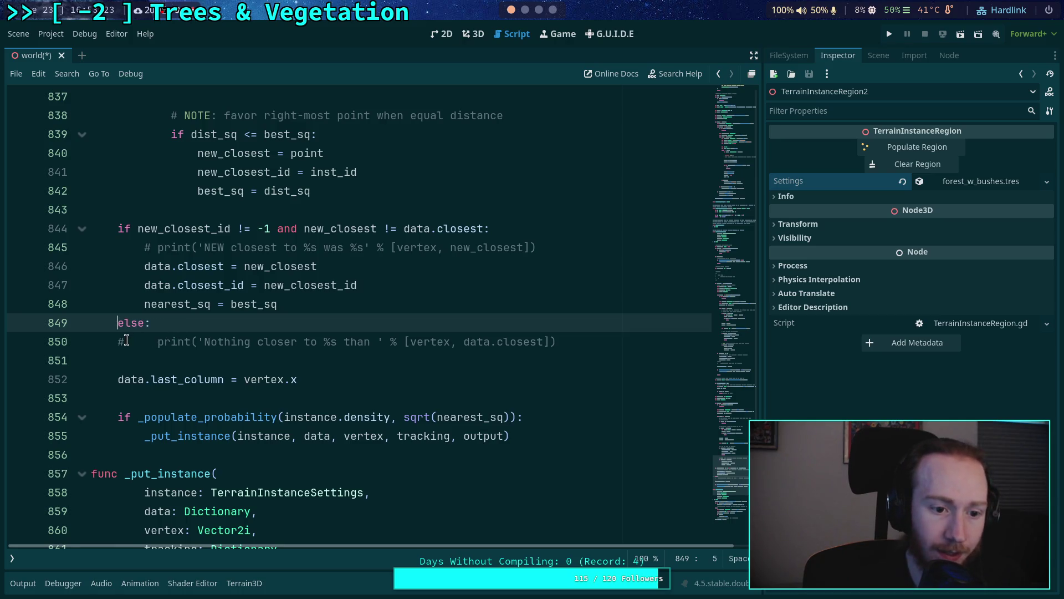
pyautogui.press('Down')
pyautogui.press('Delete')
pyautogui.click(154, 247)
pyautogui.press('BackSpace')
pyautogui.press('Delete')
# Step: Uncomment the debug prints on line 867 and the 'New instance' print on line 874
pyautogui.scroll(-6, 282, 331)
pyautogui.scroll(7, 280, 329)
pyautogui.scroll(-3, 278, 328)
pyautogui.scroll(-4, 277, 328)
pyautogui.click(155, 322)
pyautogui.press('BackSpace')
pyautogui.press('Delete')
pyautogui.click(155, 454)
pyautogui.press('BackSpace')
pyautogui.press('BackSpace')
pyautogui.scroll(12, 186, 379)
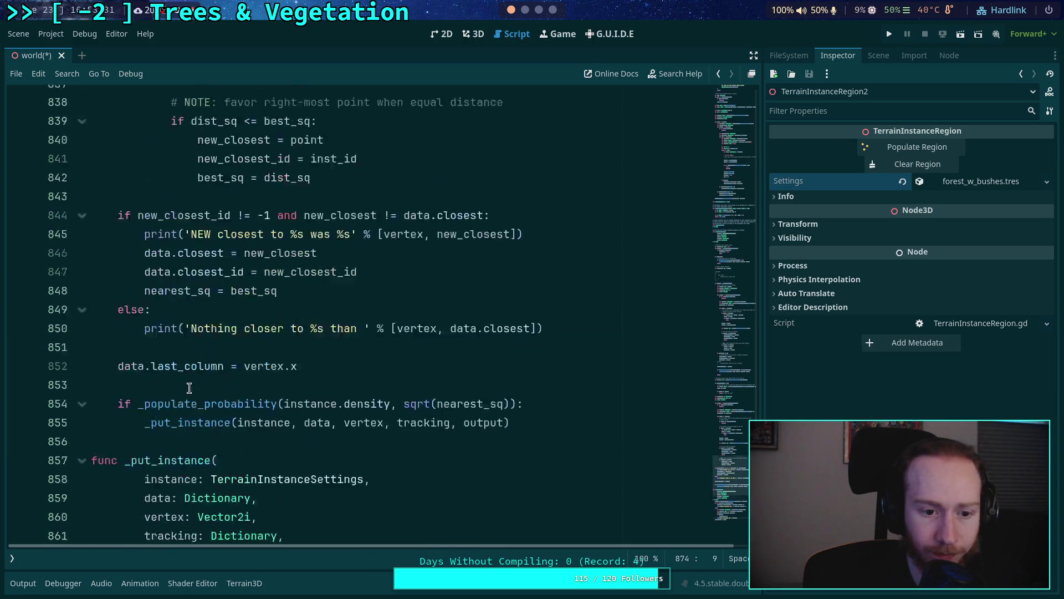
pyautogui.scroll(6, 186, 379)
pyautogui.scroll(-5, 188, 379)
pyautogui.scroll(-1, 307, 396)
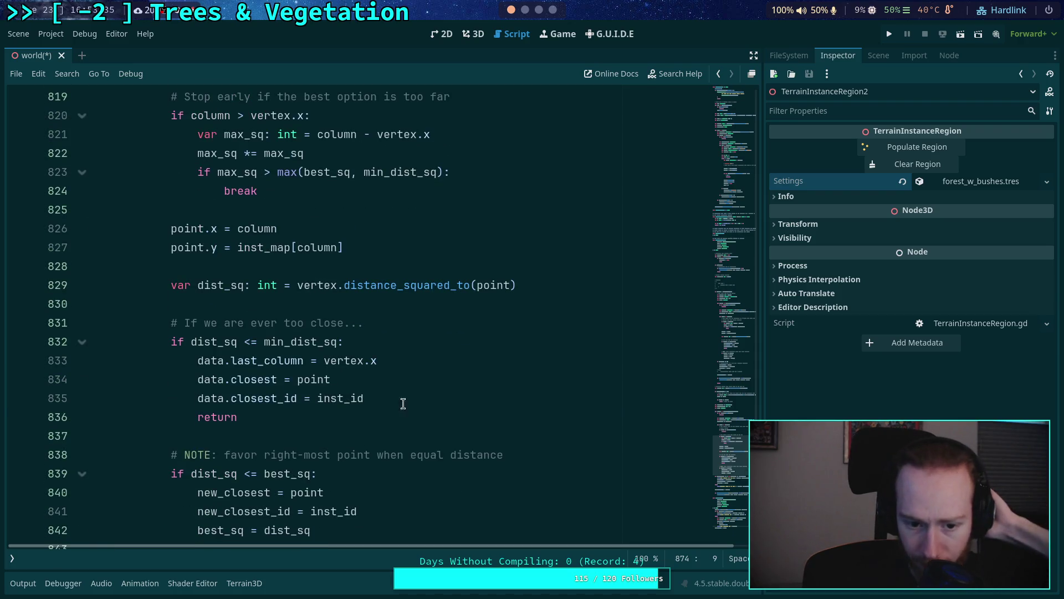
# Step: After line 835 add print('Too close to %s, dist_sq: %d' % [inst_id, dist_sq])
pyautogui.click(427, 396)
pyautogui.press('Return')
pyautogui.write('prit')
pyautogui.press('BackSpace')
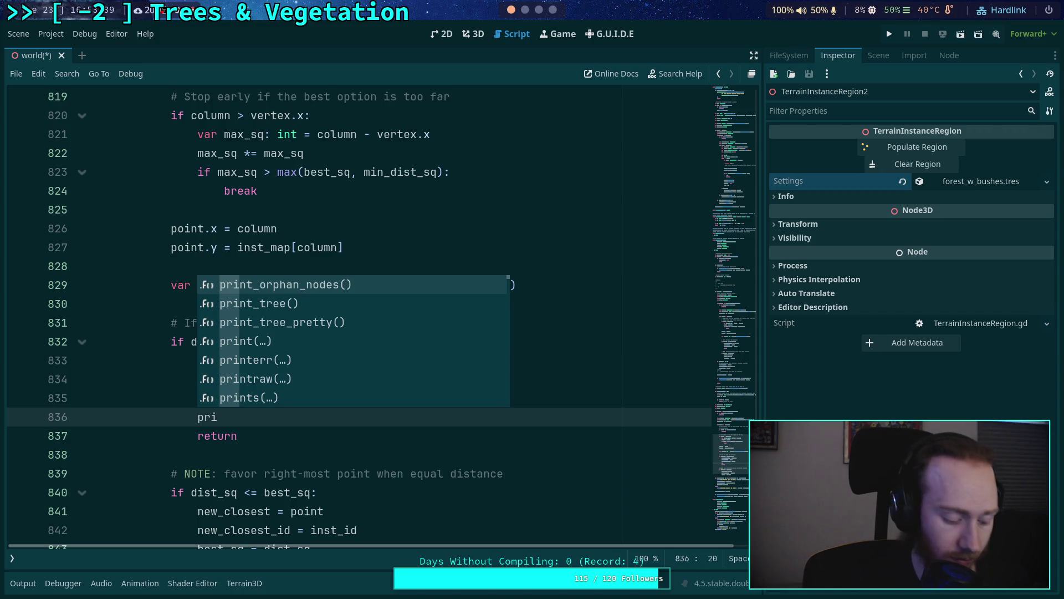
pyautogui.write("nt('Too ")
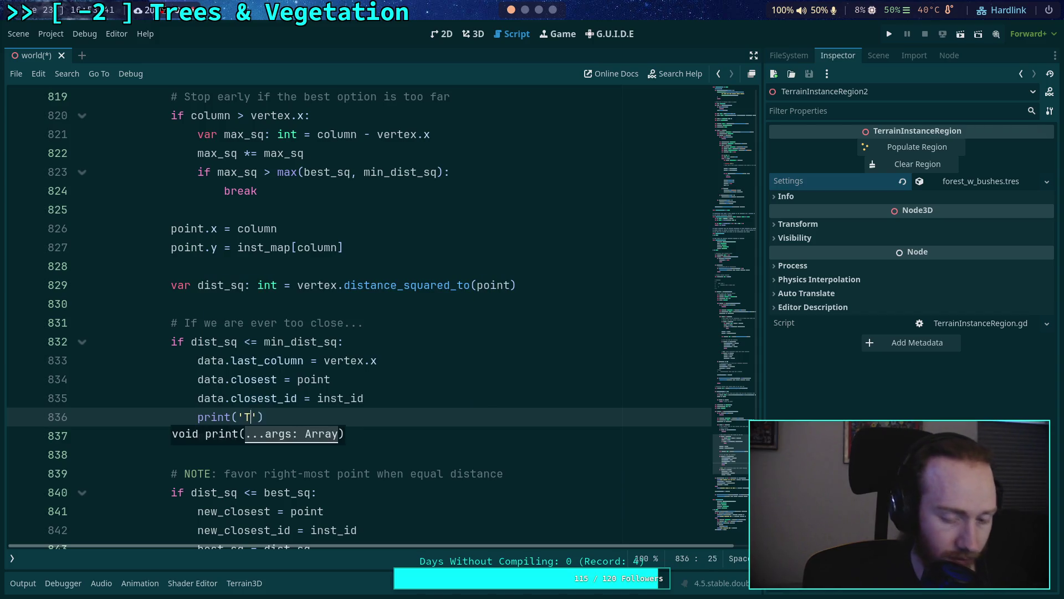
pyautogui.write('close to ')
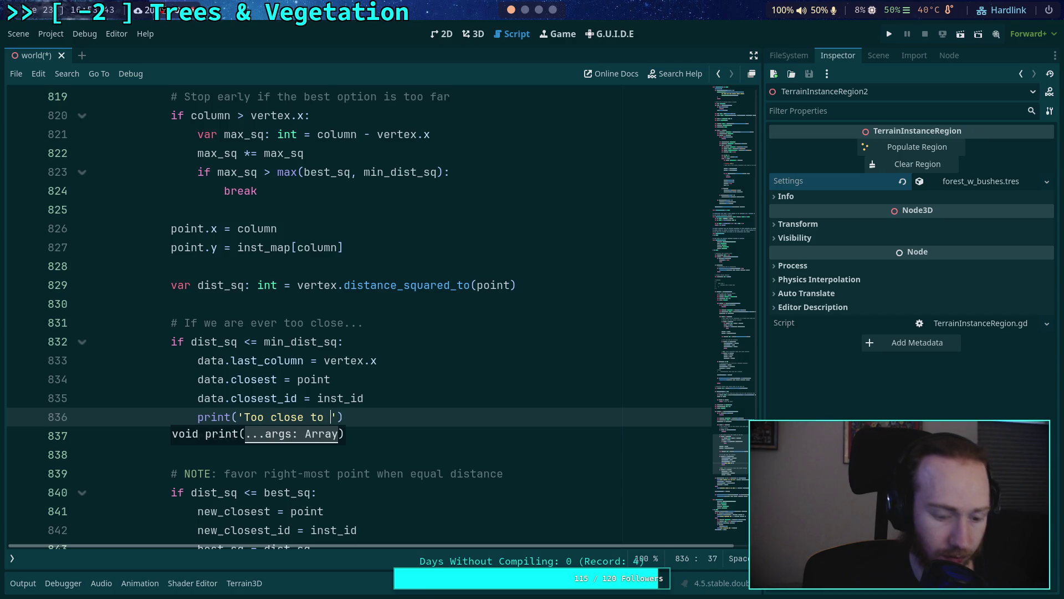
pyautogui.write('%s, ')
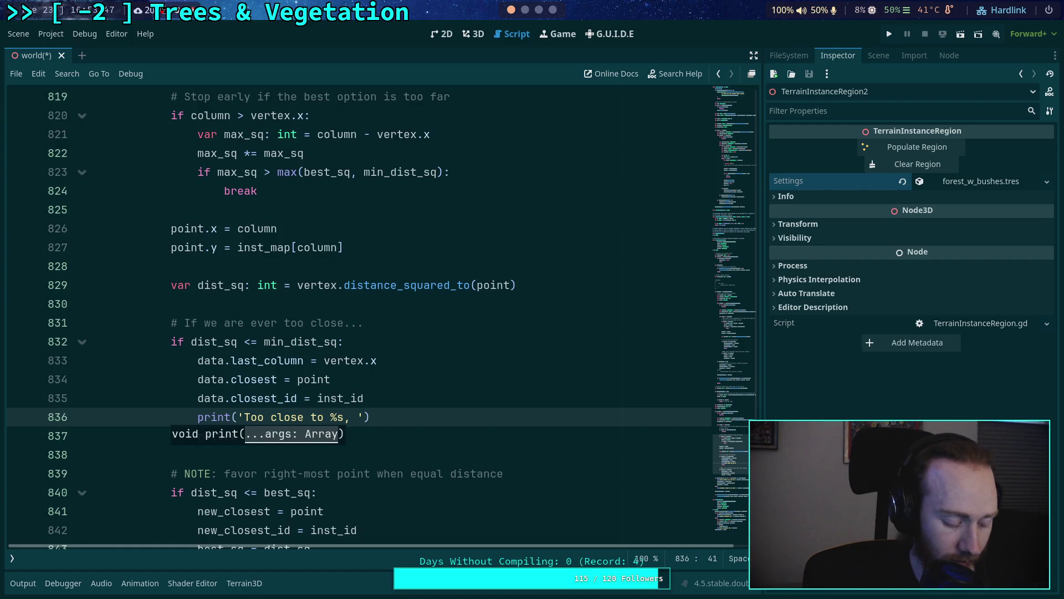
pyautogui.write('s')
pyautogui.press('BackSpace')
pyautogui.write('d')
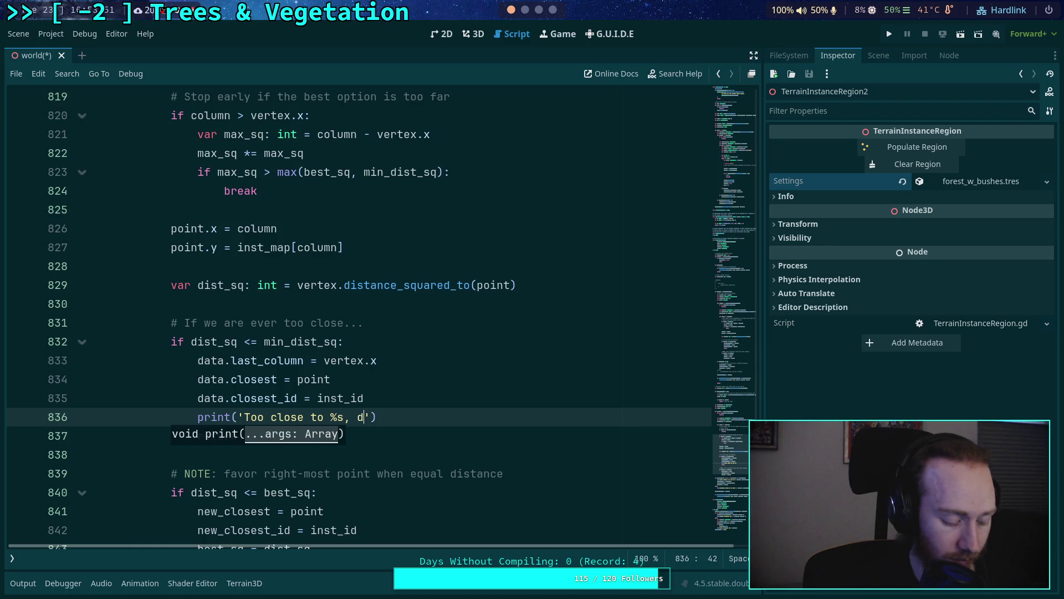
pyautogui.write('sq:')
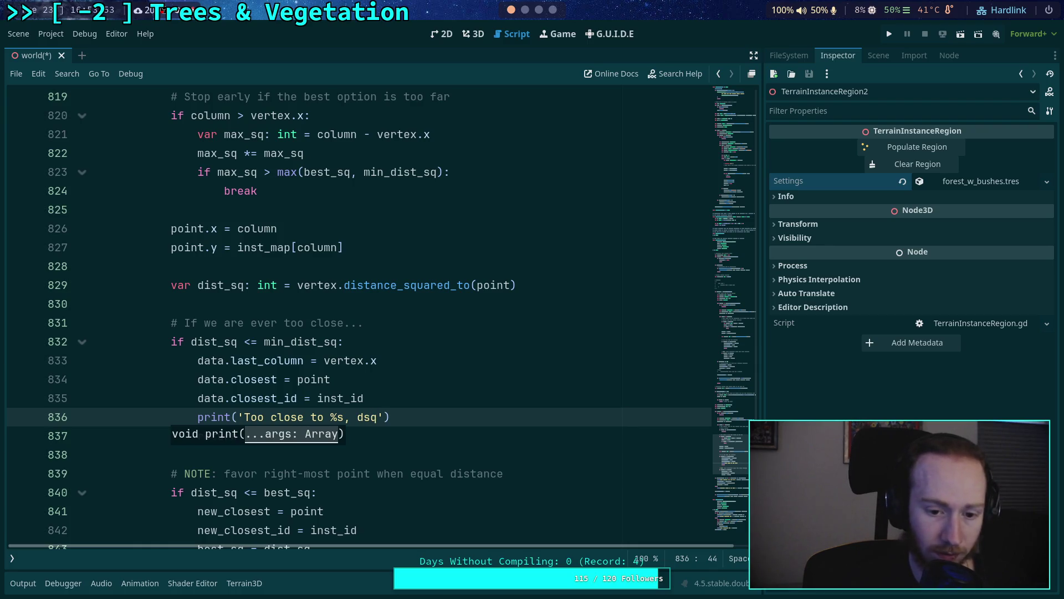
pyautogui.write(' %')
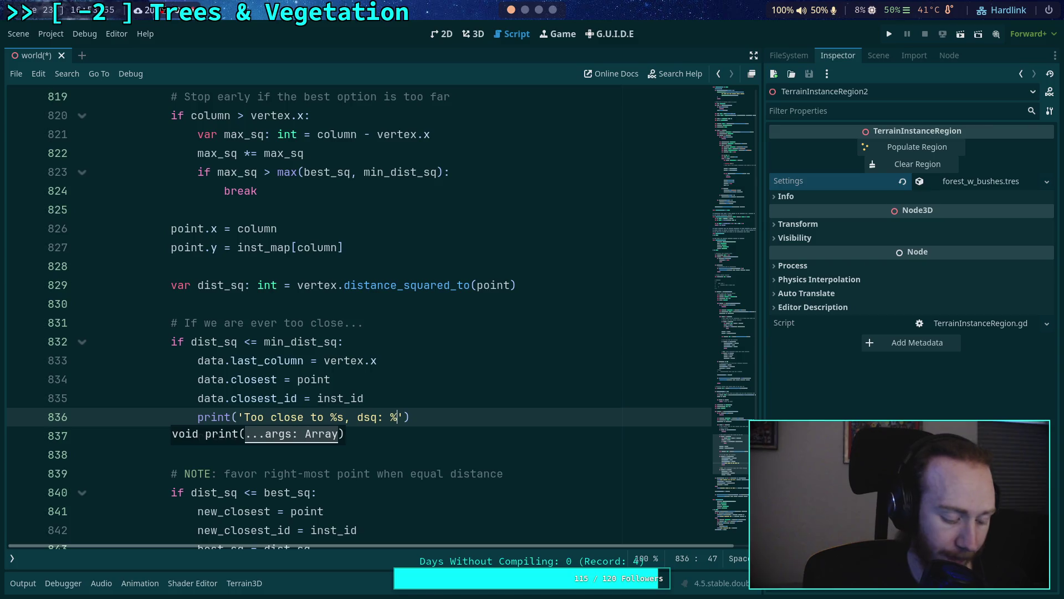
pyautogui.write("d' % [")
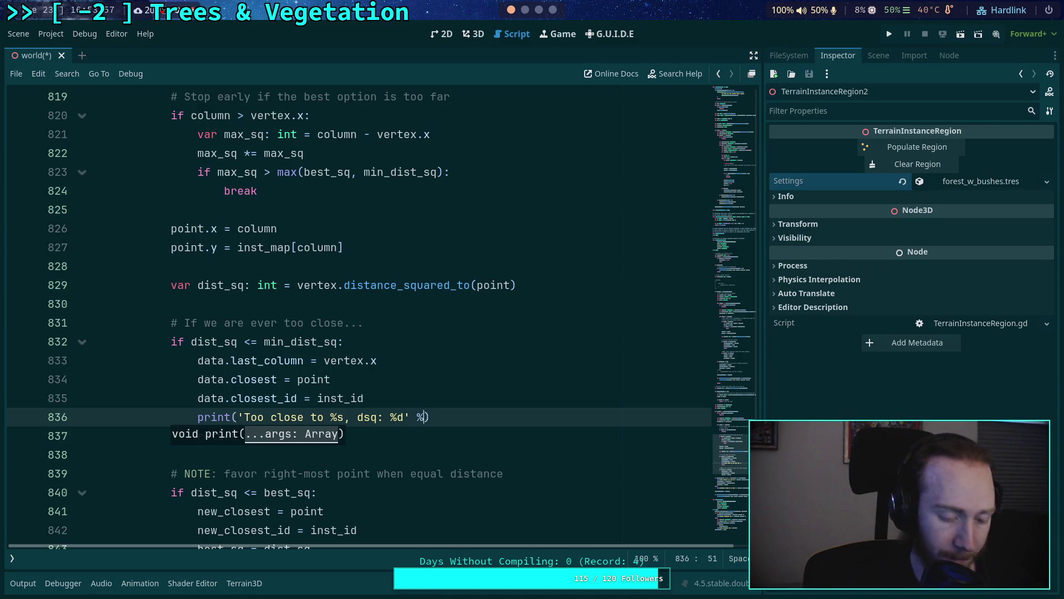
pyautogui.write('inst_id, ')
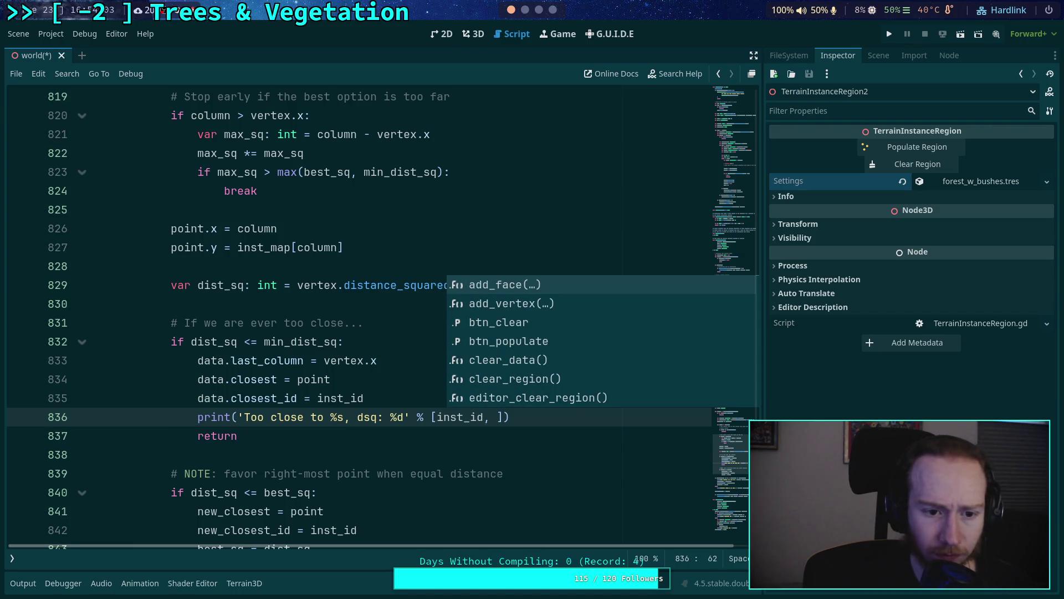
pyautogui.write('dist_sq')
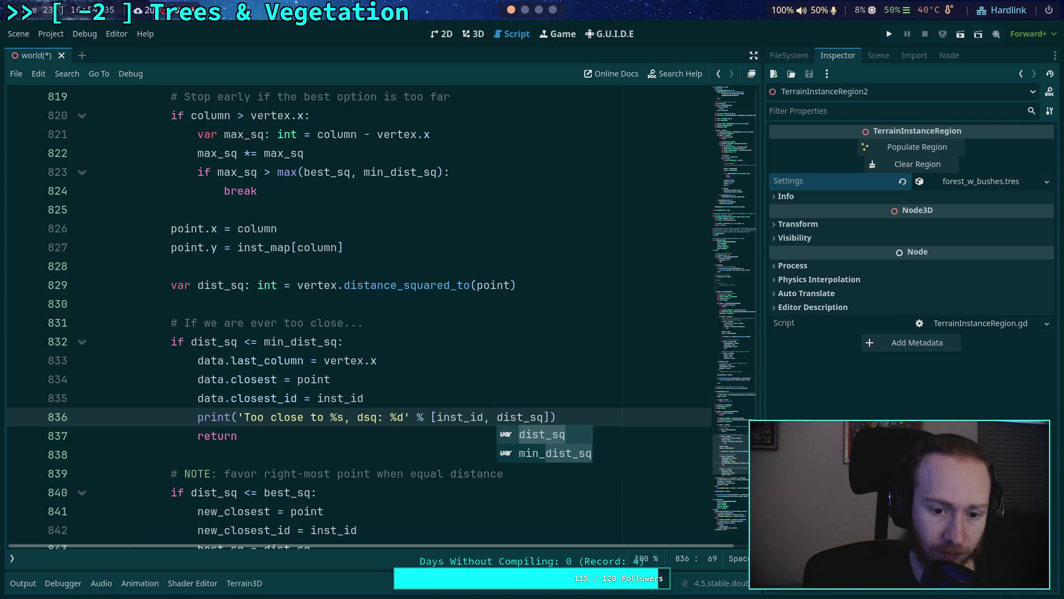
pyautogui.click(363, 420)
pyautogui.write('ist_')
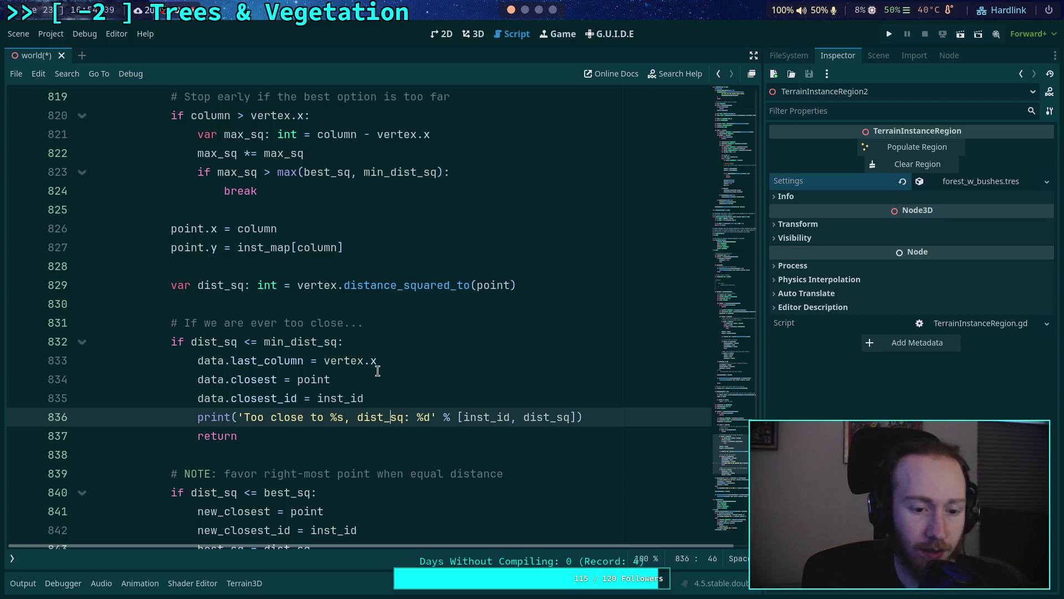
# Step: Paste the debug print under the best_sq check, fix its indentation, and add 'last instance of'
pyautogui.scroll(3, 378, 371)
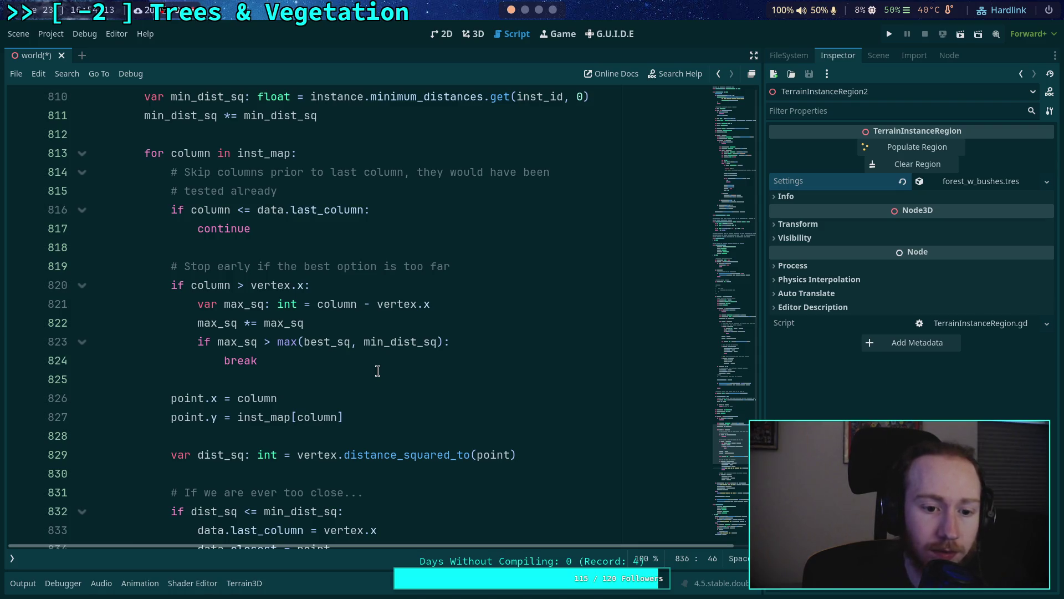
pyautogui.scroll(2, 377, 371)
pyautogui.scroll(4, 378, 371)
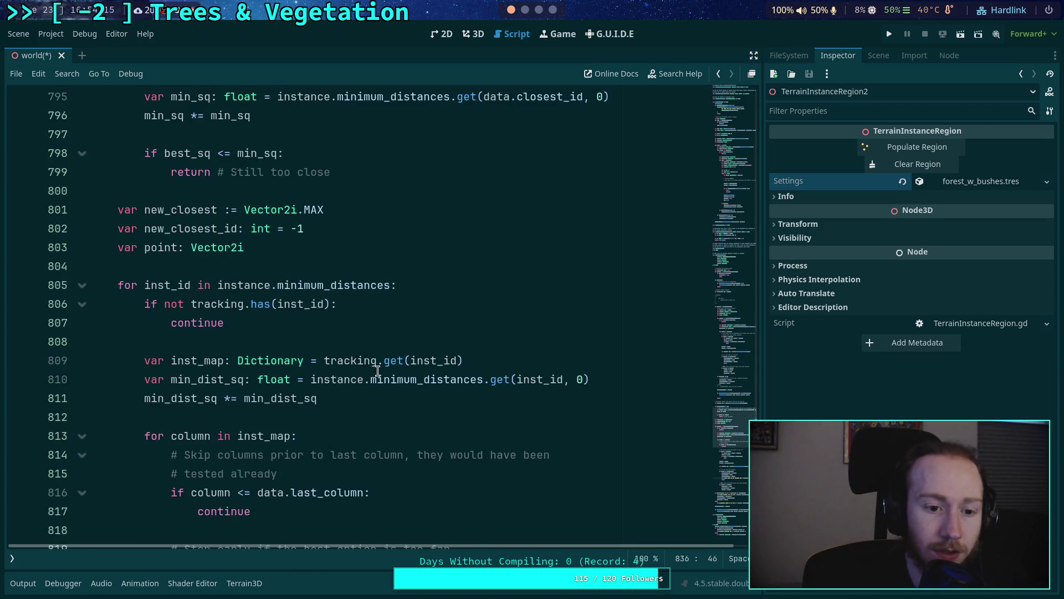
pyautogui.scroll(2, 377, 371)
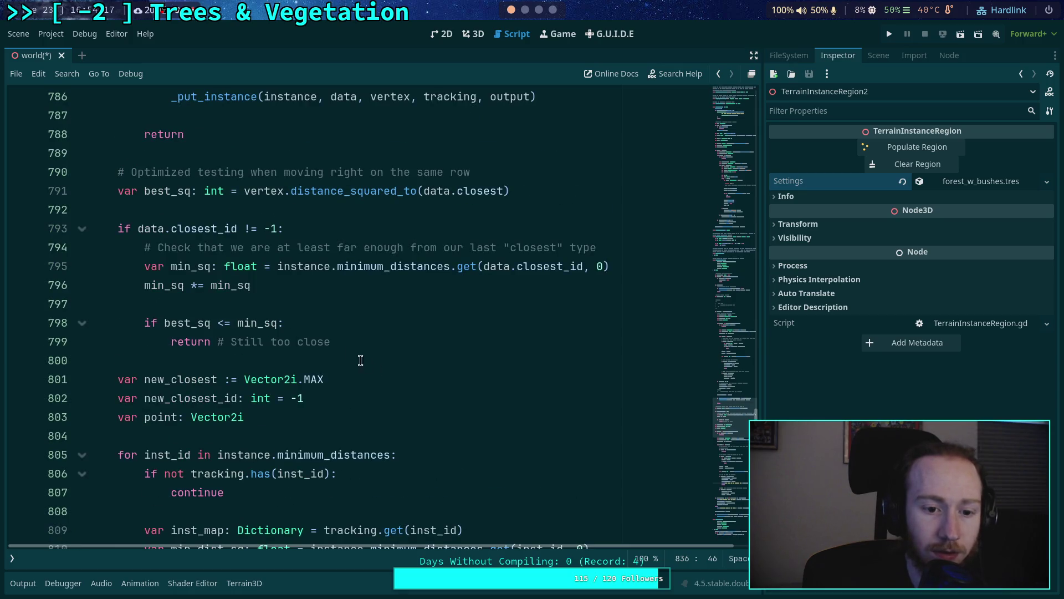
pyautogui.click(350, 331)
pyautogui.press('Return')
pyautogui.write("print('Too close to %s, dist_sq: %d' % [inst_id, dist_sq])")
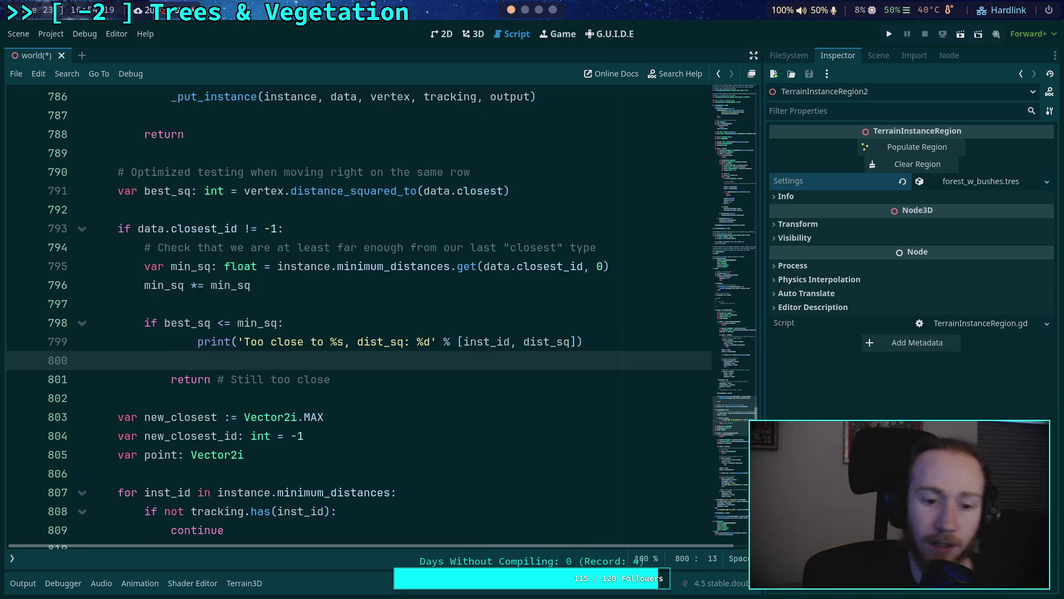
pyautogui.hotkey('ctrl', 'shift', 'k')
pyautogui.moveTo(197, 341); pyautogui.dragTo(169, 342)
pyautogui.press('BackSpace')
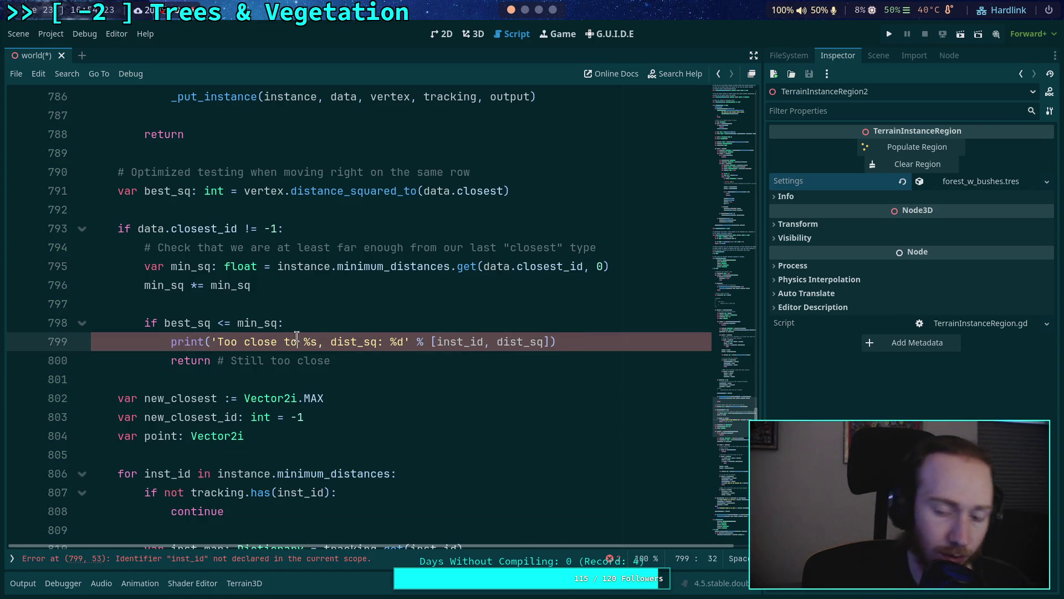
pyautogui.write('last insta')
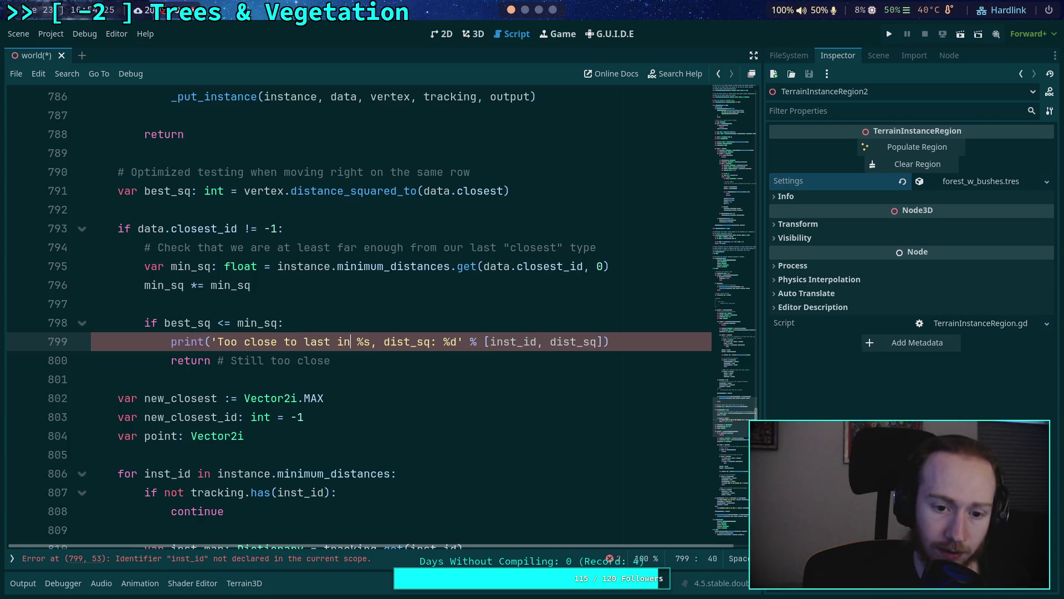
pyautogui.write('nce of')
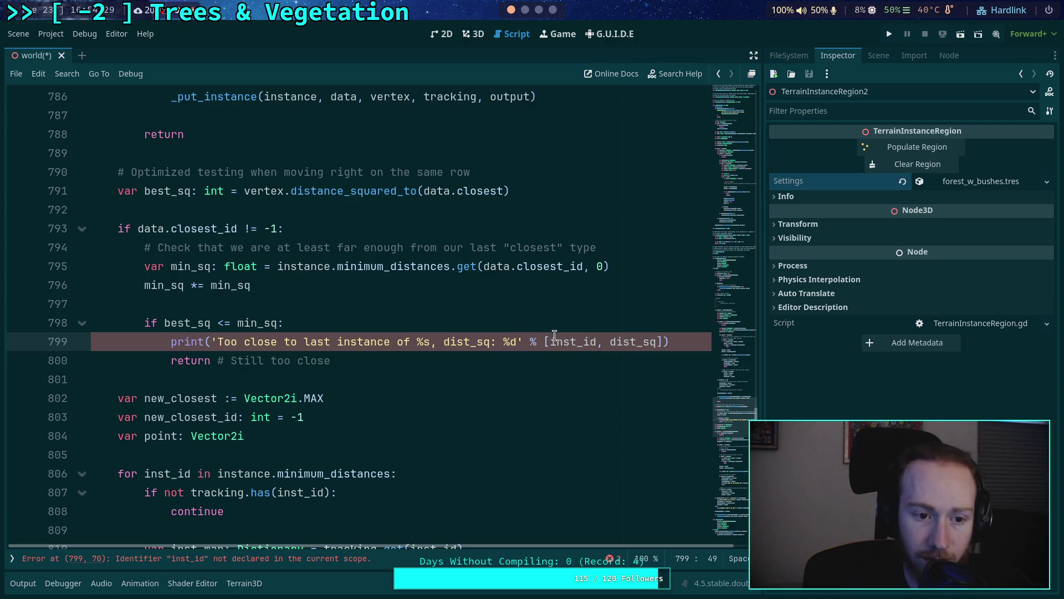
pyautogui.scroll(1, 488, 327)
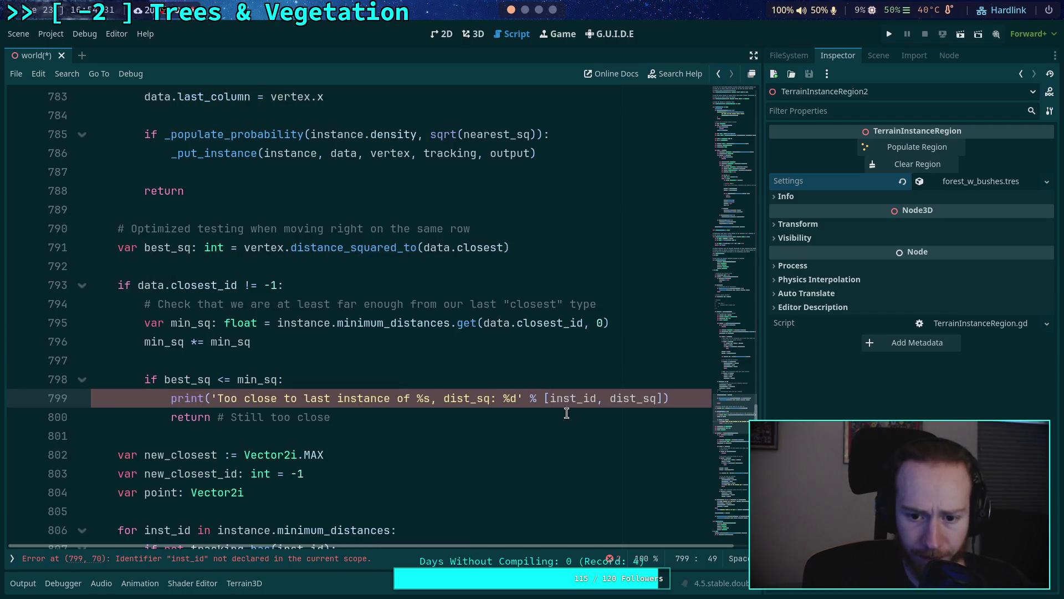
# Step: Change the new print's arguments to data.closest_id and best_sq
pyautogui.doubleClick(561, 390)
pyautogui.write('data.')
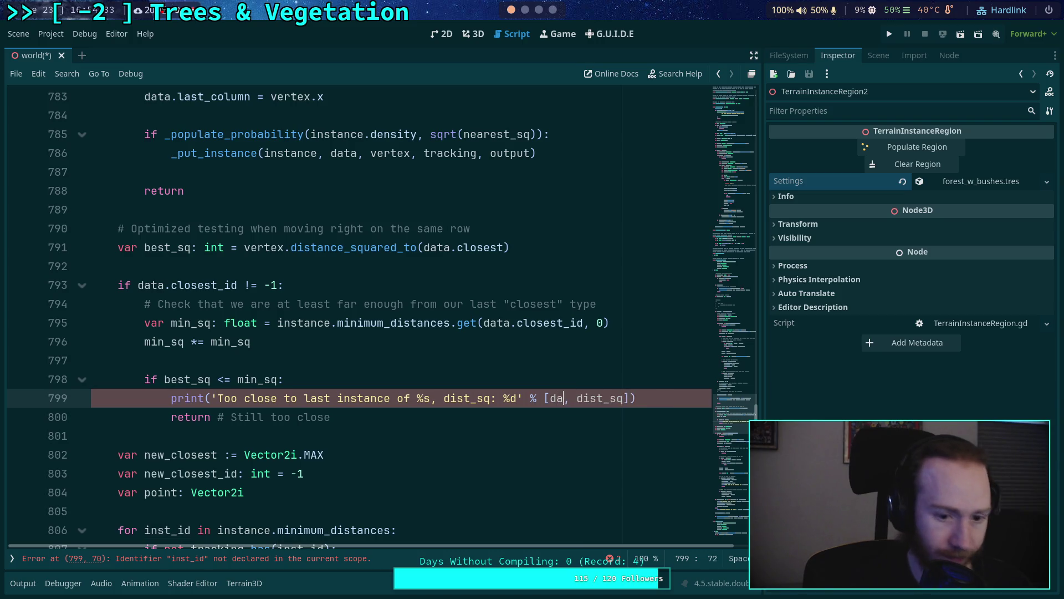
pyautogui.write('closest_')
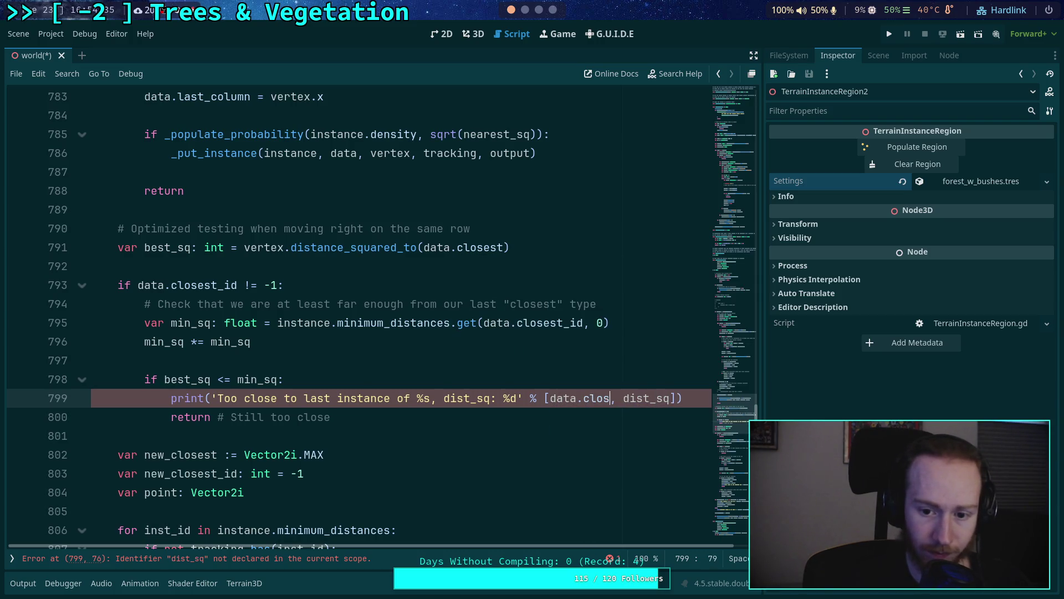
pyautogui.write('id')
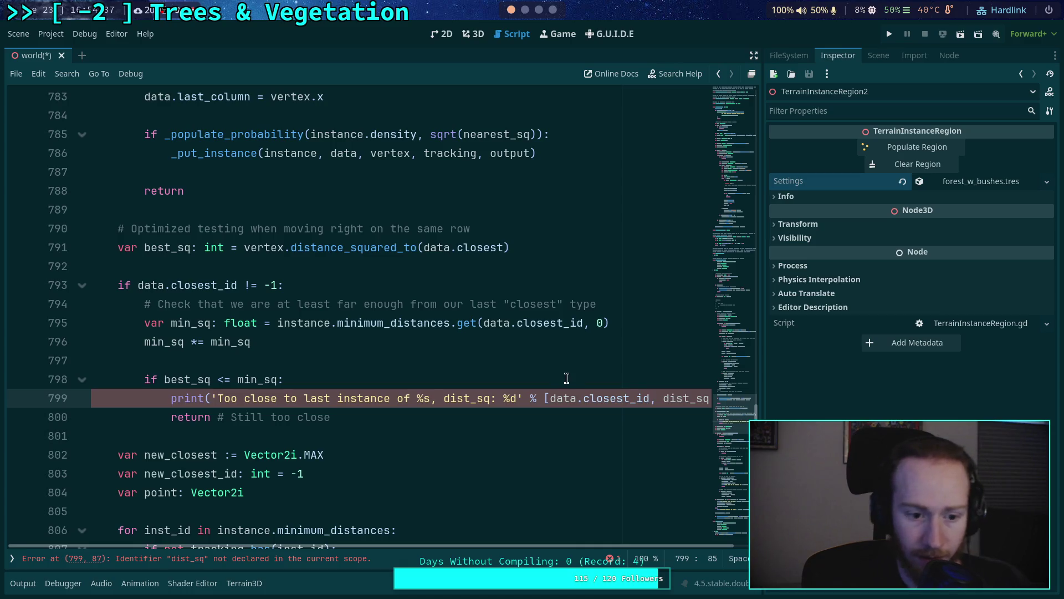
pyautogui.doubleClick(672, 398)
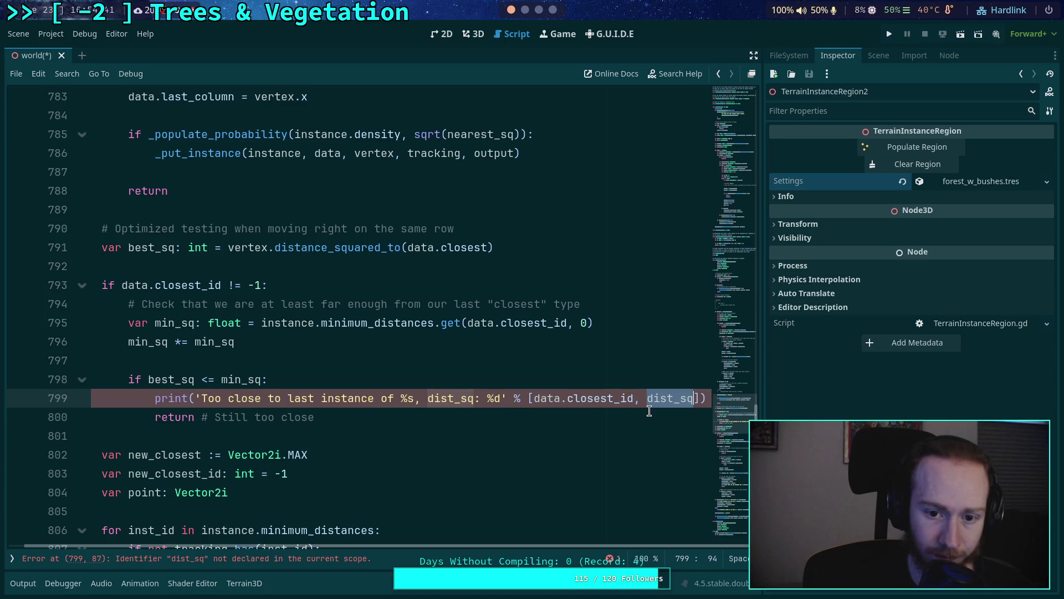
pyautogui.write('best_s')
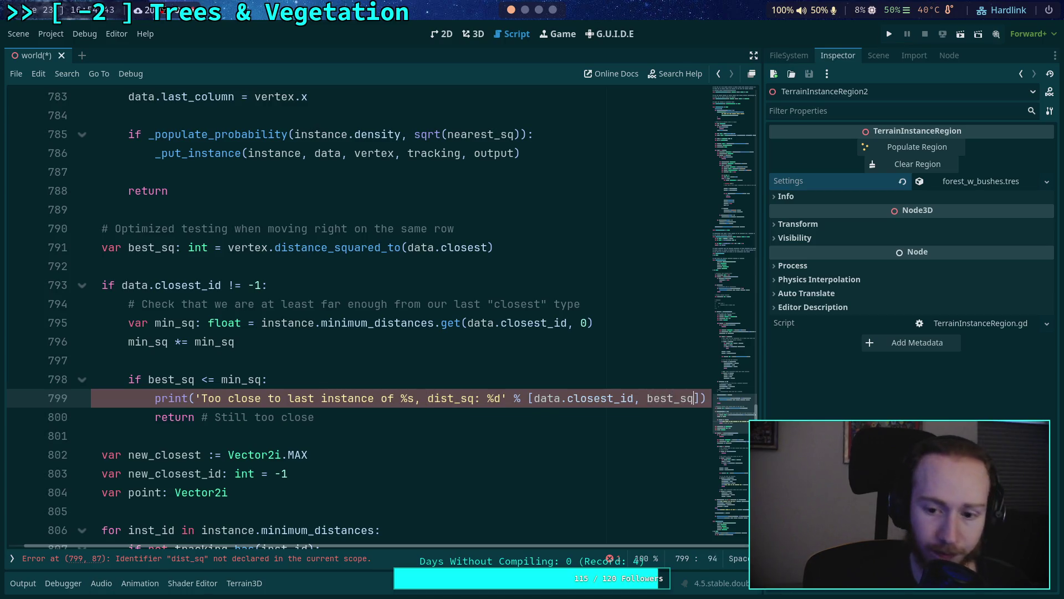
# Step: Reword the message to 'Still close to last %s, dist_sq: %d' and save with Ctrl+S
pyautogui.click(396, 434)
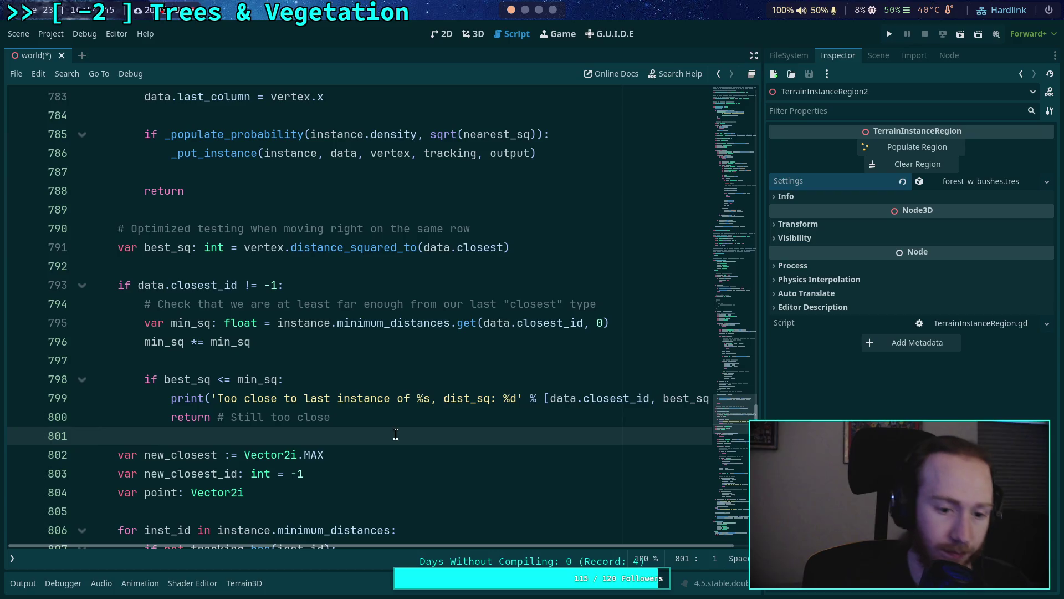
pyautogui.click(220, 400)
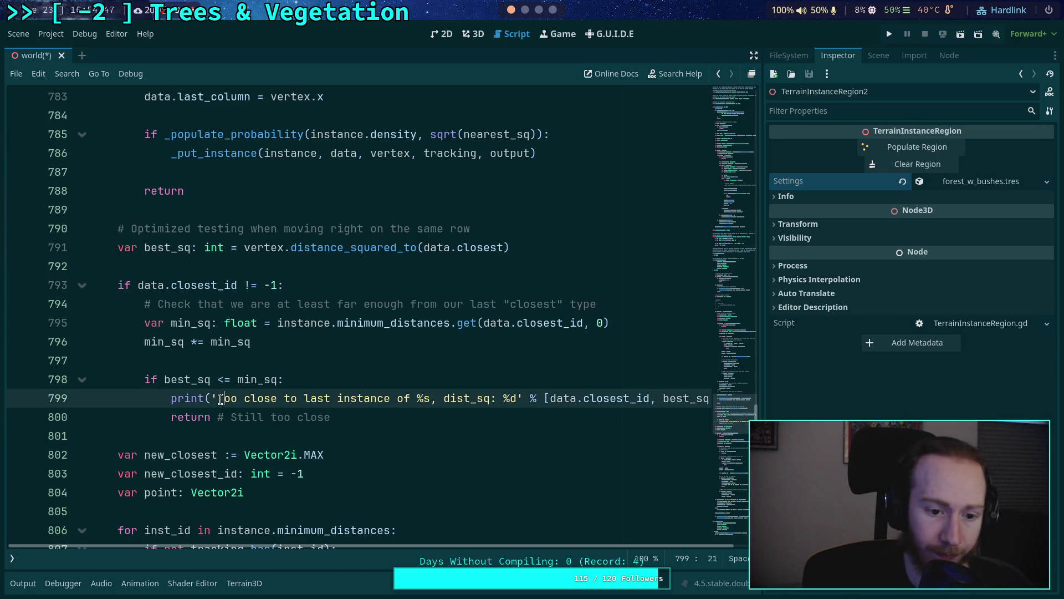
pyautogui.moveTo(218, 399)
pyautogui.mouseDown()
pyautogui.moveTo(244, 400)
pyautogui.moveTo(233, 404)
pyautogui.mouseUp()
pyautogui.write('Still')
pyautogui.press('Delete')
pyautogui.press('Delete')
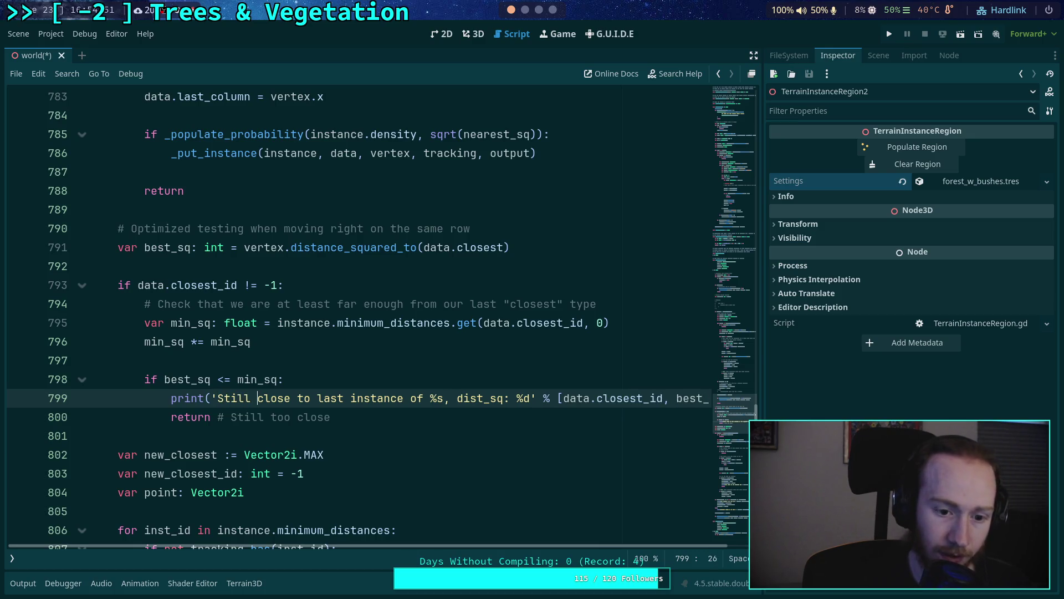
pyautogui.hotkey('ctrl', 's')
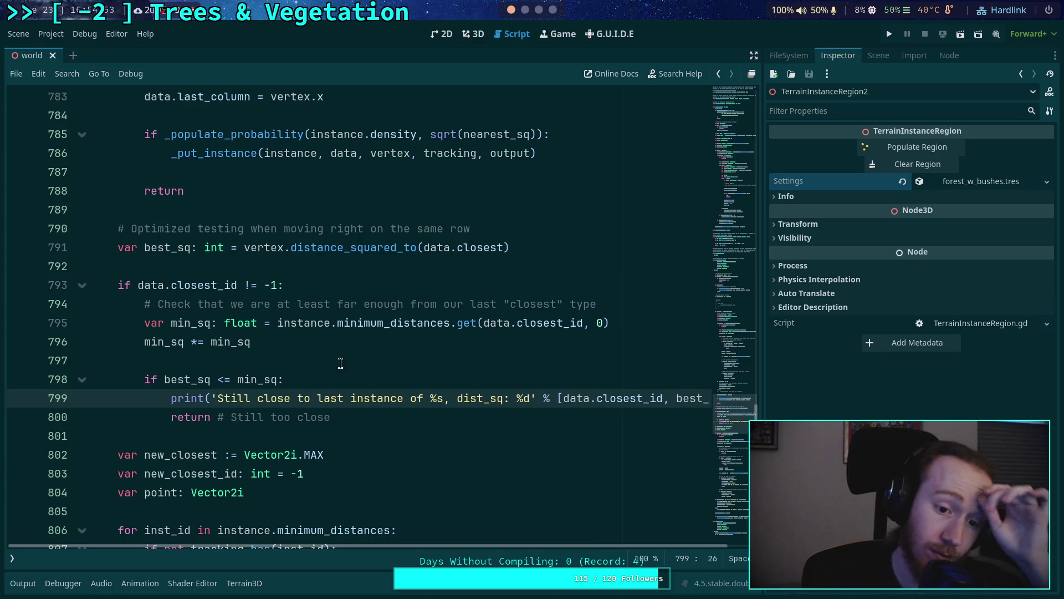
pyautogui.moveTo(351, 398); pyautogui.dragTo(427, 398)
pyautogui.press('BackSpace')
pyautogui.hotkey('ctrl', 's')
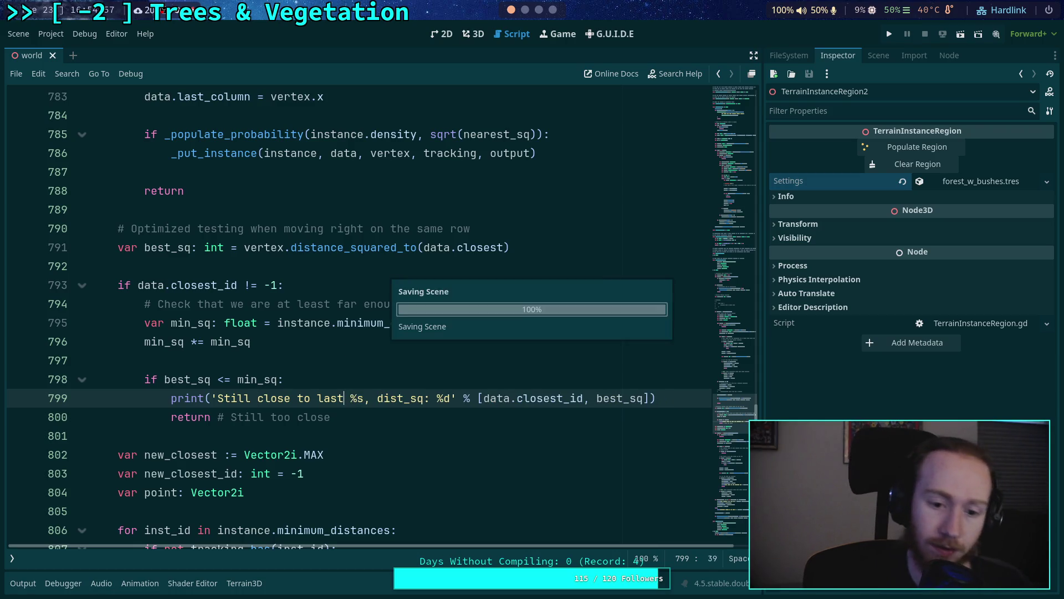
pyautogui.scroll(5, 366, 394)
# Step: Uncomment the else branch and its 'nothing found' print on lines 780–781 with Ctrl+K
pyautogui.scroll(-1, 328, 388)
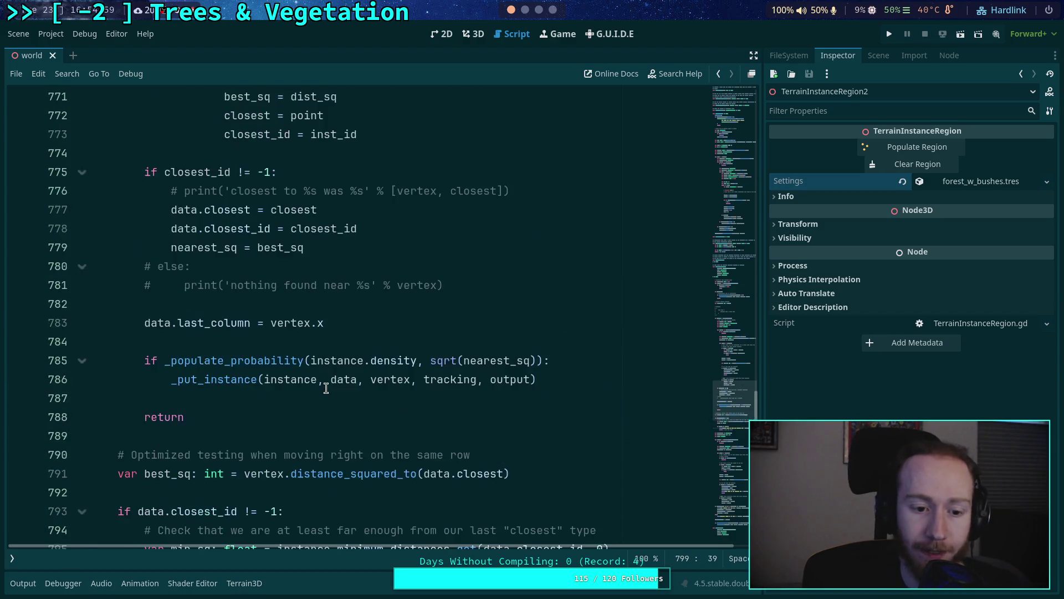
pyautogui.scroll(1, 222, 361)
pyautogui.click(154, 334)
pyautogui.hotkey('ctrl', 'k')
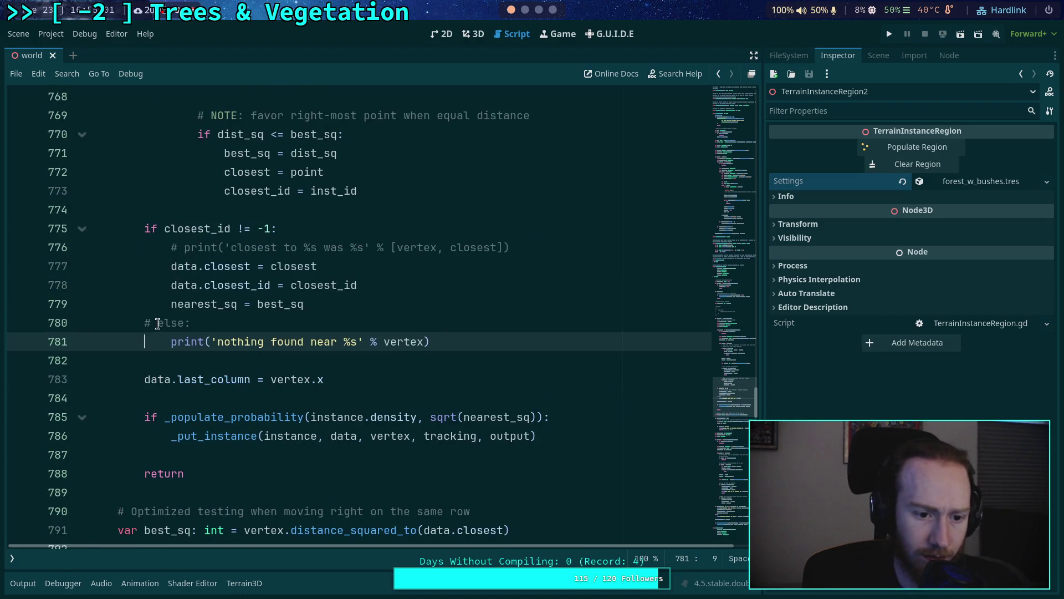
pyautogui.press('Up')
pyautogui.hotkey('ctrl', 'k')
# Step: Uncomment the 'closest to %s was %s' print on line 776
pyautogui.scroll(-2, 257, 356)
pyautogui.scroll(2, 259, 357)
pyautogui.scroll(1, 259, 358)
pyautogui.click(186, 305)
pyautogui.hotkey('ctrl', 'k')
pyautogui.scroll(5, 298, 361)
pyautogui.scroll(3, 299, 361)
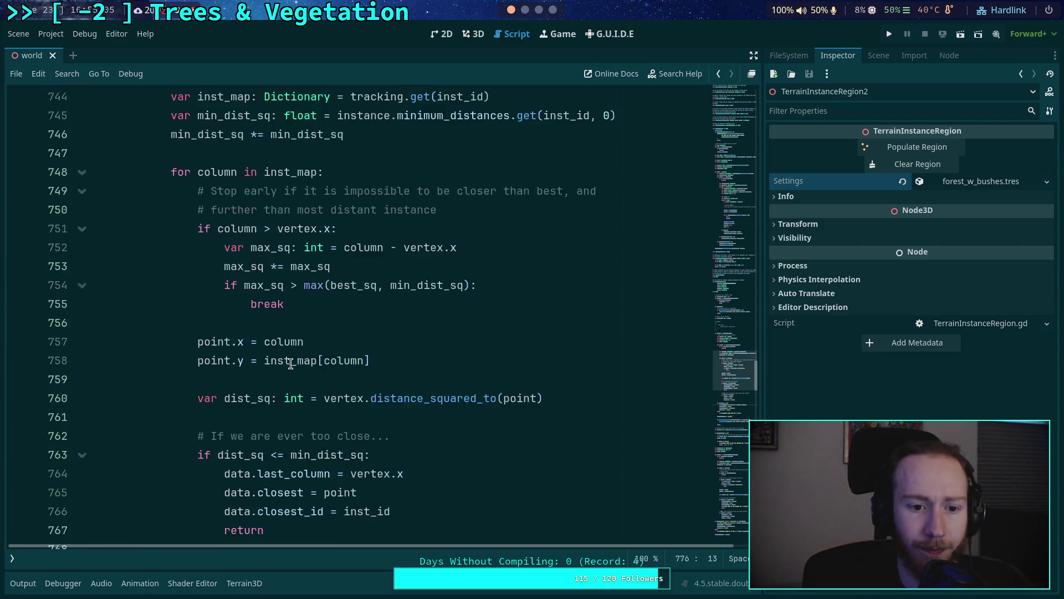
pyautogui.scroll(-4, 303, 361)
pyautogui.scroll(-20, 436, 340)
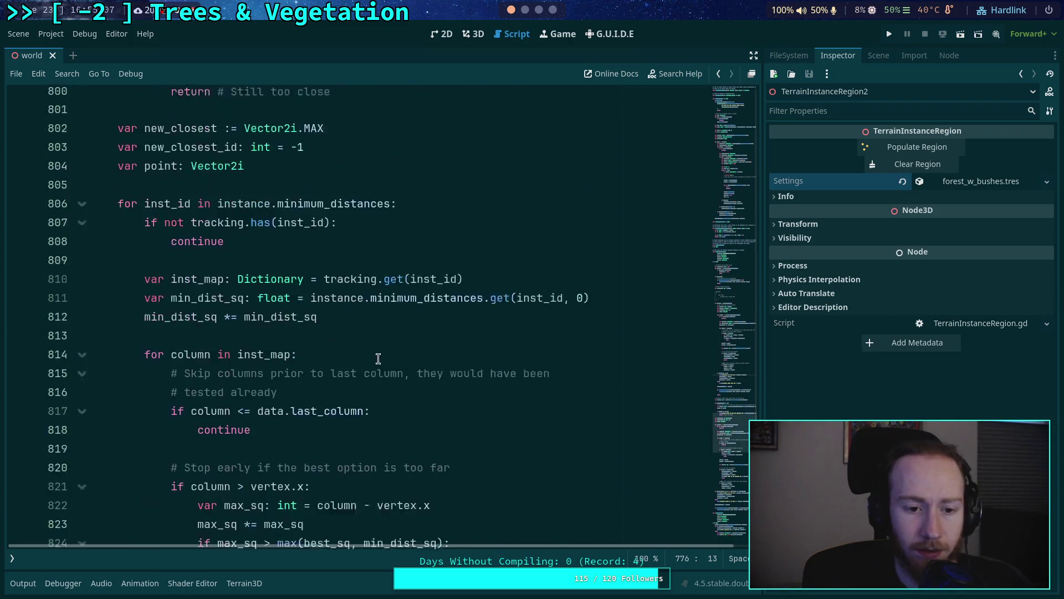
pyautogui.scroll(-2, 306, 386)
# Step: Paste the too-close print before the early return, indent it, and reword it to 'Found %s that was too close'
pyautogui.click(316, 321)
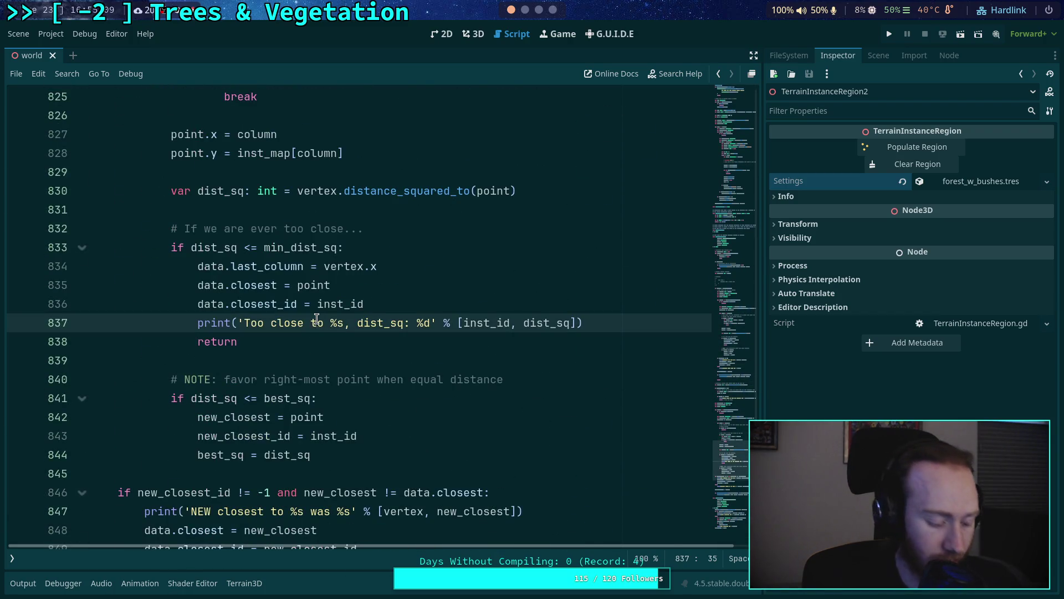
pyautogui.scroll(20, 345, 380)
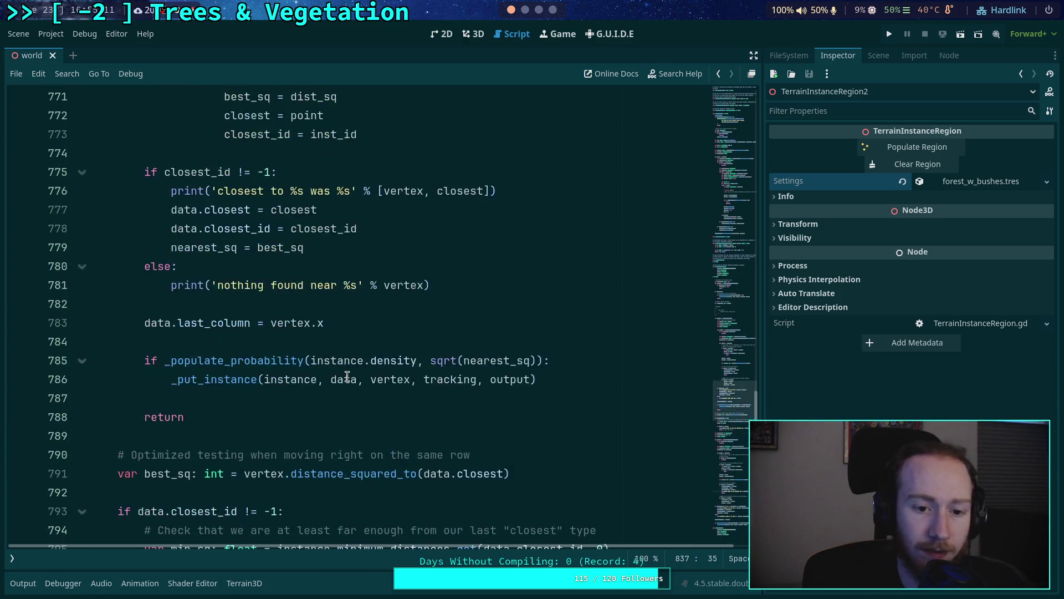
pyautogui.scroll(2, 347, 379)
pyautogui.click(421, 395)
pyautogui.press('Return')
pyautogui.write("print('Too close to %s, dist_sq: %d' % [inst_id, dist_sq])")
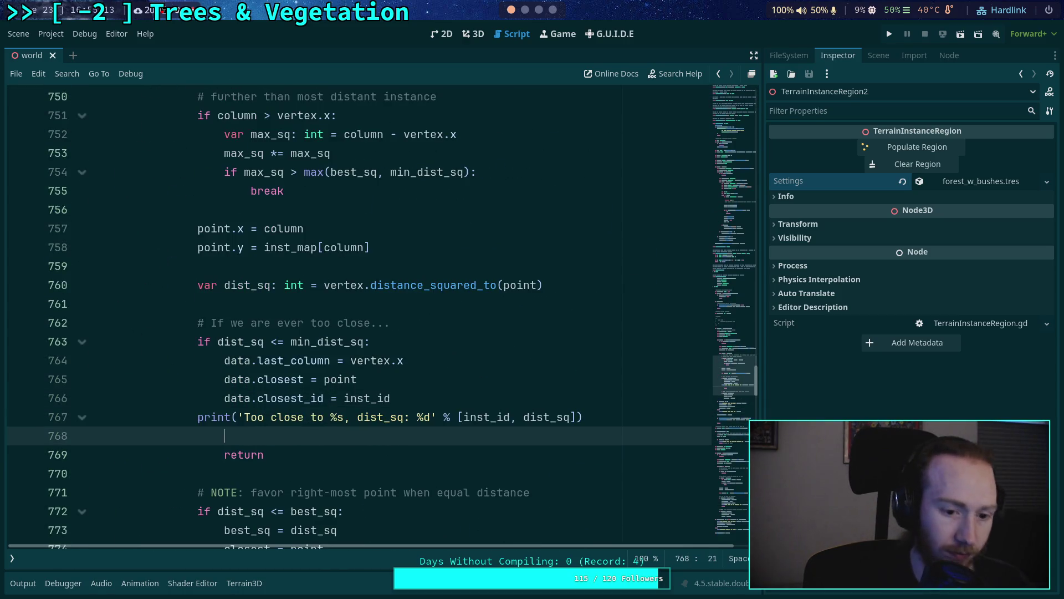
pyautogui.click(200, 417)
pyautogui.press('Tab')
pyautogui.moveTo(272, 417); pyautogui.dragTo(348, 417)
pyautogui.write('Found')
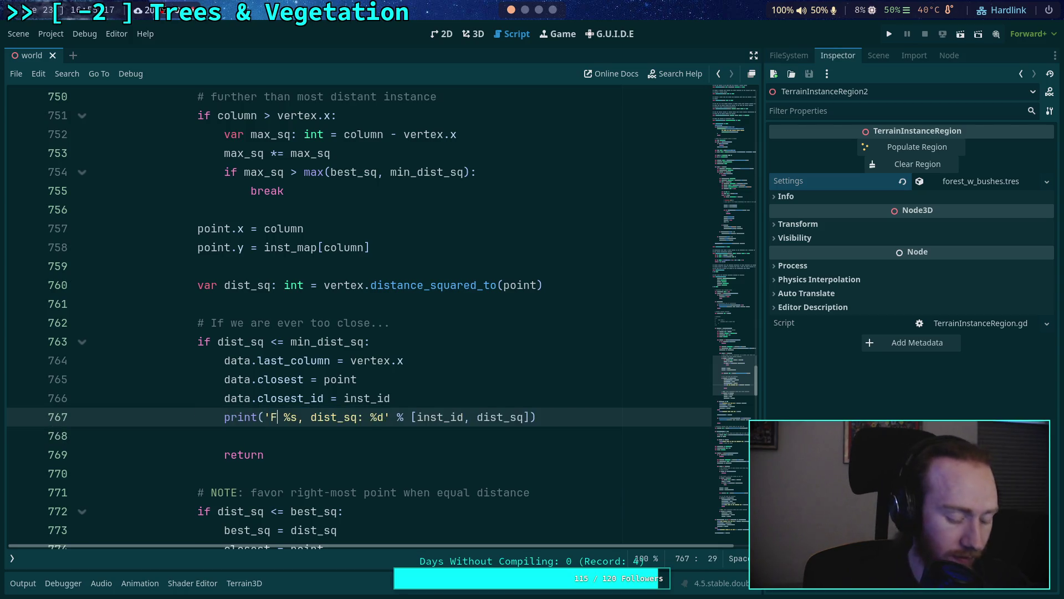
pyautogui.write(' %s that was too ')
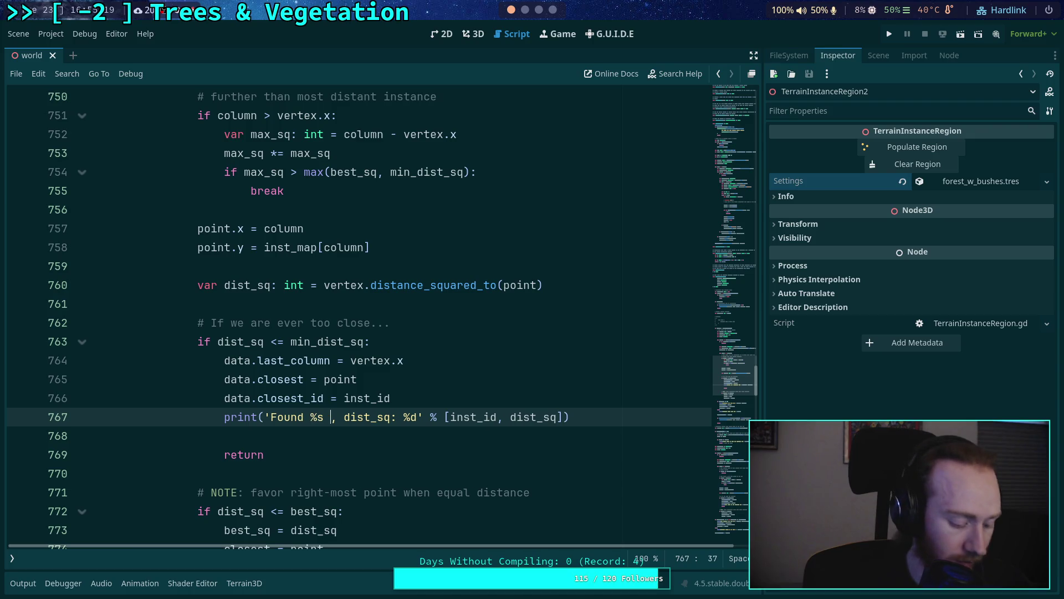
pyautogui.write('close')
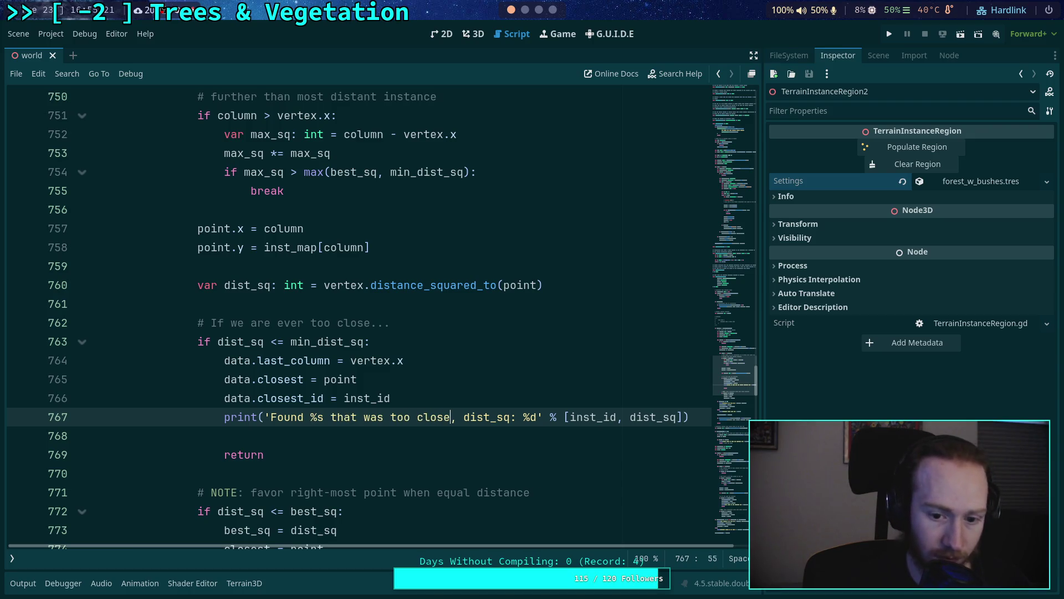
pyautogui.click(298, 433)
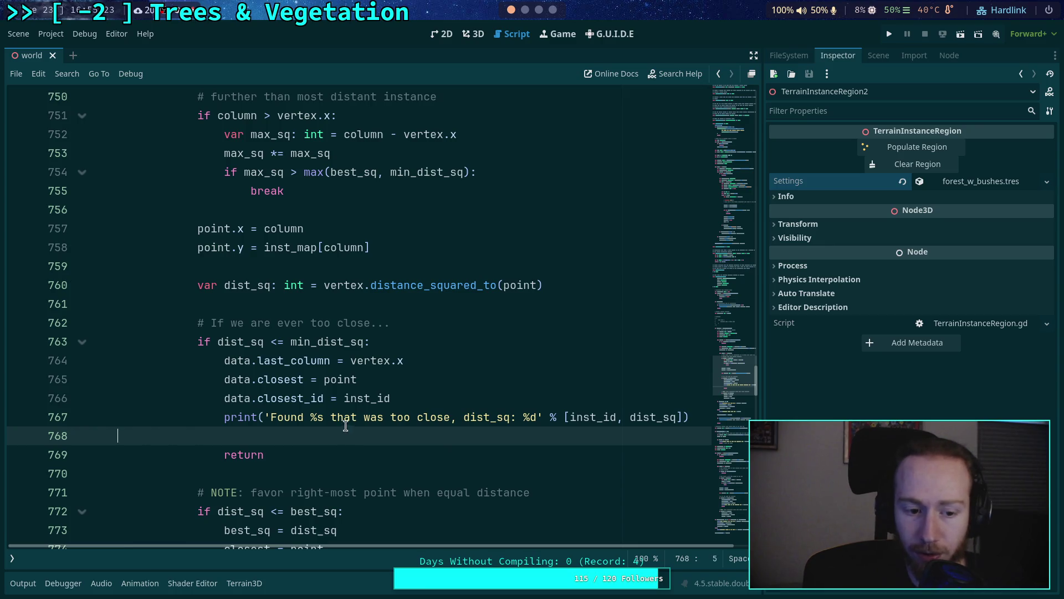
pyautogui.press('BackSpace')
pyautogui.scroll(3, 415, 345)
# Step: Uncomment the 'first run/ no instances' debug print and save the script
pyautogui.scroll(7, 416, 345)
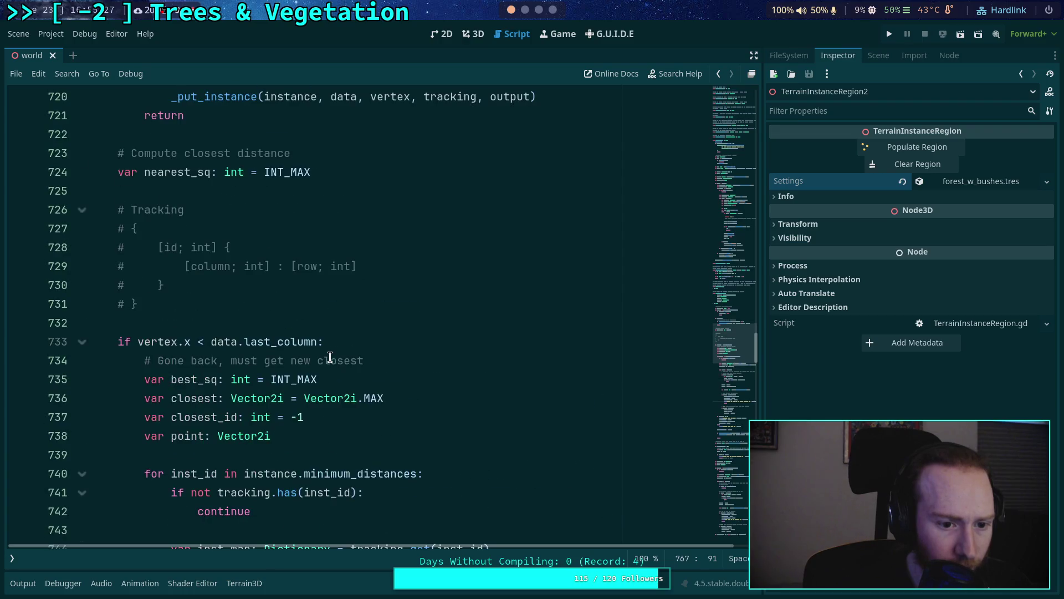
pyautogui.scroll(5, 325, 354)
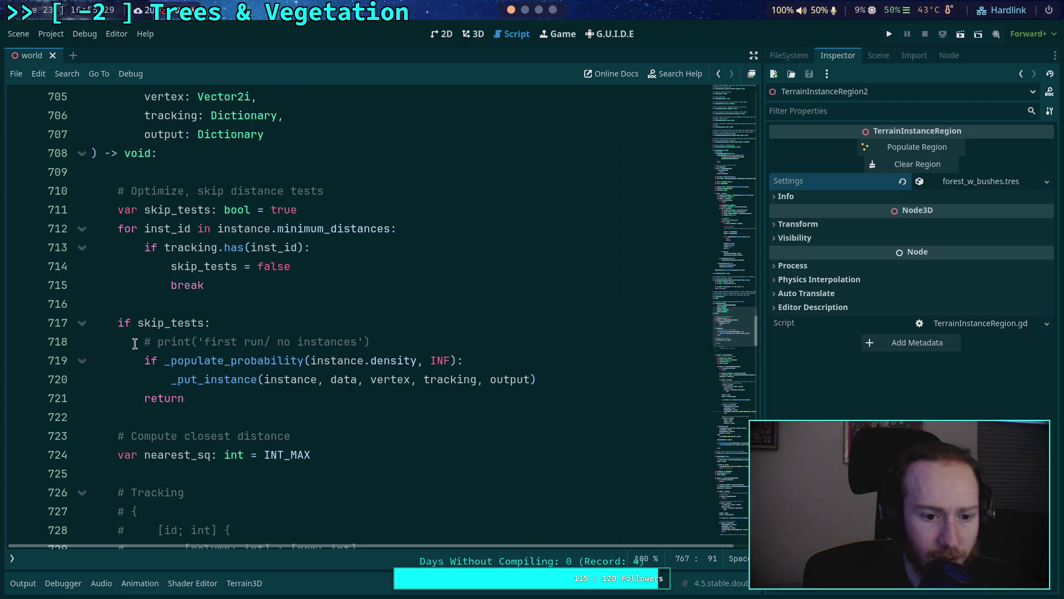
pyautogui.click(135, 344)
pyautogui.press('Delete')
pyautogui.press('Delete')
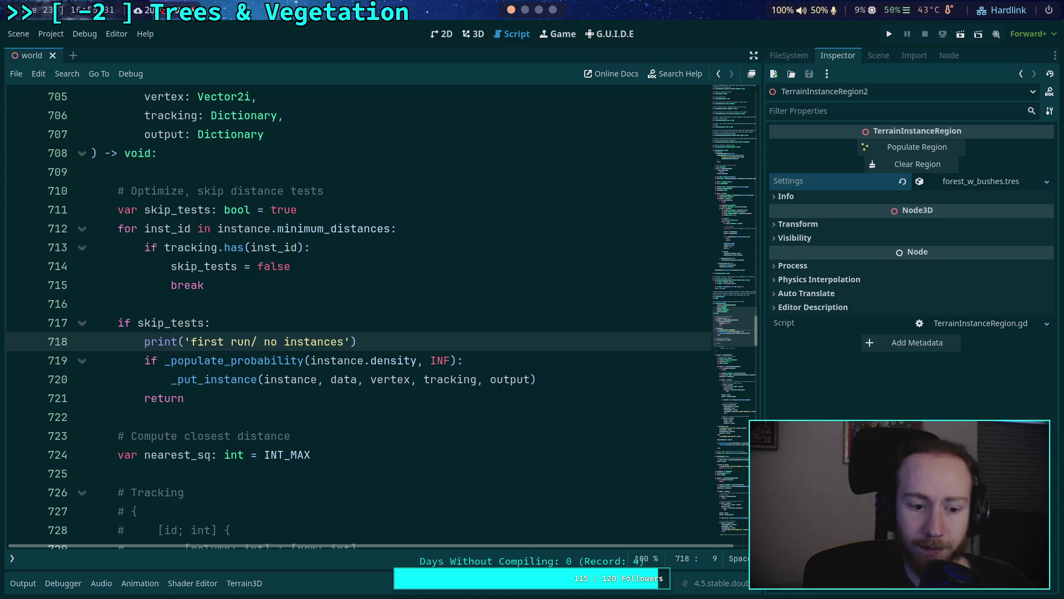
pyautogui.hotkey('ctrl', 's')
# Step: Fold clear_region, unfold populate_region, and uncomment its per-row debug print with Ctrl+K
pyautogui.scroll(15, 251, 332)
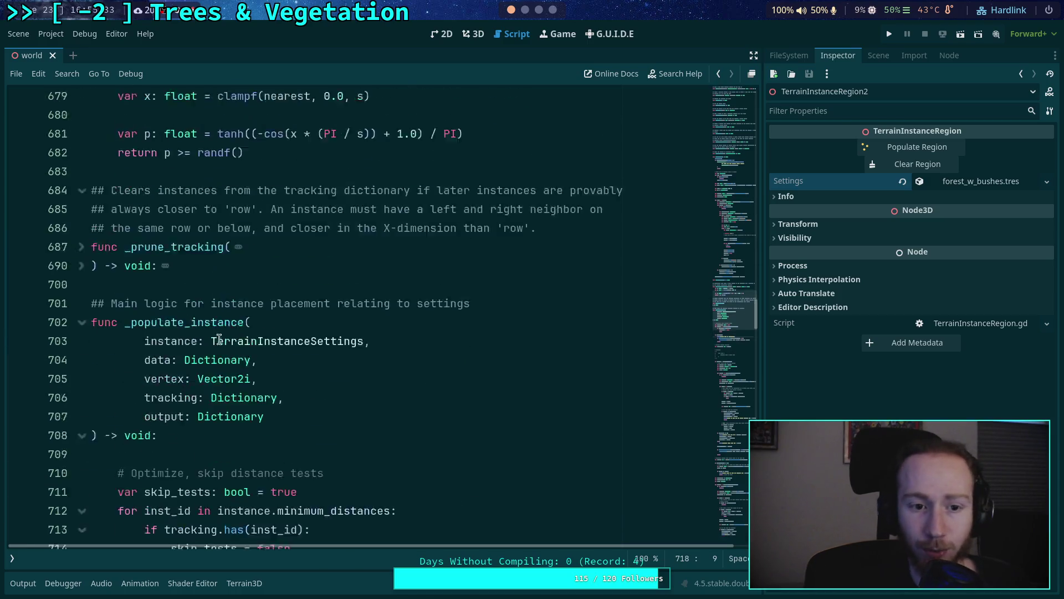
pyautogui.scroll(20, 251, 332)
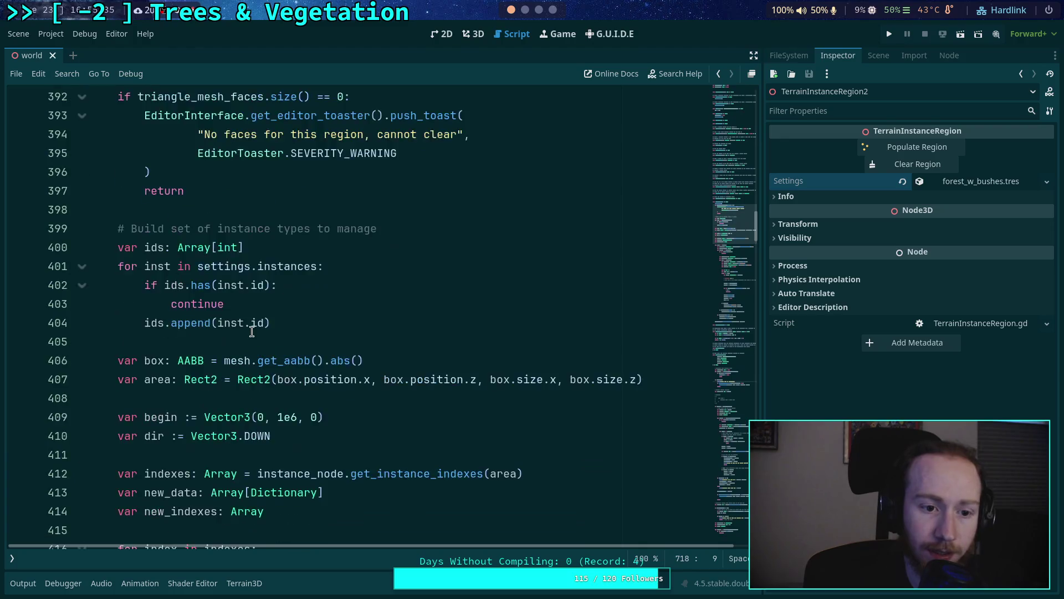
pyautogui.scroll(5, 248, 333)
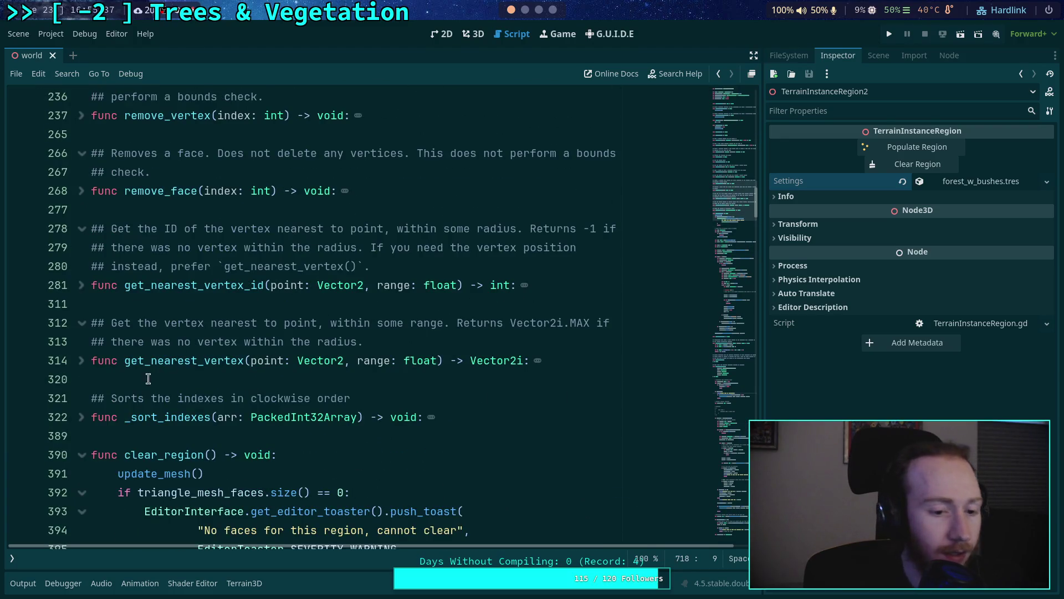
pyautogui.scroll(-7, 155, 319)
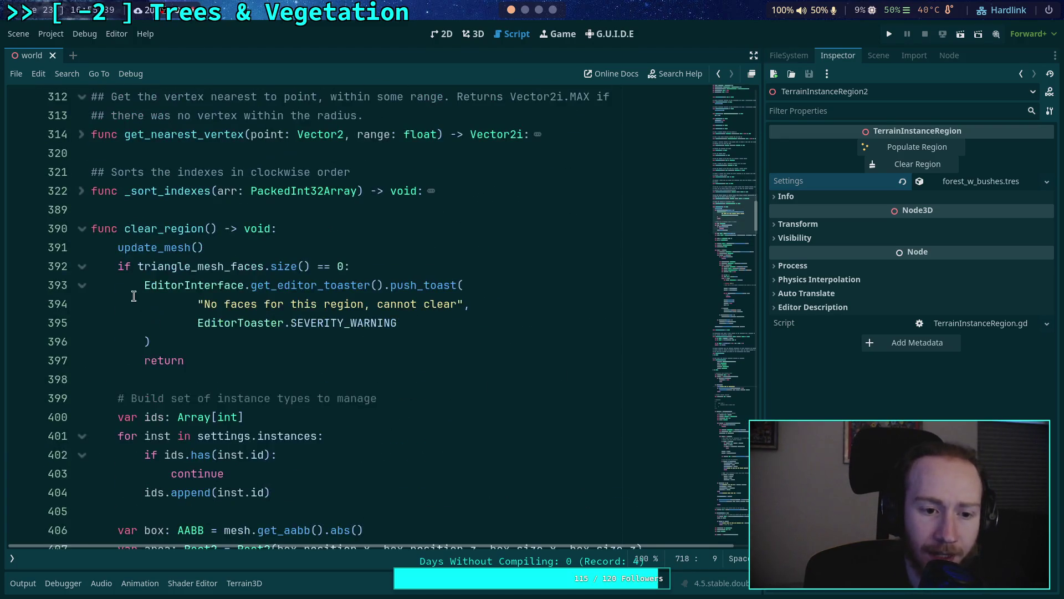
pyautogui.scroll(3, 133, 294)
pyautogui.click(81, 228)
pyautogui.click(83, 271)
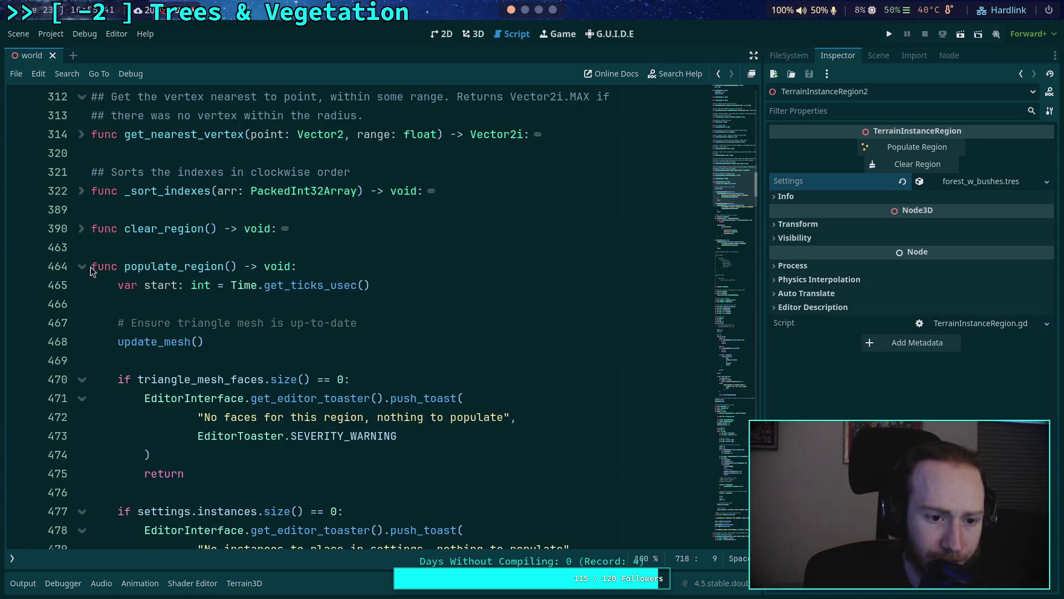
pyautogui.scroll(-10, 191, 300)
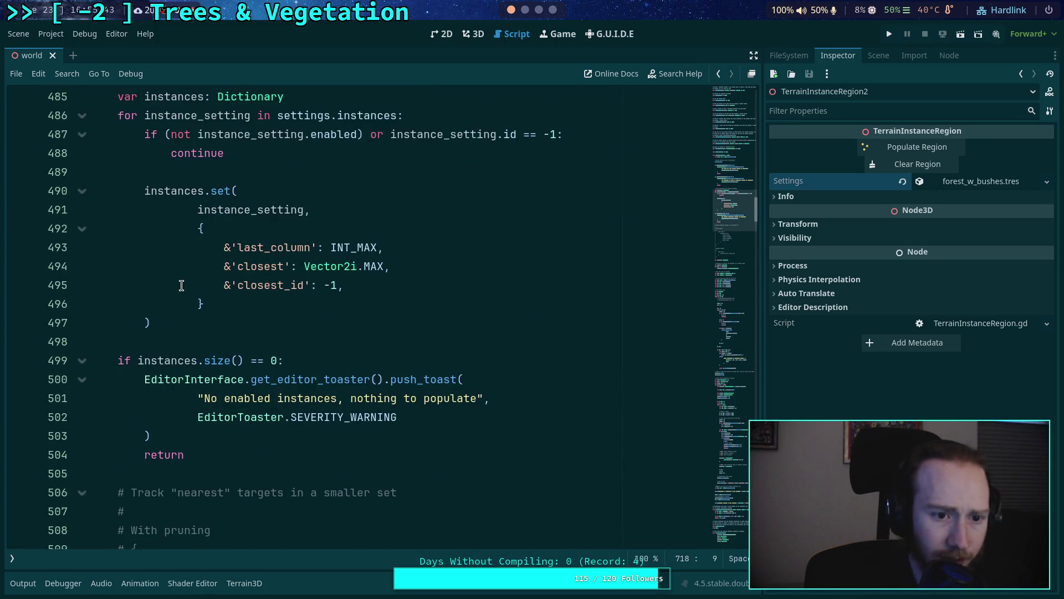
pyautogui.scroll(-10, 181, 291)
pyautogui.scroll(-5, 163, 309)
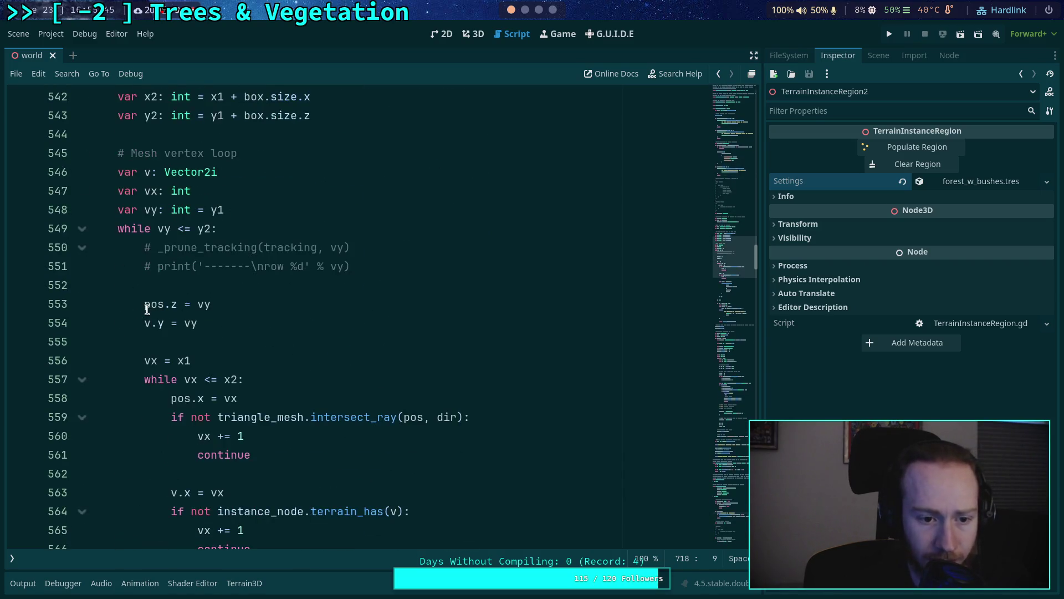
pyautogui.click(162, 270)
pyautogui.hotkey('ctrl', 'k')
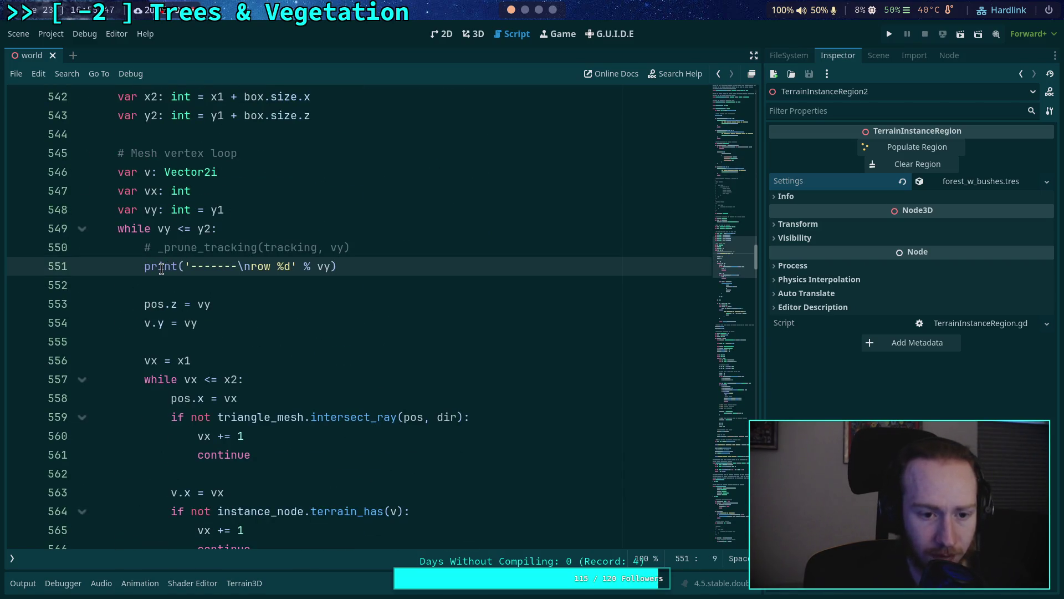
pyautogui.moveTo(161, 269)
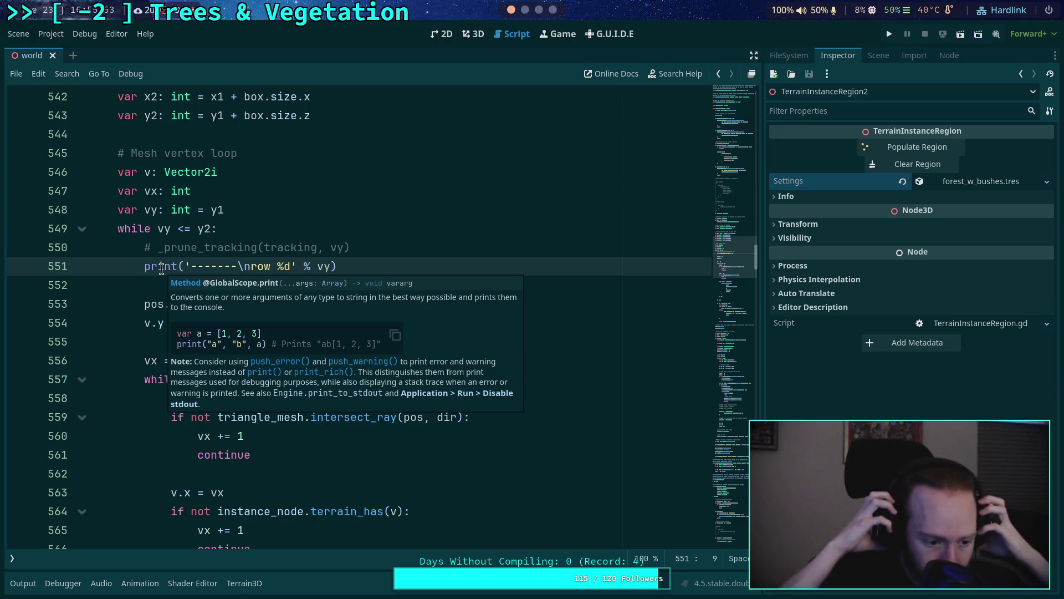
# Step: Comment out the two 'wiggle a little' random tx/tz offset lines and save the script
pyautogui.scroll(-14, 267, 423)
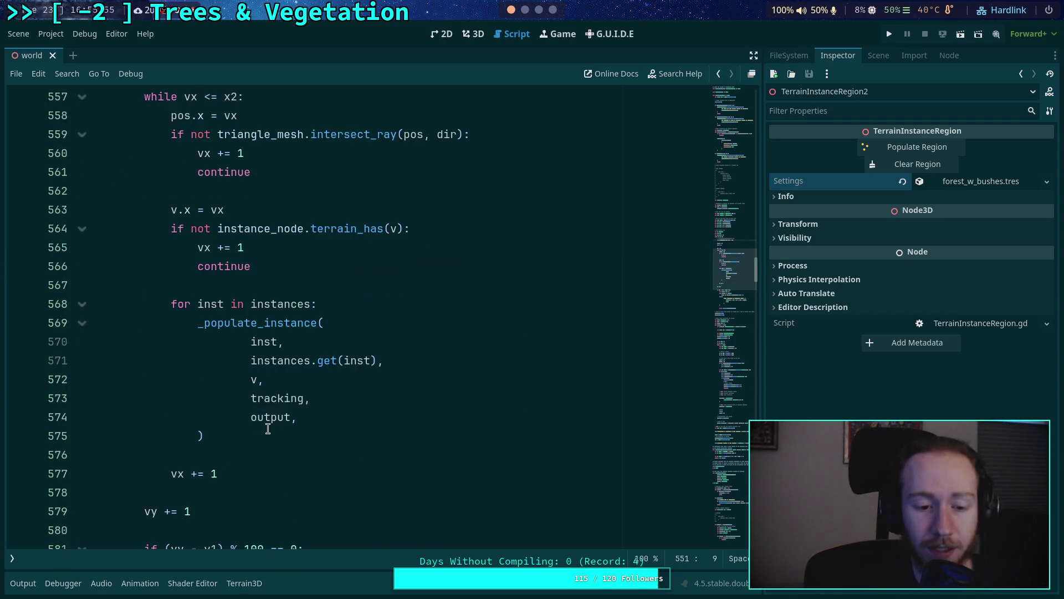
pyautogui.scroll(-9, 254, 373)
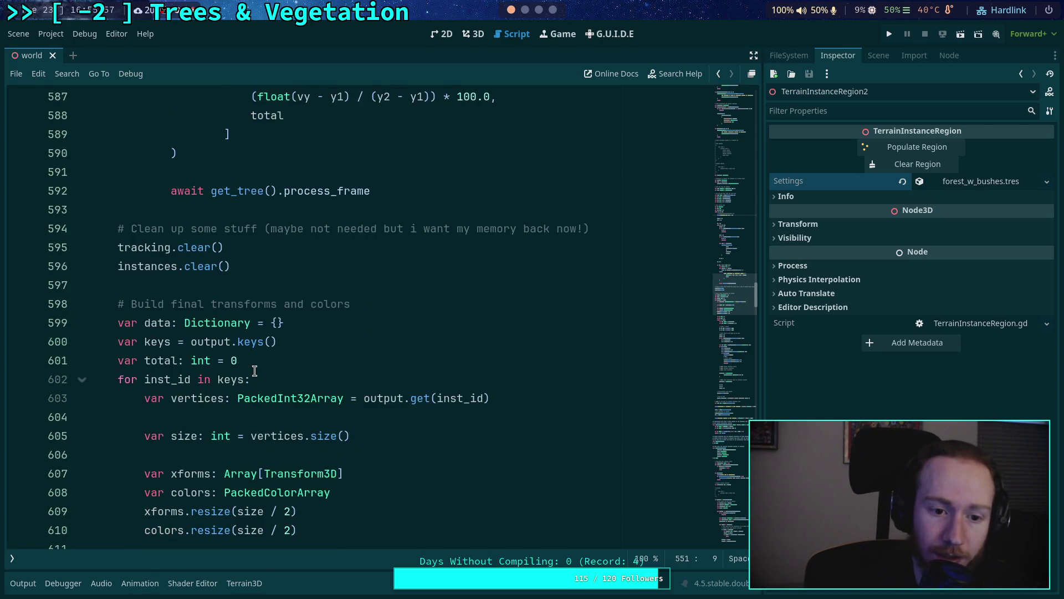
pyautogui.moveTo(177, 247); pyautogui.dragTo(178, 267)
pyautogui.hotkey('ctrl', 'k')
pyautogui.hotkey('ctrl', 's')
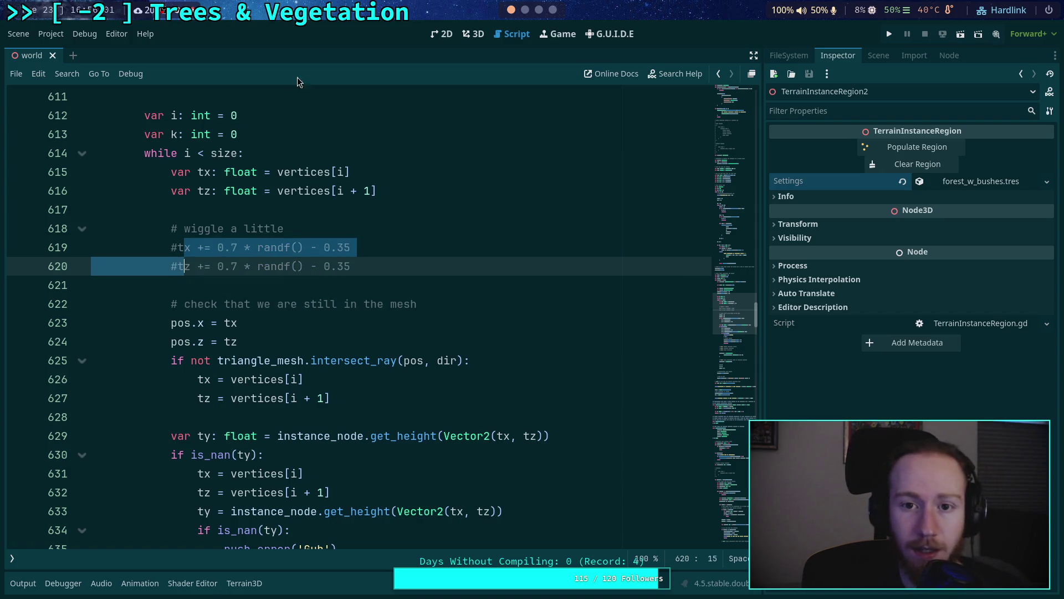
pyautogui.click(473, 33)
# Step: Clear TerrainInstanceRegion2's bushes, open and enlarge the Output log, then Populate Region again
pyautogui.click(899, 164)
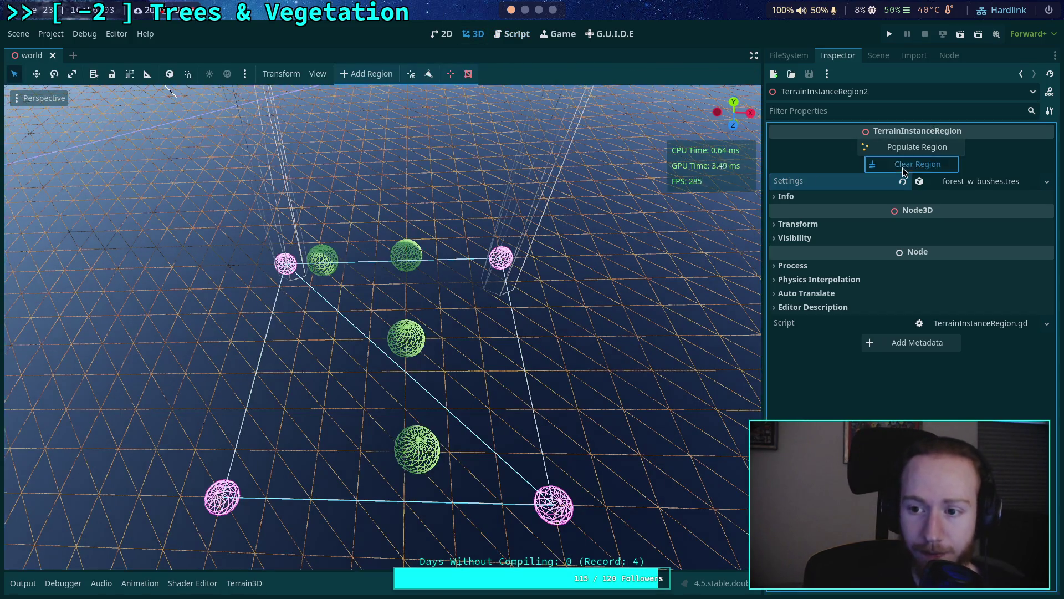
pyautogui.click(23, 582)
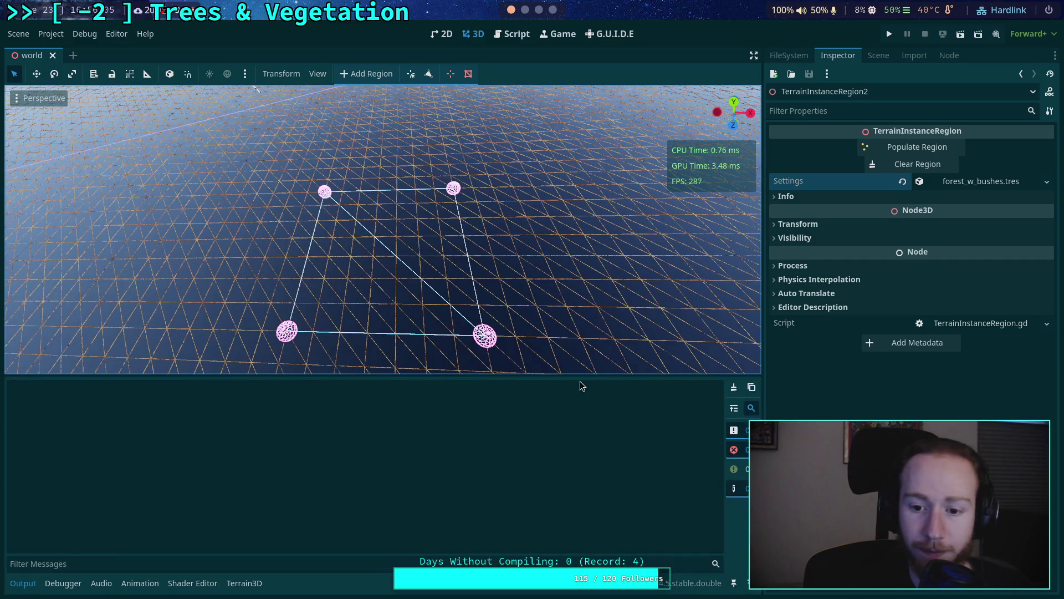
pyautogui.moveTo(617, 375); pyautogui.dragTo(611, 461)
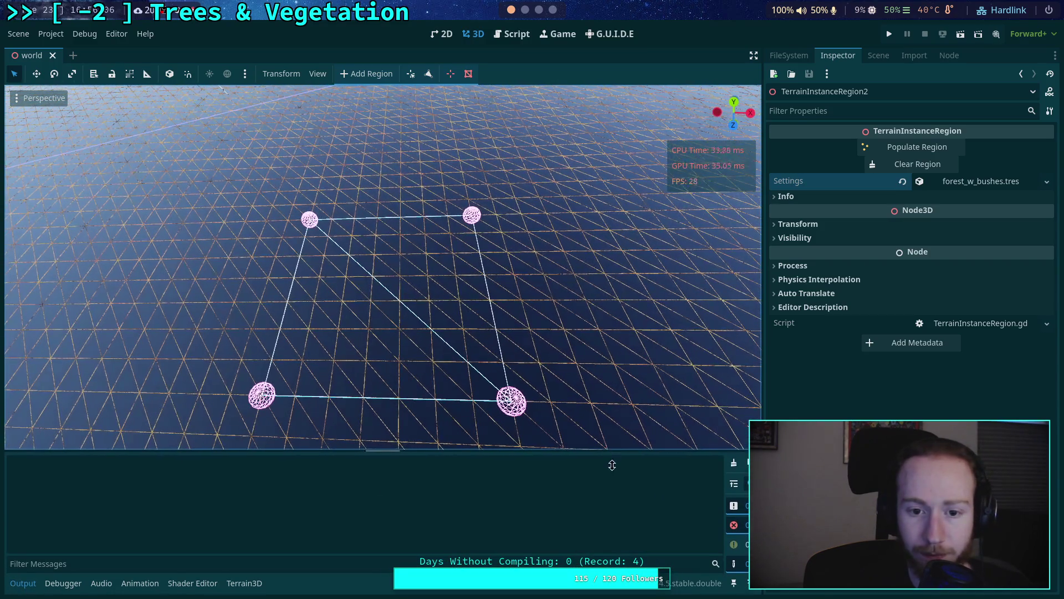
pyautogui.click(917, 147)
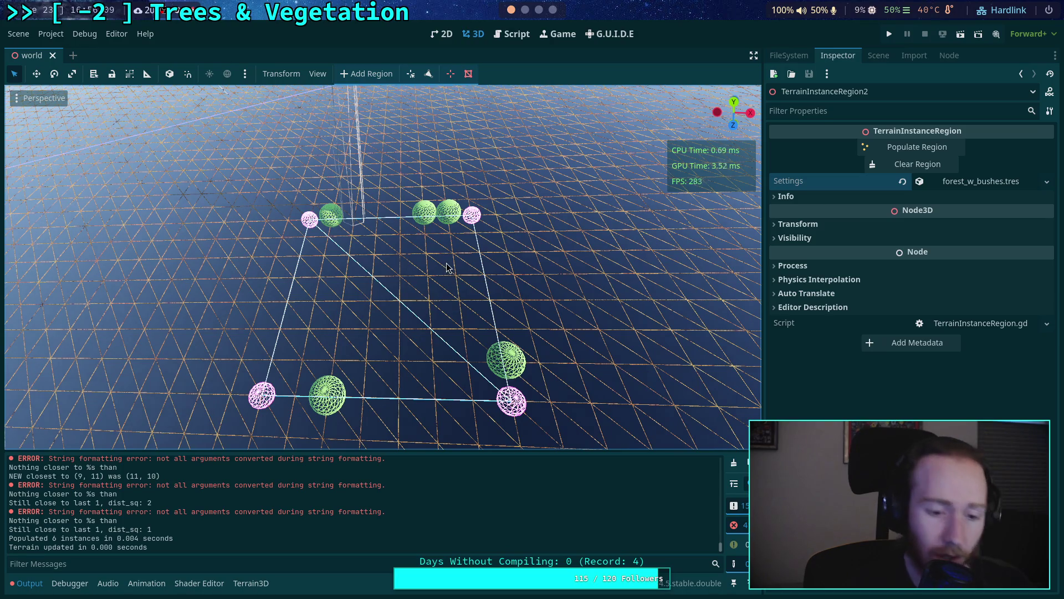
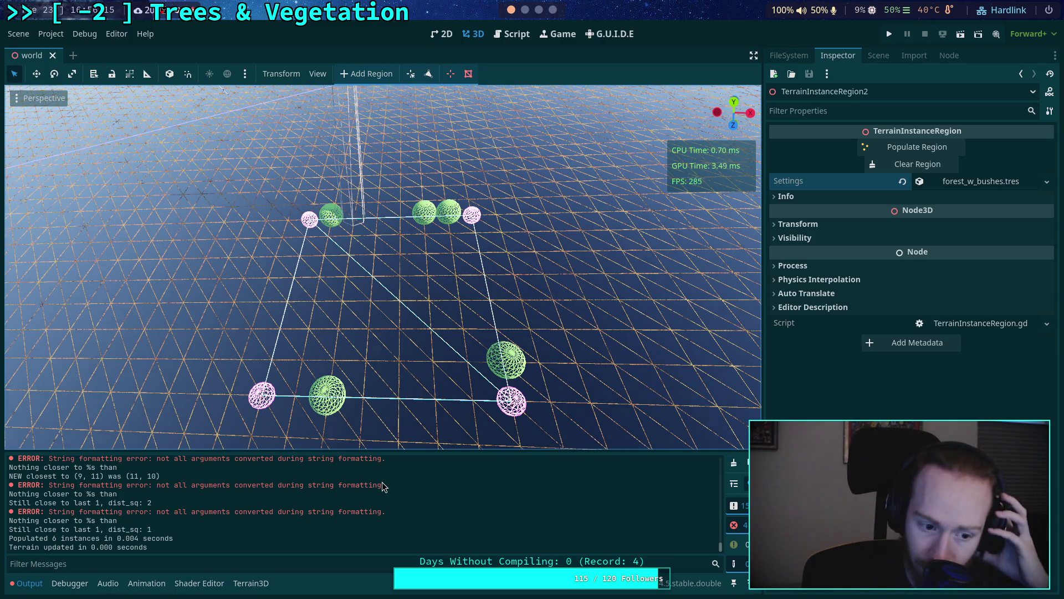
# Step: Search the region script for the 'Nothing closer to' debug message
pyautogui.click(513, 35)
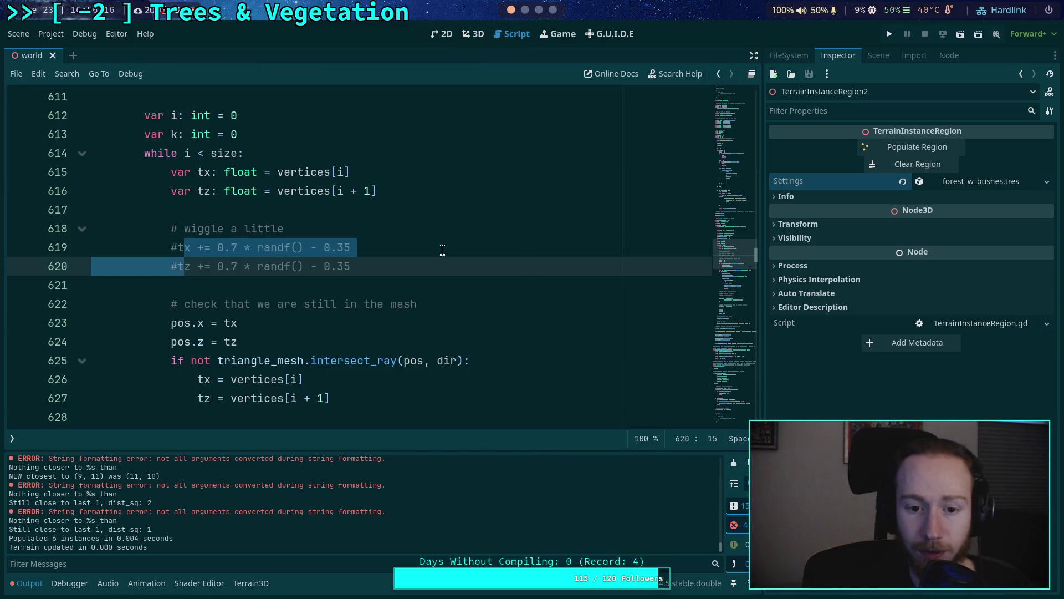
pyautogui.click(360, 289)
pyautogui.scroll(-20, 363, 290)
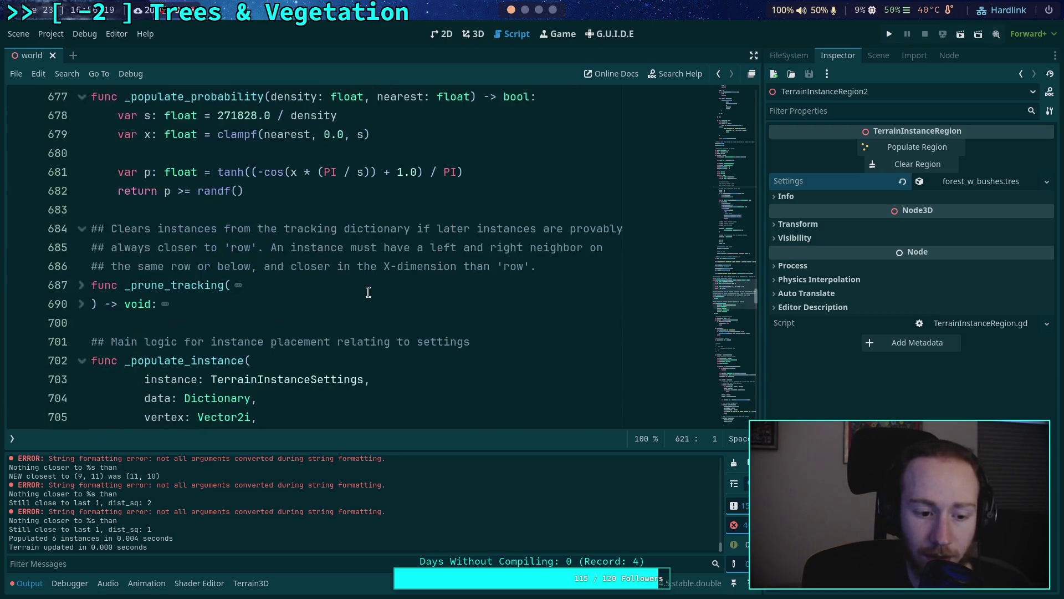
pyautogui.scroll(-4, 368, 292)
pyautogui.scroll(-6, 288, 363)
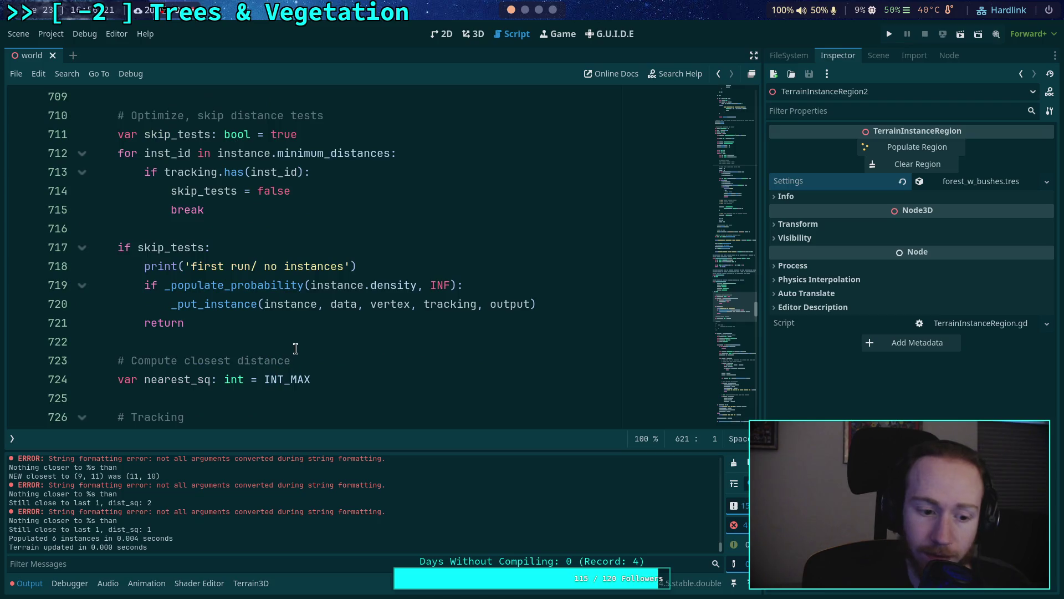
pyautogui.scroll(-17, 299, 341)
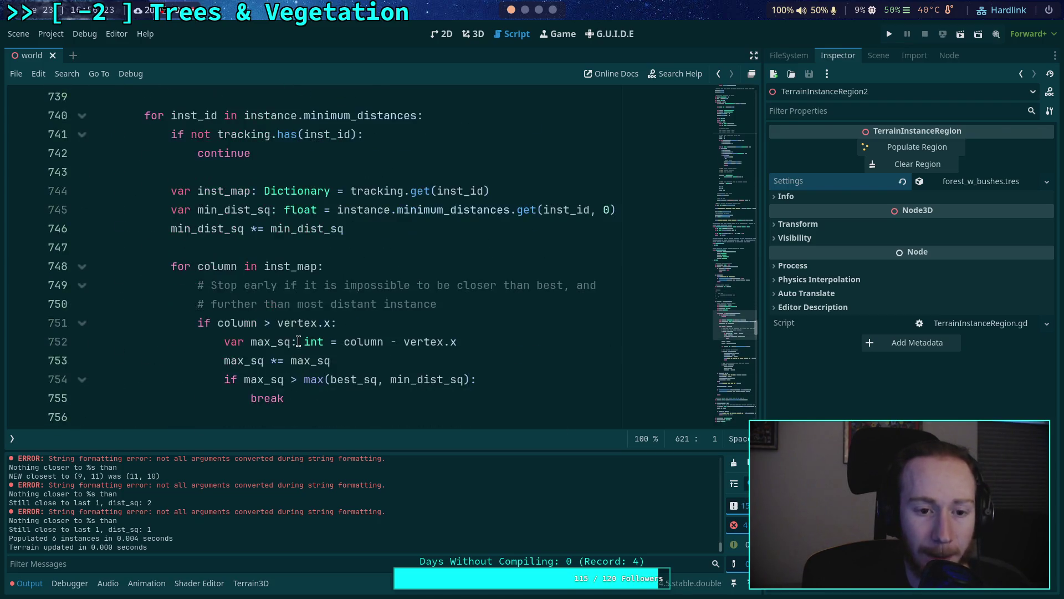
pyautogui.click(381, 308)
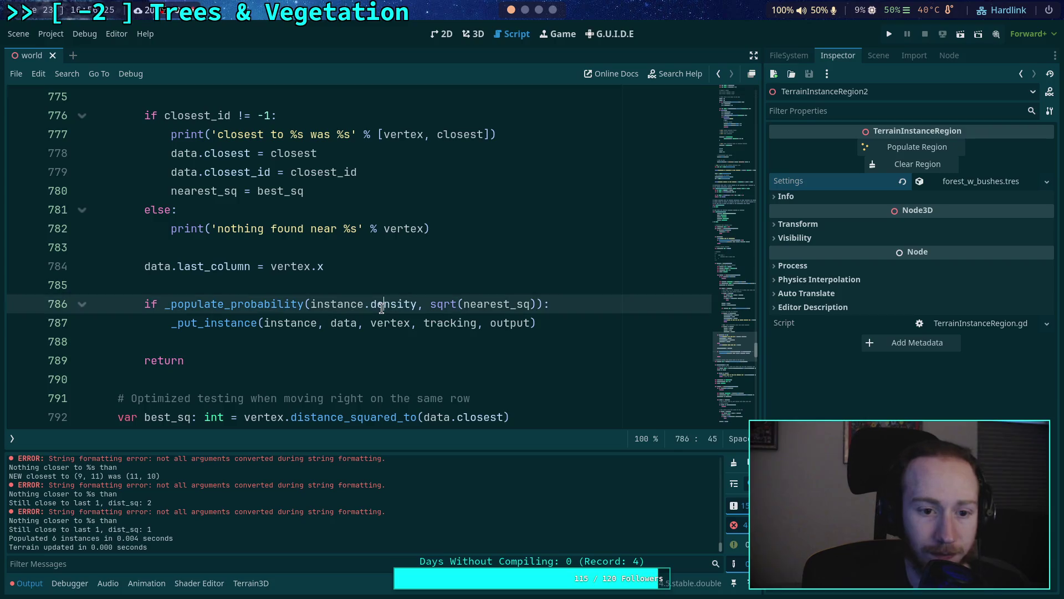
pyautogui.hotkey('ctrl', 'f')
pyautogui.write('nothing clo')
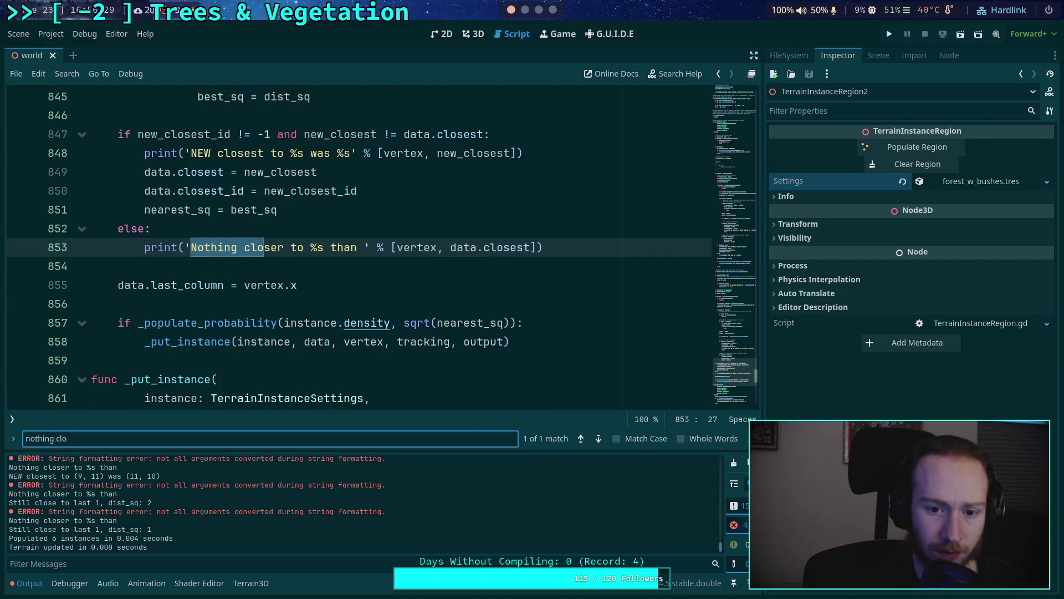
# Step: Add the missing second %s after 'than' on line 853 and save the script
pyautogui.click(364, 247)
pyautogui.write('%s')
pyautogui.scroll(1, 480, 286)
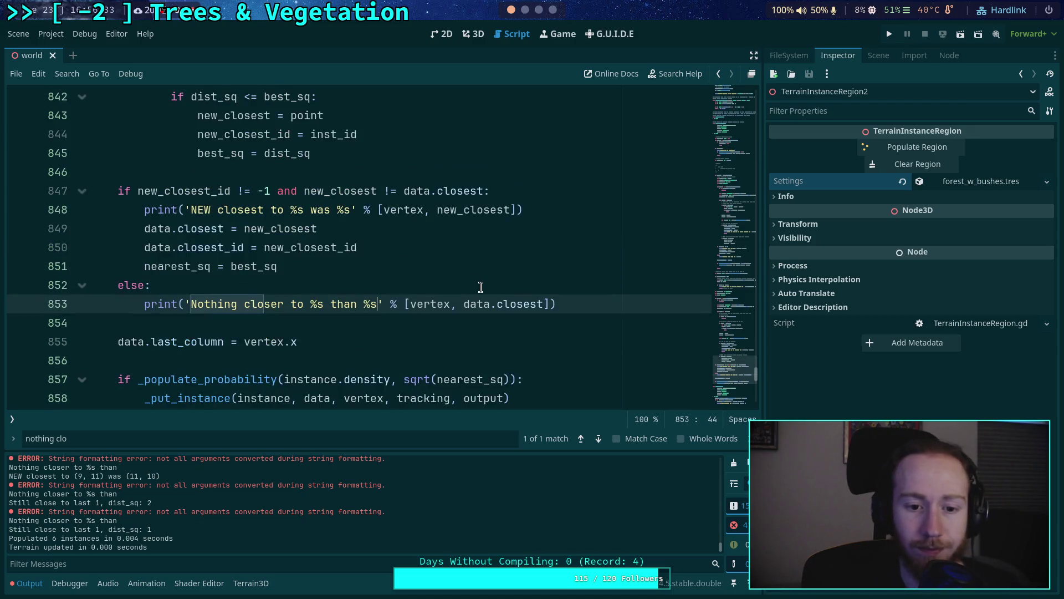
pyautogui.click(481, 286)
pyautogui.hotkey('ctrl', 's')
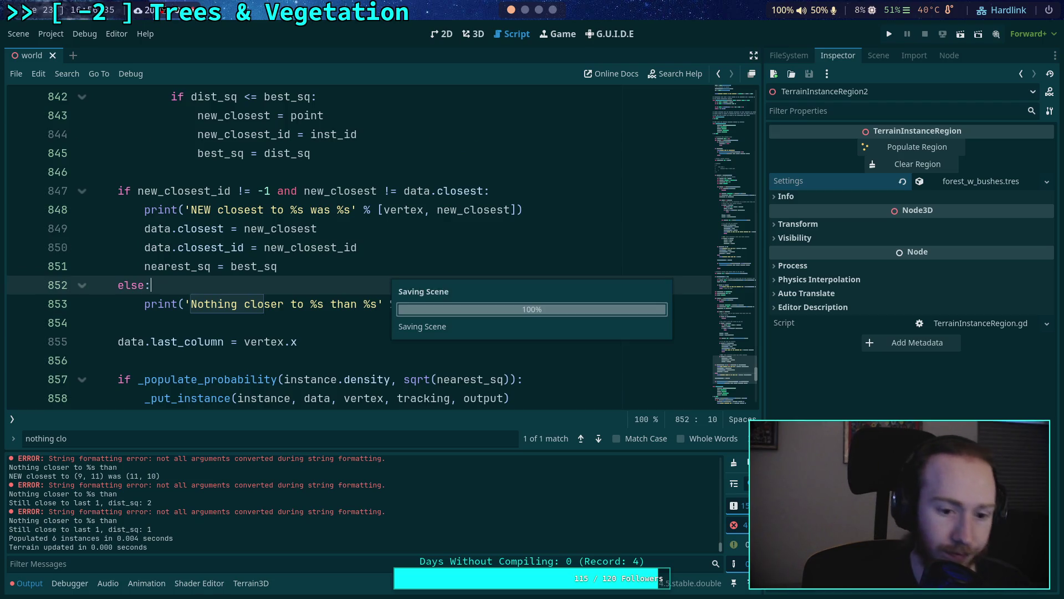
# Step: Drag the Output panel splitter up to make the log taller
pyautogui.scroll(-8, 361, 285)
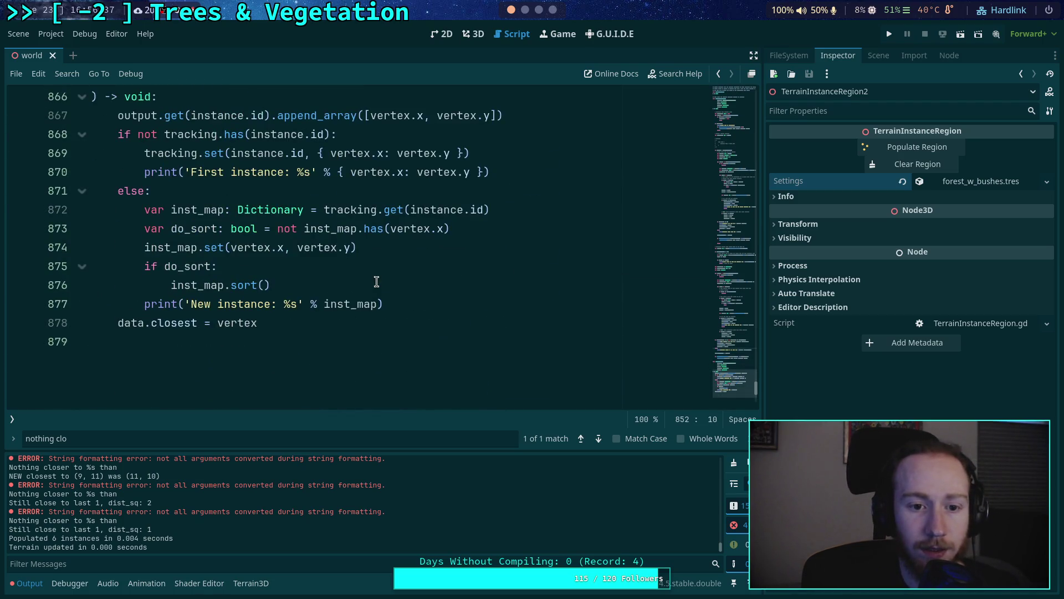
pyautogui.scroll(6, 422, 214)
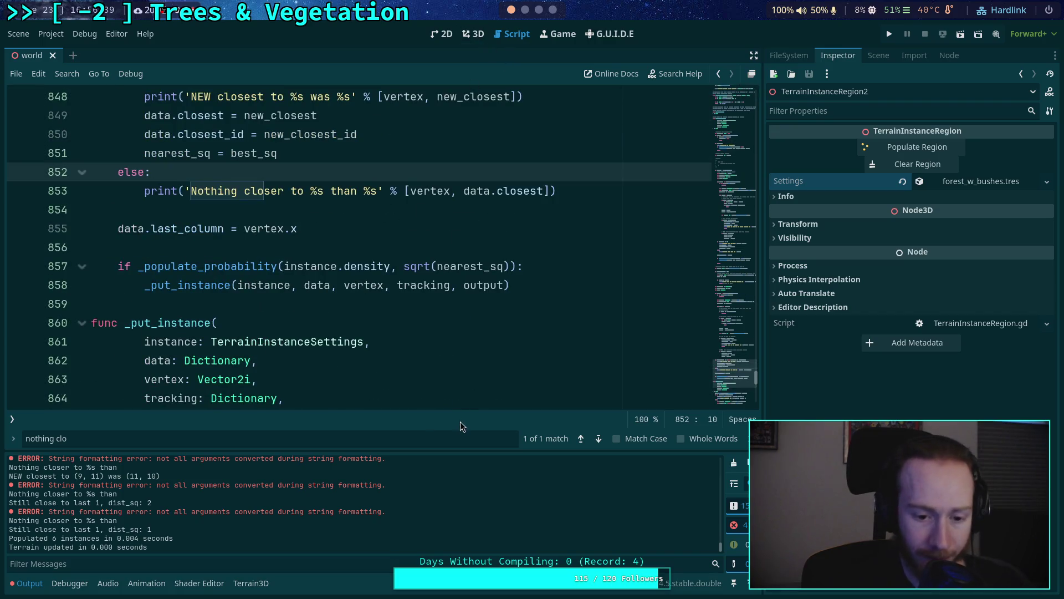
pyautogui.moveTo(463, 452); pyautogui.dragTo(476, 410)
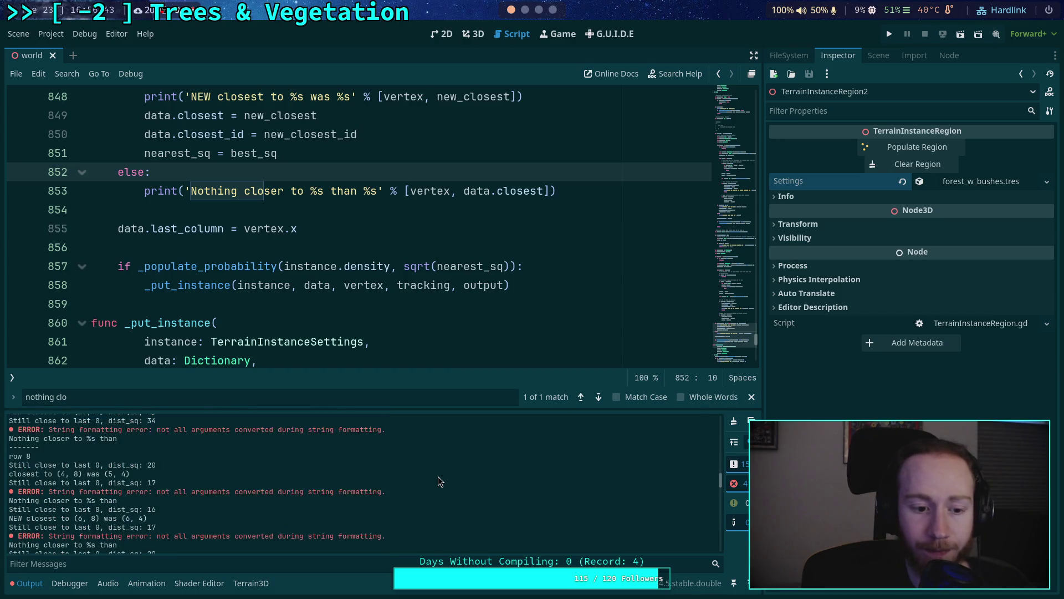
pyautogui.scroll(10, 438, 481)
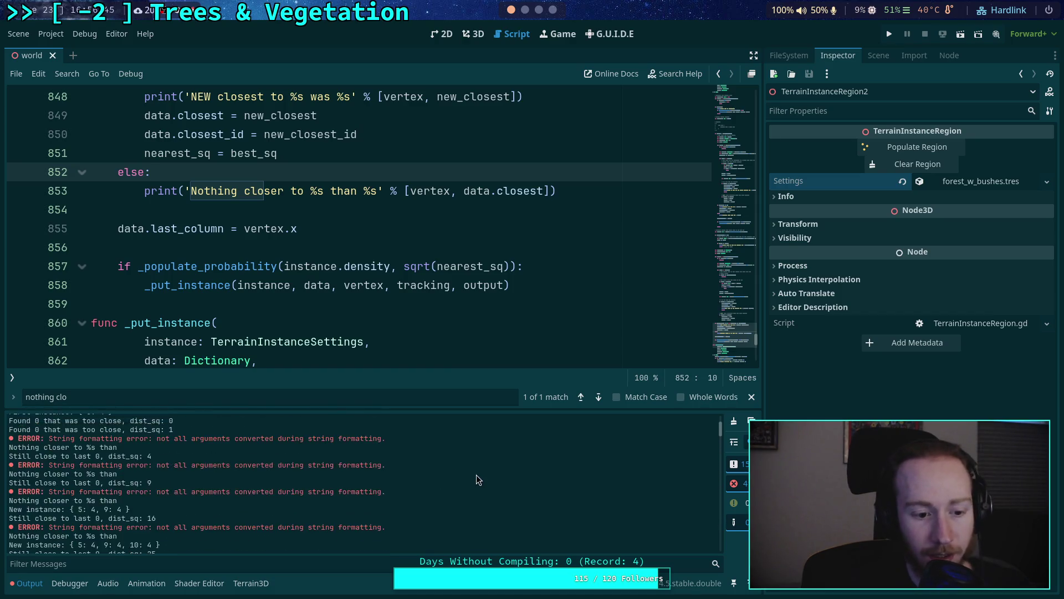
pyautogui.click(465, 34)
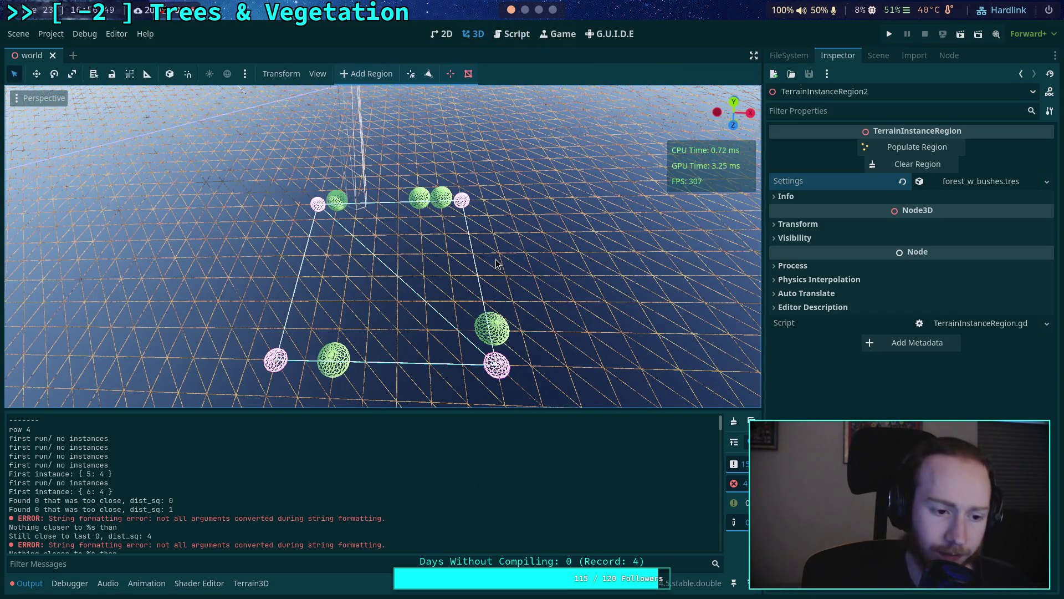
pyautogui.moveTo(365, 398)
pyautogui.mouseDown()
pyautogui.moveTo(367, 377)
pyautogui.moveTo(335, 321)
pyautogui.mouseUp()
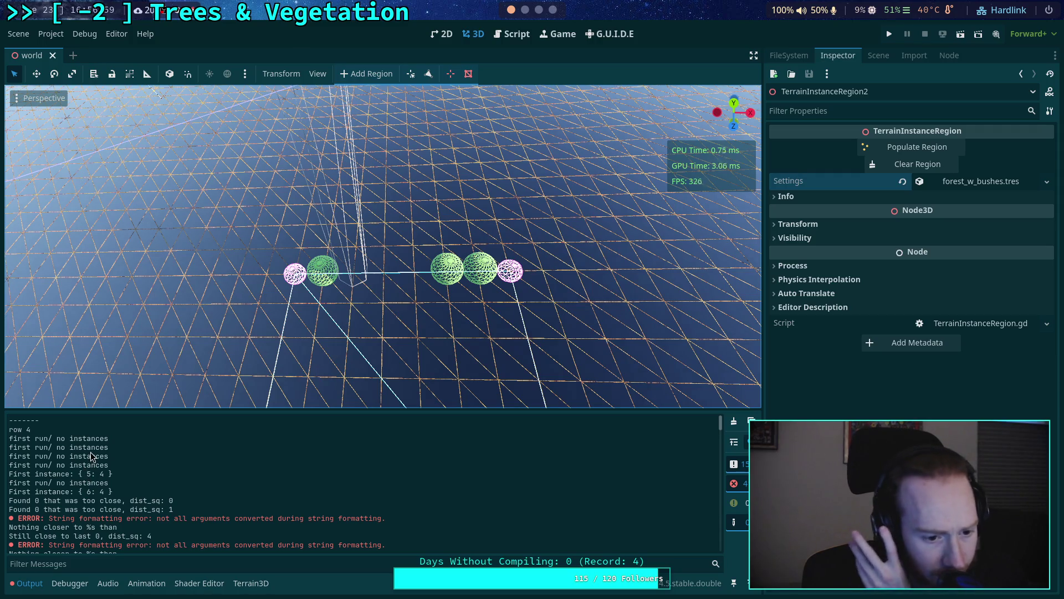
pyautogui.moveTo(79, 474)
pyautogui.mouseDown()
pyautogui.moveTo(113, 474)
pyautogui.moveTo(113, 492)
pyautogui.mouseUp()
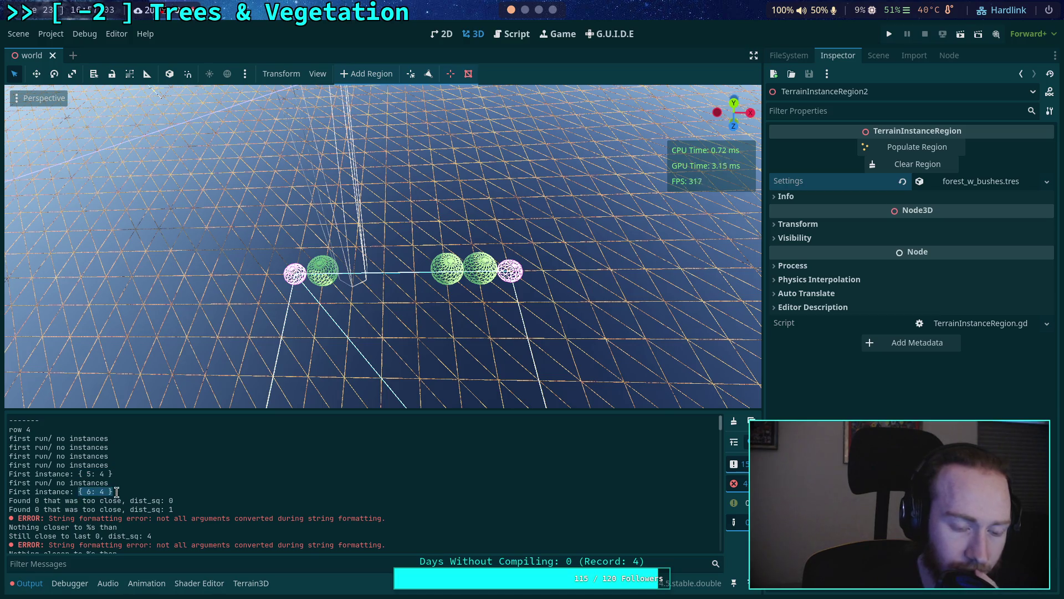
pyautogui.moveTo(316, 330); pyautogui.dragTo(355, 311)
pyautogui.moveTo(383, 247)
pyautogui.mouseDown()
pyautogui.moveTo(350, 310)
pyautogui.moveTo(319, 294)
pyautogui.moveTo(344, 277)
pyautogui.mouseUp()
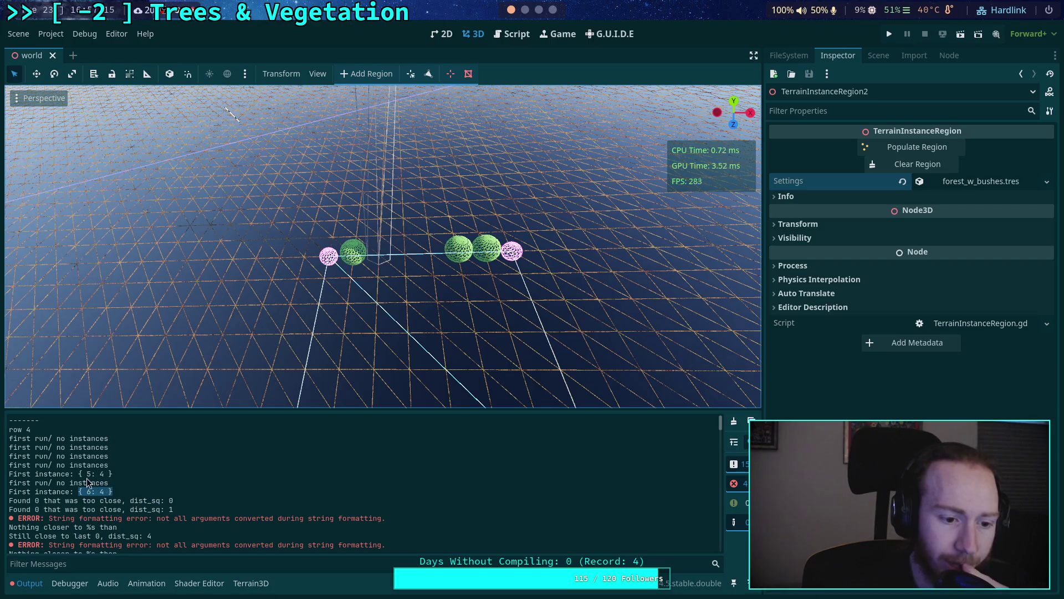
pyautogui.click(511, 33)
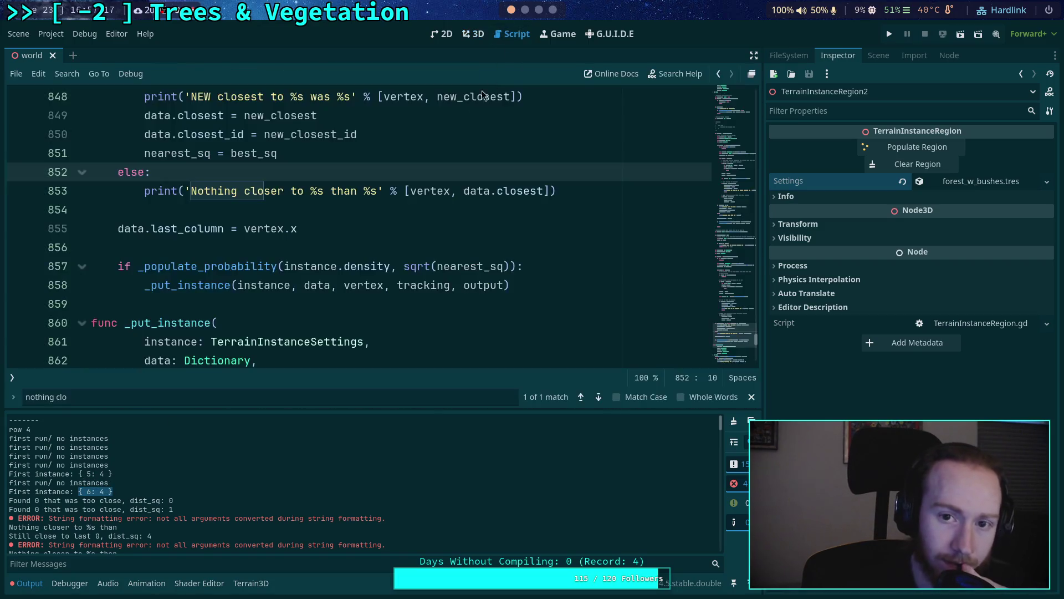
# Step: Make line 870's First instance print read 'of %d' with [instance.id, …] as arguments
pyautogui.scroll(-7, 357, 300)
pyautogui.scroll(2, 267, 300)
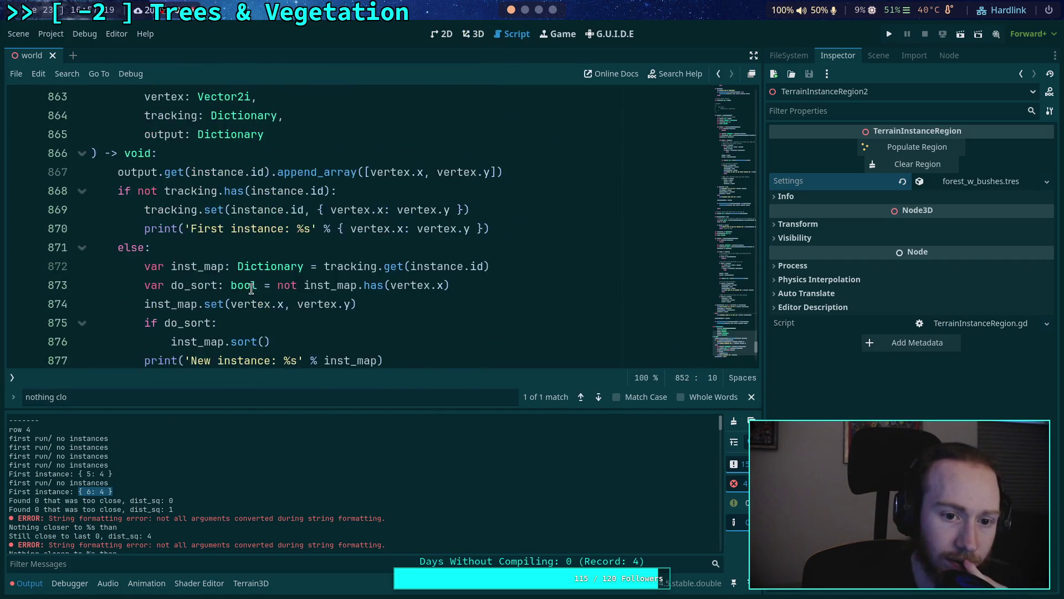
pyautogui.click(300, 285)
pyautogui.write('of ')
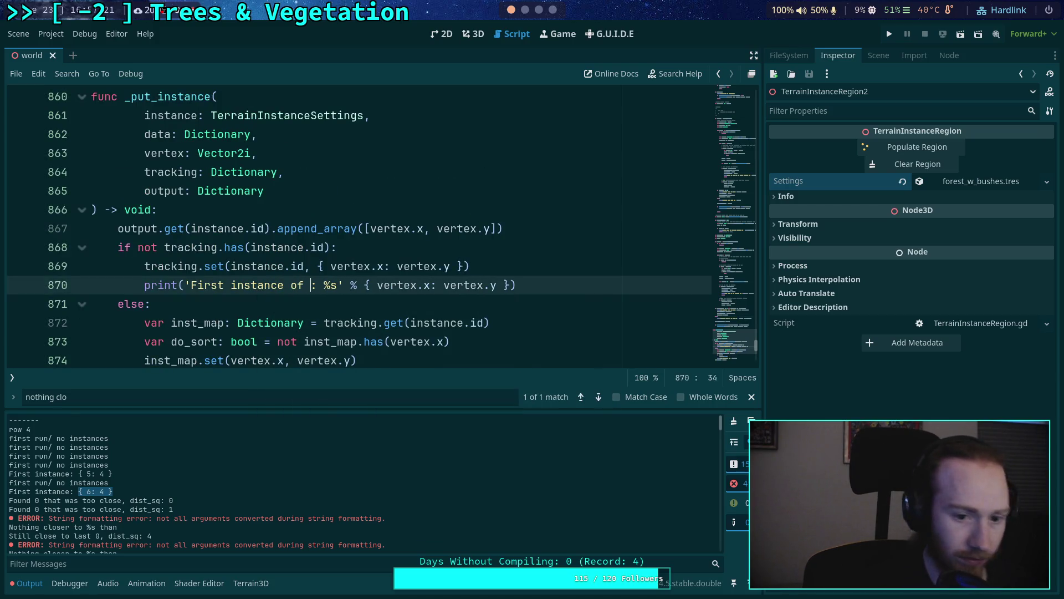
pyautogui.write('%d')
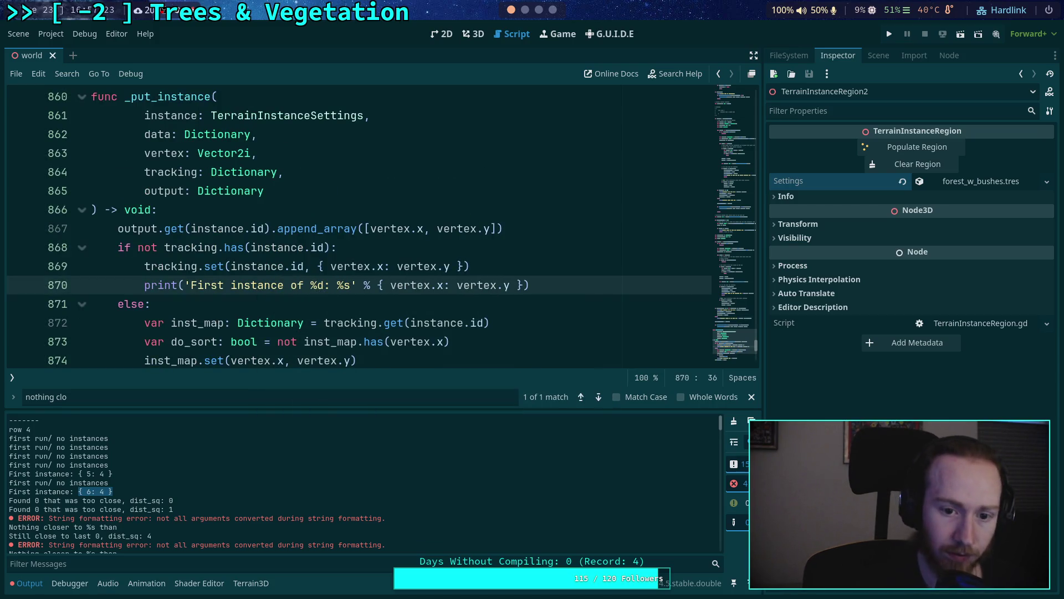
pyautogui.click(377, 285)
pyautogui.write('[')
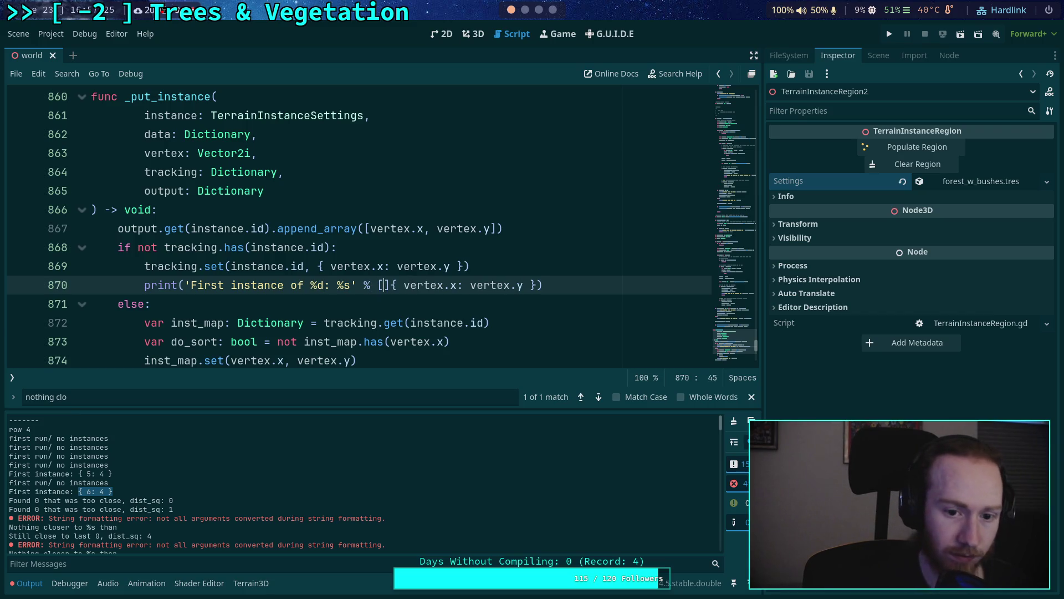
pyautogui.write('instance.id')
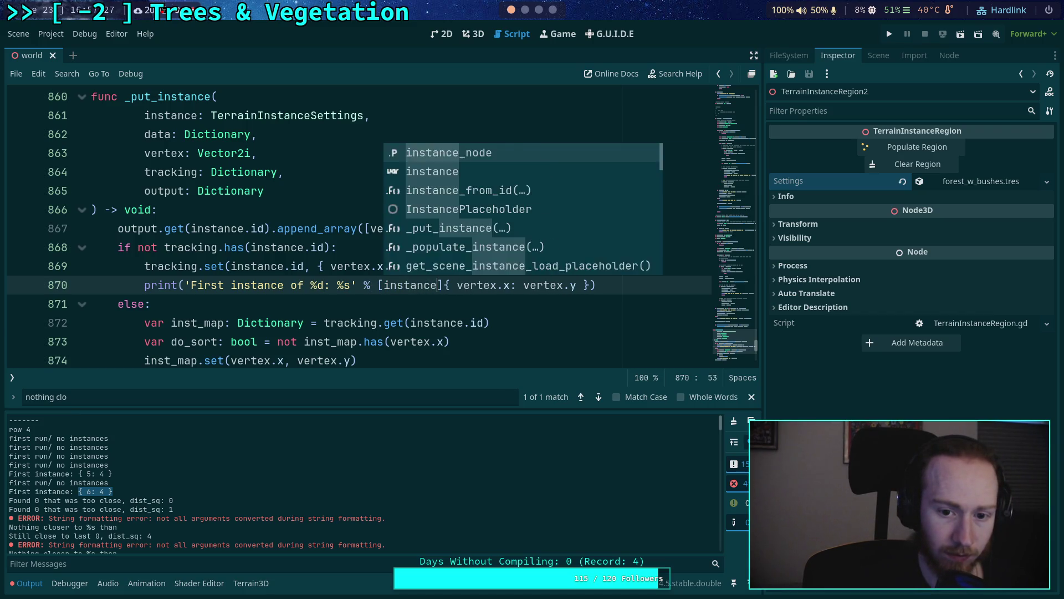
pyautogui.press('Delete')
pyautogui.write(',')
pyautogui.press('Right')
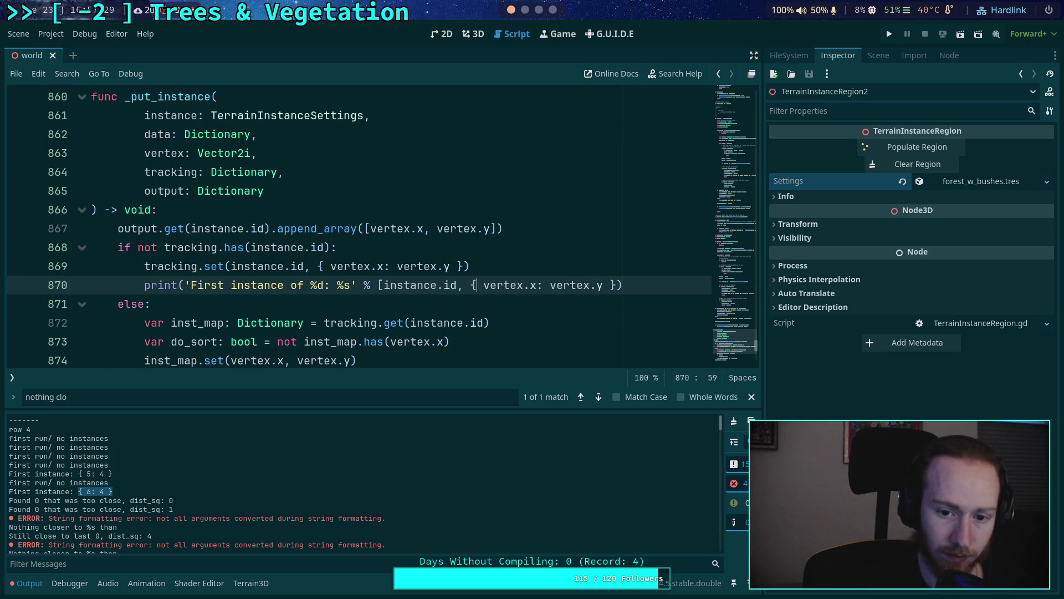
pyautogui.press('End')
pyautogui.press('Left')
pyautogui.write(']')
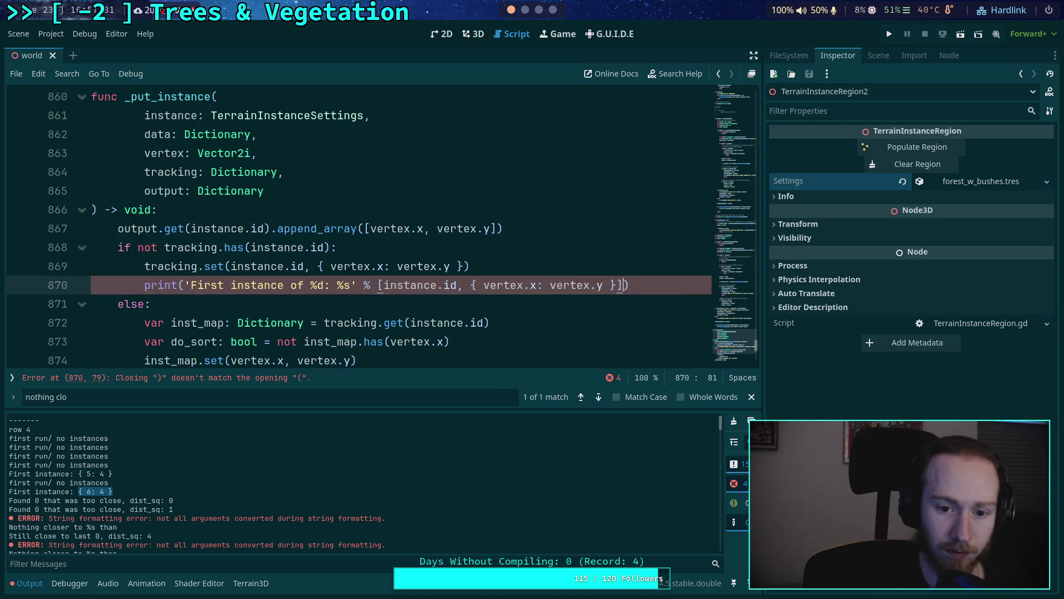
# Step: Change line 877 to print 'New instance of %d: %s' % [instance.id, inst_map] and save
pyautogui.scroll(-2, 271, 280)
pyautogui.click(280, 306)
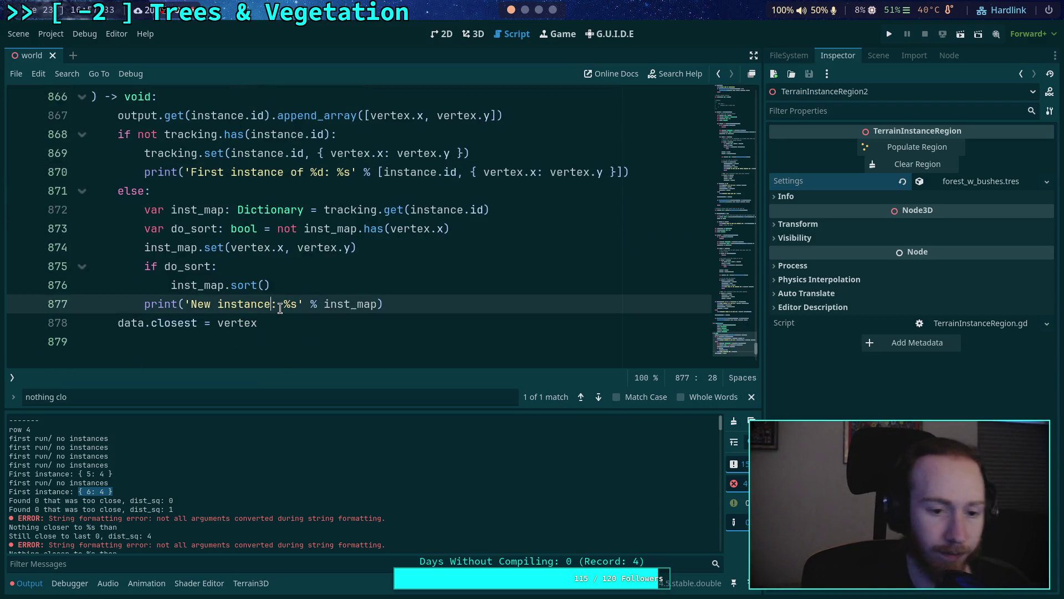
pyautogui.write("of %d: %s' % ")
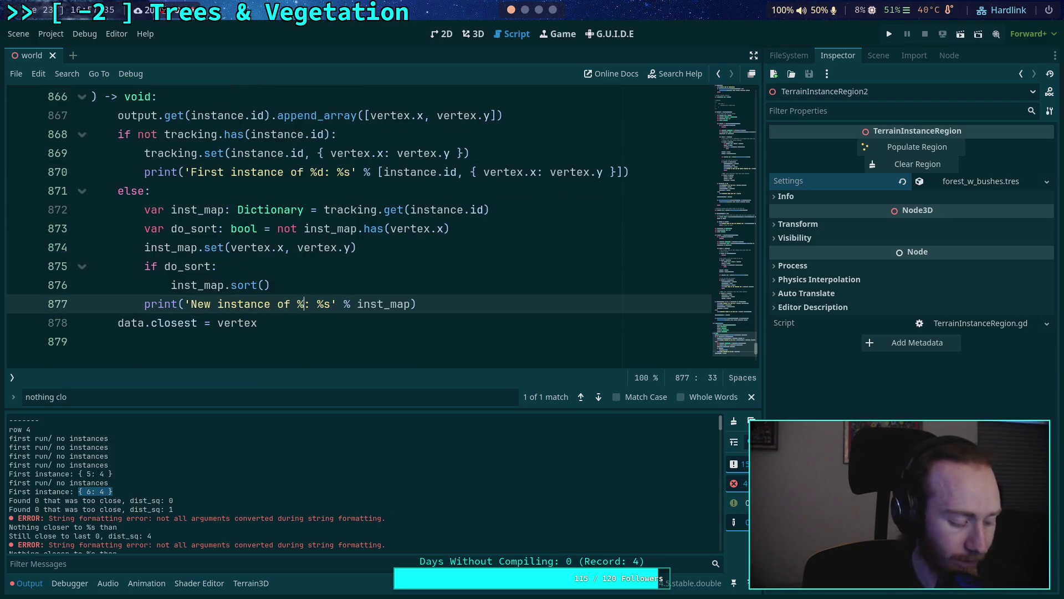
pyautogui.write('[ints')
pyautogui.press('BackSpace')
pyautogui.press('BackSpace')
pyautogui.write('stance.id, i')
pyautogui.press('Return')
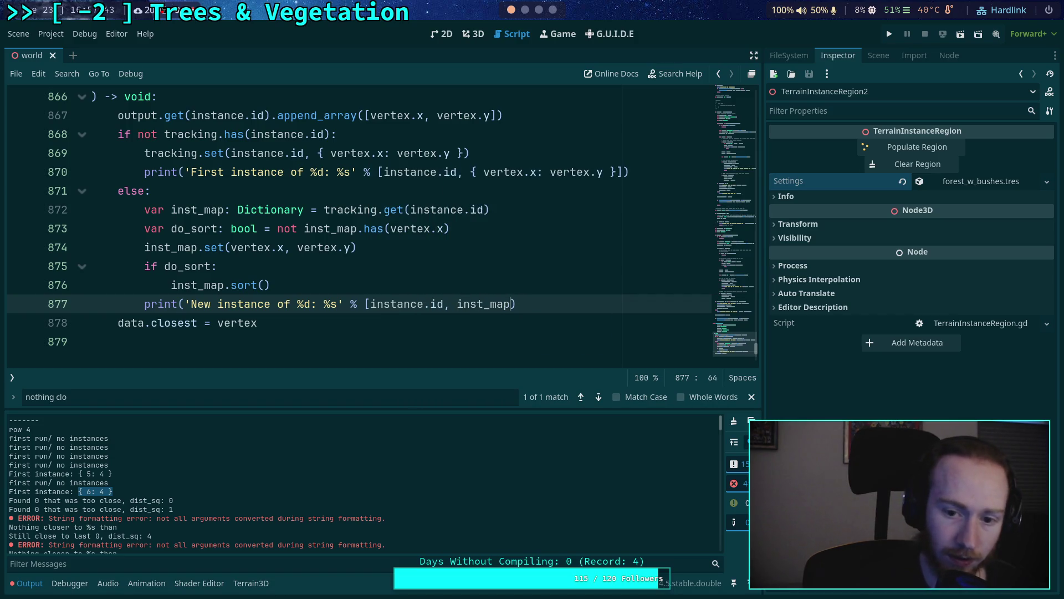
pyautogui.write(']')
pyautogui.hotkey('ctrl', 's')
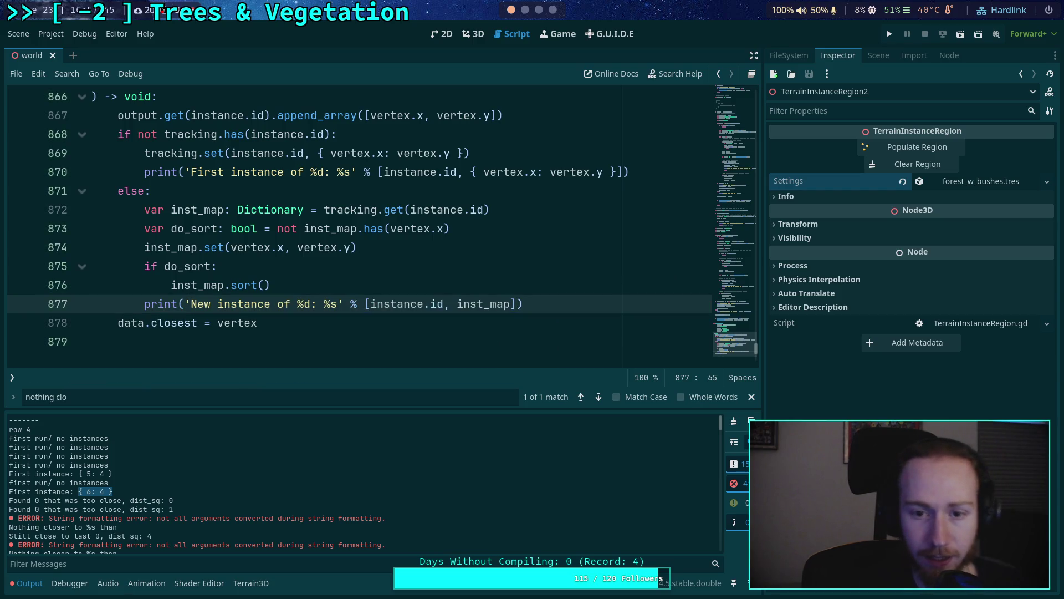
pyautogui.click(473, 34)
pyautogui.scroll(1, 476, 340)
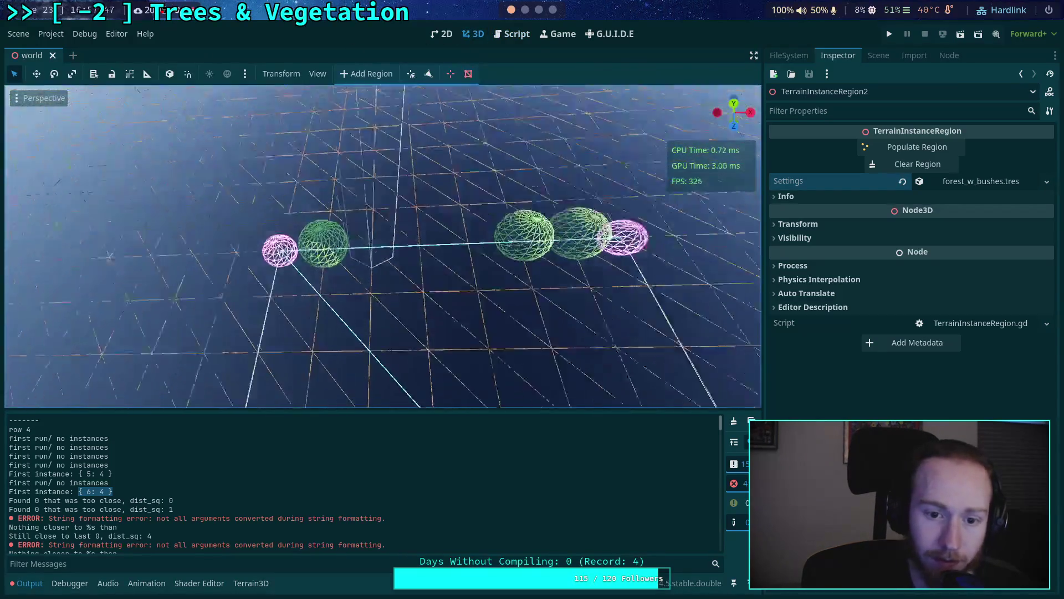
pyautogui.click(138, 511)
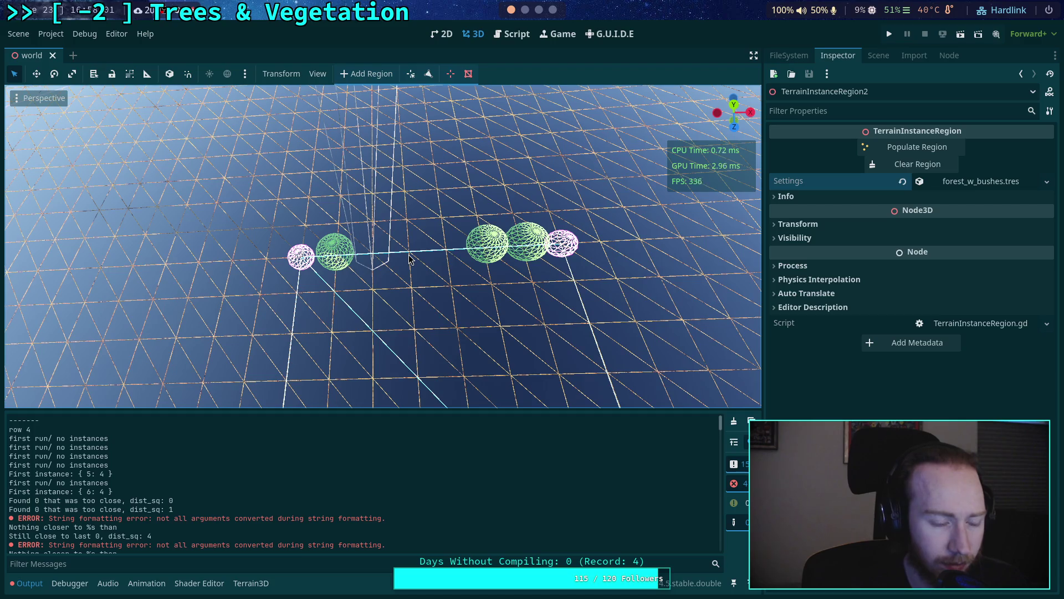
pyautogui.click(513, 34)
pyautogui.scroll(4, 405, 228)
pyautogui.scroll(1, 288, 295)
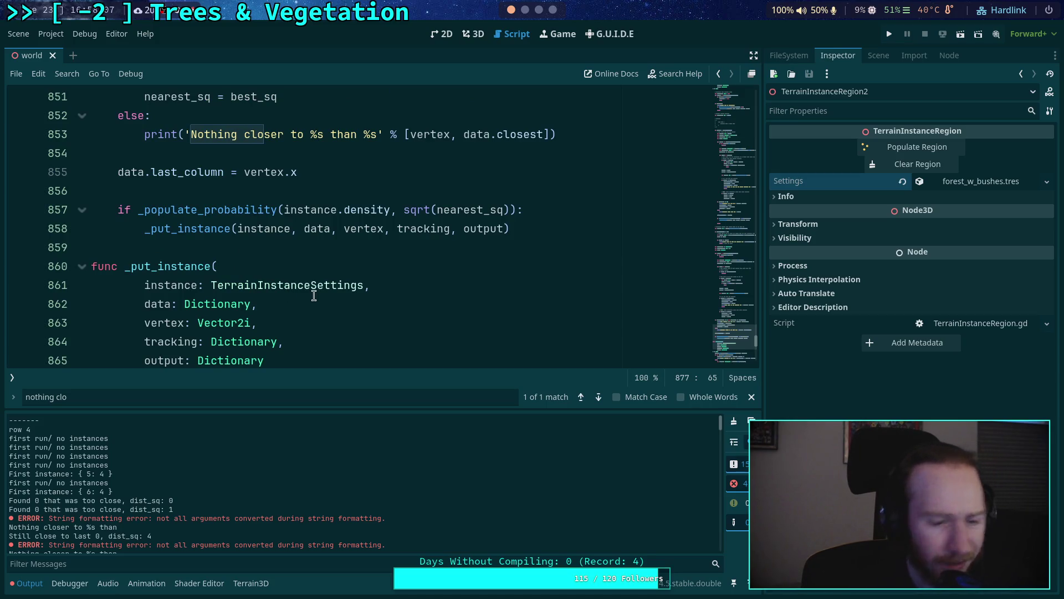
# Step: Highlight every use of dist_sq and min_dist_sq in _populate_instance
pyautogui.scroll(4, 339, 277)
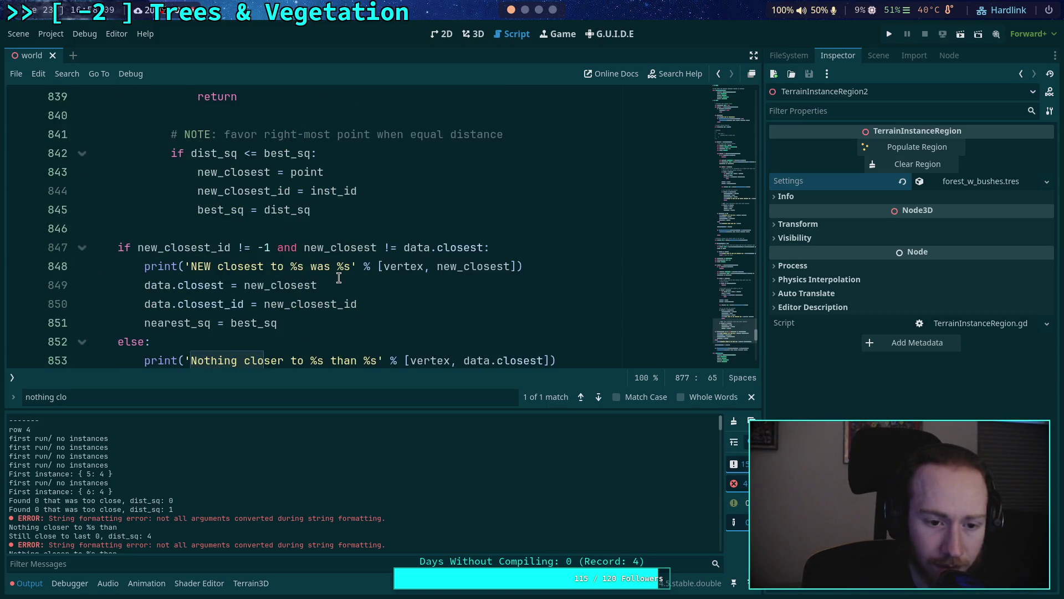
pyautogui.scroll(20, 332, 277)
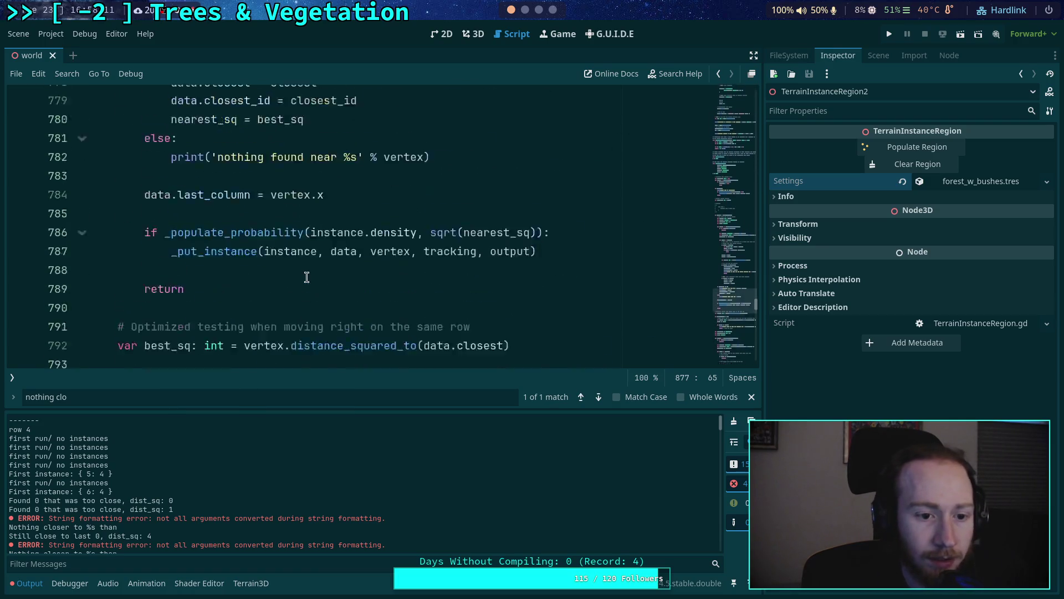
pyautogui.scroll(4, 306, 278)
pyautogui.scroll(5, 310, 280)
pyautogui.scroll(-6, 348, 287)
pyautogui.scroll(5, 347, 287)
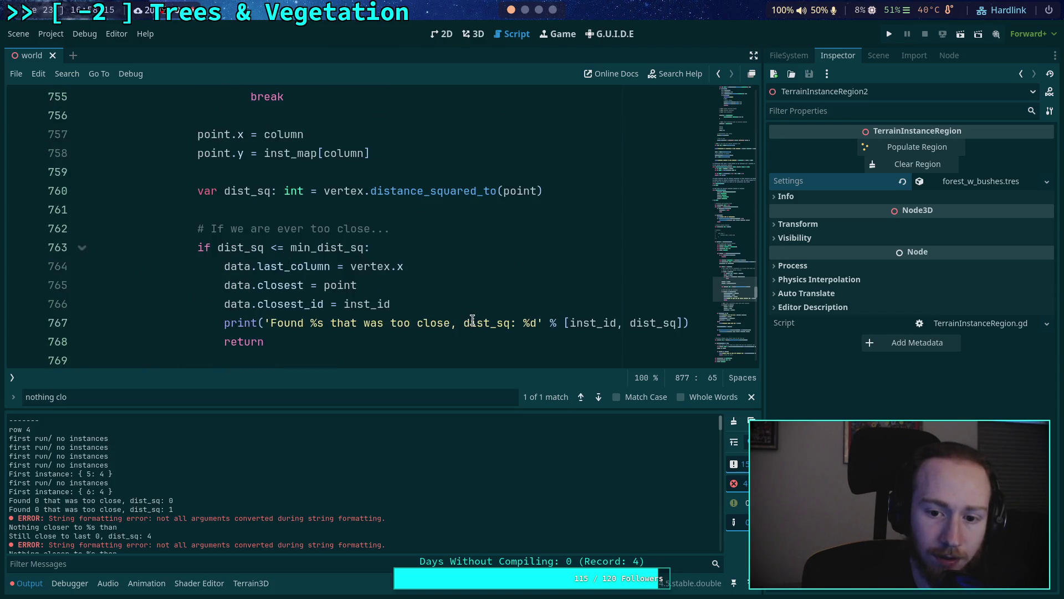
pyautogui.doubleClick(471, 320)
pyautogui.doubleClick(325, 247)
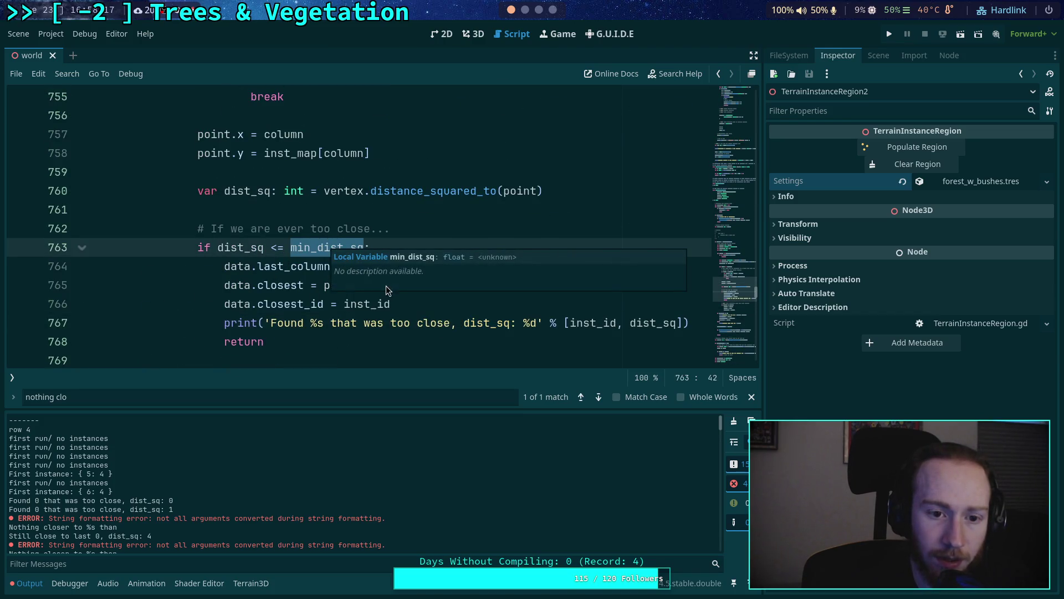
# Step: Read through the spacing check and drag the Output divider down for more code room
pyautogui.scroll(5, 282, 250)
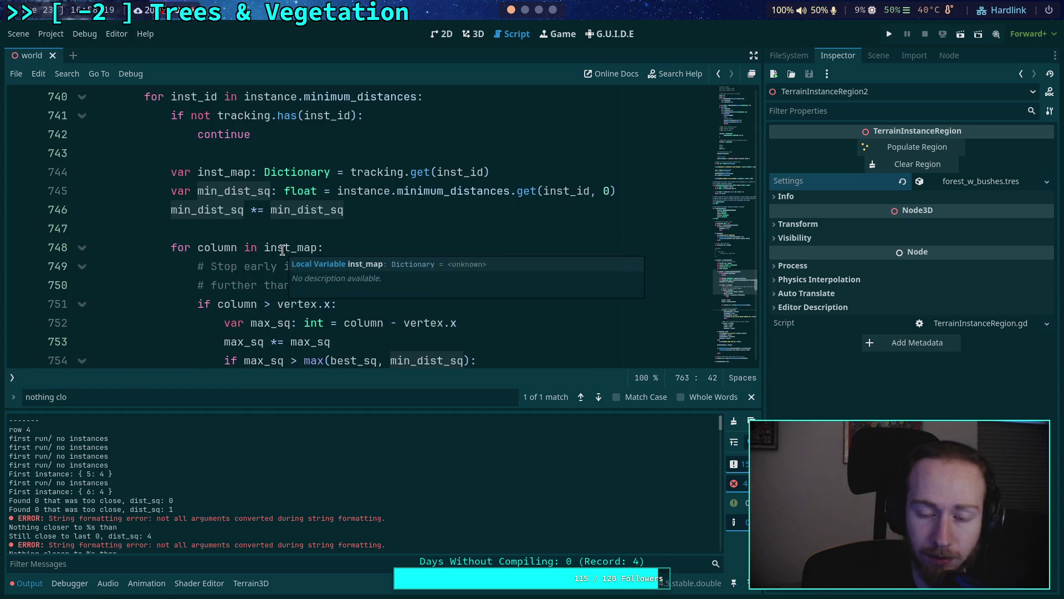
pyautogui.scroll(1, 398, 278)
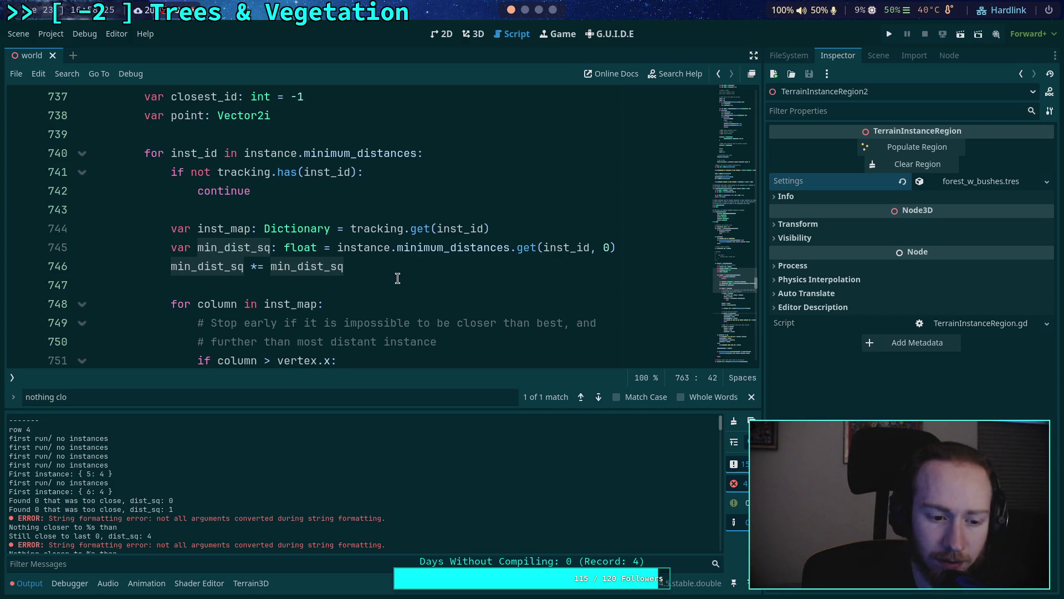
pyautogui.scroll(-6, 398, 278)
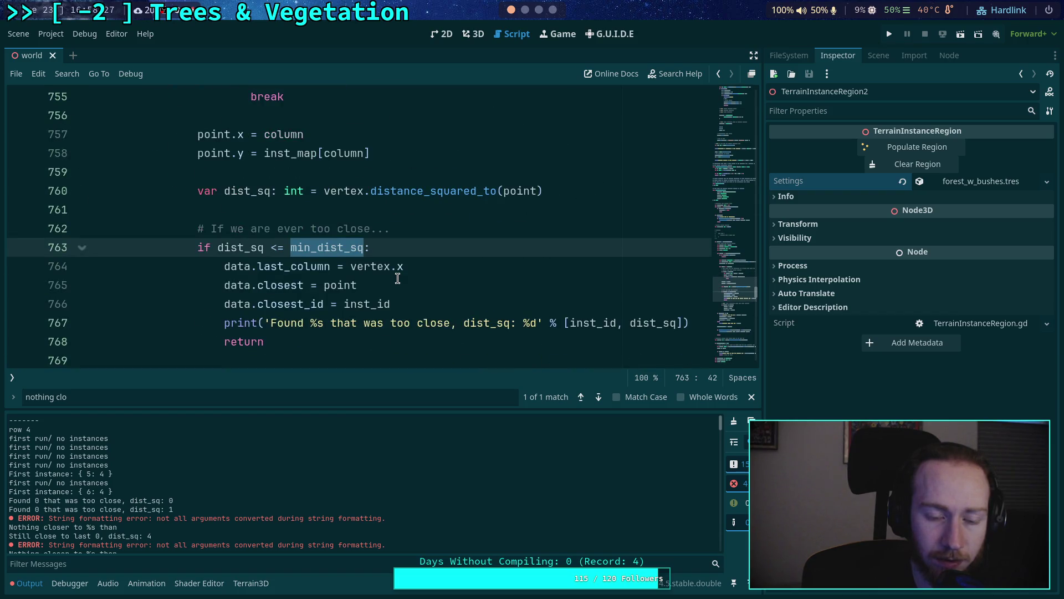
pyautogui.scroll(1, 397, 278)
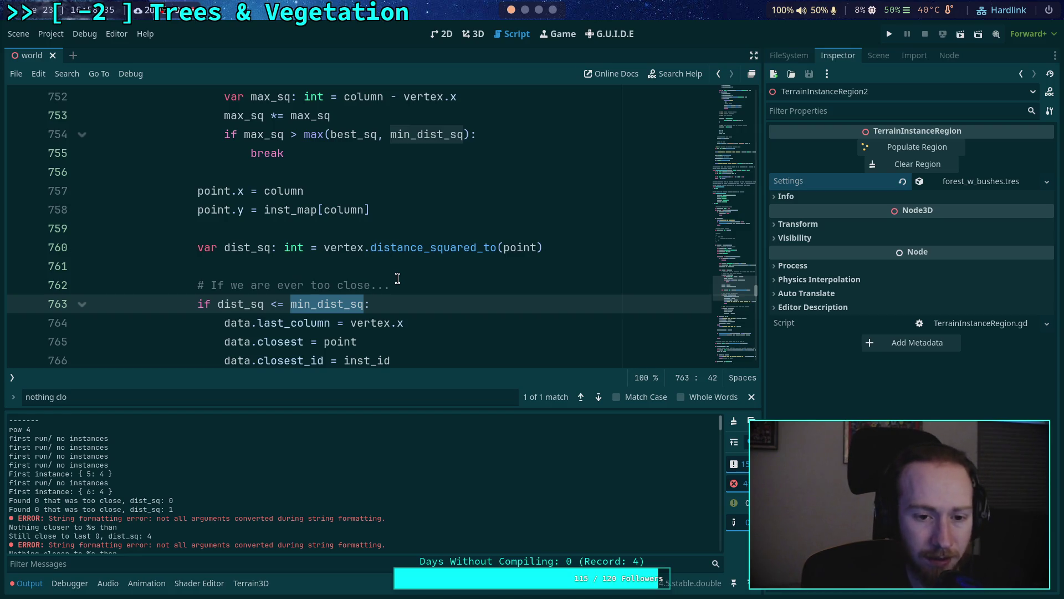
pyautogui.scroll(2, 397, 277)
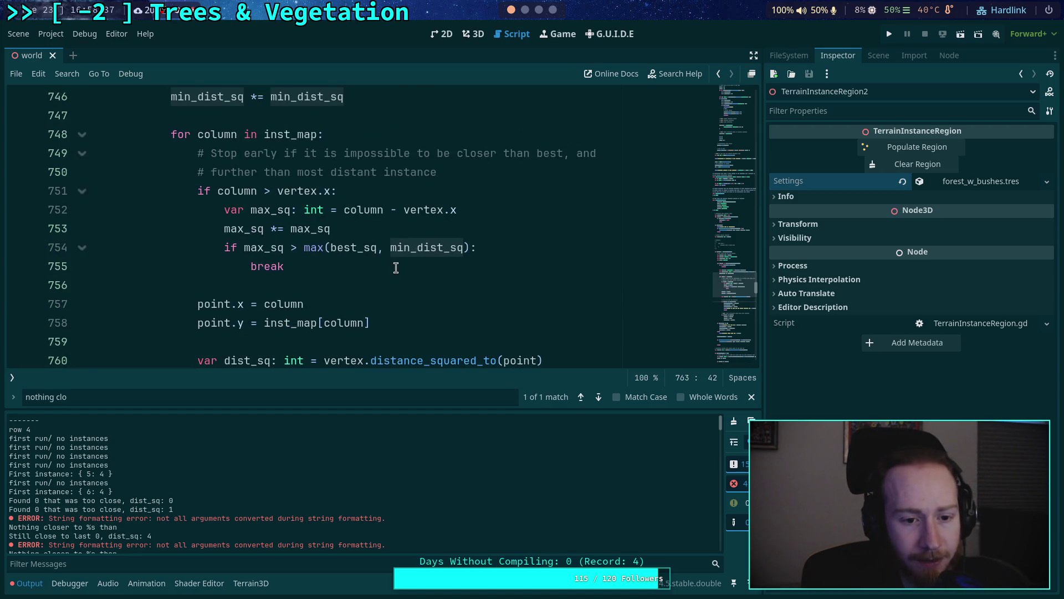
pyautogui.scroll(-1, 396, 271)
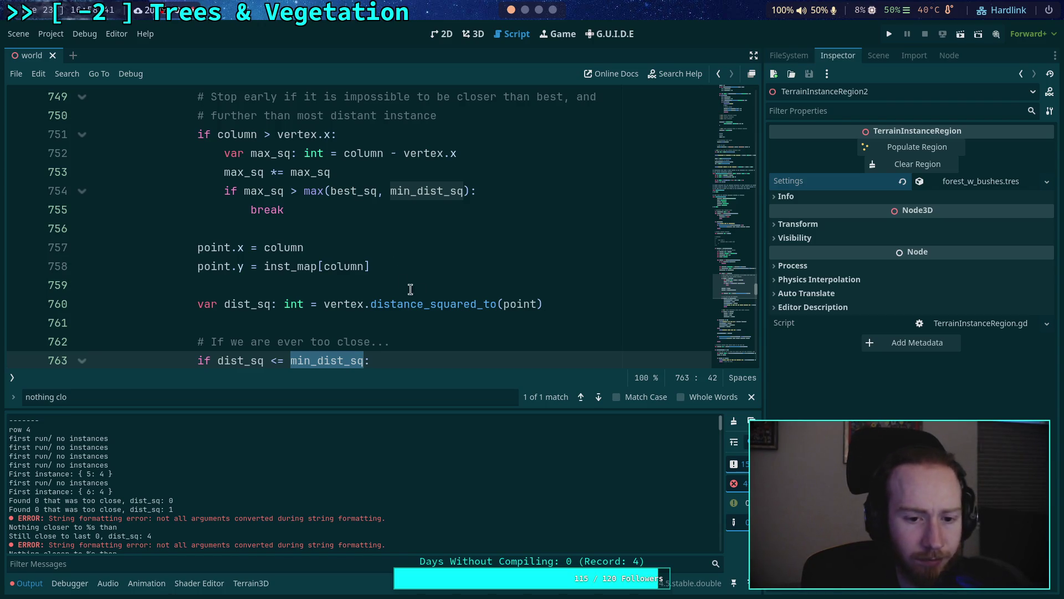
pyautogui.moveTo(436, 305)
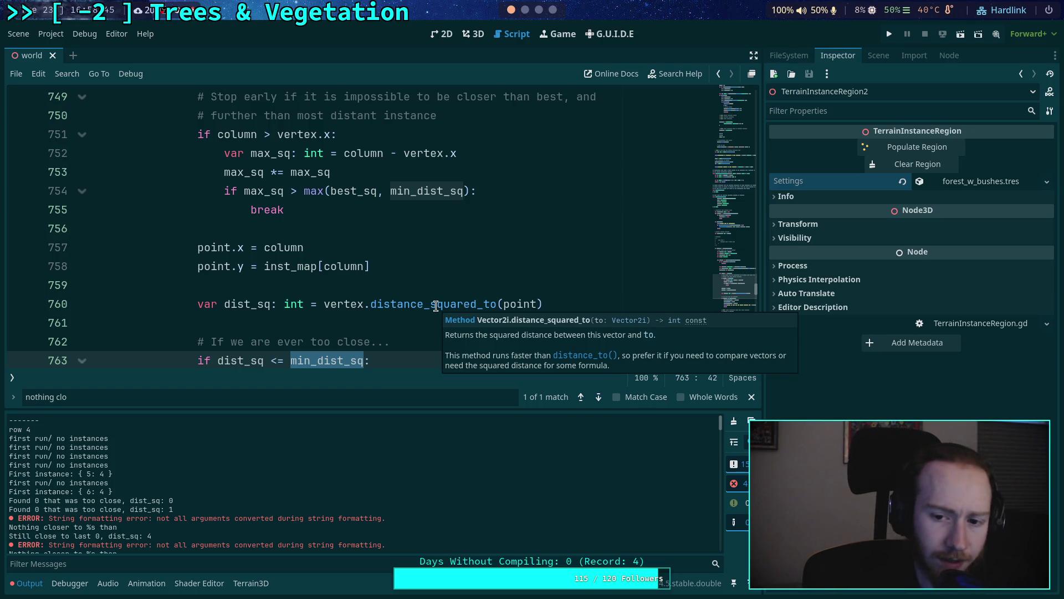
pyautogui.scroll(-3, 435, 305)
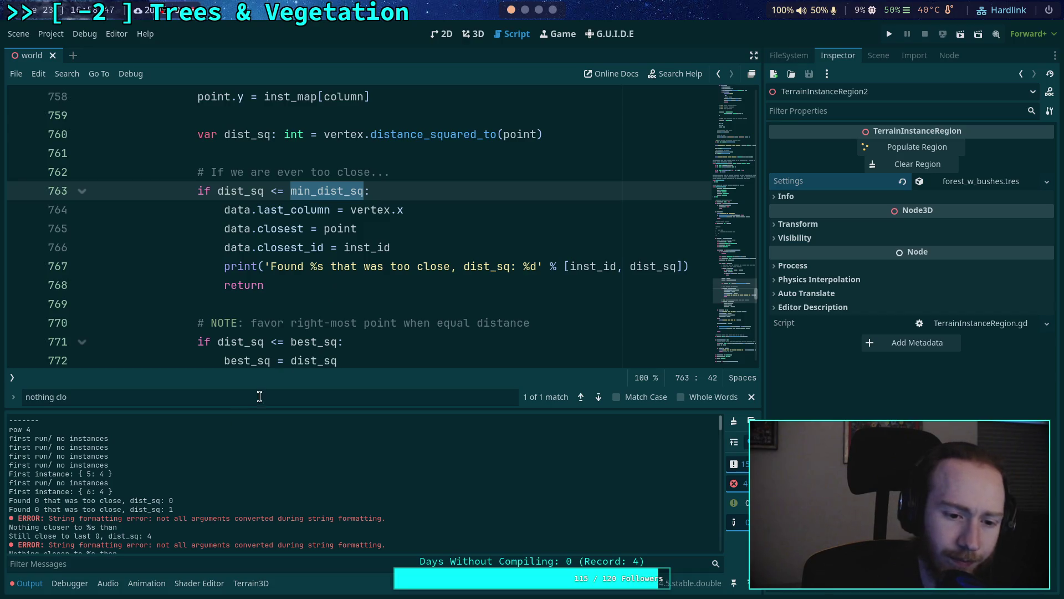
pyautogui.moveTo(264, 413); pyautogui.dragTo(258, 453)
# Step: Highlight dist_sq on line 767, then bring up the 3D scene of placed spheres
pyautogui.scroll(-2, 263, 503)
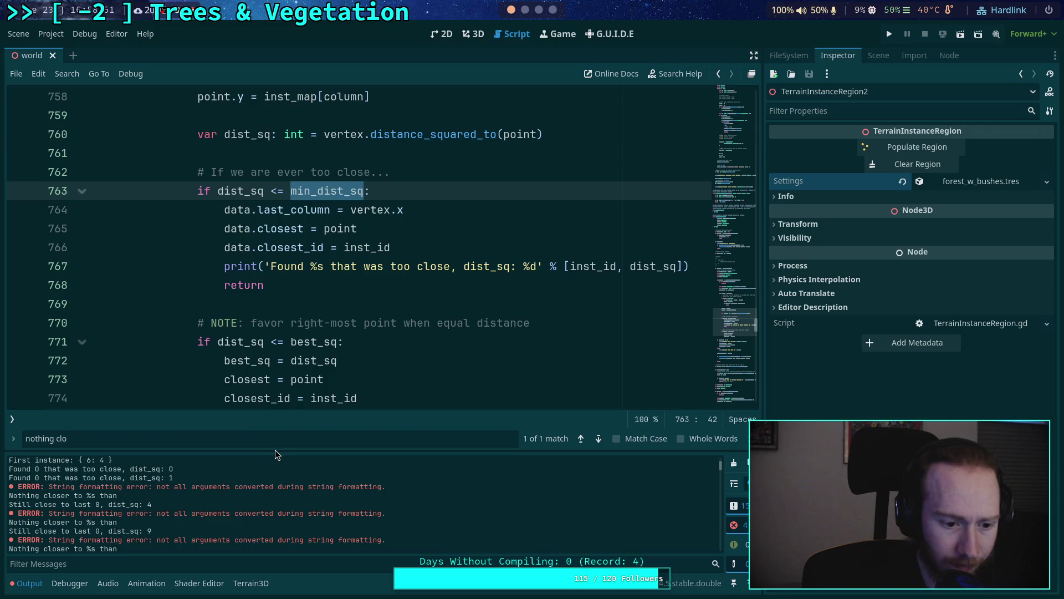
pyautogui.scroll(3, 259, 520)
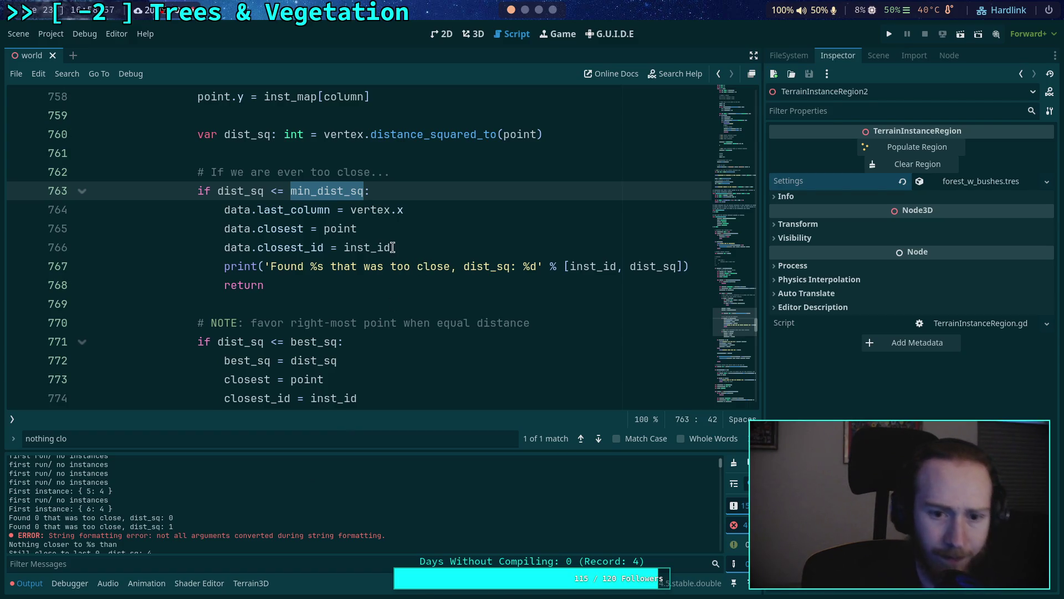
pyautogui.doubleClick(632, 272)
pyautogui.scroll(1, 444, 292)
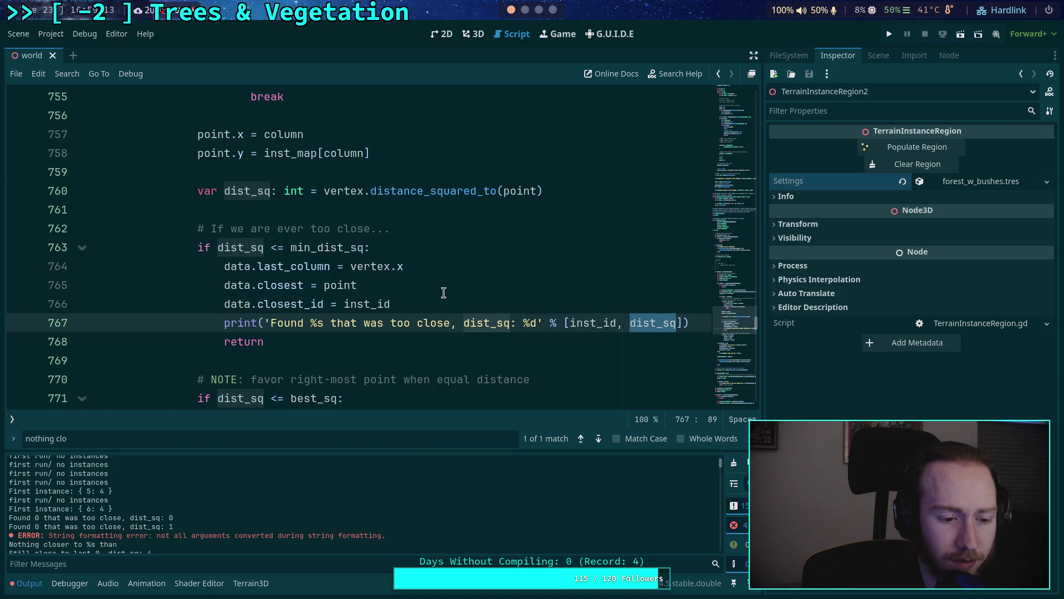
pyautogui.click(476, 35)
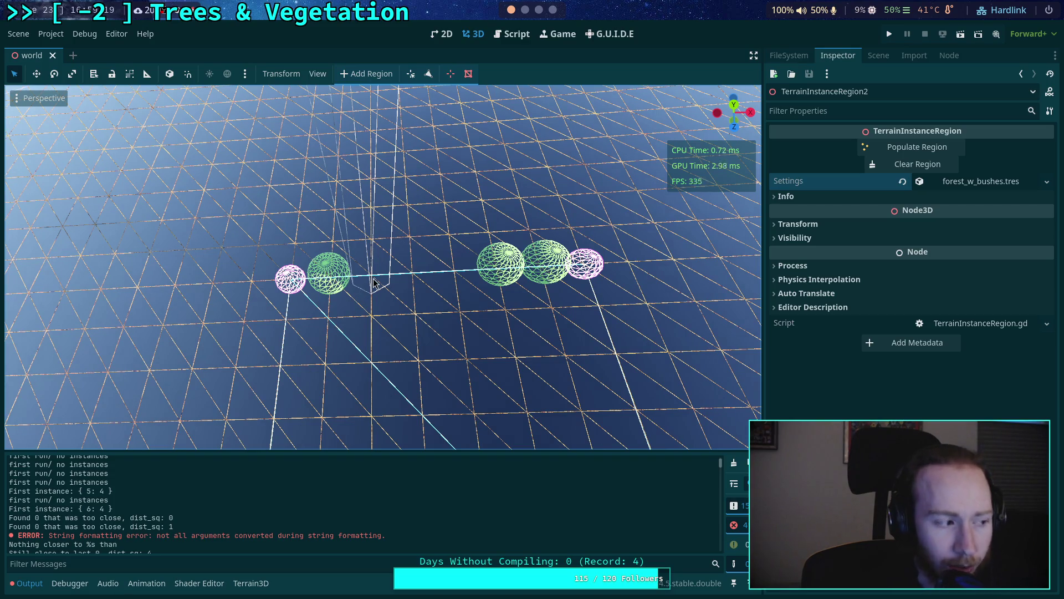
# Step: Go back to the script at line 767 and expand the forest_w_bushes settings
pyautogui.click(515, 35)
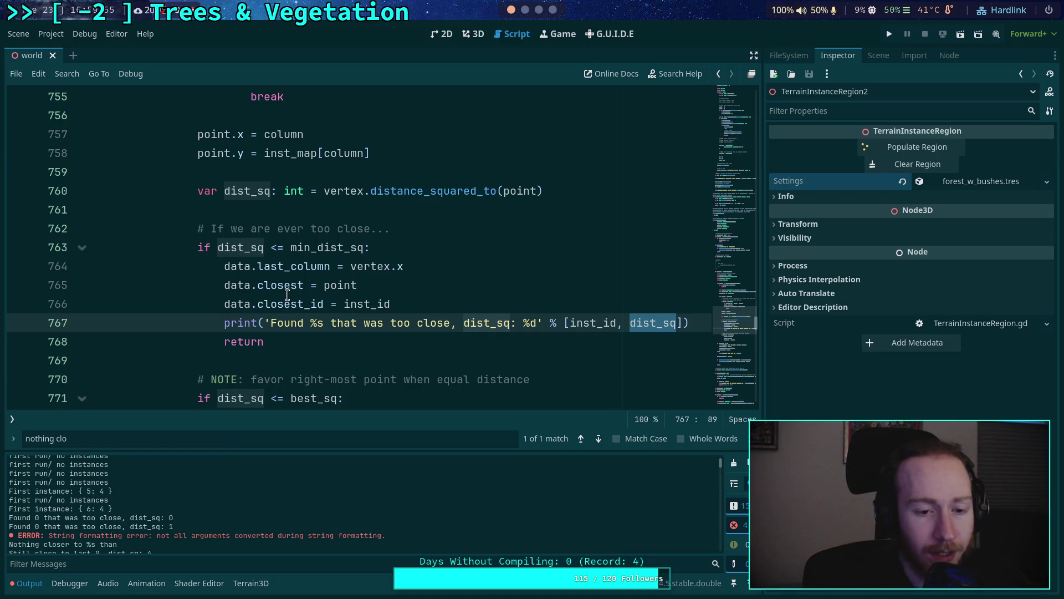
pyautogui.click(965, 181)
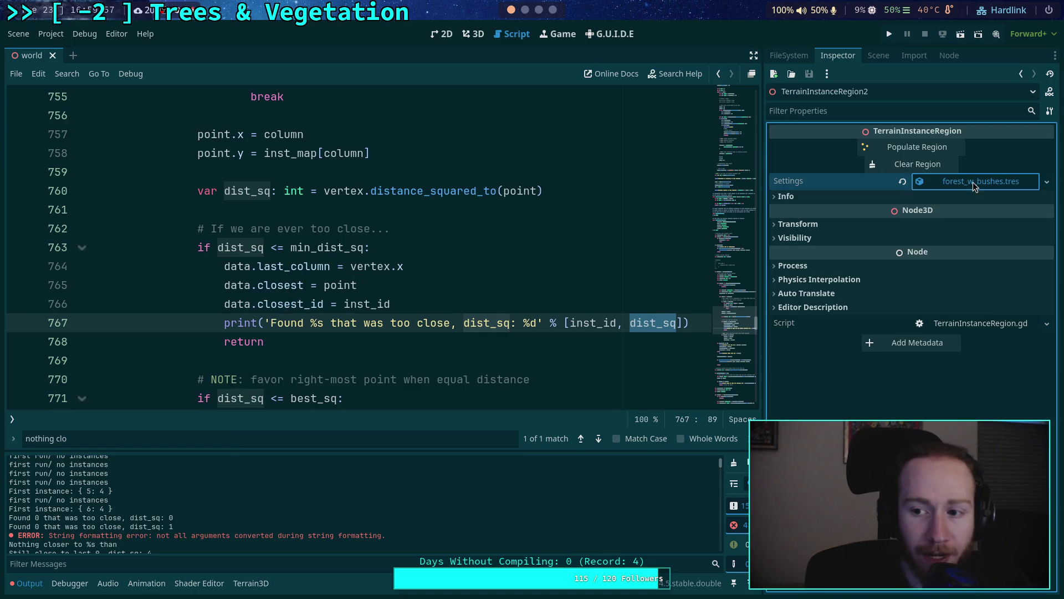
# Step: Expand instance 1's minimum distances (1.0, 2.0) in 3D view and select the dist_sq 0 and 1 log lines
pyautogui.click(962, 259)
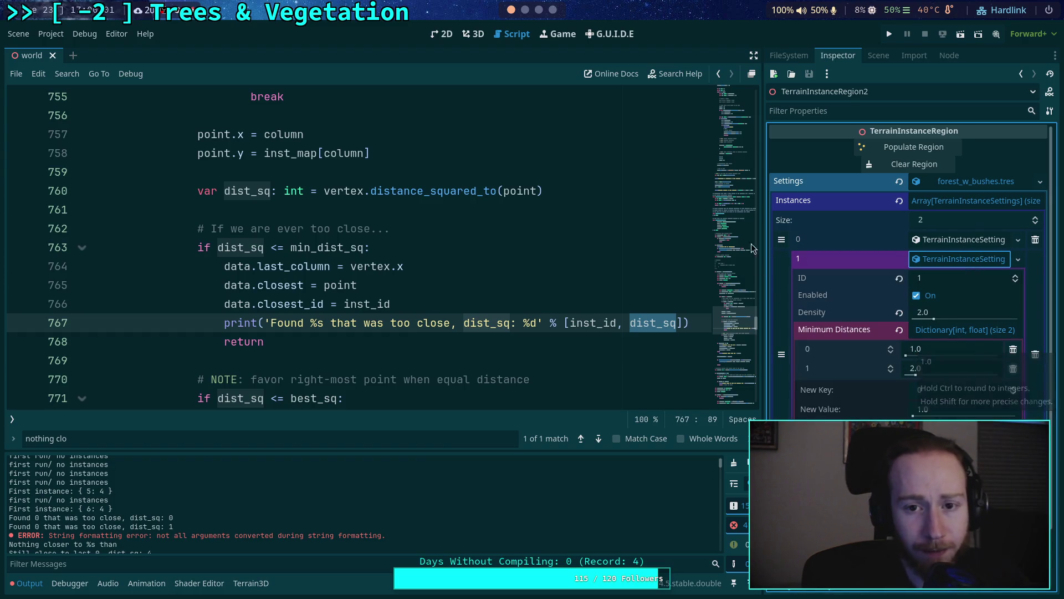
pyautogui.click(473, 34)
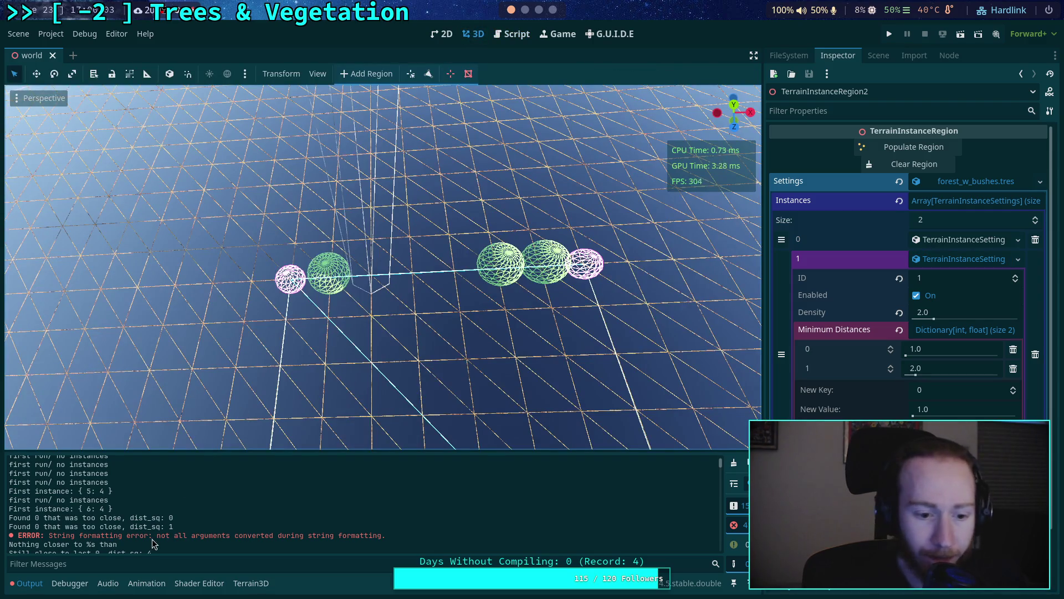
pyautogui.tripleClick(12, 519)
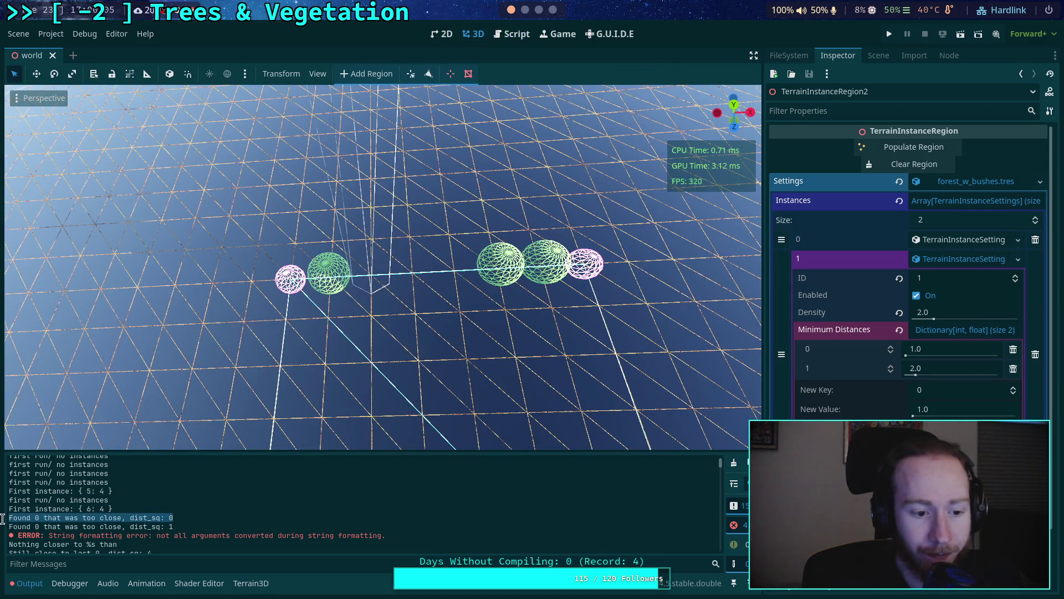
pyautogui.moveTo(21, 527); pyautogui.dragTo(160, 532)
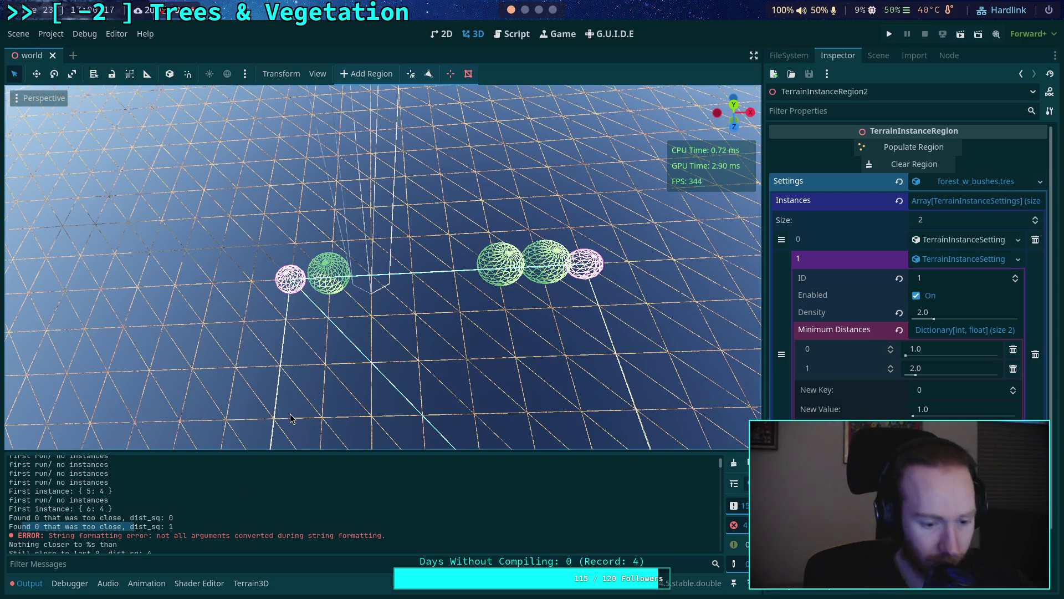
pyautogui.scroll(-1, 213, 528)
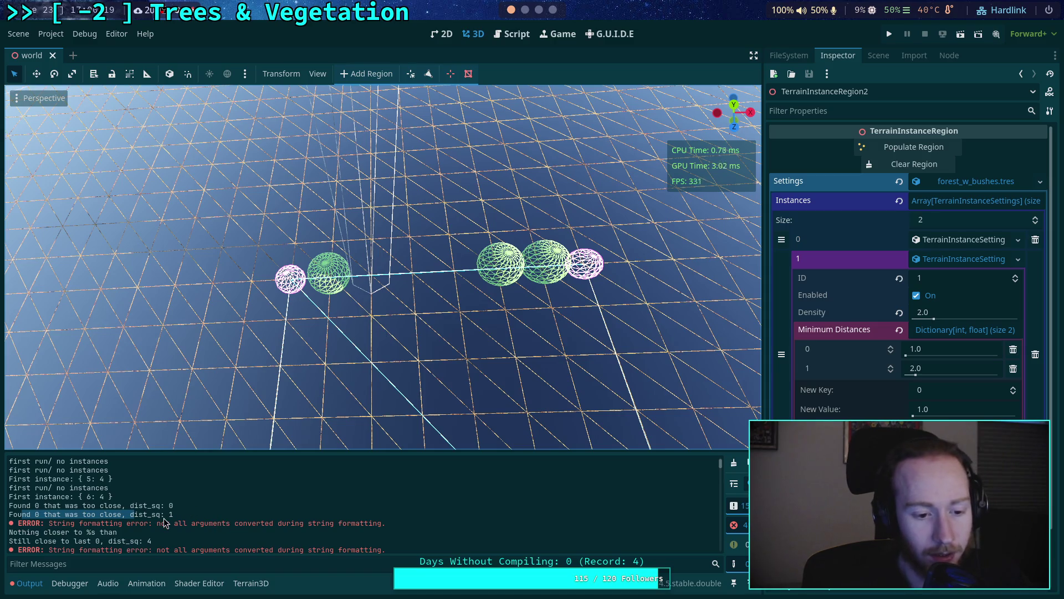
pyautogui.click(188, 491)
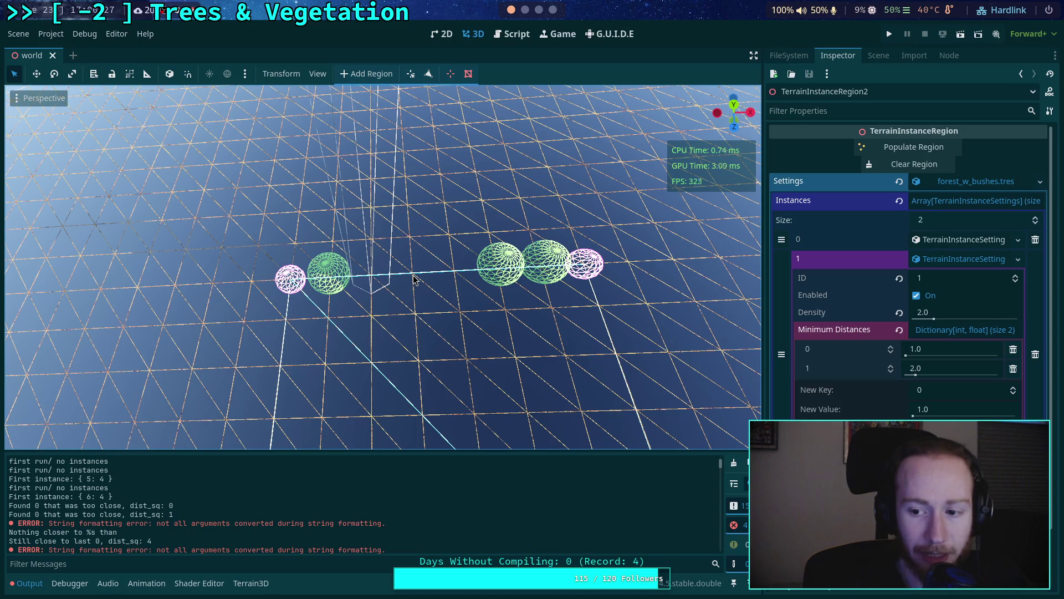
# Step: Fly the viewport camera closer to the placed spheres
pyautogui.rightClick(456, 278)
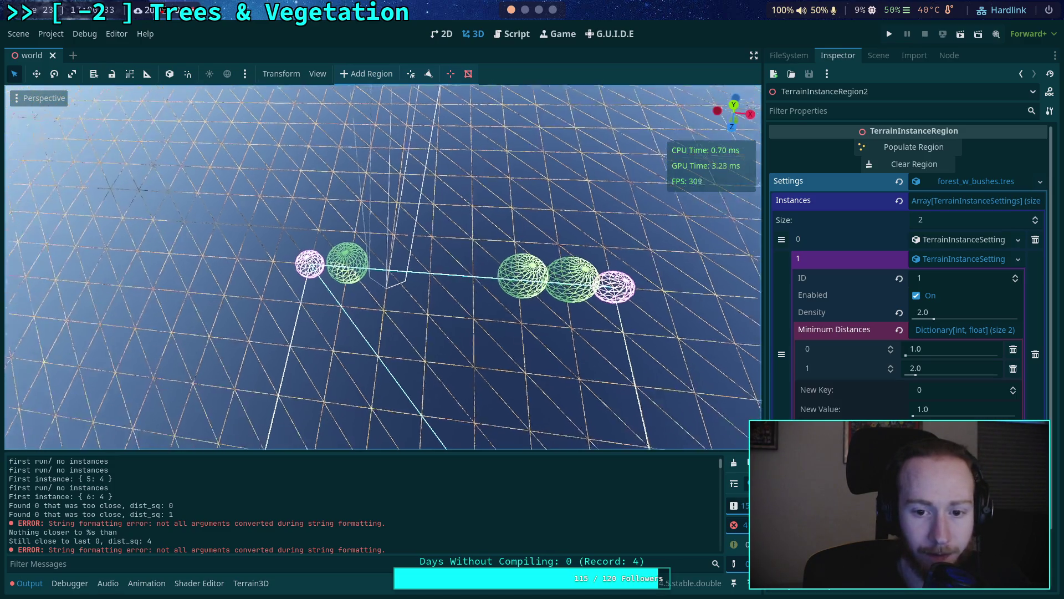
pyautogui.rightClick(454, 274)
pyautogui.press('d')
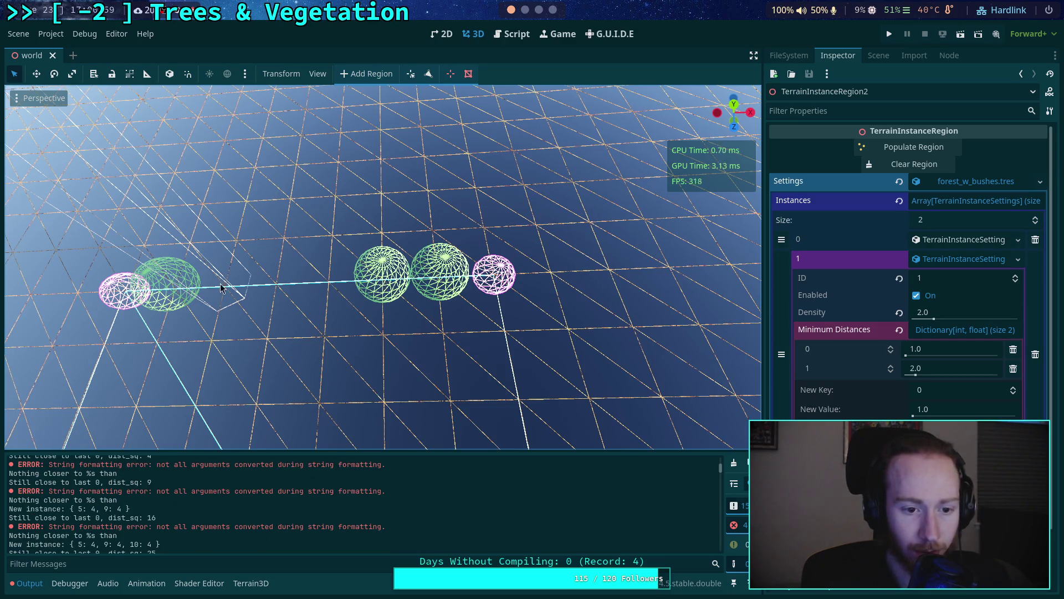
pyautogui.click(979, 246)
pyautogui.click(953, 312)
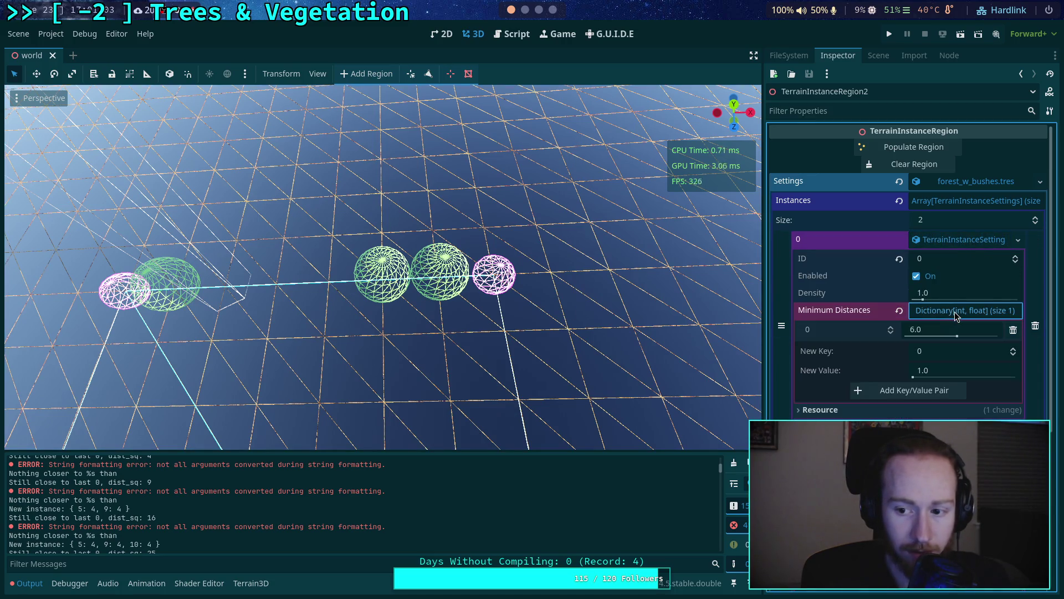
pyautogui.click(956, 313)
pyautogui.click(955, 242)
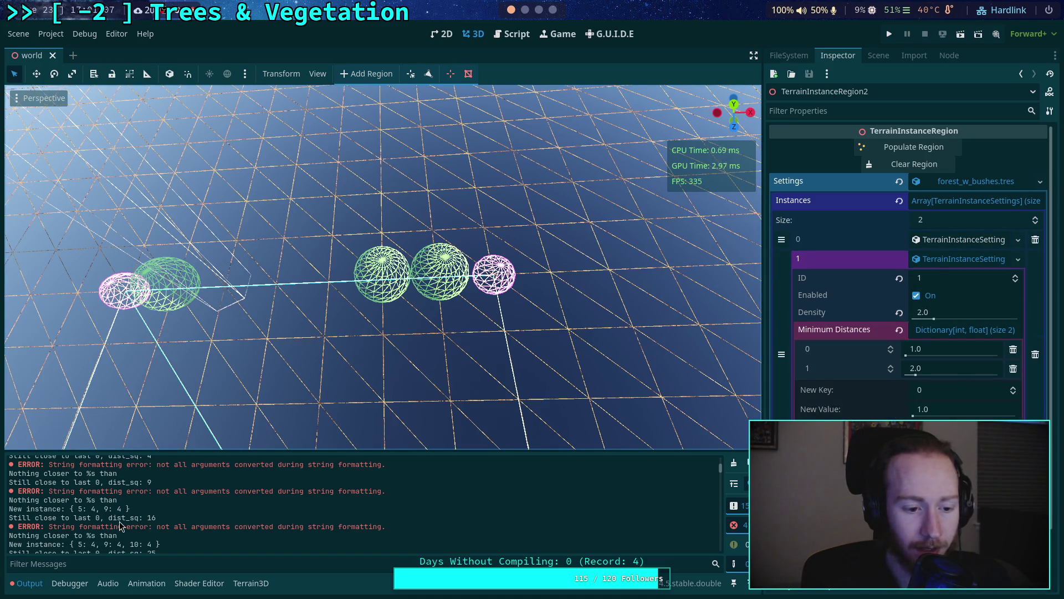
pyautogui.scroll(-1, 119, 521)
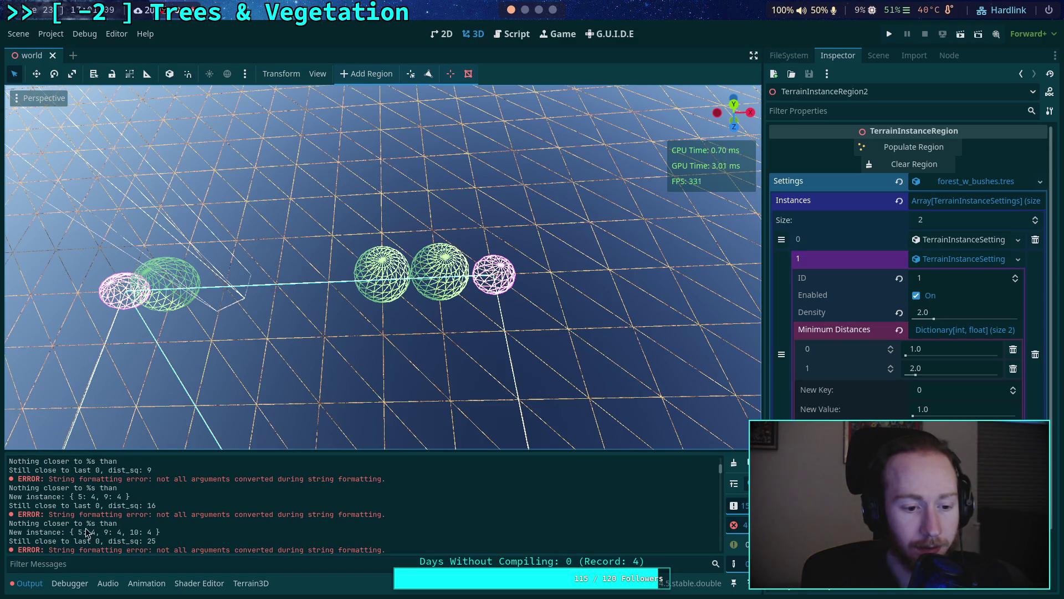
pyautogui.scroll(-1, 89, 527)
pyautogui.scroll(1, 77, 532)
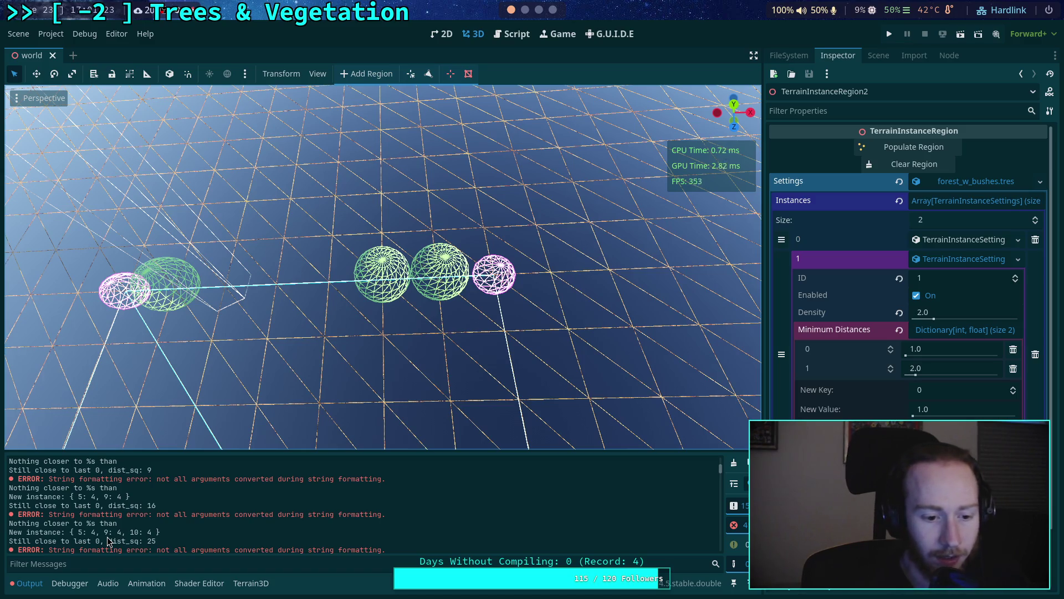
pyautogui.scroll(10, 94, 527)
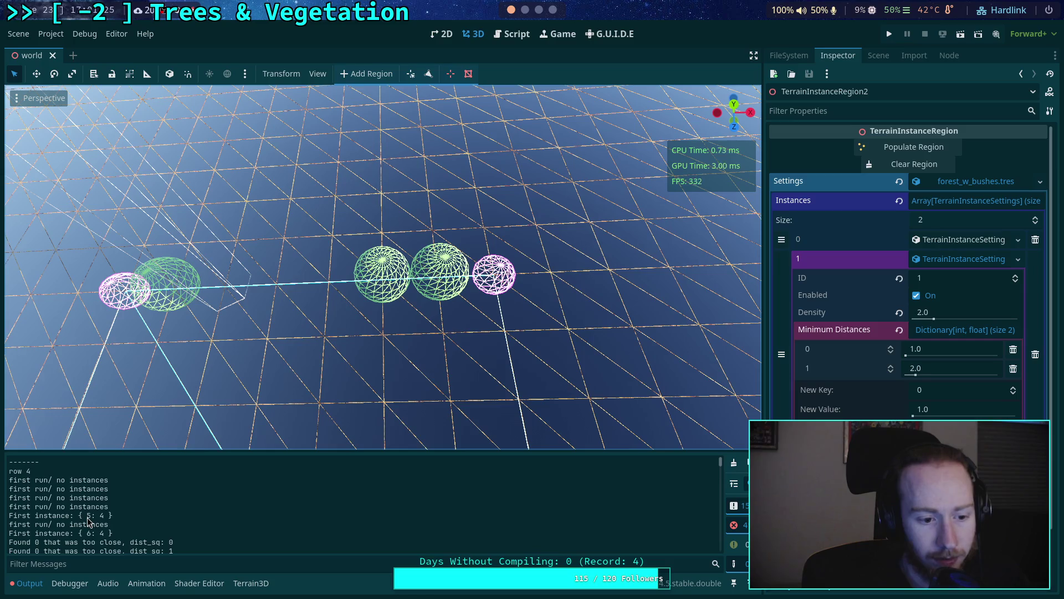
pyautogui.scroll(-5, 172, 347)
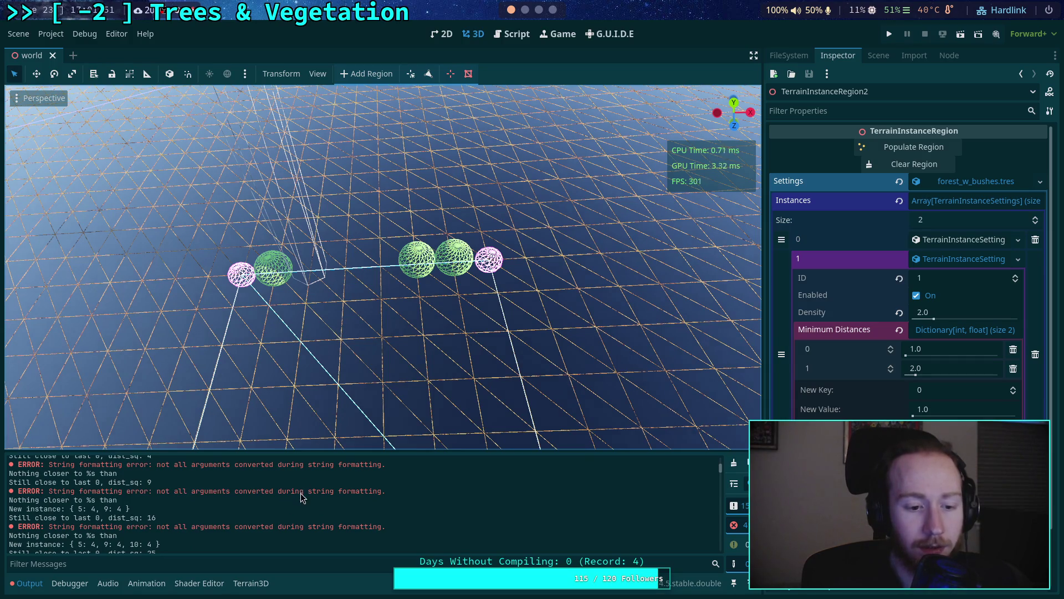
pyautogui.scroll(-2, 251, 500)
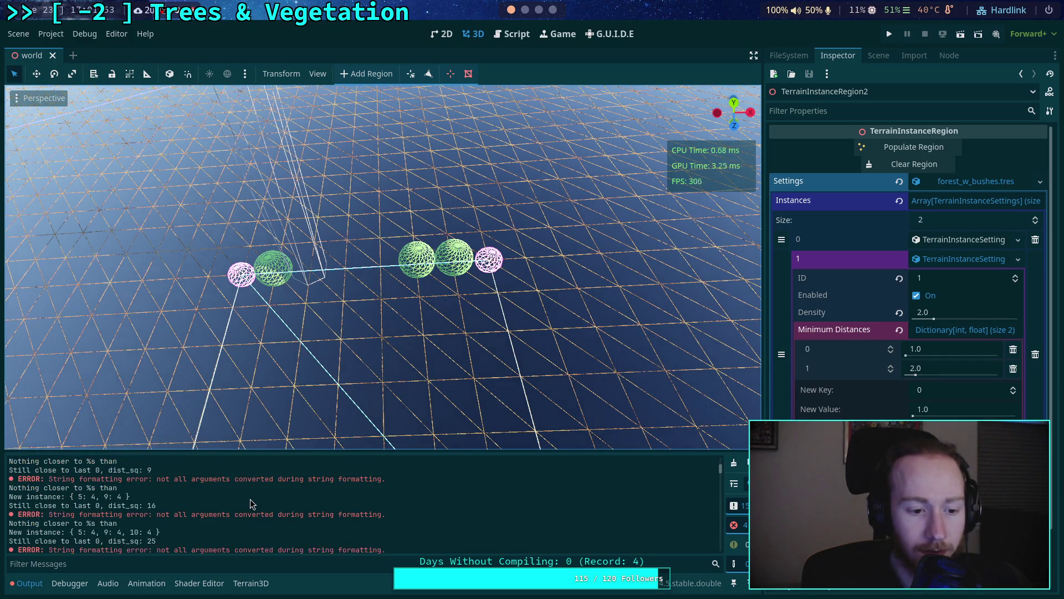
pyautogui.scroll(-3, 205, 490)
pyautogui.scroll(3, 205, 490)
pyautogui.scroll(3, 449, 264)
pyautogui.scroll(-3, 449, 264)
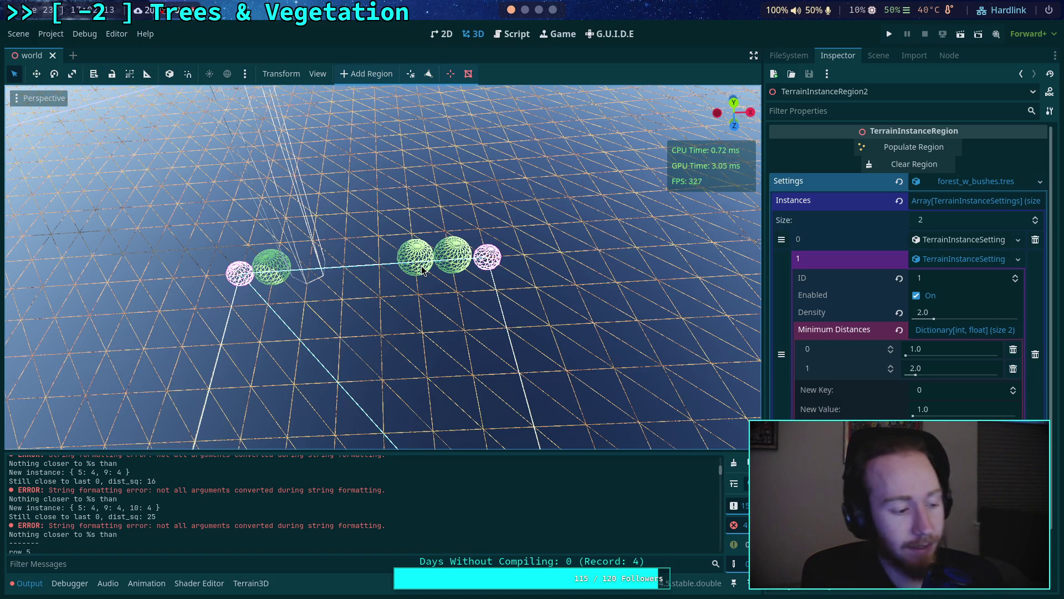
# Step: Switch to the script and scroll through the code looking for the instance loop
pyautogui.click(511, 36)
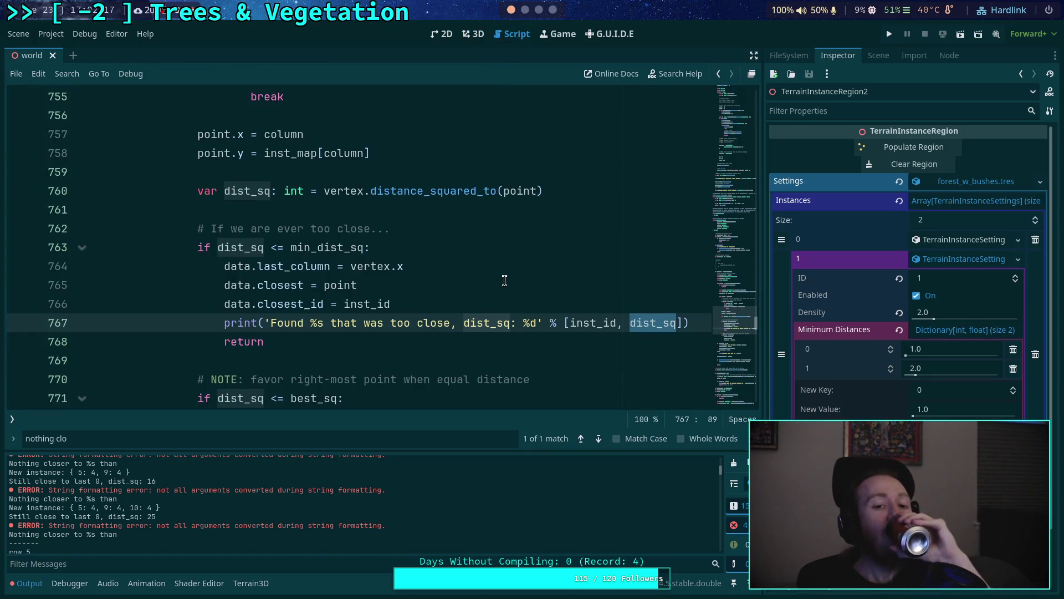
pyautogui.scroll(12, 493, 302)
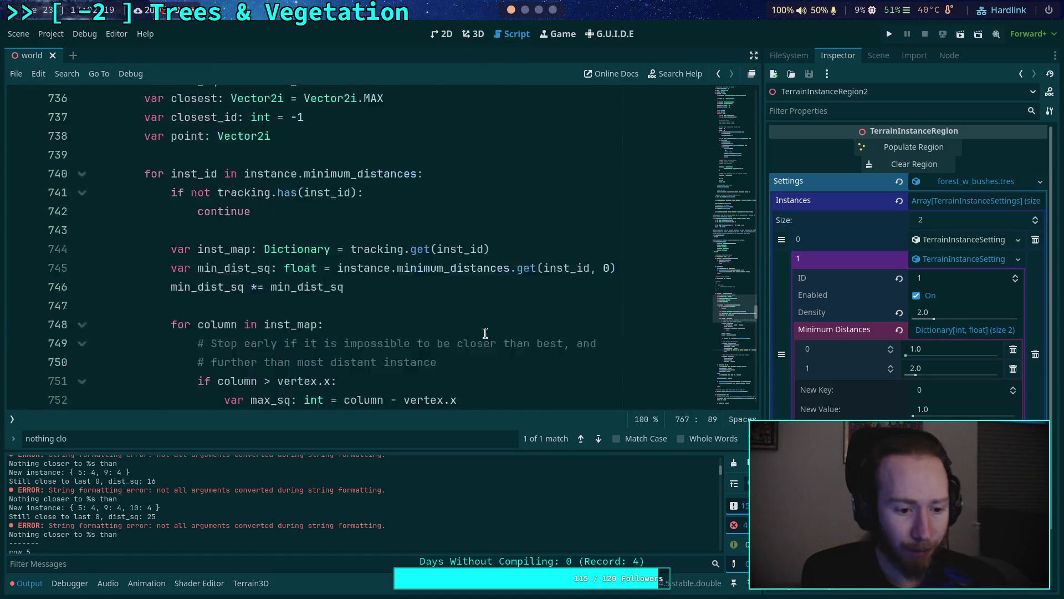
pyautogui.scroll(2, 477, 325)
pyautogui.scroll(-3, 466, 322)
pyautogui.scroll(-3, 459, 321)
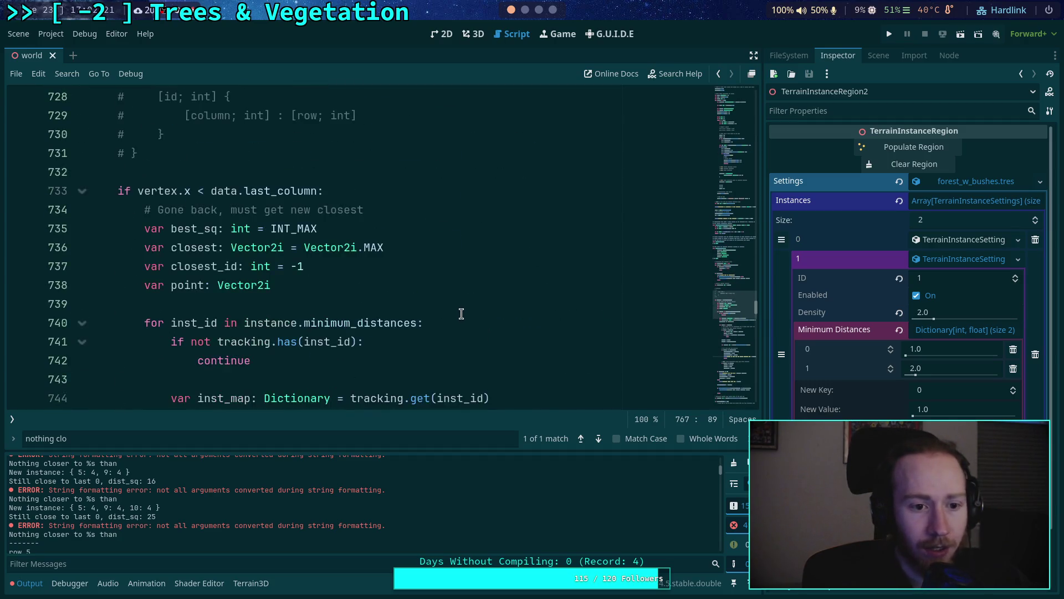
pyautogui.scroll(7, 443, 316)
pyautogui.scroll(3, 434, 311)
pyautogui.scroll(-4, 430, 306)
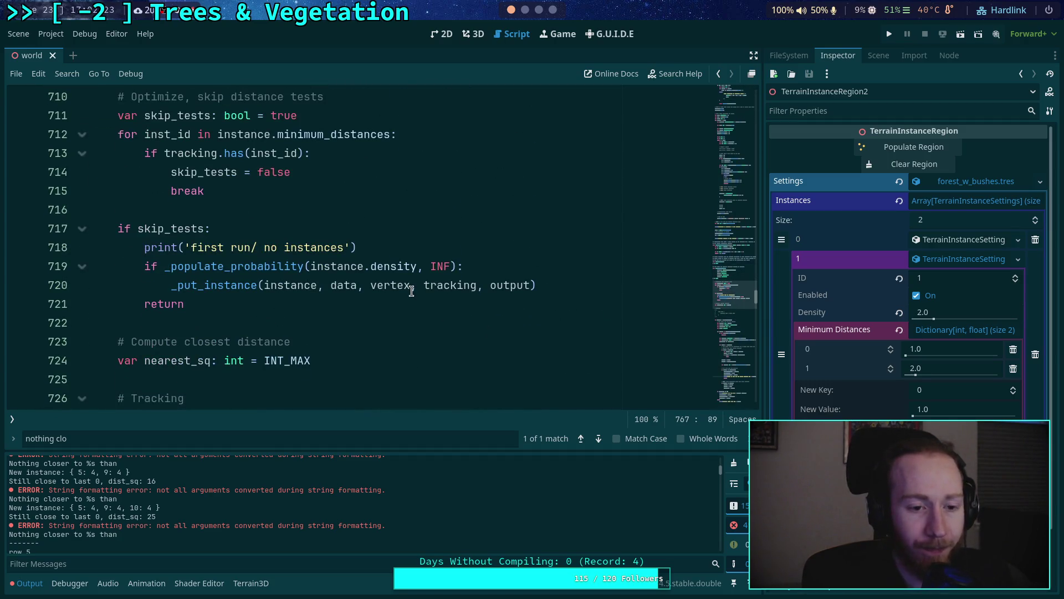
pyautogui.scroll(-5, 411, 290)
pyautogui.scroll(1, 395, 290)
pyautogui.scroll(10, 396, 290)
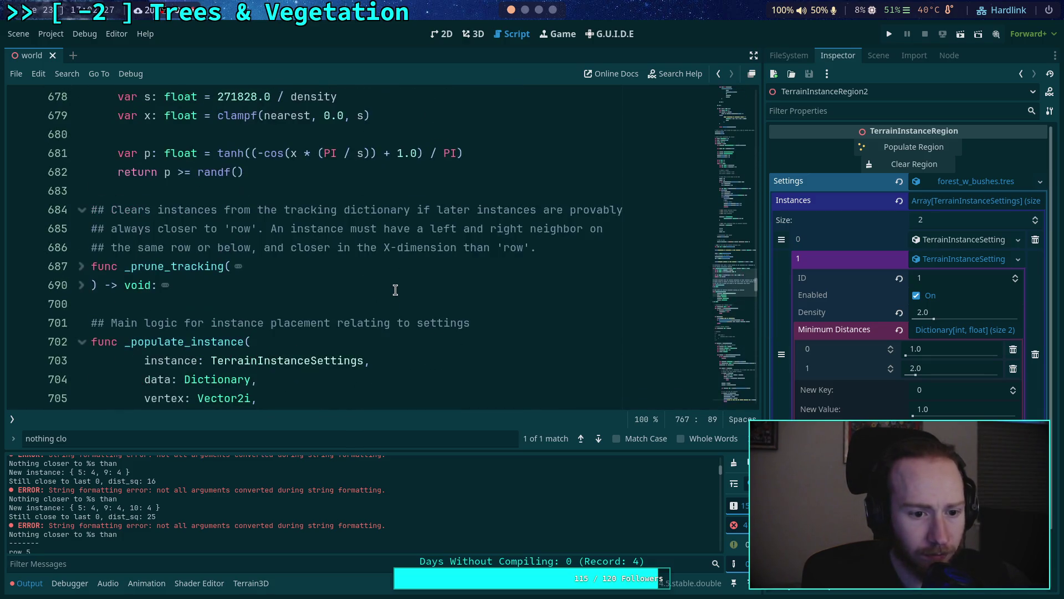
pyautogui.scroll(4, 396, 290)
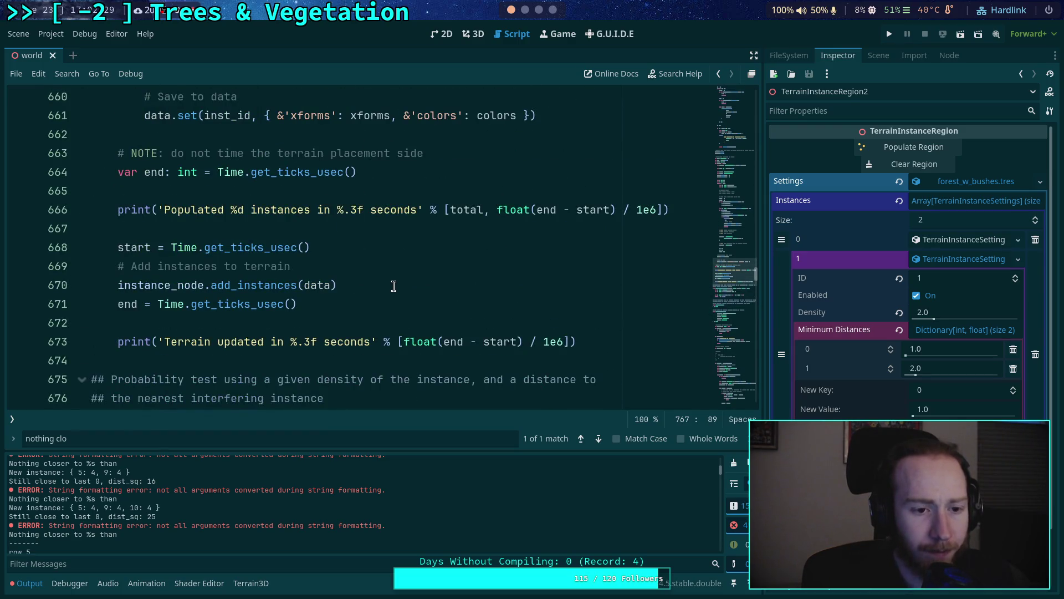
pyautogui.scroll(-8, 394, 286)
pyautogui.scroll(8, 394, 285)
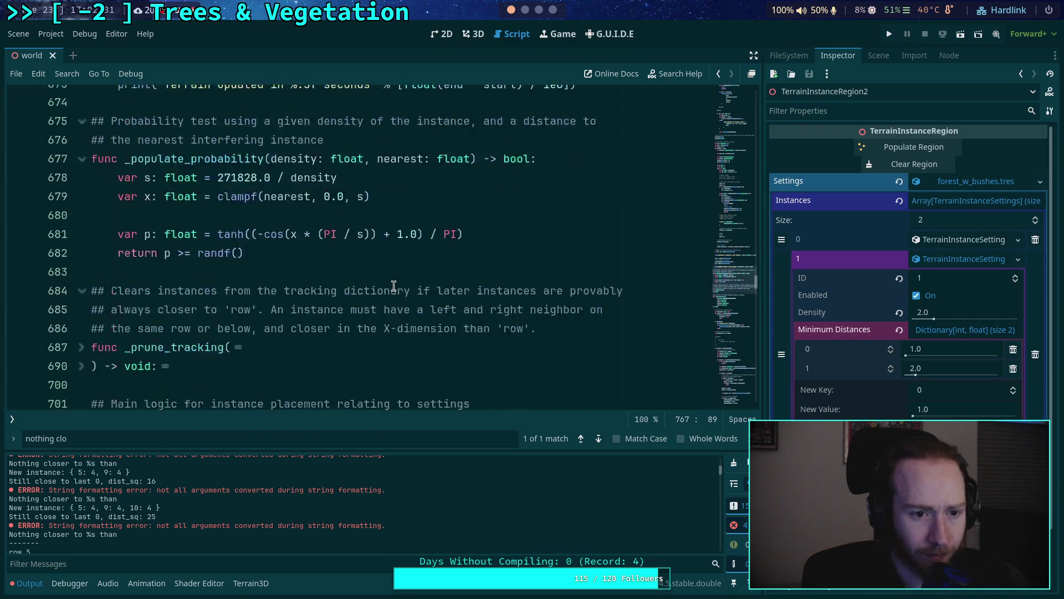
pyautogui.scroll(5, 394, 285)
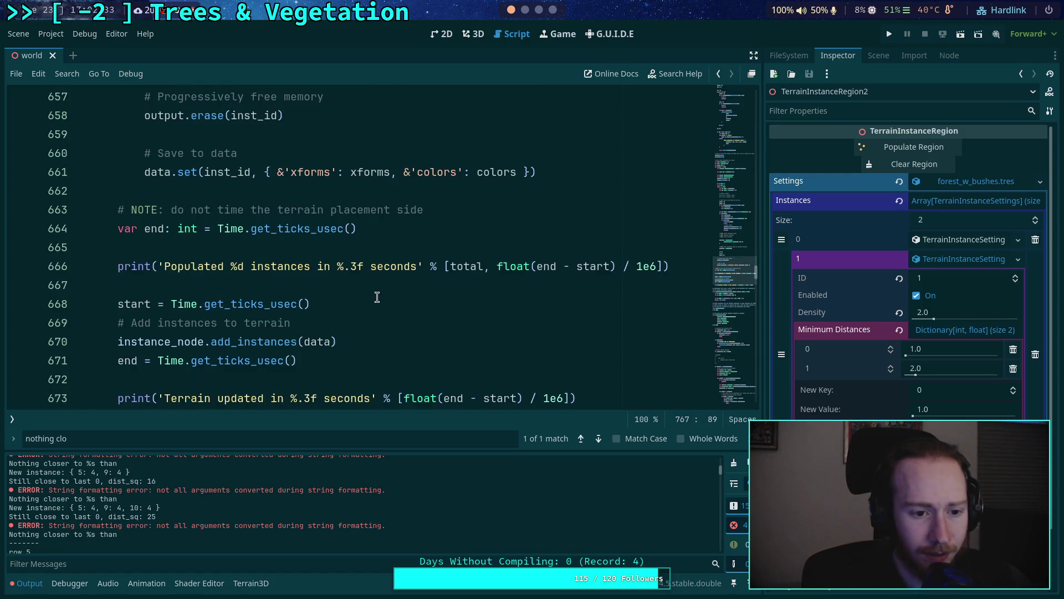
pyautogui.scroll(-2, 373, 291)
pyautogui.scroll(15, 373, 290)
# Step: Fold the for-loop at line 602 and place the cursor after the _populate_instance call
pyautogui.click(82, 192)
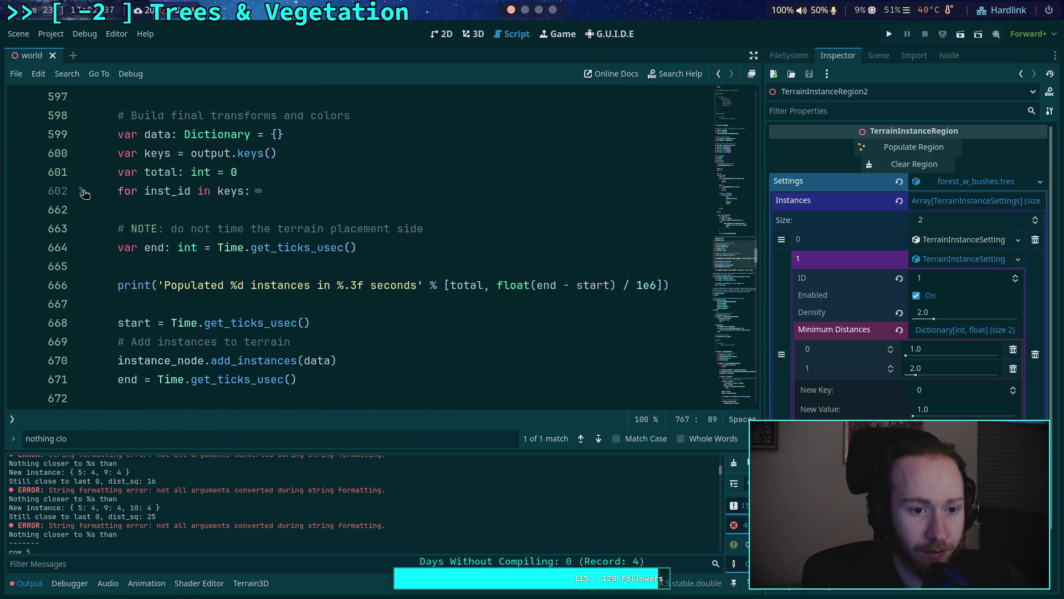
pyautogui.scroll(7, 294, 259)
pyautogui.scroll(6, 305, 309)
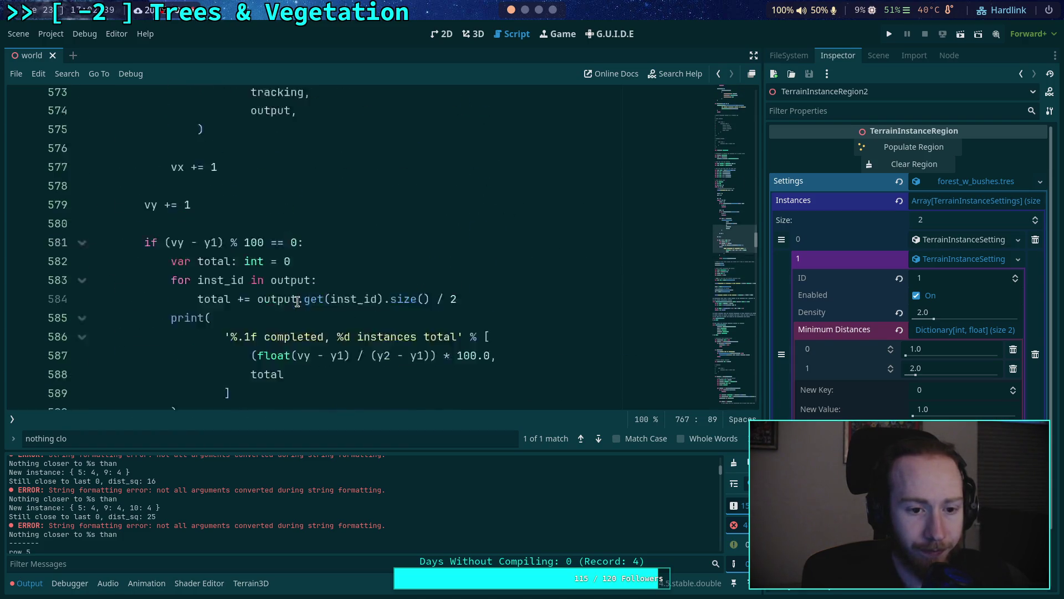
pyautogui.scroll(-2, 305, 300)
pyautogui.click(306, 297)
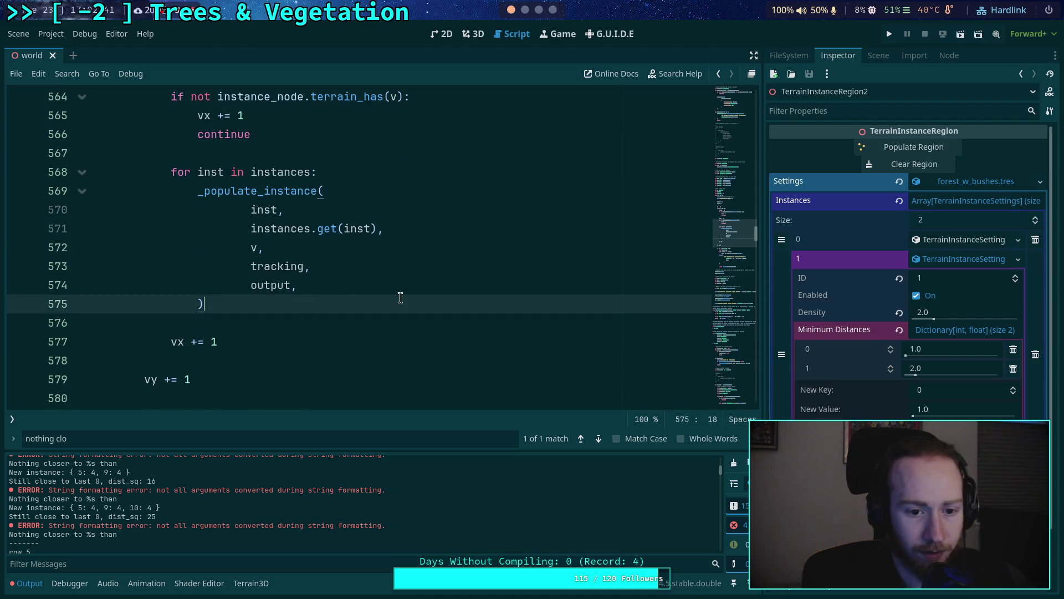
# Step: Add a print(tracking) line after the _populate_instance call and save
pyautogui.press('Down')
pyautogui.press('Return')
pyautogui.press('Up')
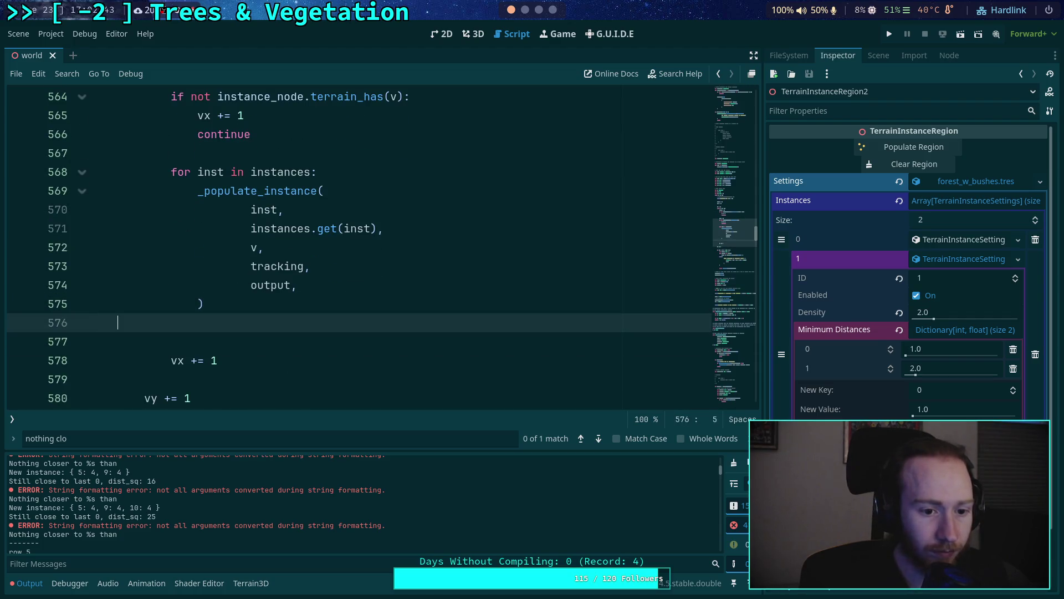
pyautogui.write('print(trac')
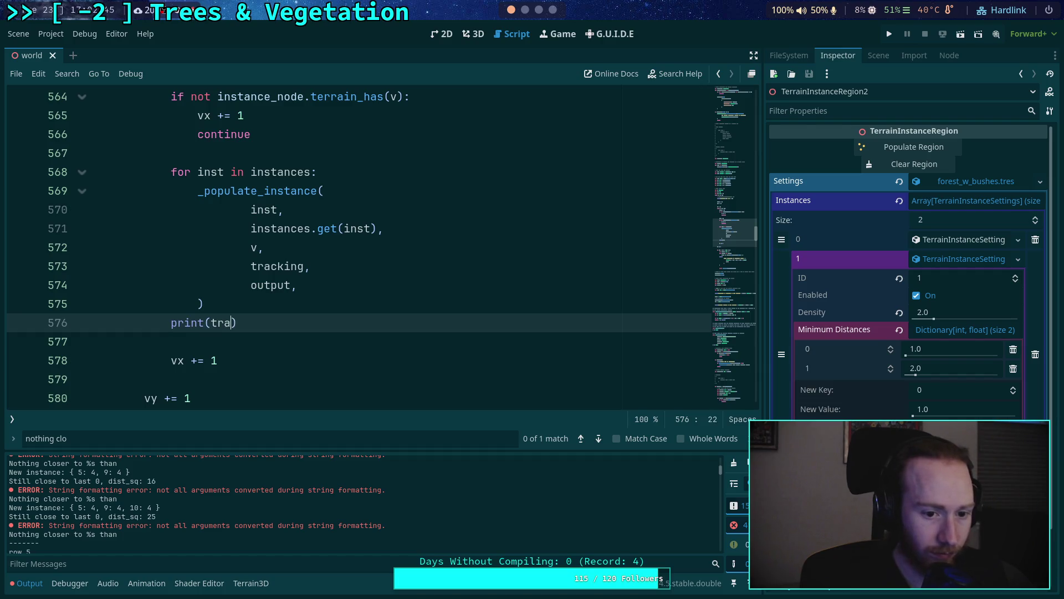
pyautogui.write('king)')
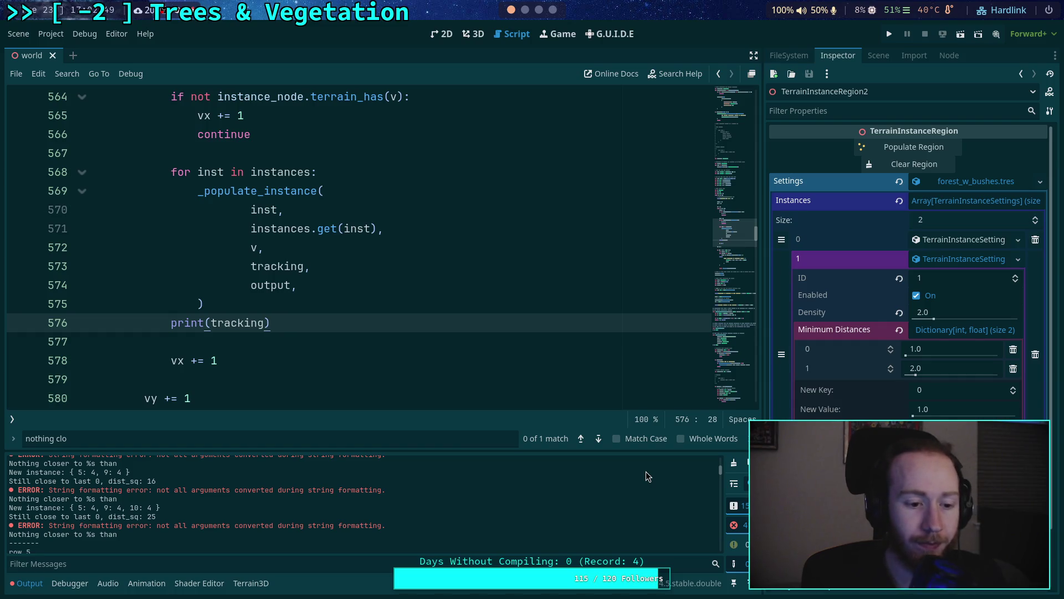
pyautogui.hotkey('ctrl', 's')
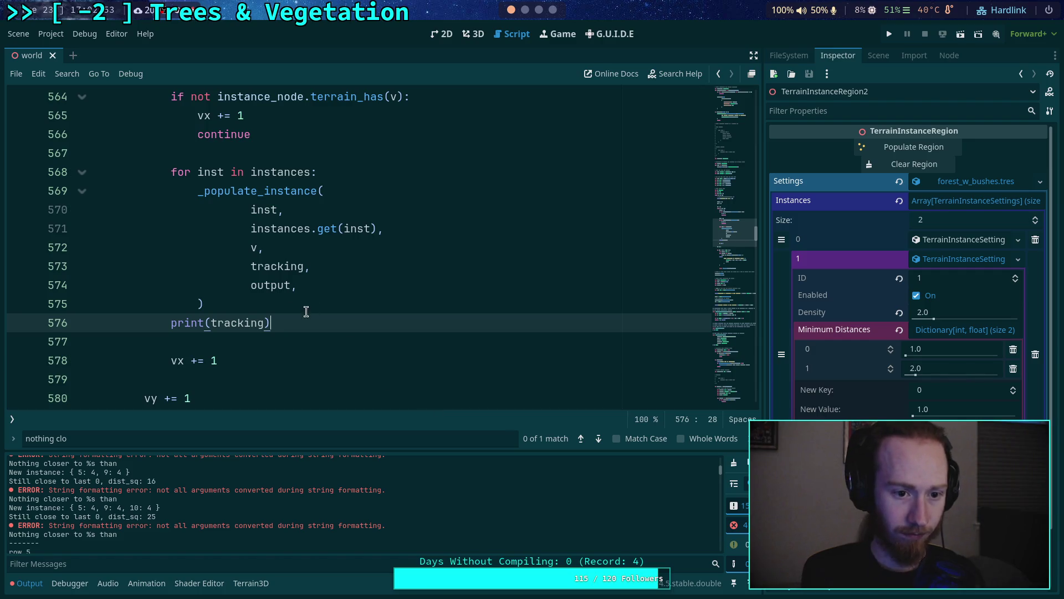
# Step: Insert a print(v) line above print(tracking), aligned to the same indentation
pyautogui.click(307, 311)
pyautogui.click(203, 323)
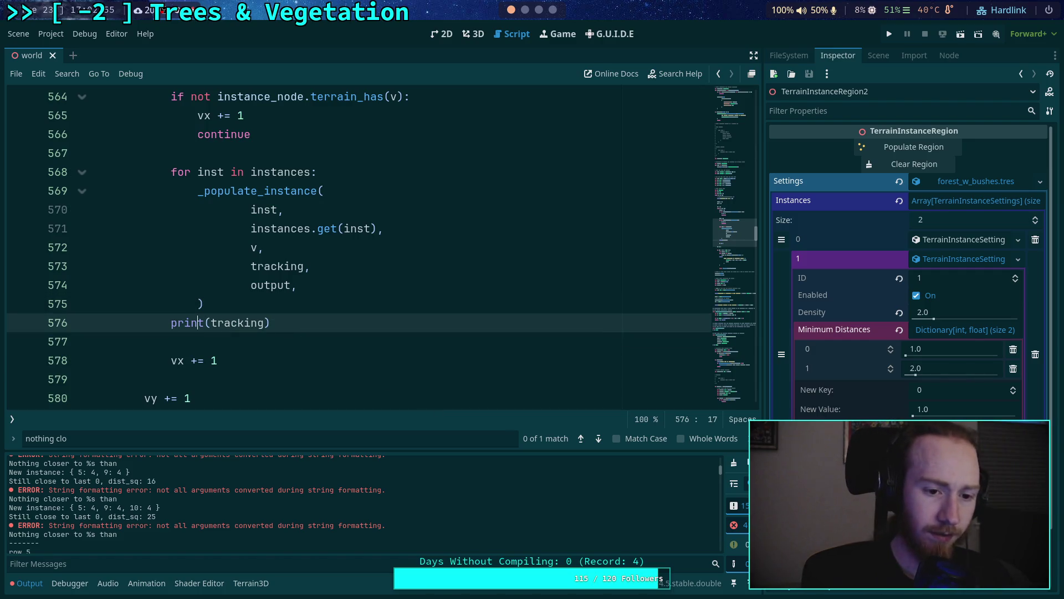
pyautogui.click(204, 304)
pyautogui.press('Return')
pyautogui.write('print(')
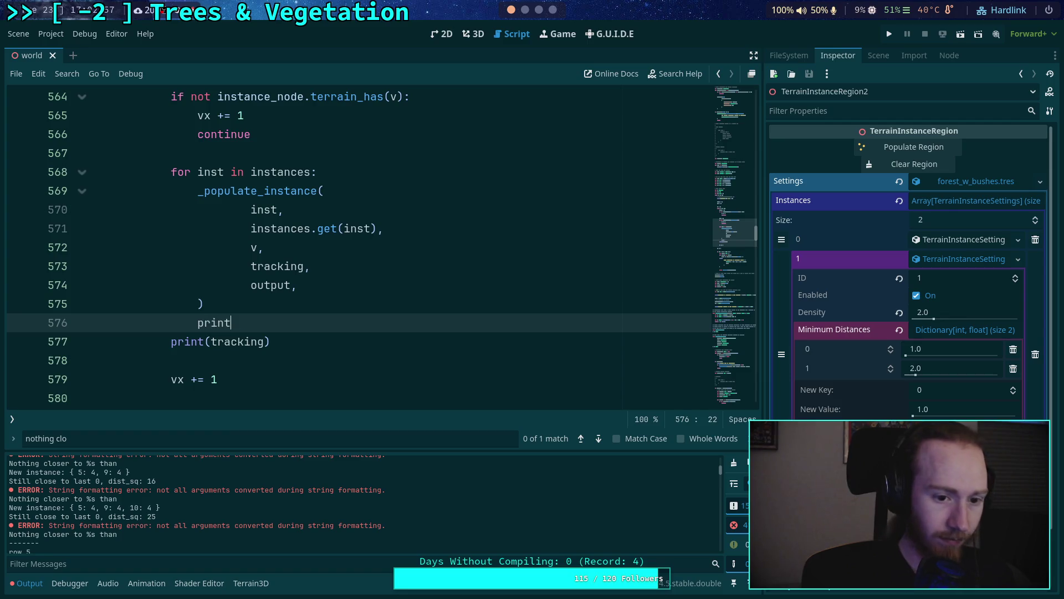
pyautogui.hotkey('shift', 'Tab')
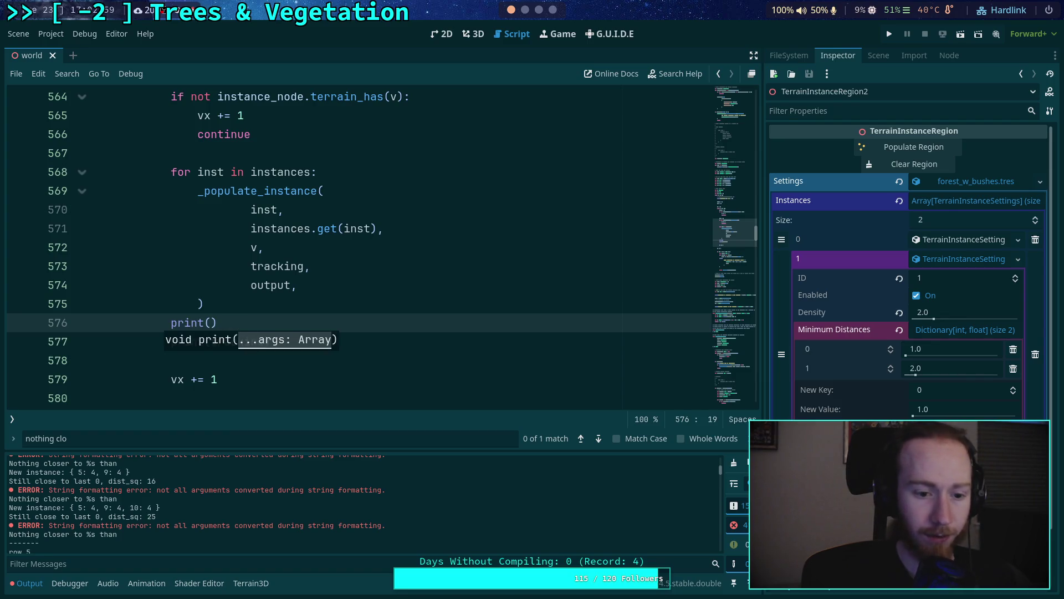
pyautogui.write('ector2i')
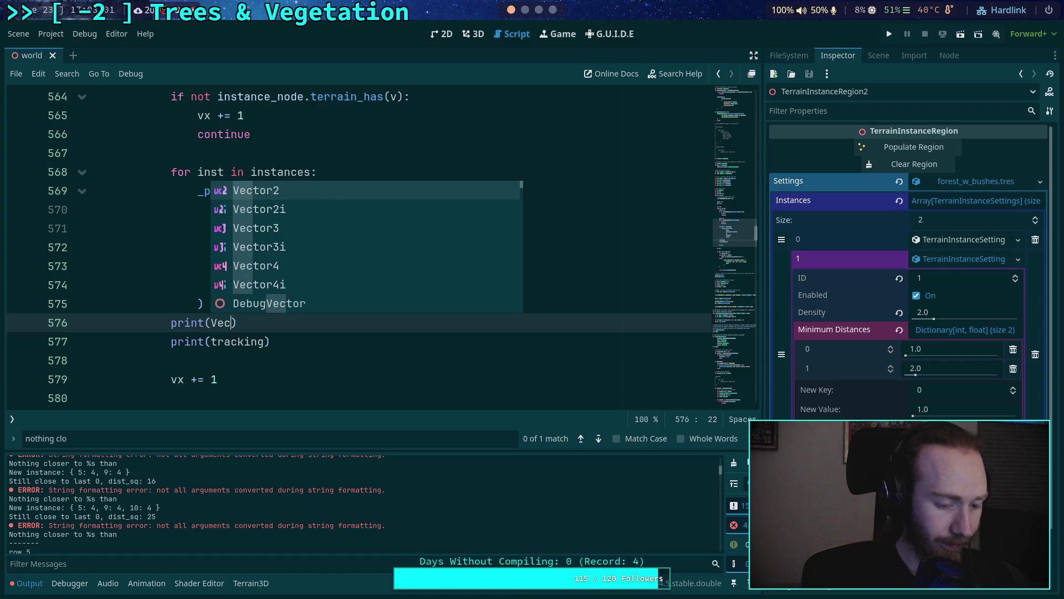
pyautogui.write('(')
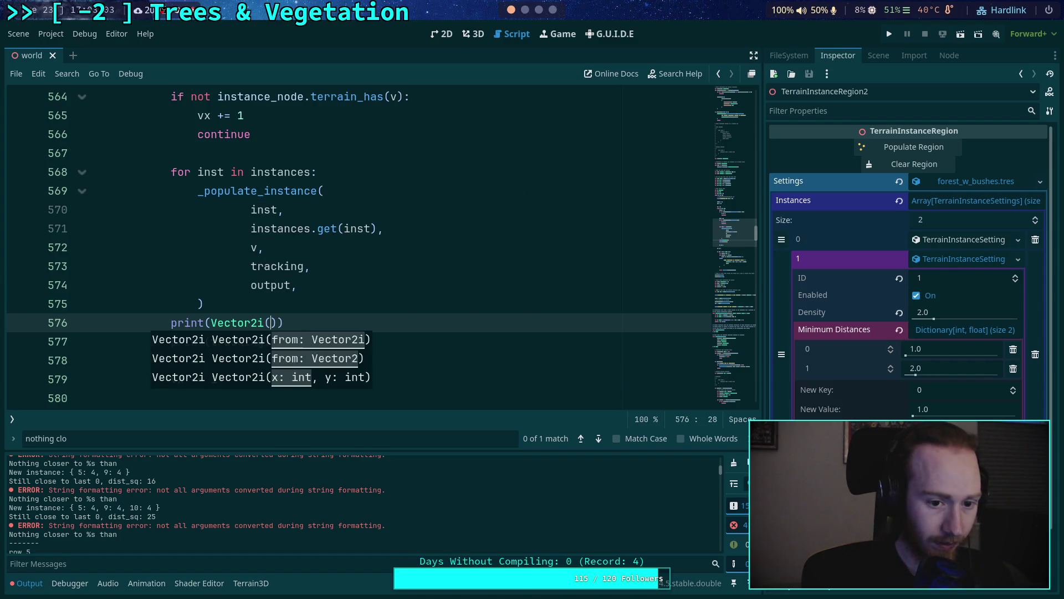
pyautogui.press('BackSpace')
pyautogui.press('BackSpace')
pyautogui.press('BackSpace')
pyautogui.press('BackSpace')
pyautogui.press('BackSpace')
pyautogui.write('v')
pyautogui.press('Escape')
pyautogui.hotkey('ctrl', 'space')
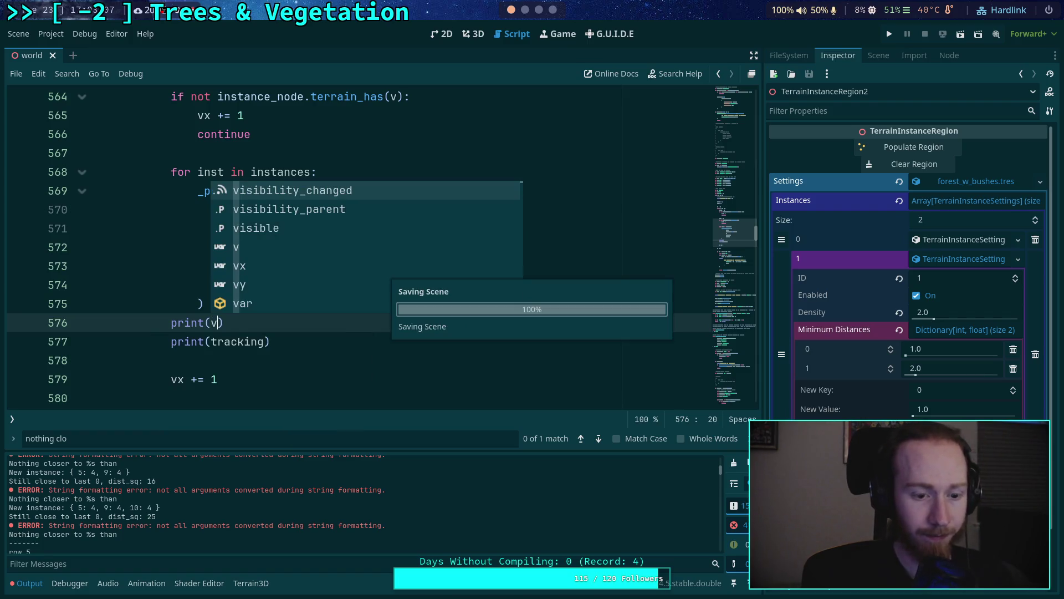
# Step: Switch to the web browser and back, then show the 3D workspace
pyautogui.click(525, 10)
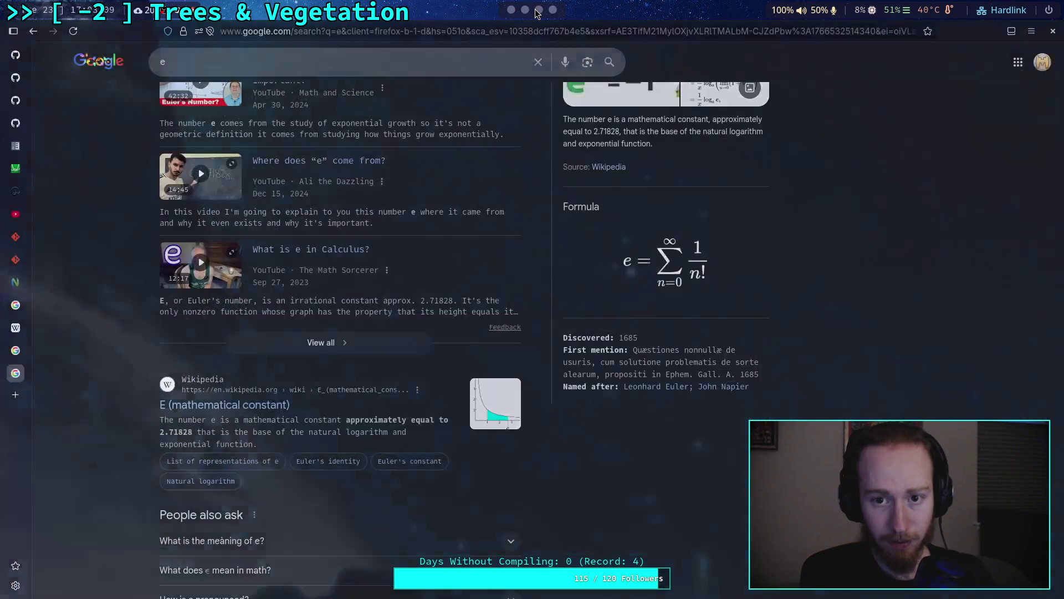
pyautogui.click(512, 9)
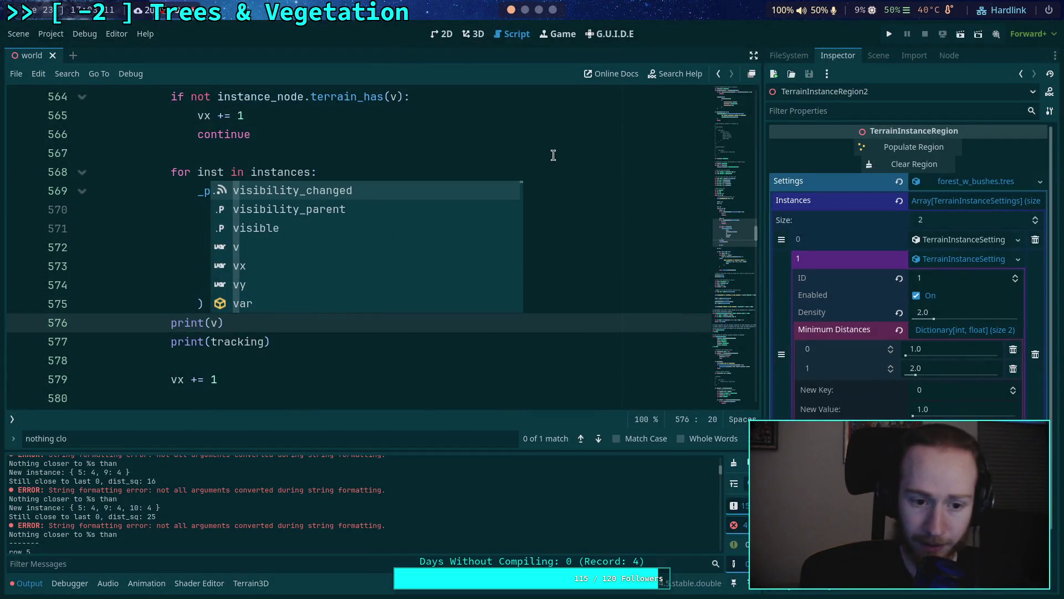
pyautogui.hotkey('ctrl', 'F2')
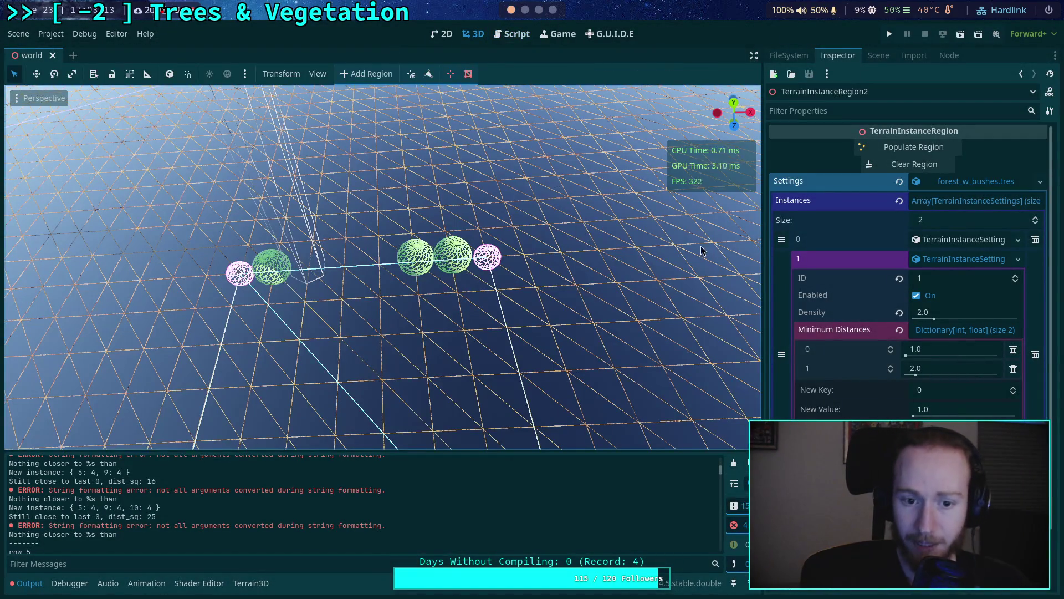
# Step: Repeatedly clear the log and TerrainInstanceRegion2, then repopulate it until 7 instances are placed
pyautogui.click(904, 165)
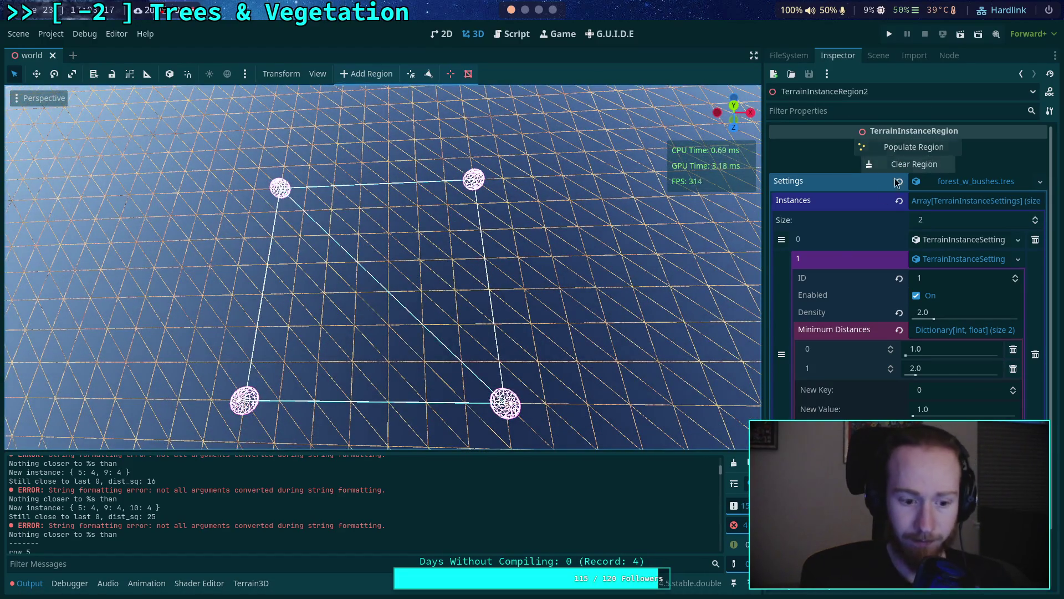
pyautogui.click(734, 463)
pyautogui.click(892, 147)
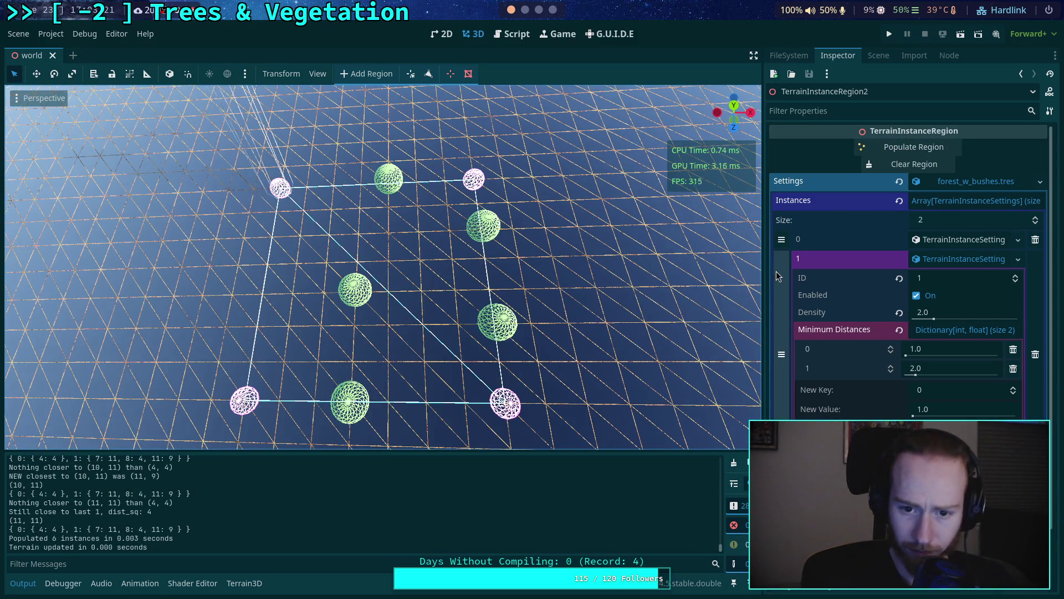
pyautogui.click(909, 164)
pyautogui.click(734, 463)
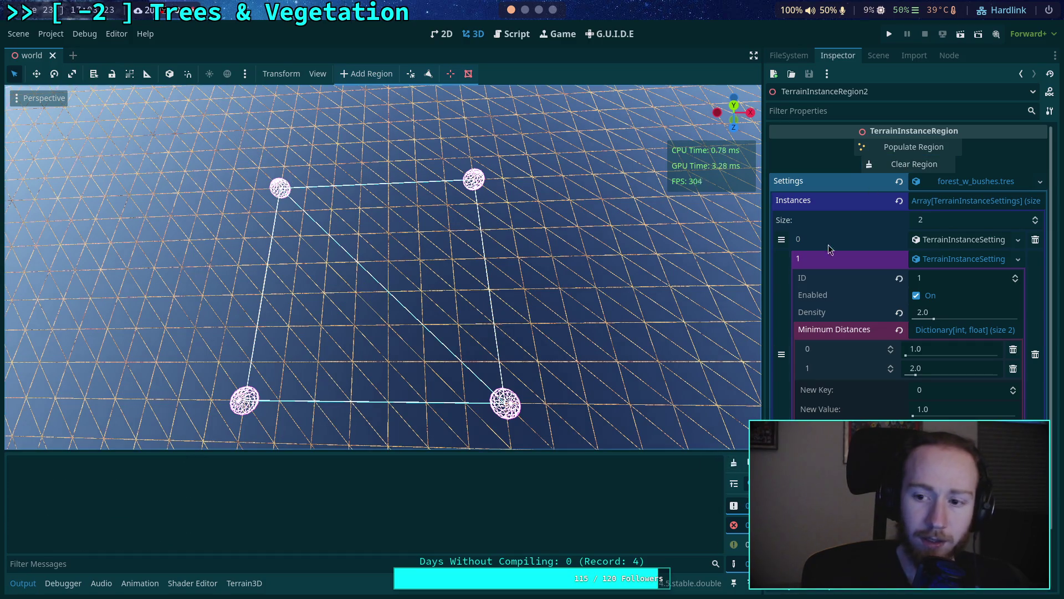
pyautogui.click(885, 147)
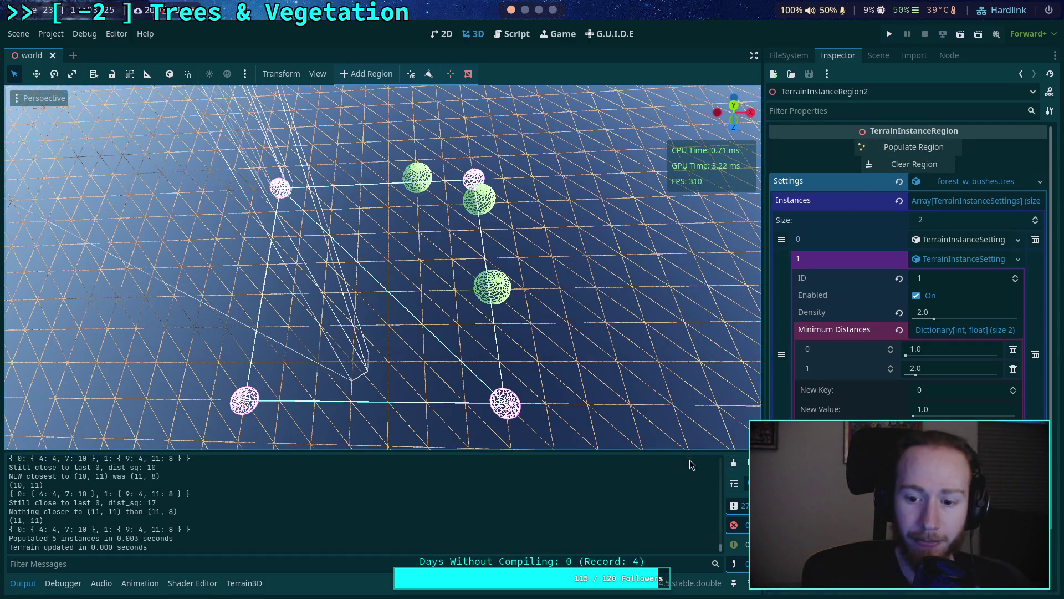
pyautogui.click(734, 463)
pyautogui.click(909, 164)
pyautogui.click(901, 148)
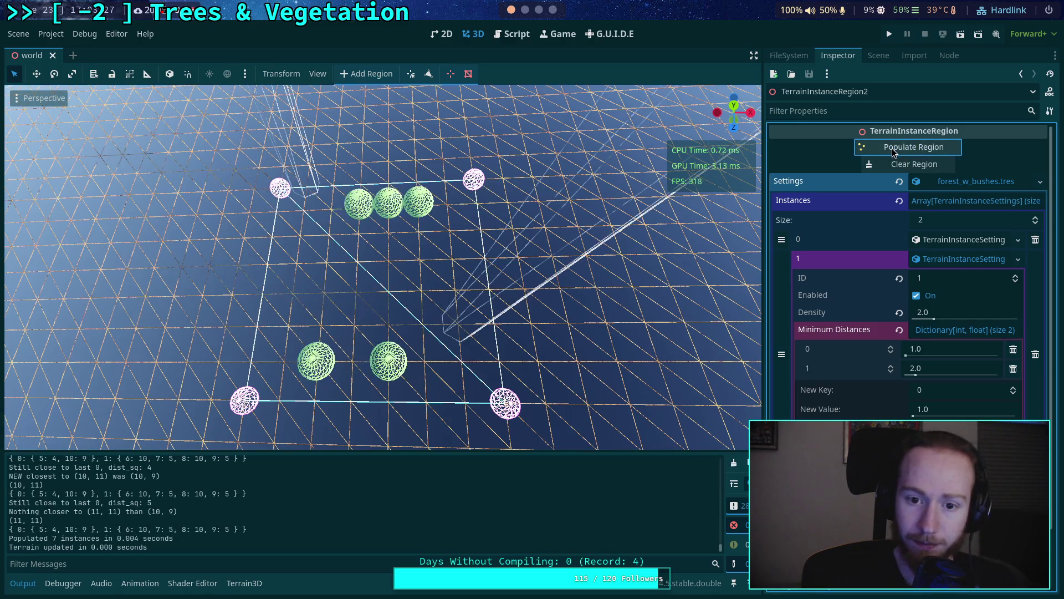
pyautogui.scroll(3, 383, 266)
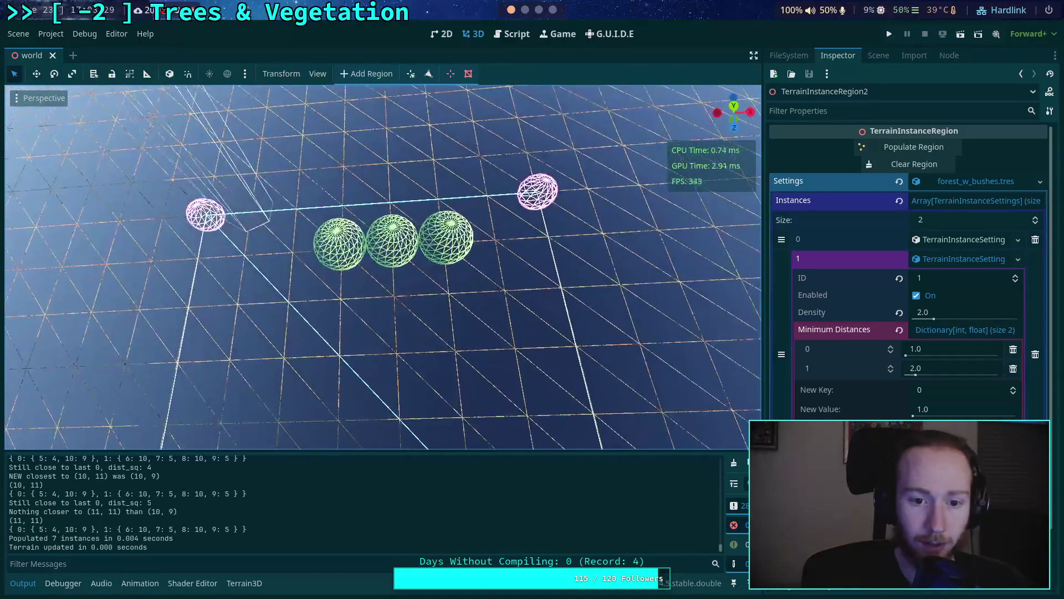
# Step: Raise the Output splitter twice and scroll through the spacing-check debug lines
pyautogui.moveTo(720, 549); pyautogui.dragTo(721, 458)
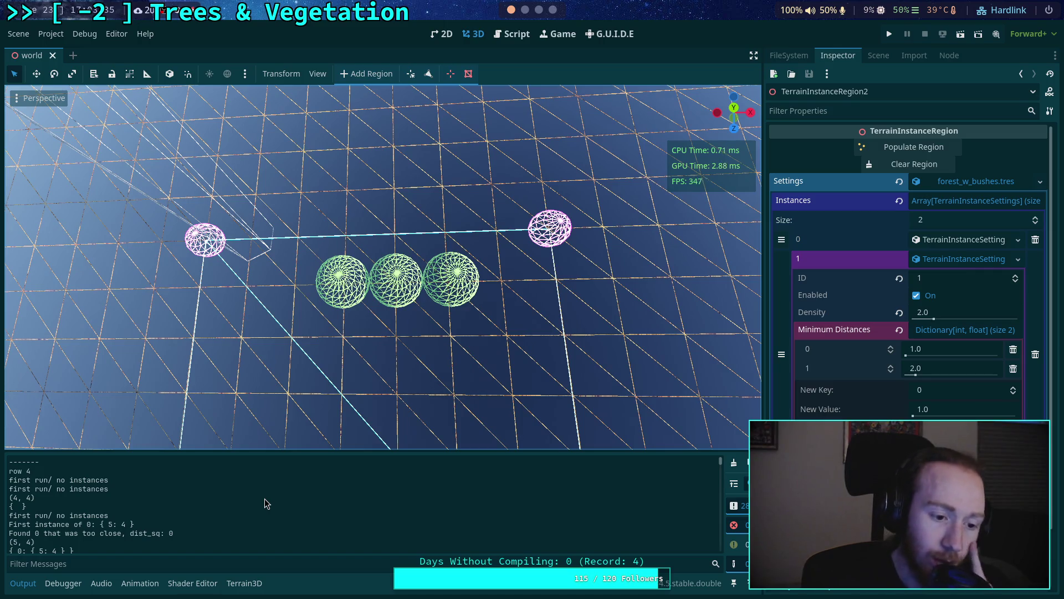
pyautogui.scroll(-3, 265, 503)
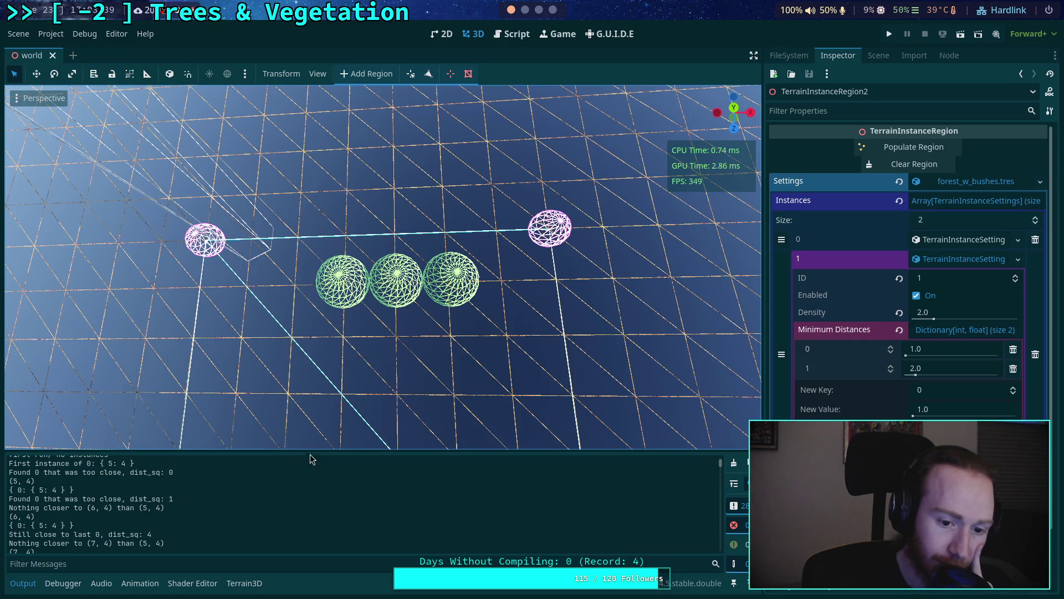
pyautogui.moveTo(319, 450); pyautogui.dragTo(322, 381)
pyautogui.scroll(-8, 145, 461)
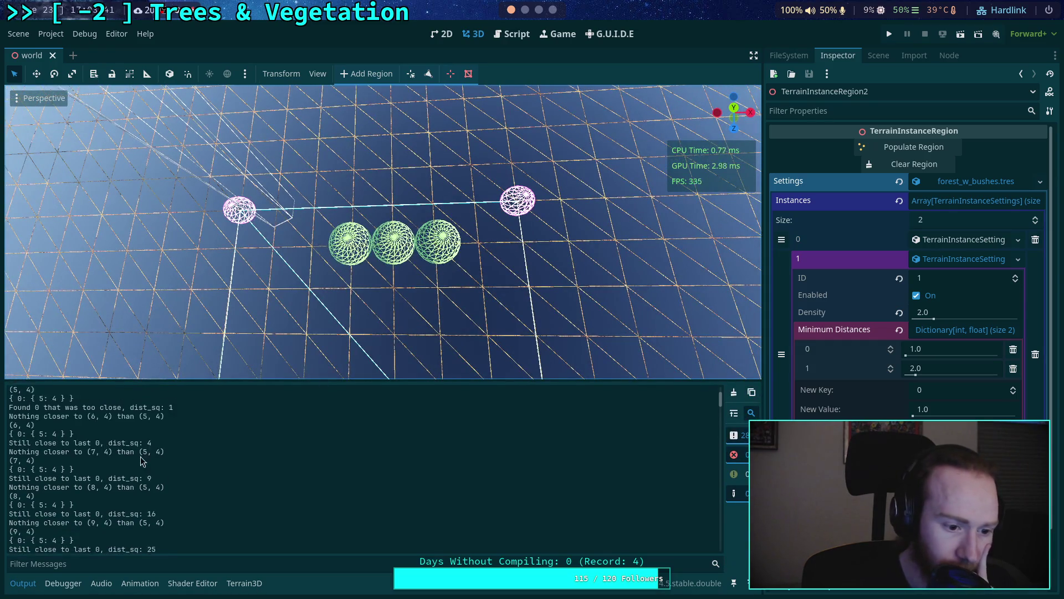
pyautogui.scroll(-1, 144, 462)
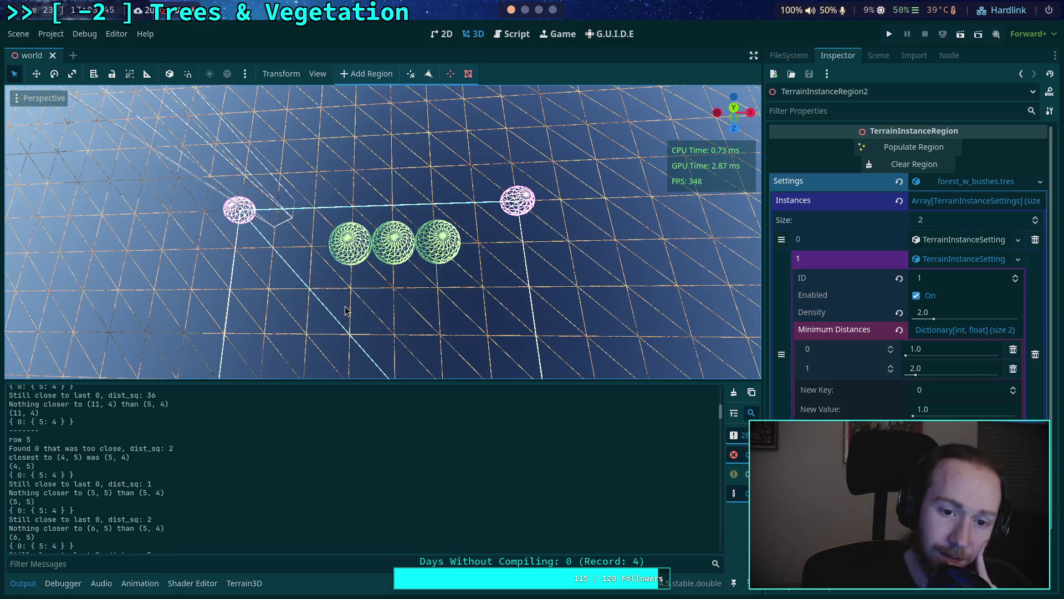
pyautogui.scroll(3, 343, 301)
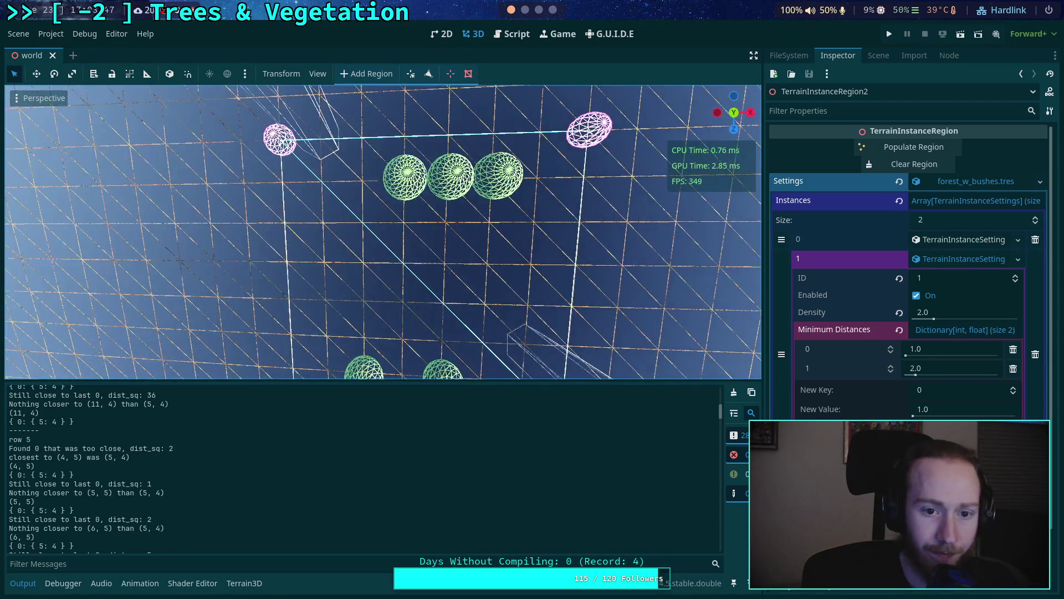
pyautogui.scroll(-3, 382, 233)
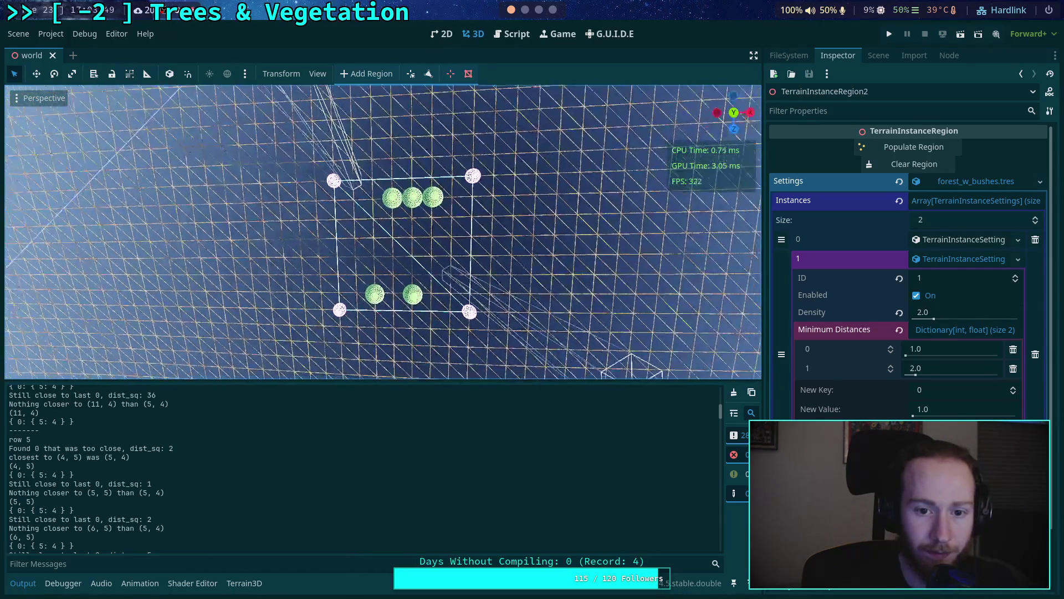
pyautogui.scroll(-5, 383, 233)
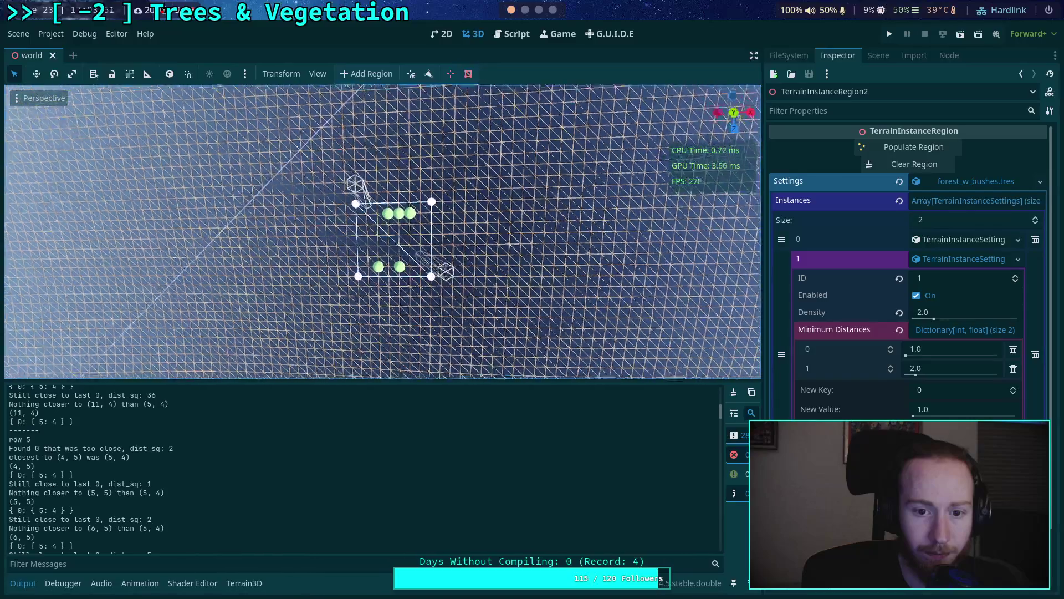
pyautogui.scroll(3, 391, 238)
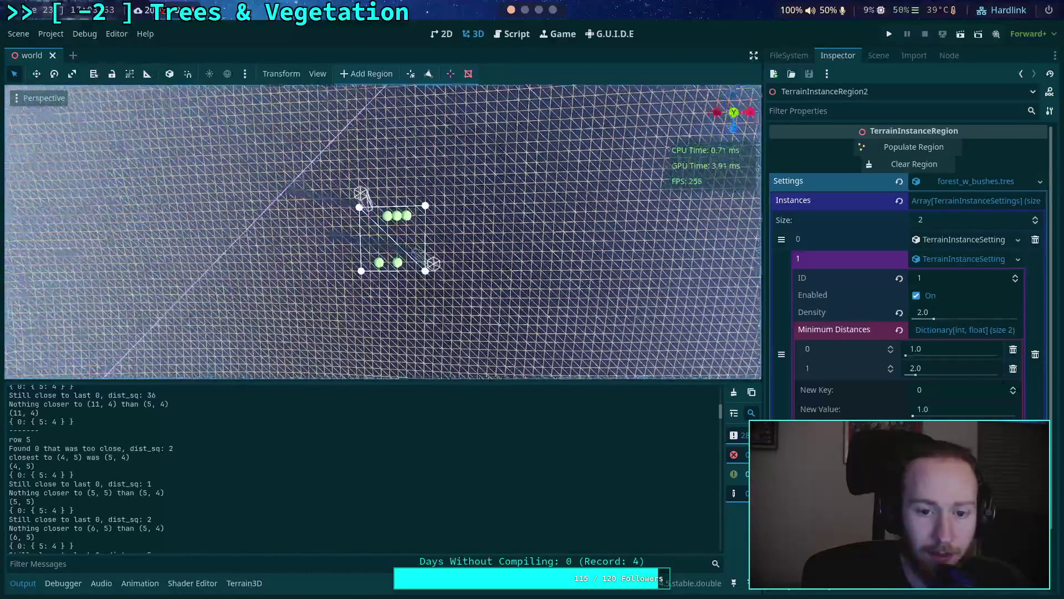
pyautogui.scroll(3, 382, 232)
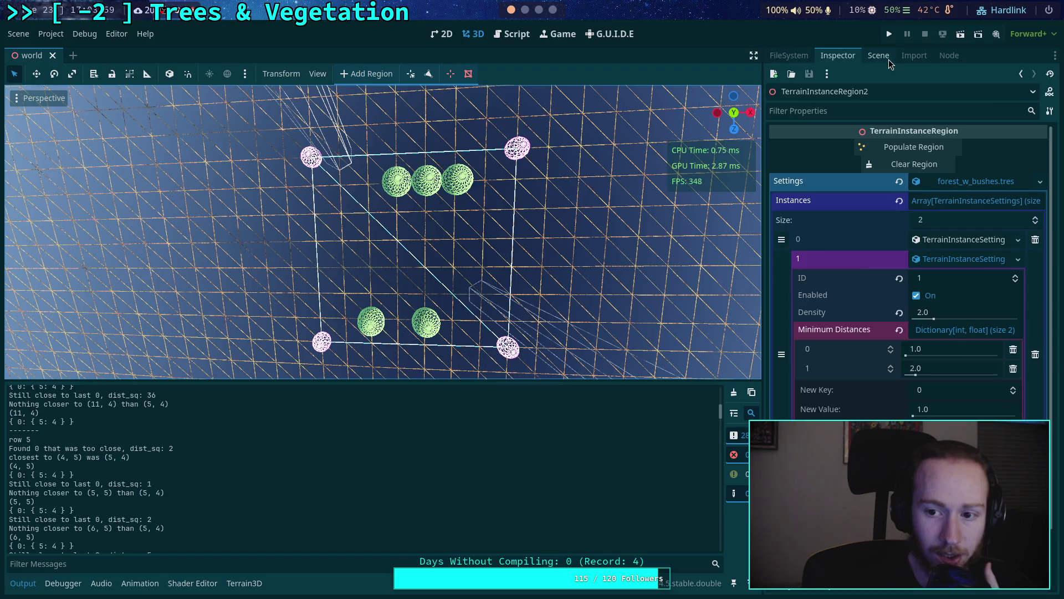
# Step: Select the Terrain3D node and show its mesh asset list in the bottom panel
pyautogui.click(889, 59)
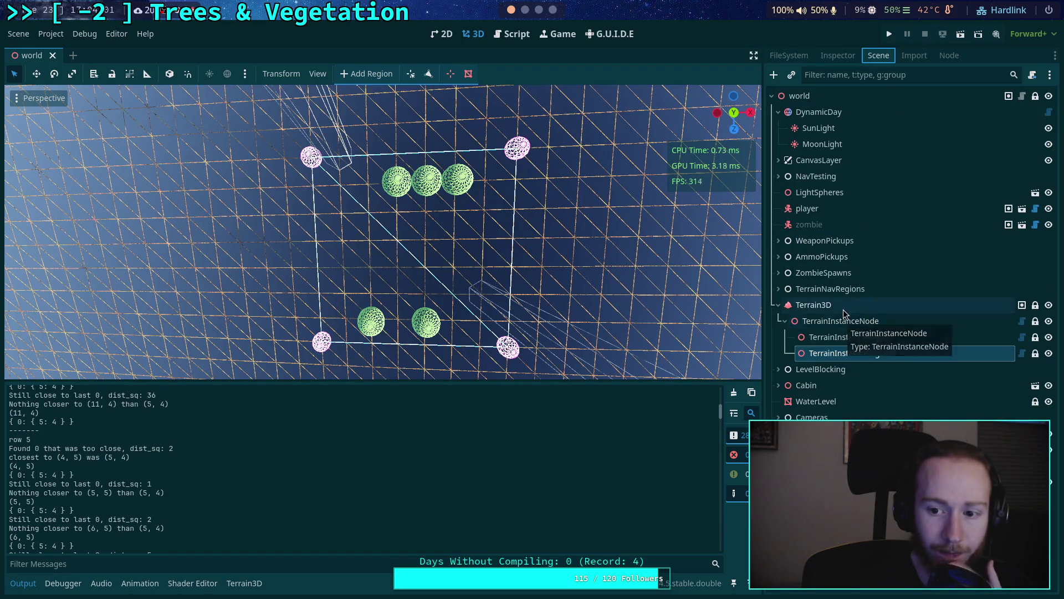
pyautogui.click(815, 305)
pyautogui.press('i')
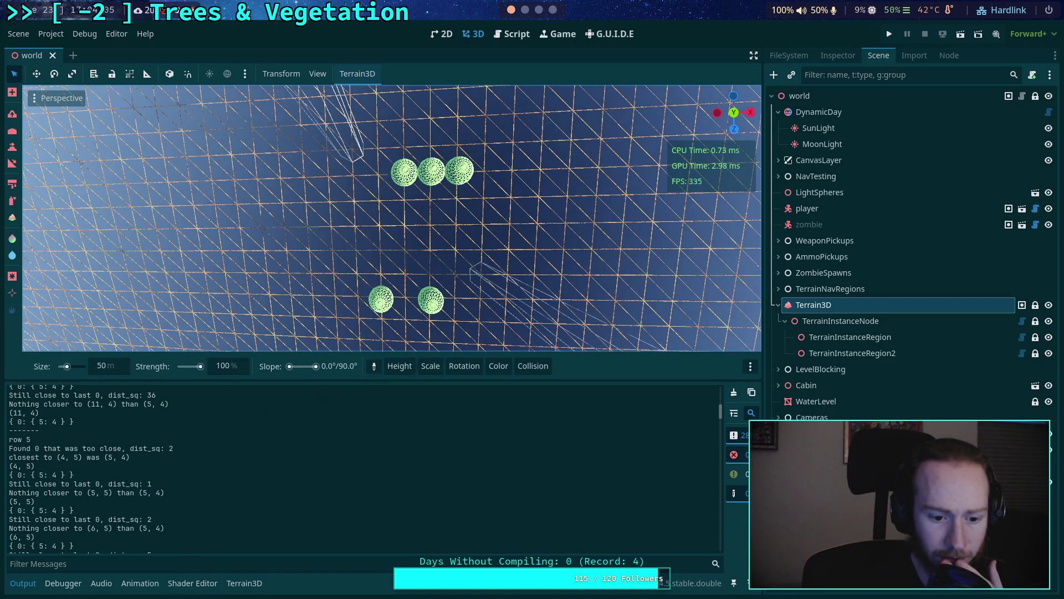
pyautogui.click(244, 583)
pyautogui.click(16, 91)
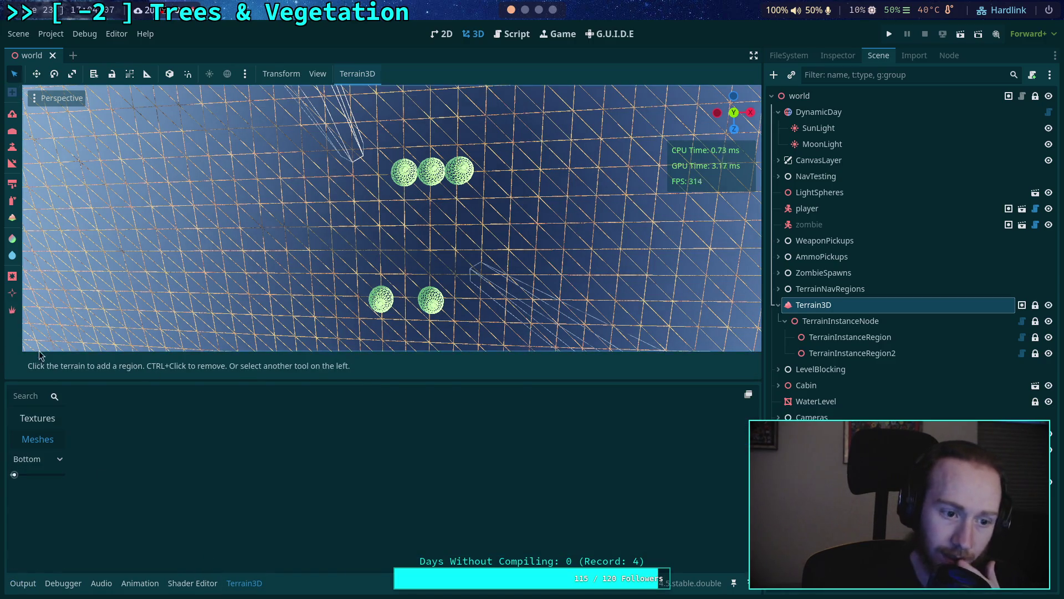
pyautogui.hotkey('alt', 'o')
pyautogui.hotkey('alt', 'o')
pyautogui.hotkey('alt', 'o')
pyautogui.click(245, 583)
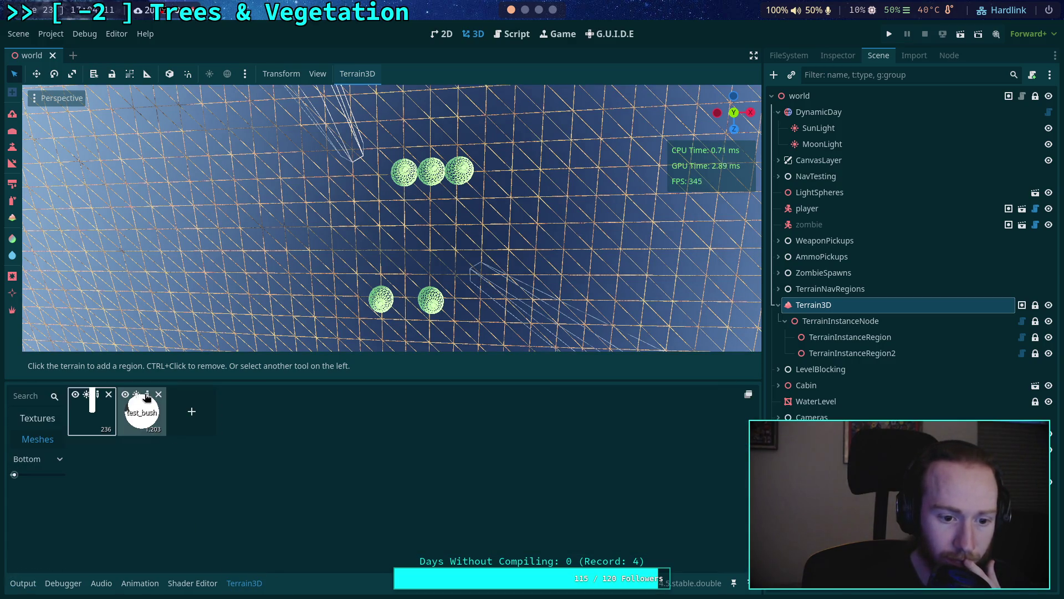
# Step: Review the test_bush mesh settings and LODs, comparing them with the Test Tree asset
pyautogui.click(147, 398)
pyautogui.click(841, 58)
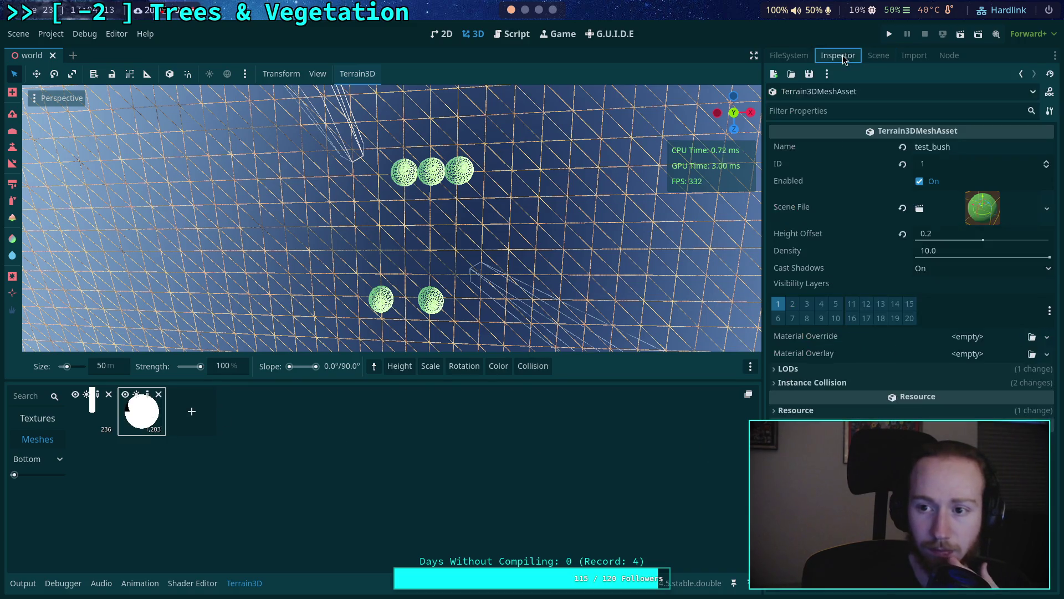
pyautogui.click(886, 369)
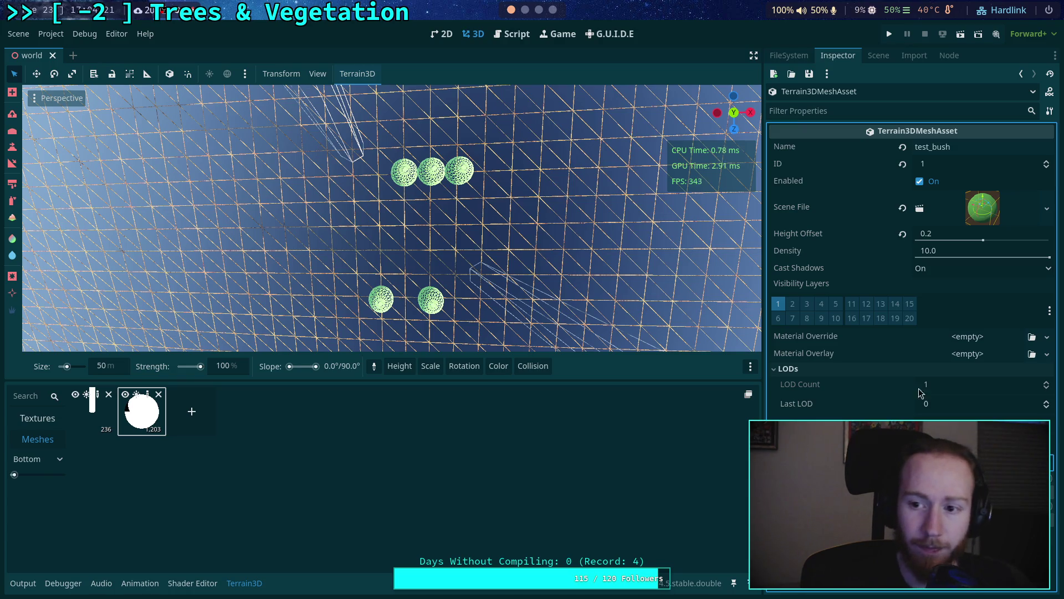
pyautogui.click(98, 395)
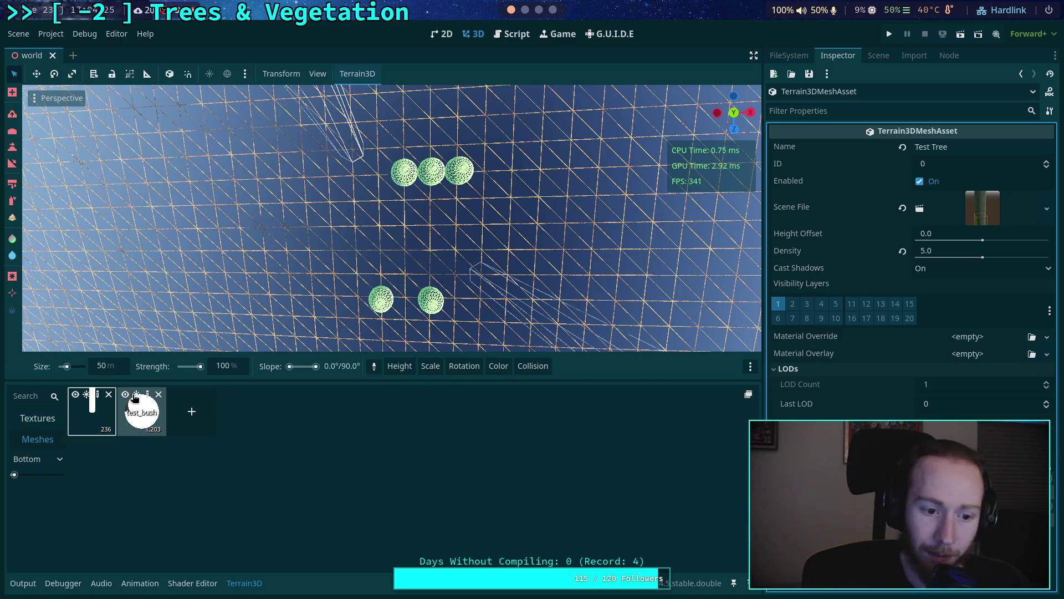
pyautogui.click(142, 411)
pyautogui.click(1049, 462)
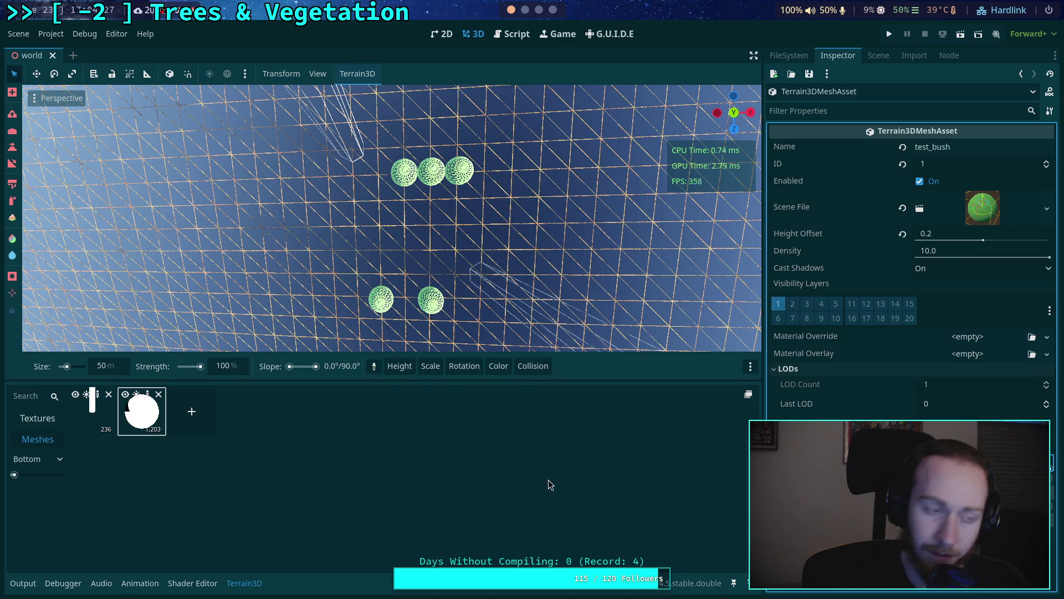
# Step: Save the scene and look straight down on the bushes from the top
pyautogui.hotkey('ctrl', 's')
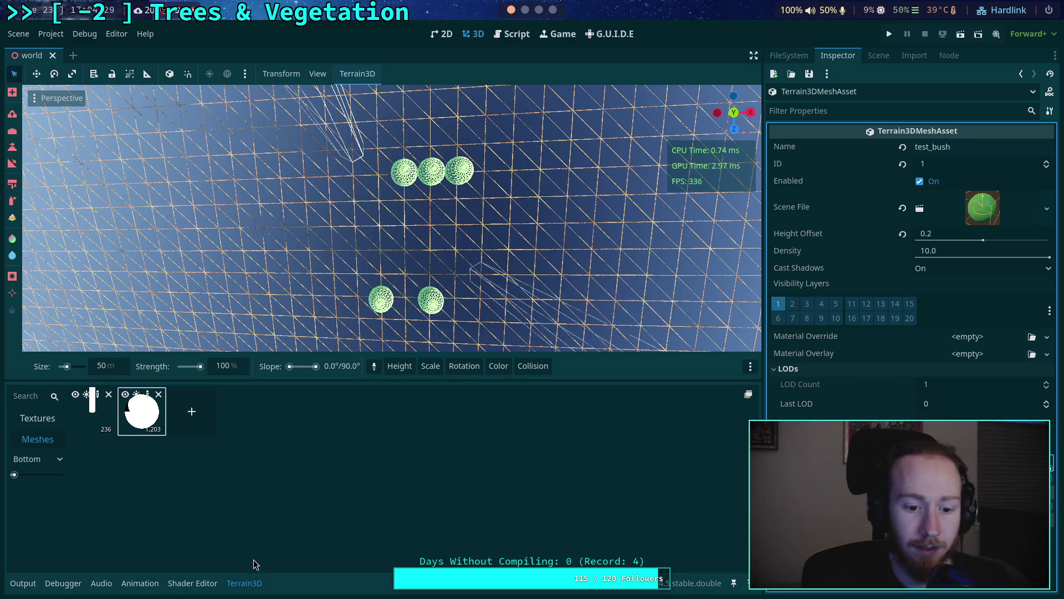
pyautogui.click(244, 583)
pyautogui.click(734, 113)
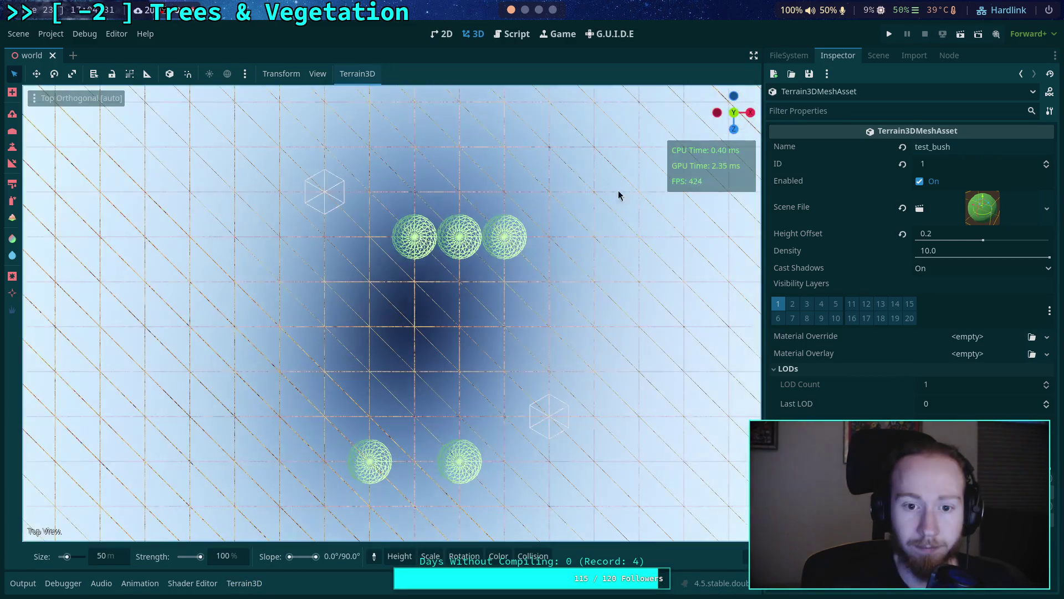
# Step: Orbit back to a tilted perspective and select TerrainInstanceRegion2 to show its outline
pyautogui.scroll(-5, 447, 276)
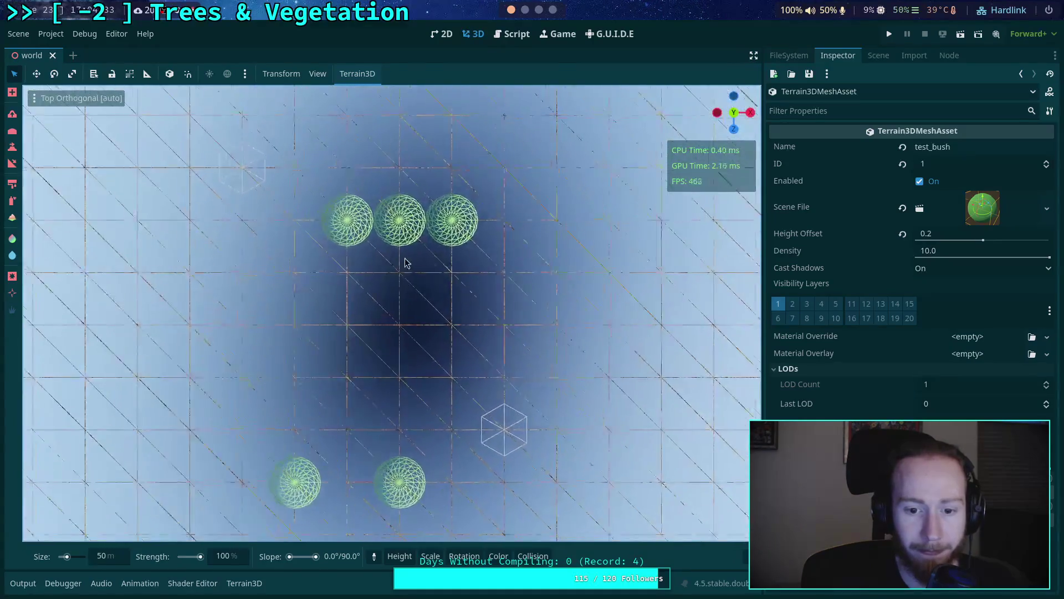
pyautogui.scroll(2, 411, 258)
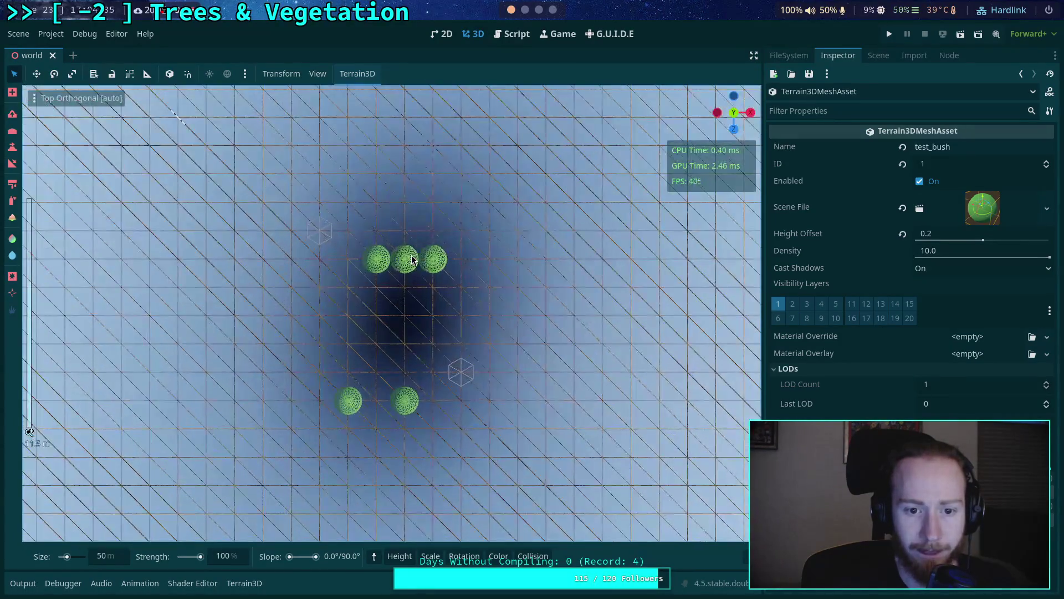
pyautogui.scroll(5, 382, 294)
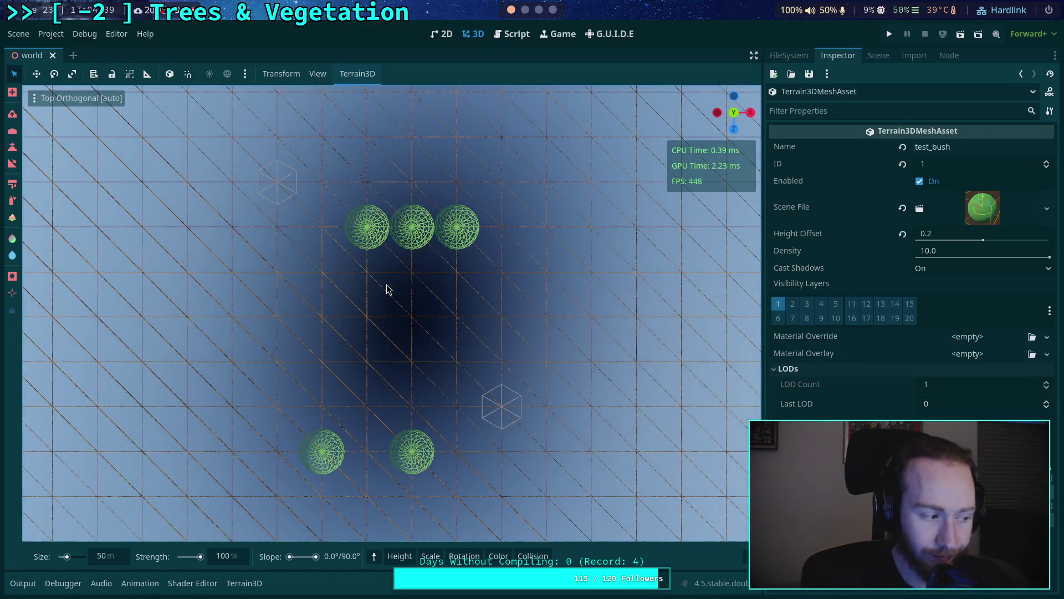
pyautogui.moveTo(411, 316); pyautogui.dragTo(414, 296)
pyautogui.scroll(-8, 415, 296)
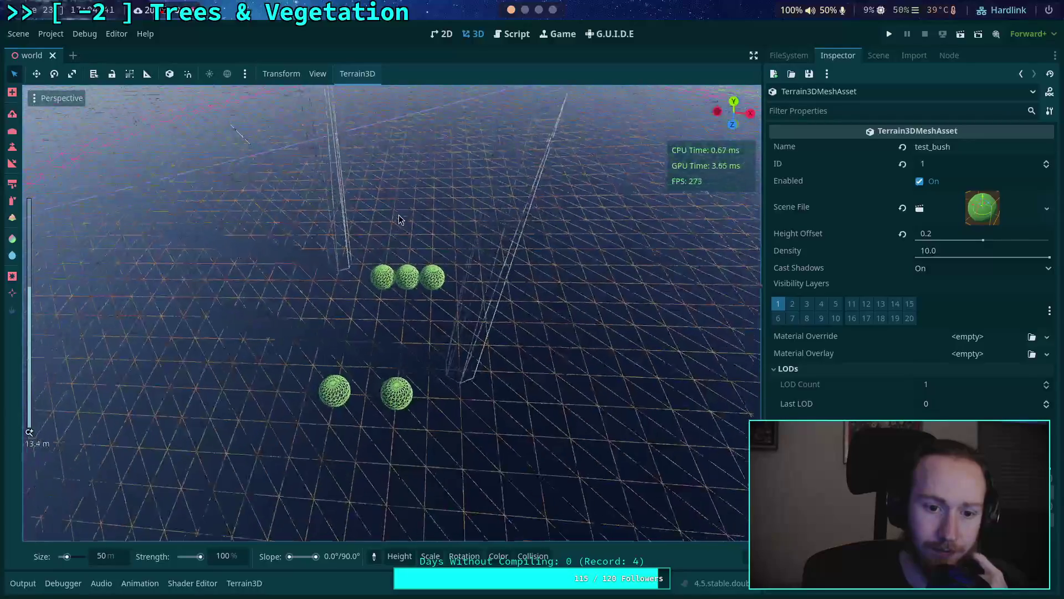
pyautogui.click(878, 55)
pyautogui.click(852, 354)
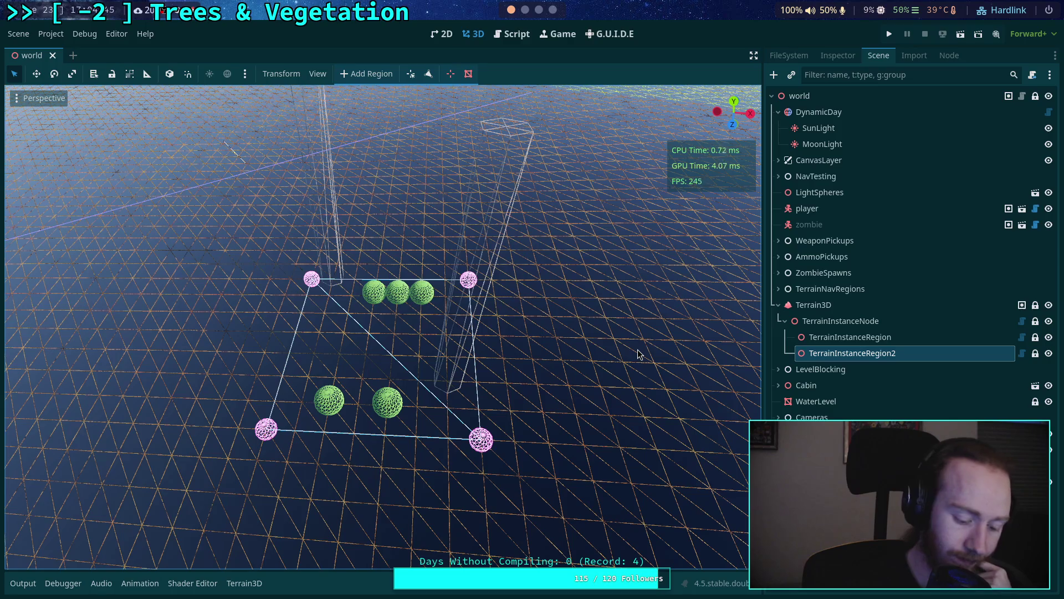
# Step: Switch to Top Orthogonal view with Numpad 7, zoom in, and show the Output log
pyautogui.press('KP_7')
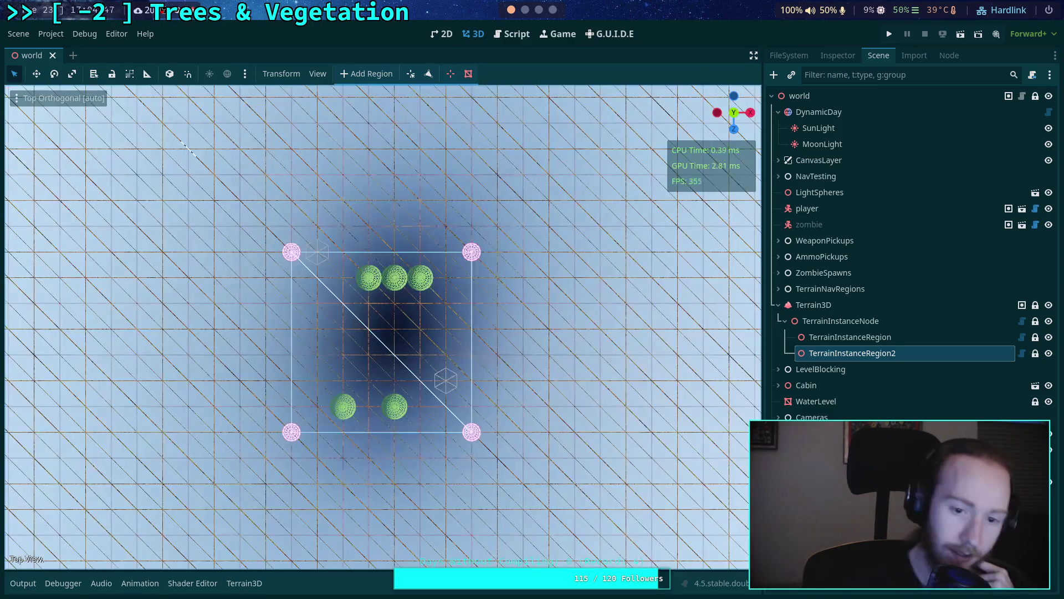
pyautogui.scroll(8, 511, 348)
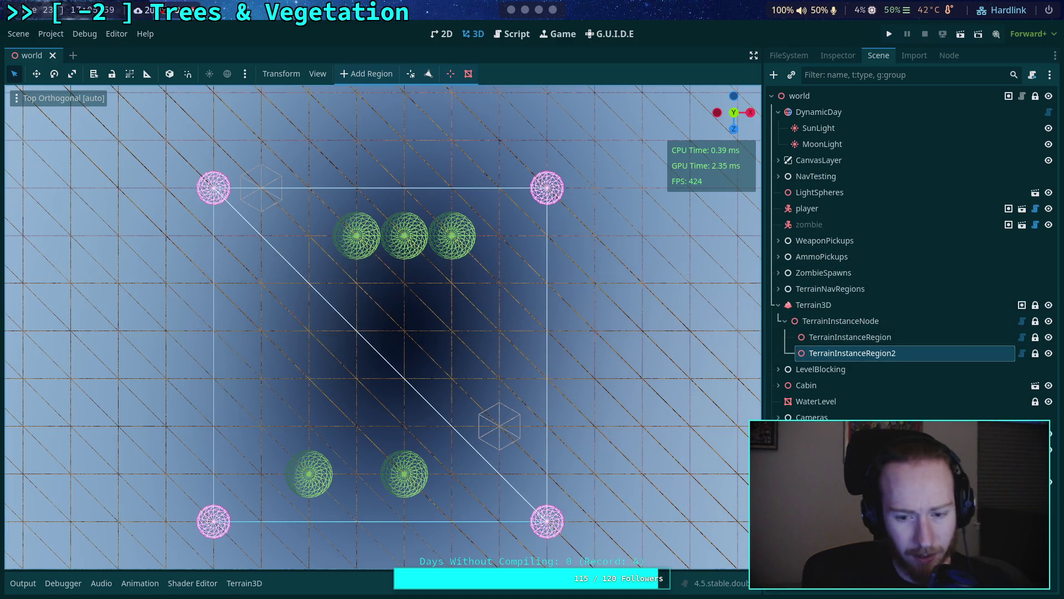
pyautogui.click(22, 582)
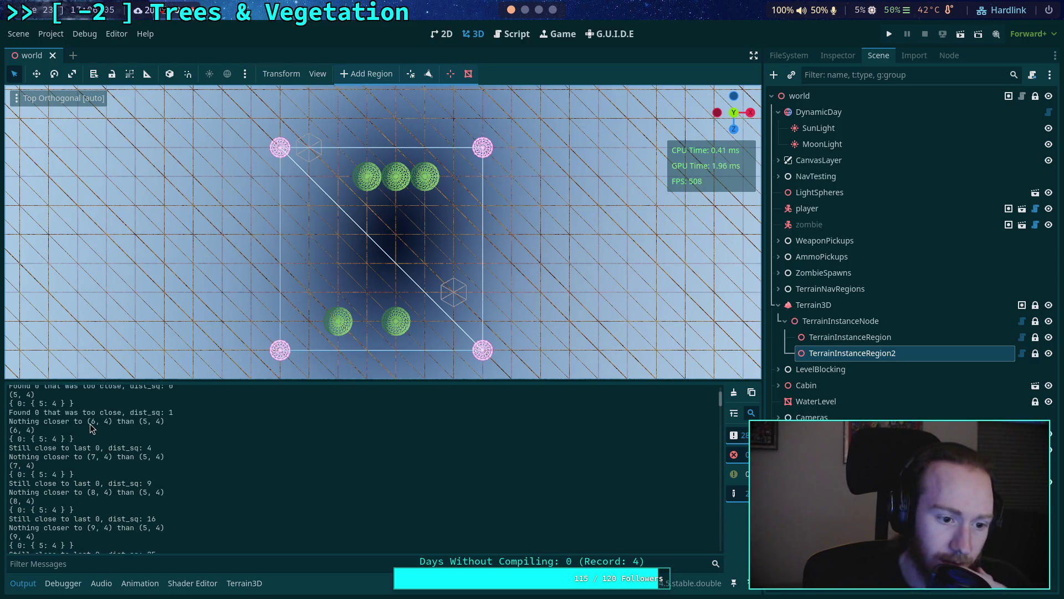
# Step: Scroll the output log and select the closest id in a 'Nothing closer' line
pyautogui.scroll(-4, 86, 437)
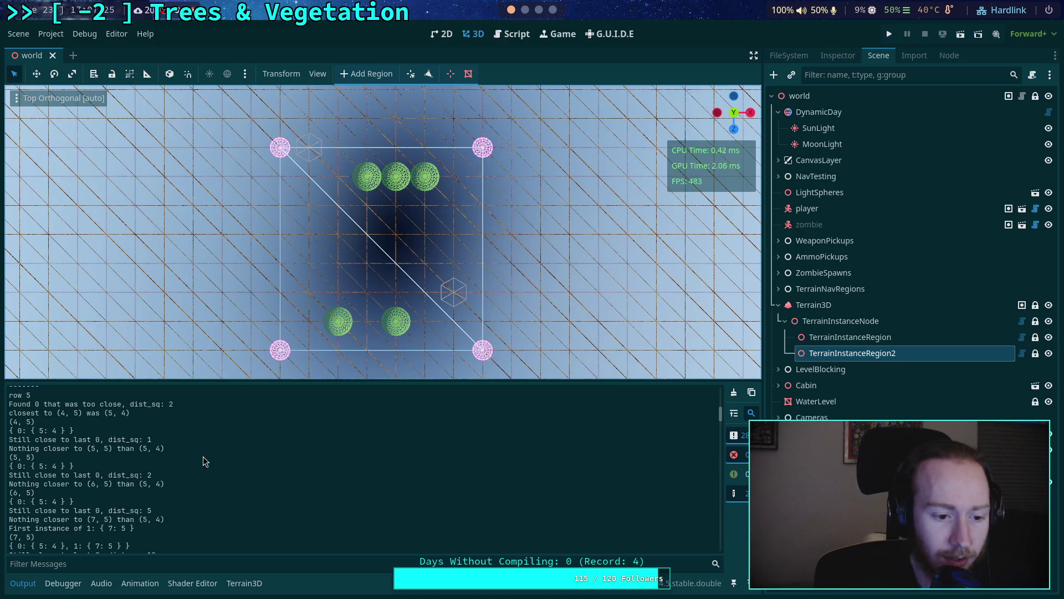
pyautogui.scroll(-3, 201, 458)
pyautogui.moveTo(91, 505); pyautogui.dragTo(115, 504)
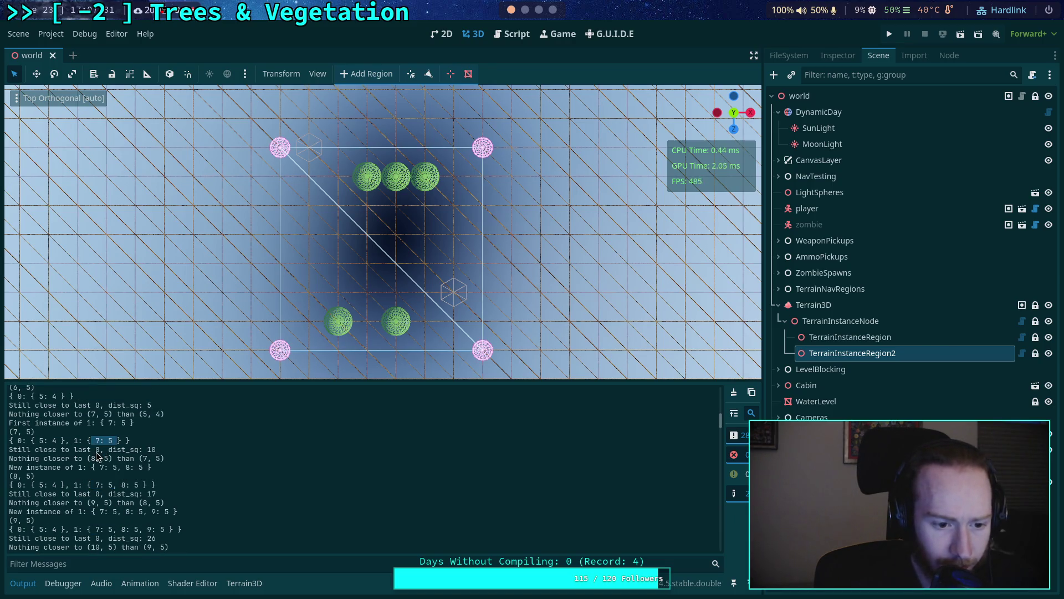
pyautogui.doubleClick(98, 450)
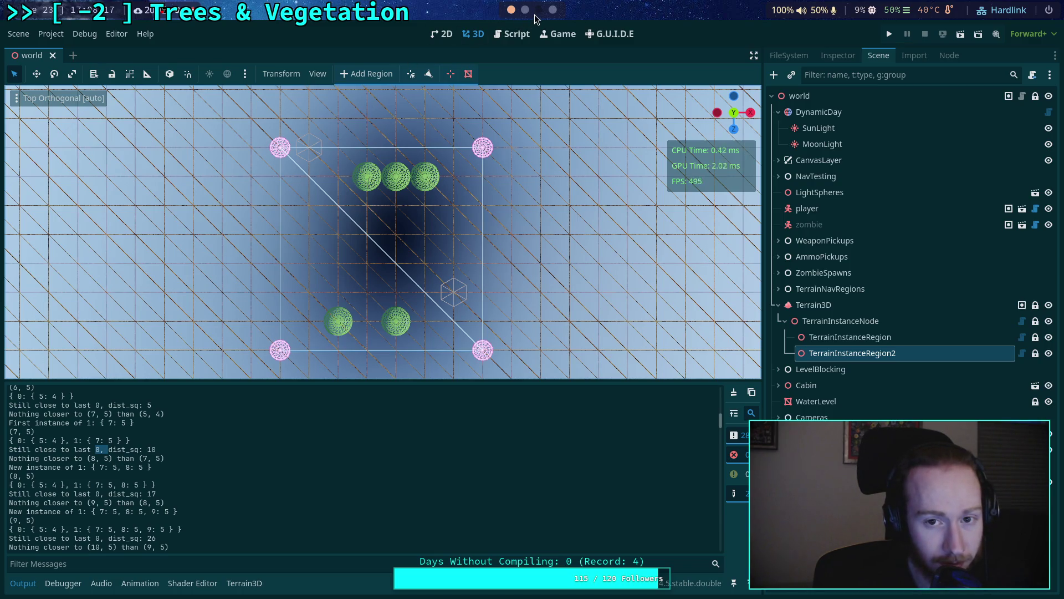
# Step: Return to the script editor and search for 'nothing clo' to find the print line
pyautogui.click(507, 35)
pyautogui.click(146, 307)
pyautogui.scroll(-2, 160, 300)
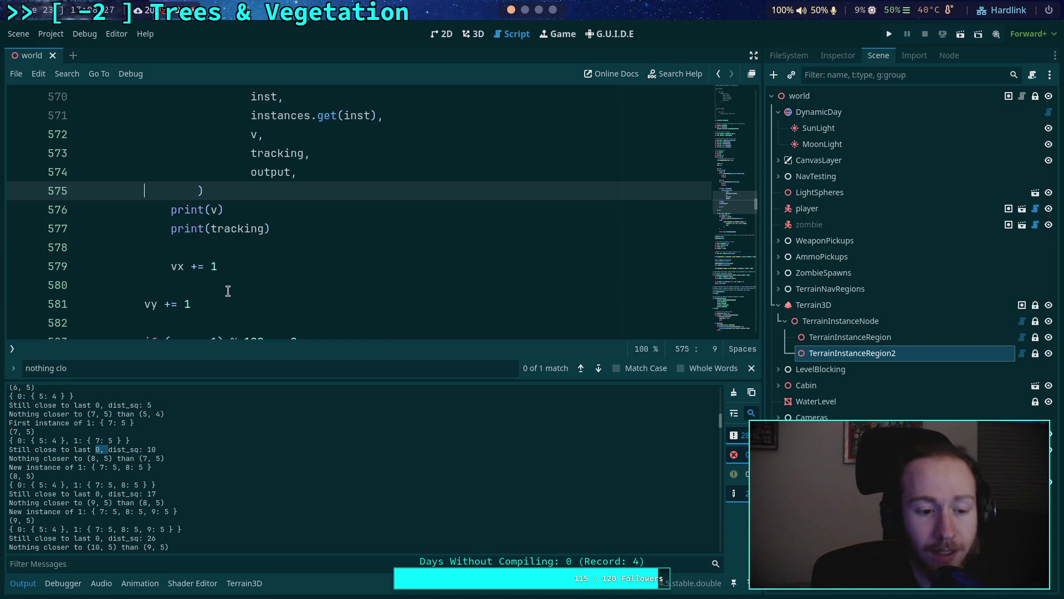
pyautogui.scroll(-2, 331, 293)
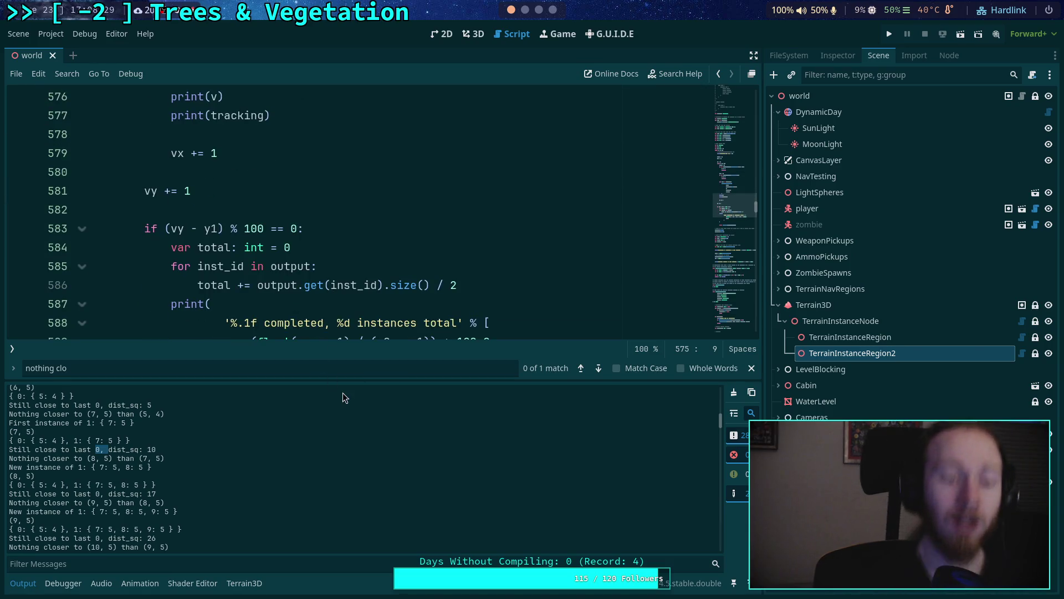
pyautogui.click(752, 368)
pyautogui.scroll(-2, 447, 294)
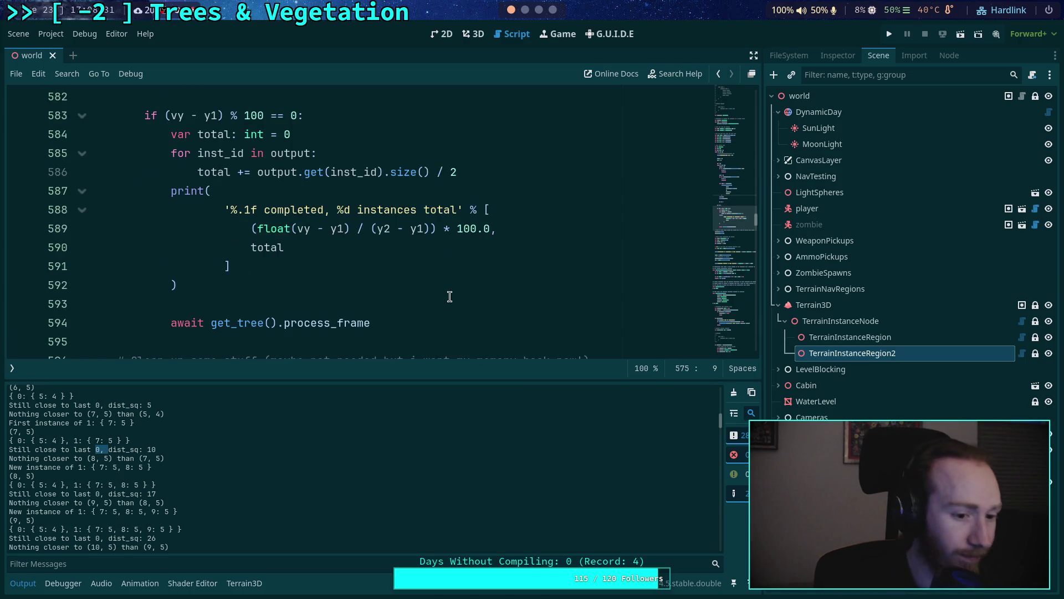
pyautogui.click(404, 306)
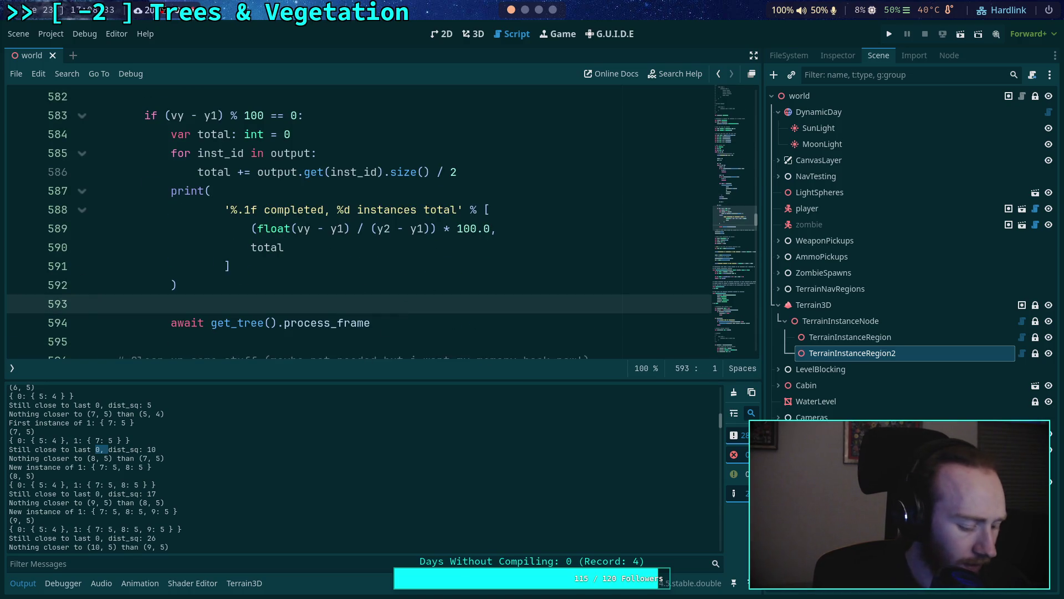
pyautogui.hotkey('ctrl', 'f')
pyautogui.write('nothing clo')
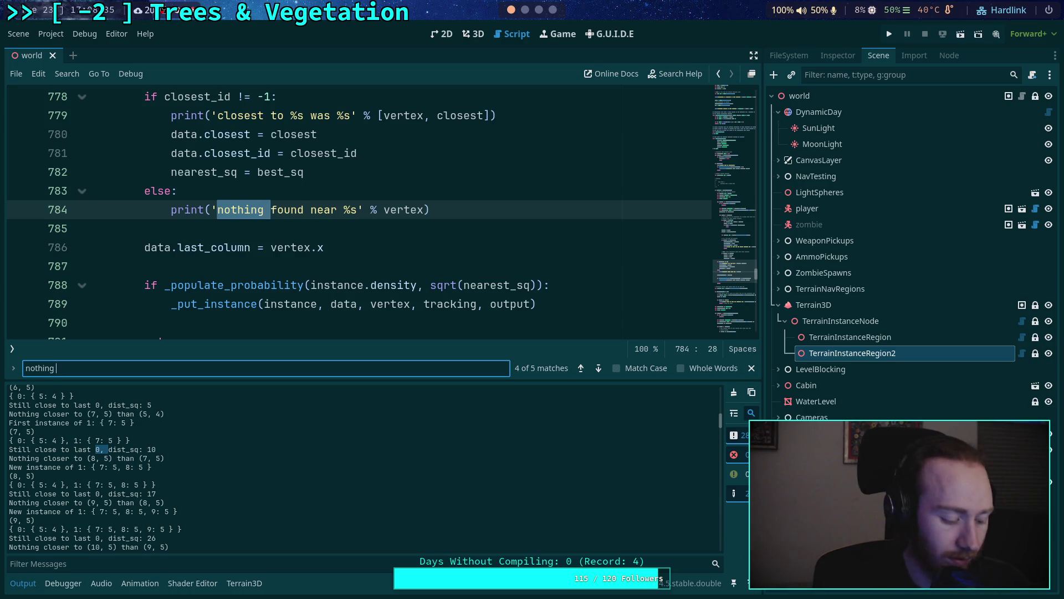
# Step: Add a blank line above data.closest = vertex and start 'data.closest_id =' below it
pyautogui.click(752, 368)
pyautogui.scroll(-7, 257, 308)
pyautogui.click(519, 380)
pyautogui.write('data.closest = vertex')
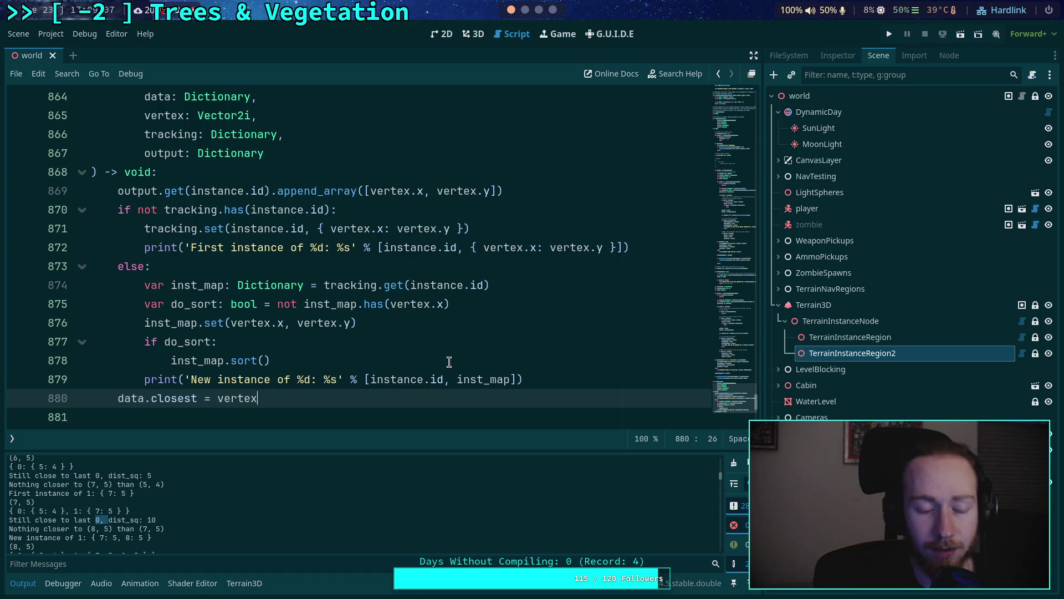
pyautogui.hotkey('ctrl', 'shift', 'Return')
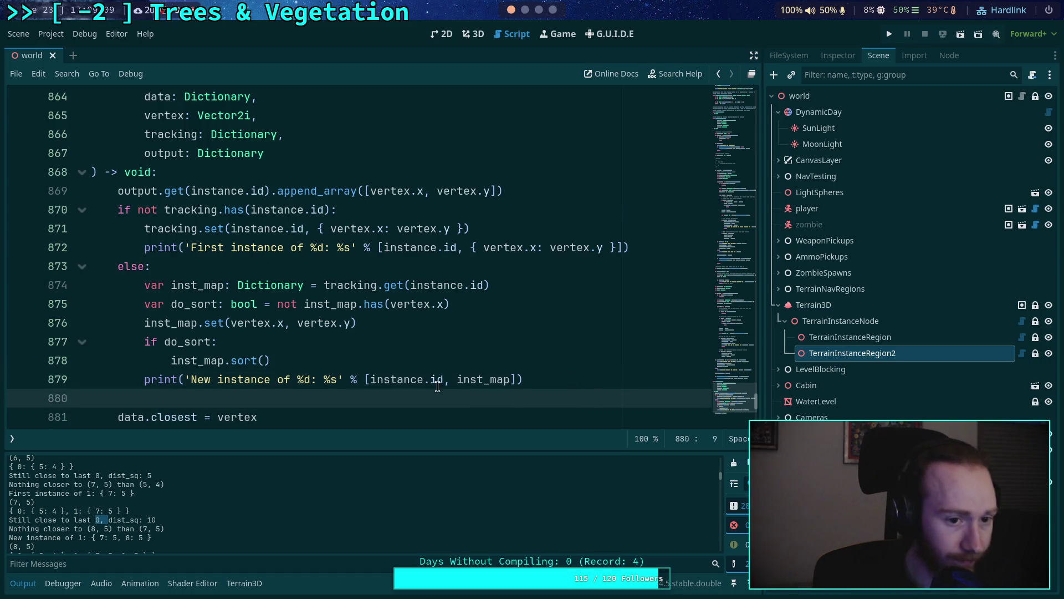
pyautogui.press('Down')
pyautogui.hotkey('ctrl', 'Return')
pyautogui.write('data.closest_id')
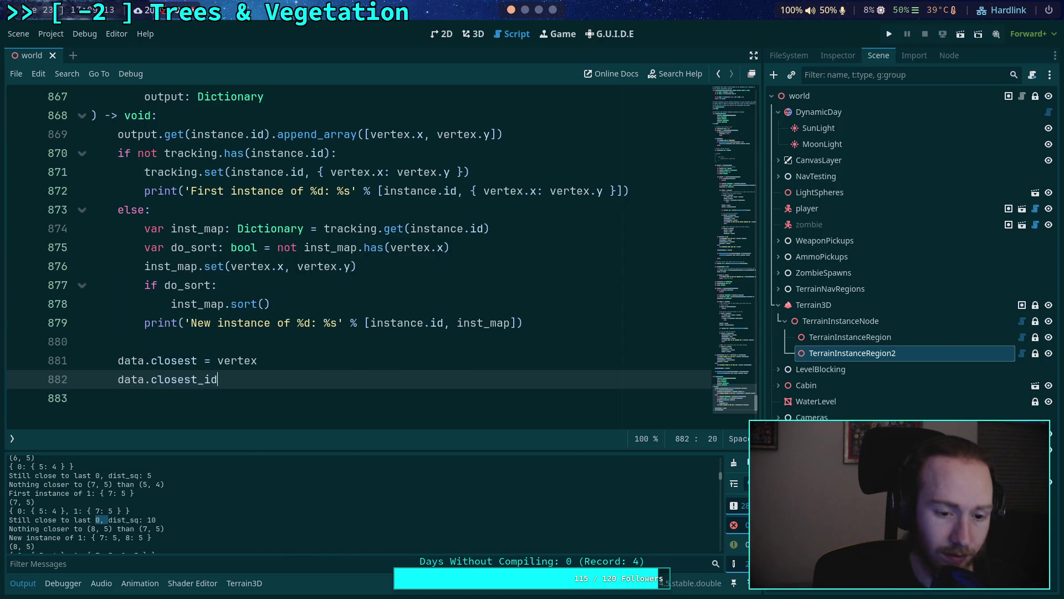
pyautogui.write(' =')
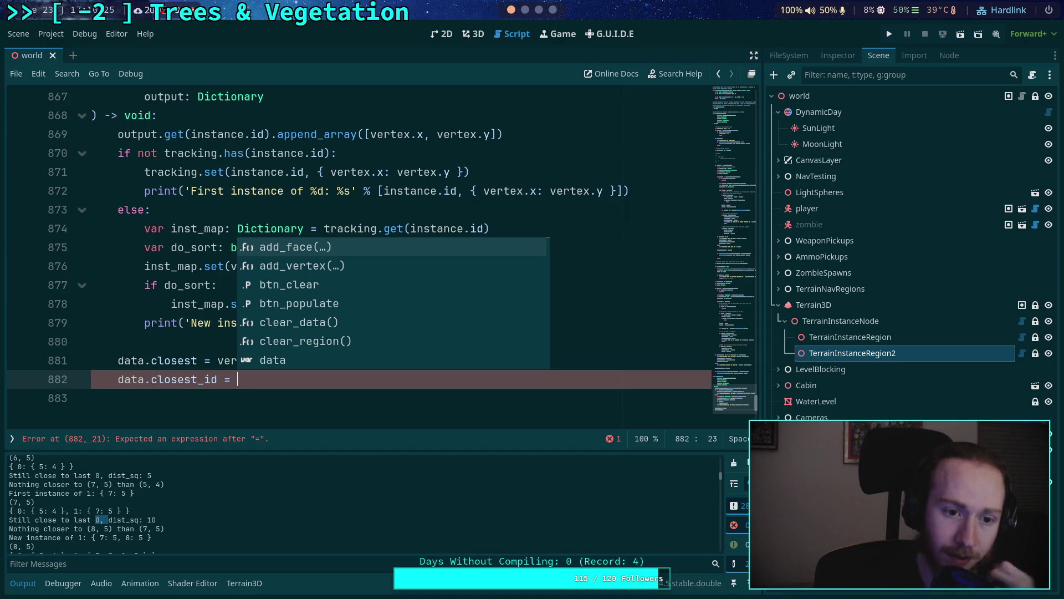
pyautogui.click(195, 339)
pyautogui.scroll(6, 198, 333)
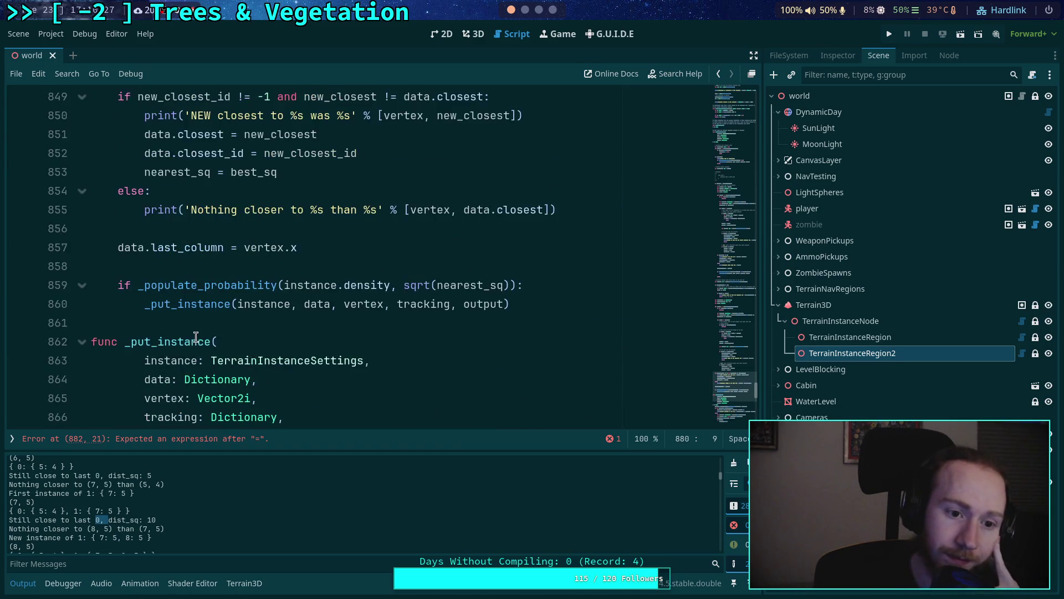
pyautogui.scroll(-1, 198, 332)
pyautogui.scroll(3, 199, 330)
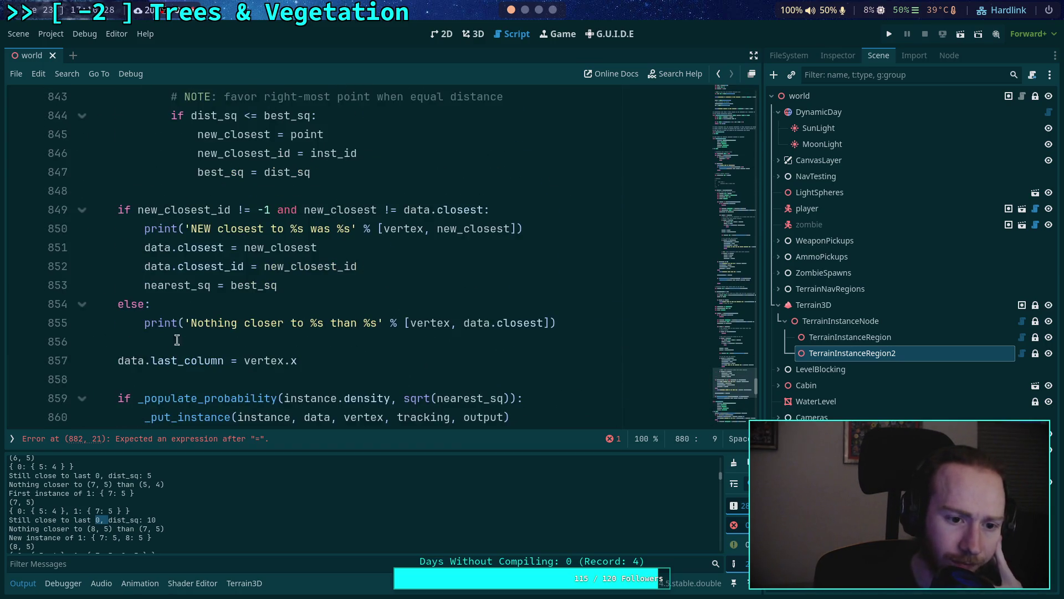
pyautogui.click(157, 363)
pyautogui.scroll(4, 331, 327)
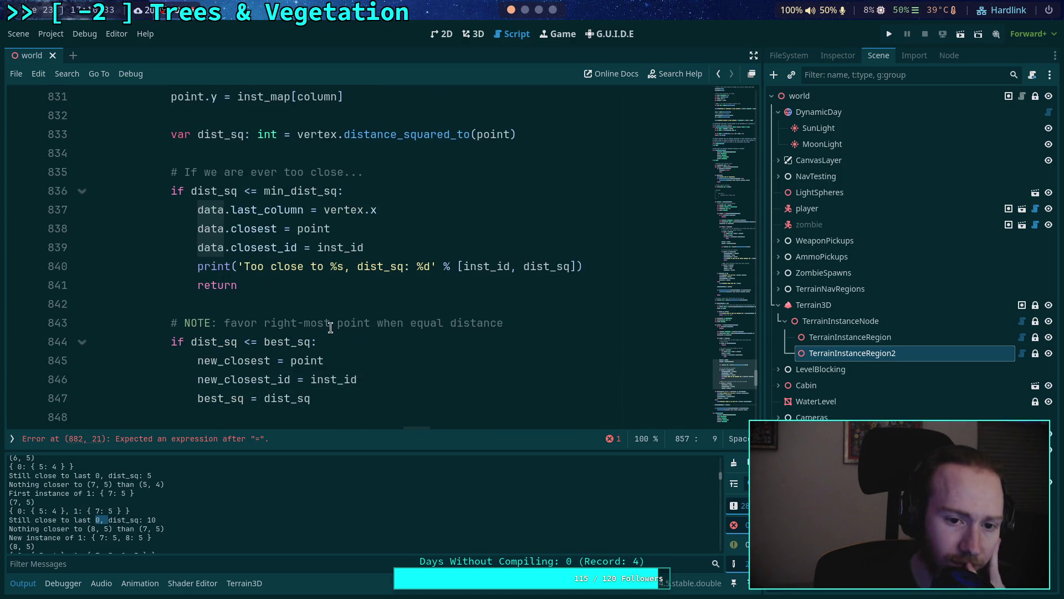
pyautogui.scroll(-2, 331, 327)
pyautogui.scroll(3, 331, 327)
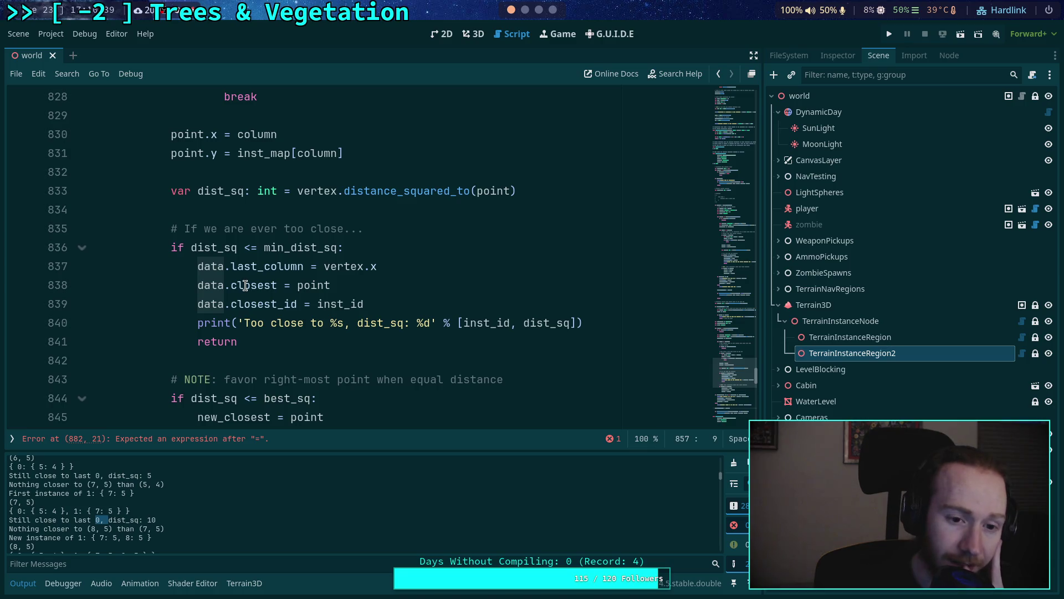
pyautogui.scroll(-1, 245, 285)
pyautogui.scroll(-13, 245, 286)
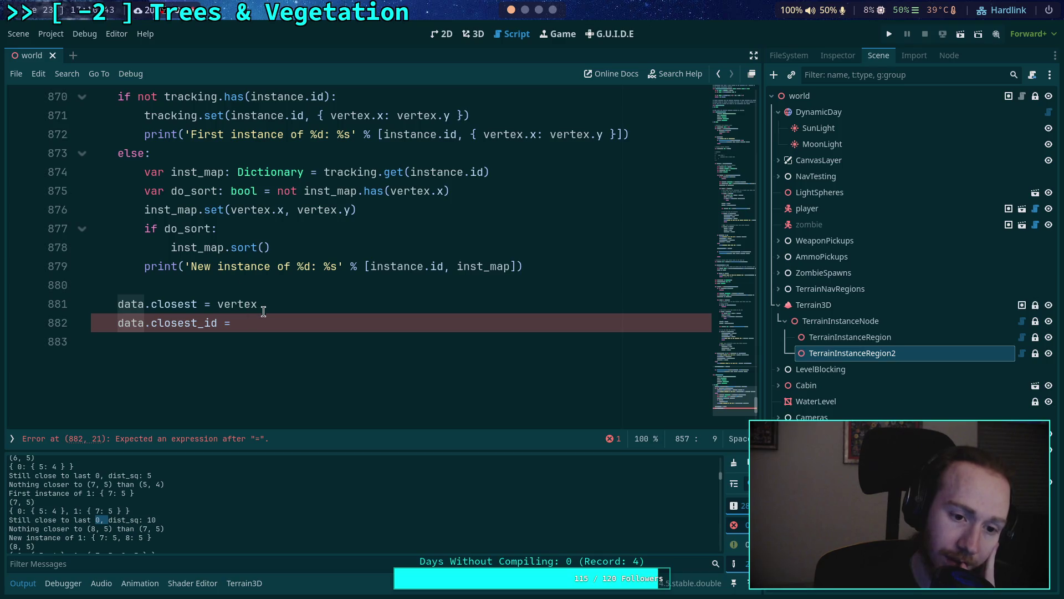
pyautogui.click(260, 324)
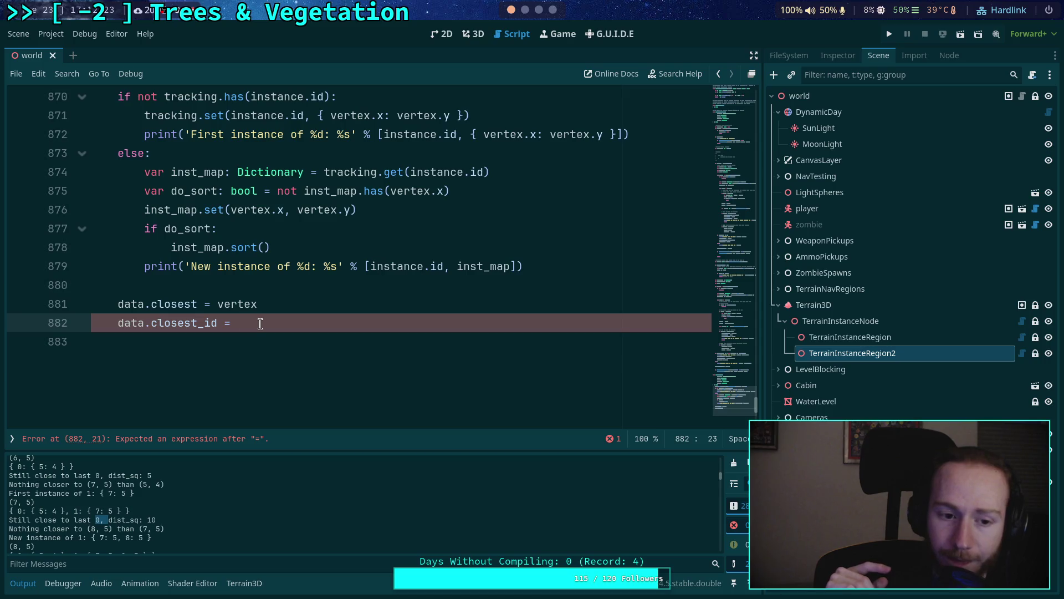
# Step: Scroll through _populate_instance and highlight the other uses of data
pyautogui.scroll(20, 260, 323)
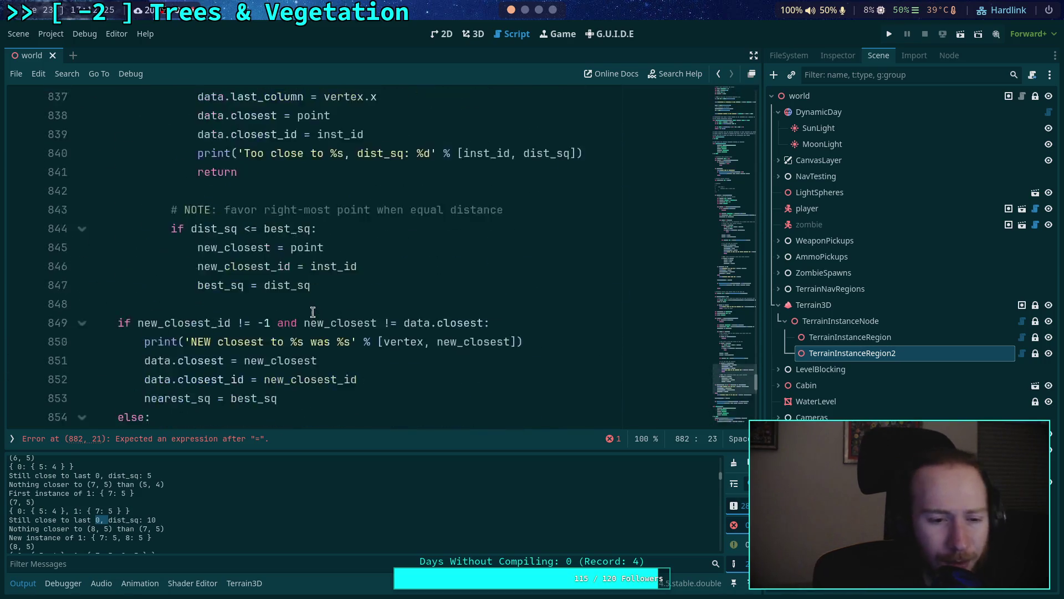
pyautogui.scroll(-3, 304, 359)
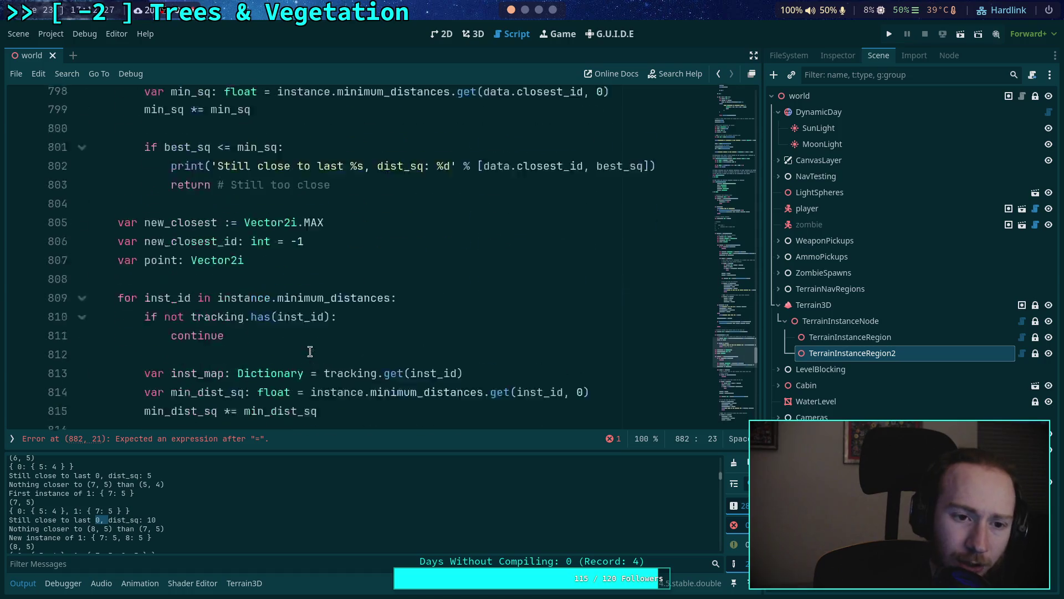
pyautogui.scroll(-1, 271, 270)
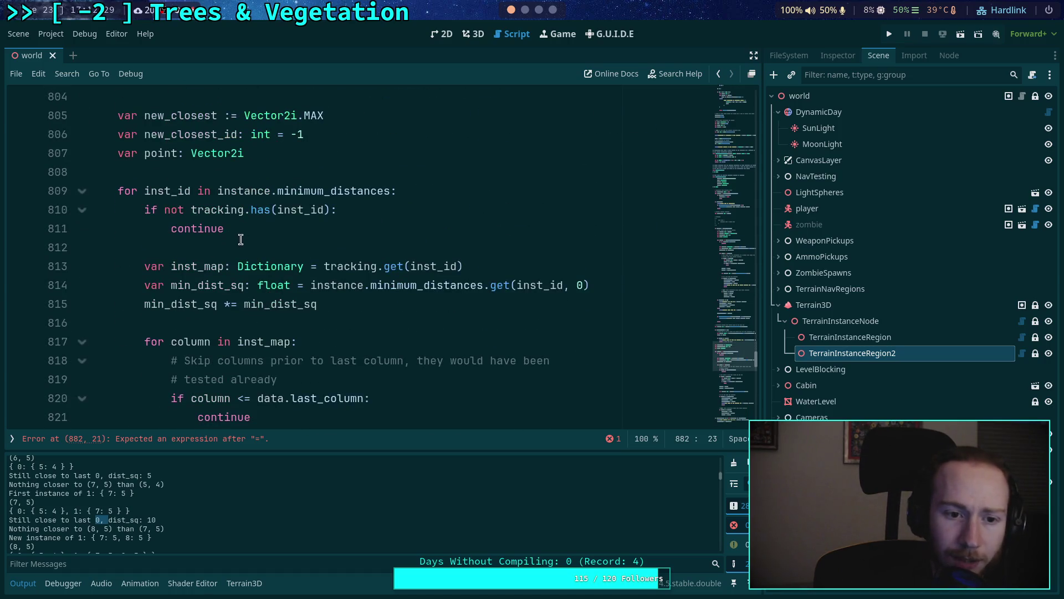
pyautogui.scroll(-1, 164, 206)
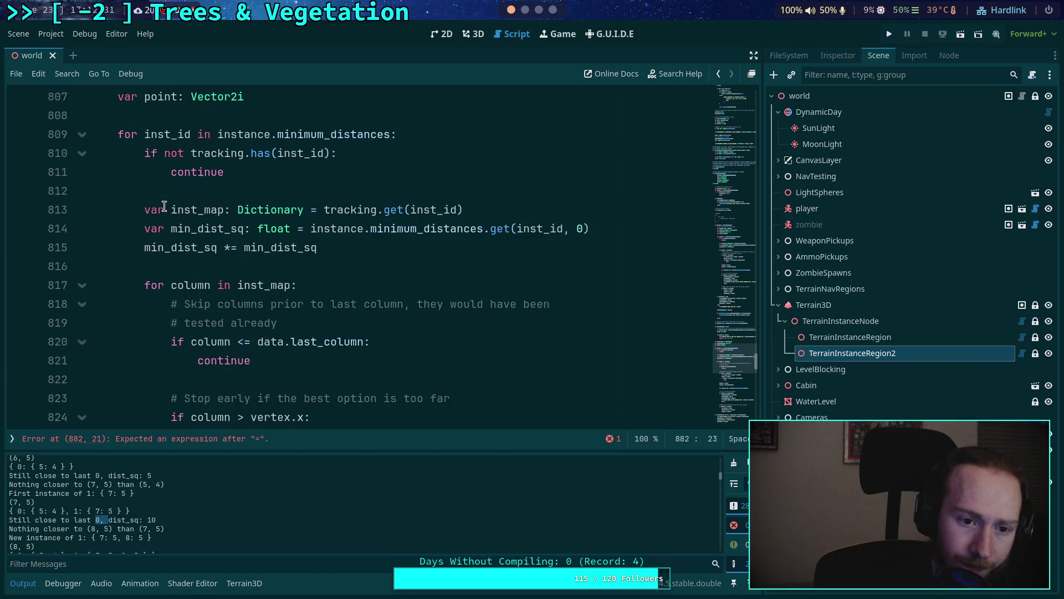
pyautogui.scroll(-1, 161, 325)
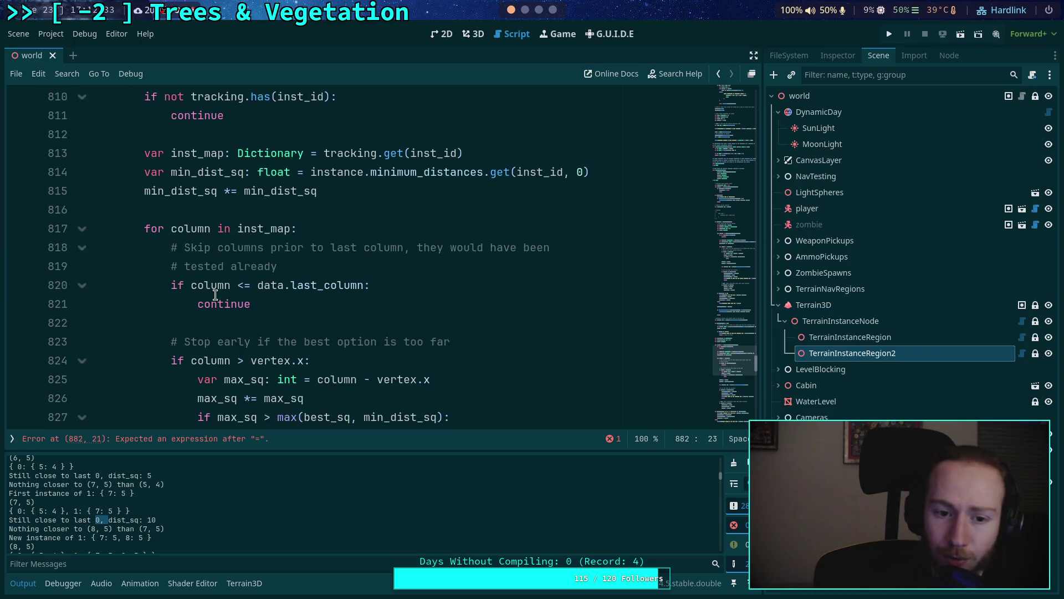
pyautogui.doubleClick(270, 286)
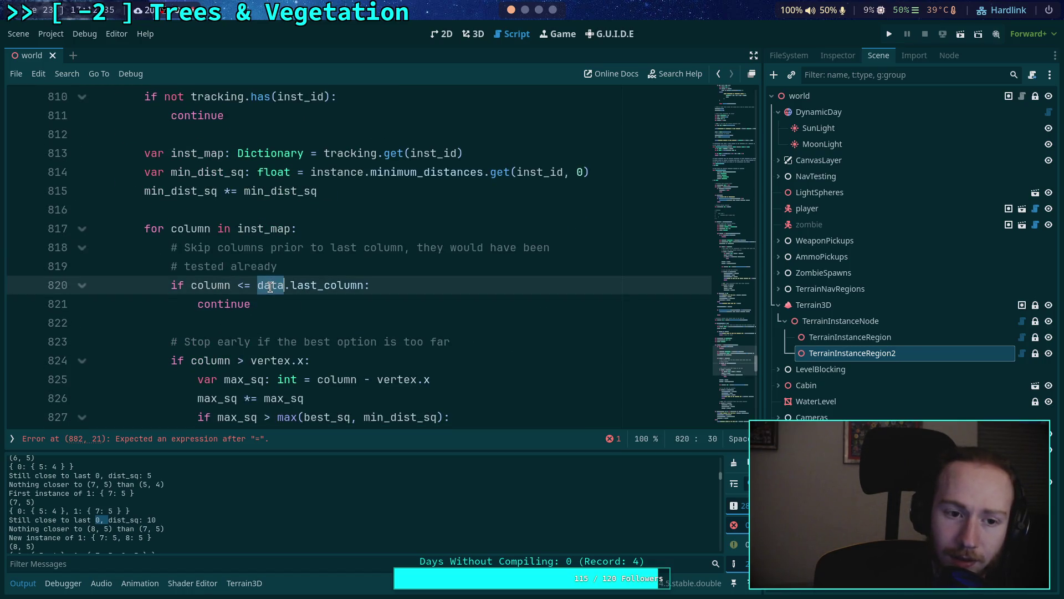
pyautogui.scroll(2, 270, 286)
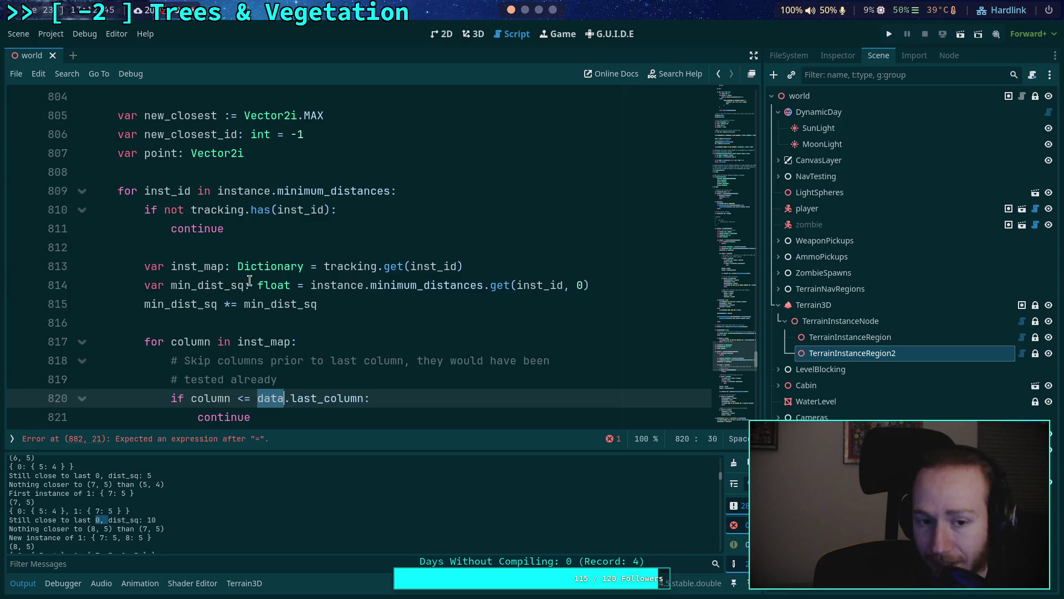
# Step: Reselect data on line 820 and collapse the output log to enlarge the code
pyautogui.click(163, 191)
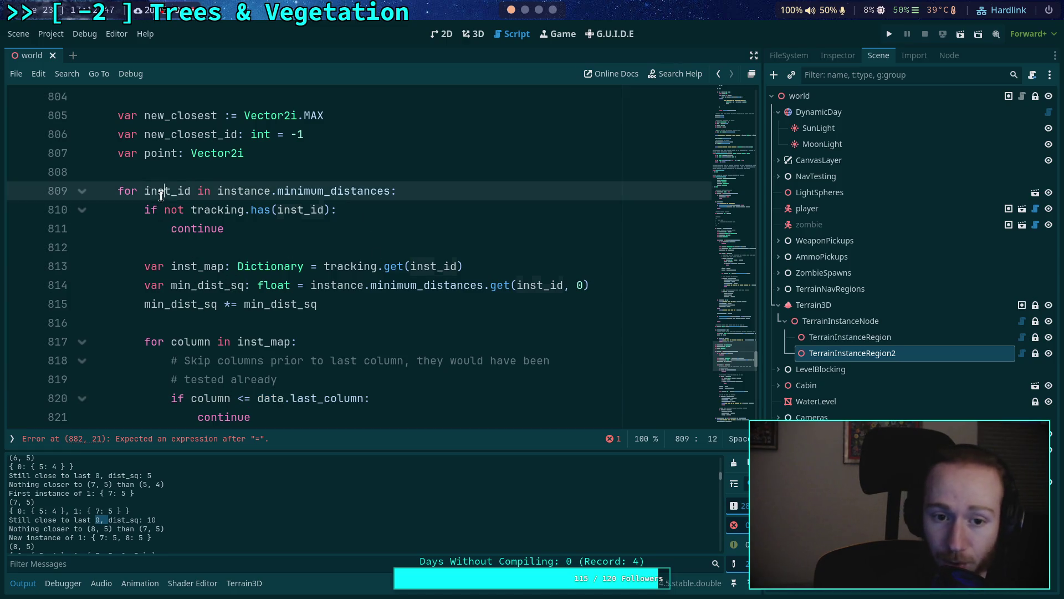
pyautogui.scroll(-2, 210, 249)
pyautogui.click(270, 285)
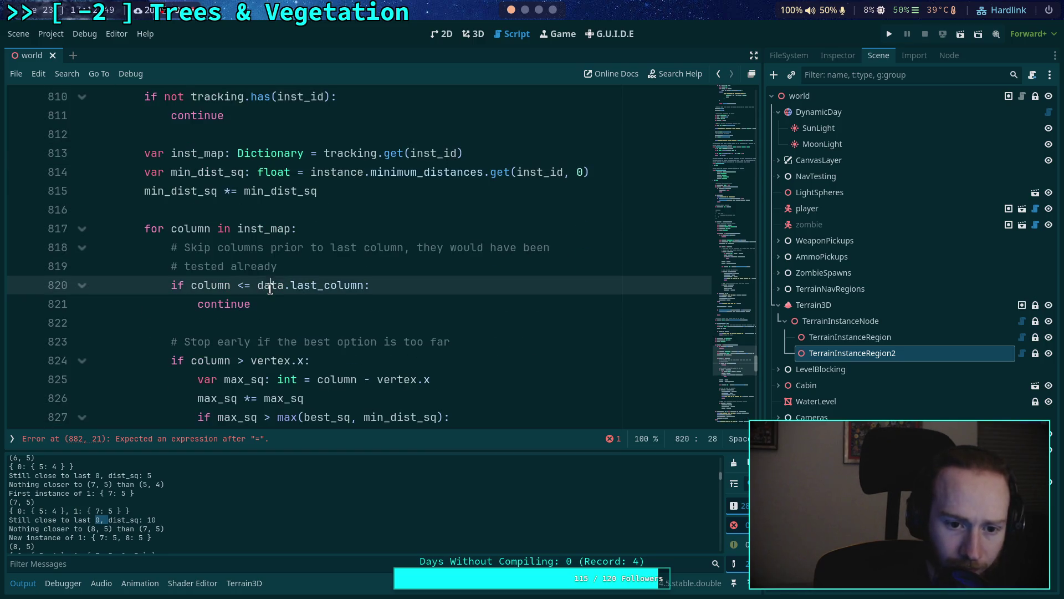
pyautogui.doubleClick(270, 284)
pyautogui.scroll(-7, 299, 280)
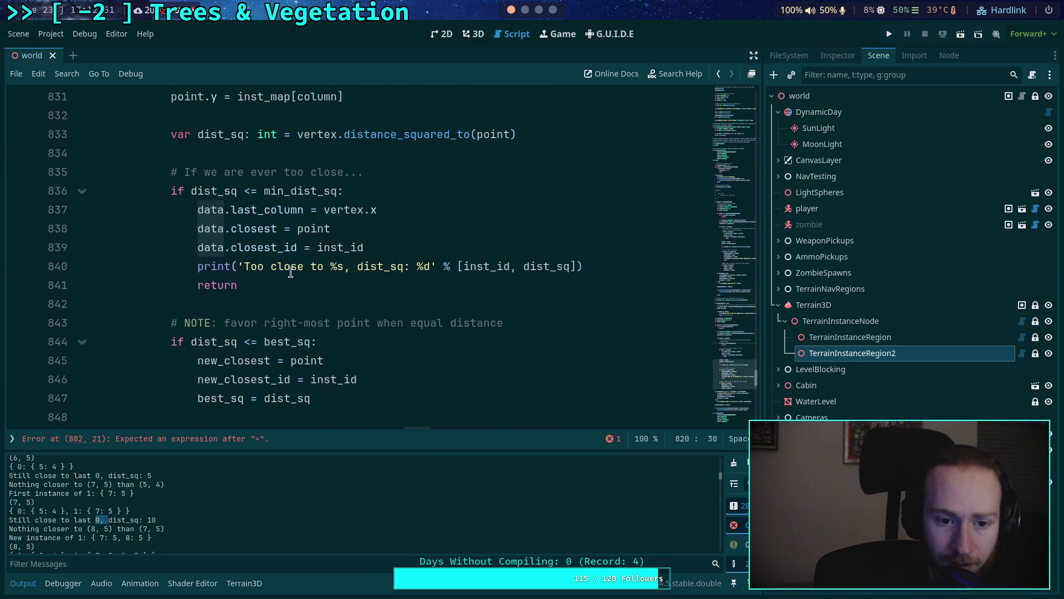
pyautogui.click(23, 583)
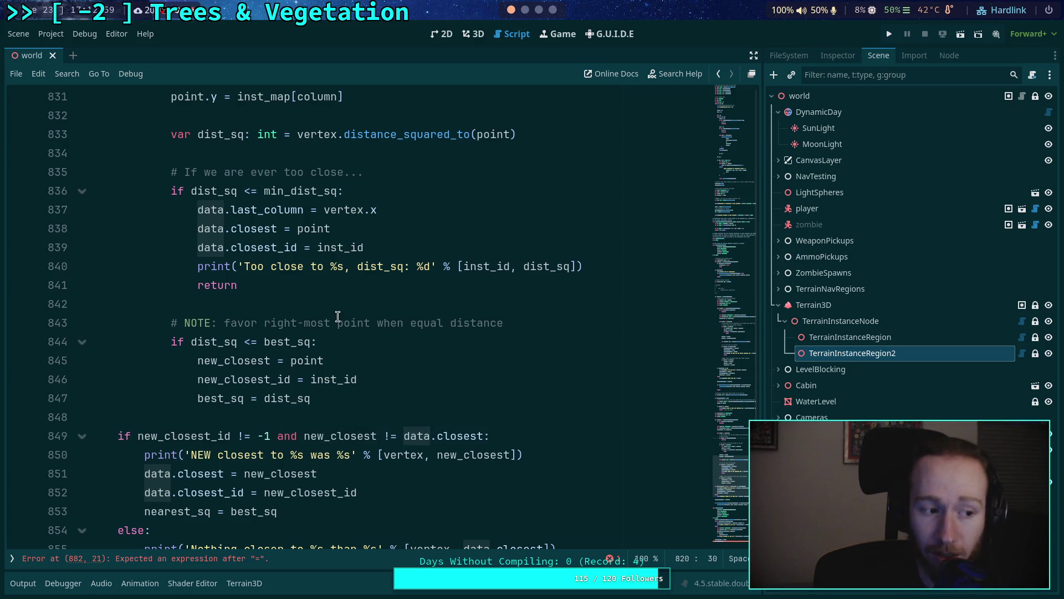
# Step: Review _populate_instance, picking out last_column in the too-close branch and on line 857
pyautogui.scroll(-1, 313, 425)
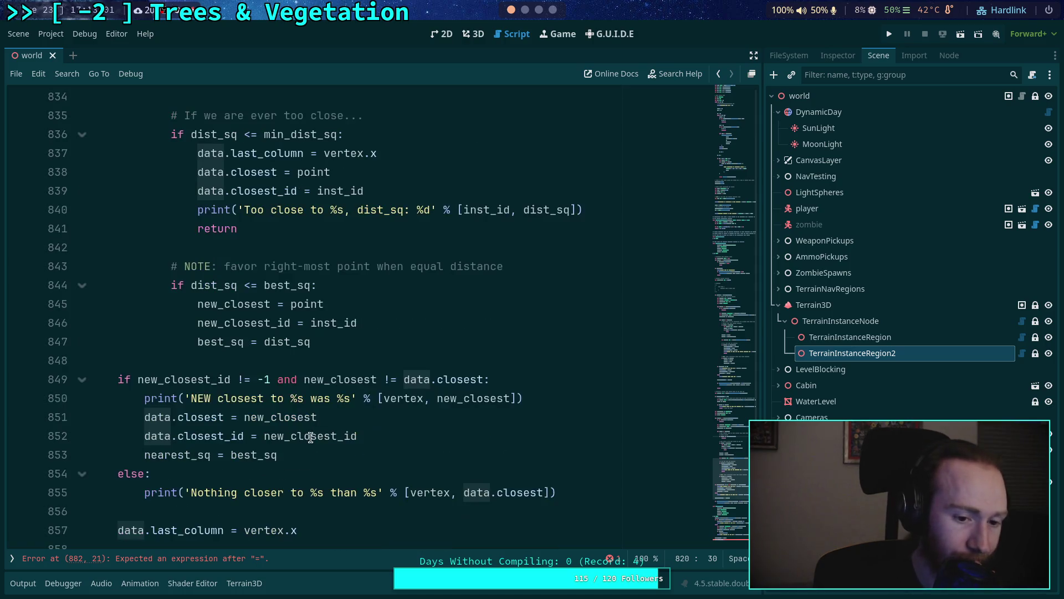
pyautogui.scroll(-1, 375, 430)
pyautogui.scroll(-2, 371, 411)
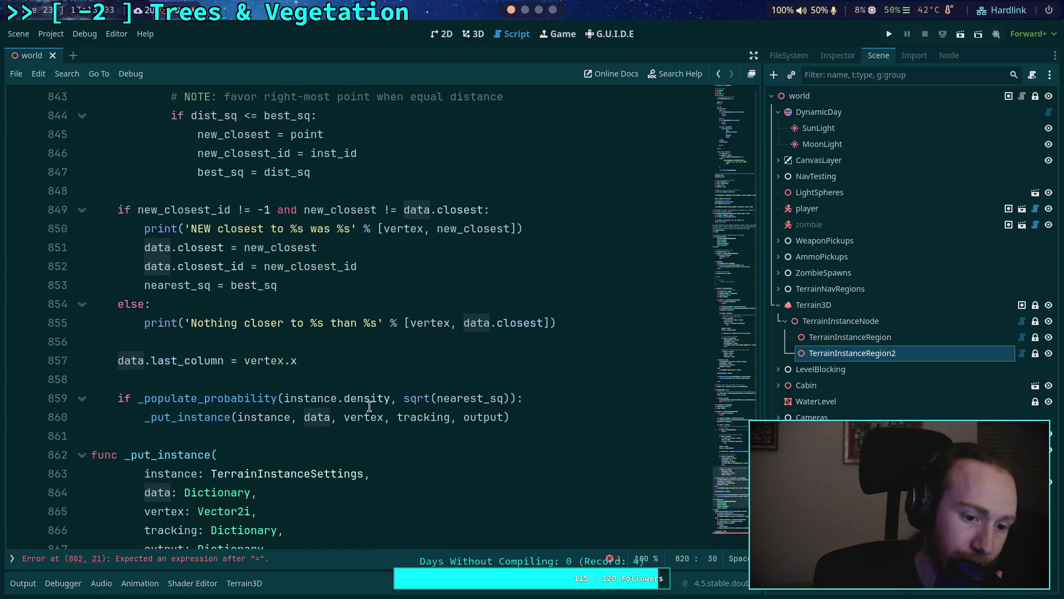
pyautogui.scroll(-1, 371, 407)
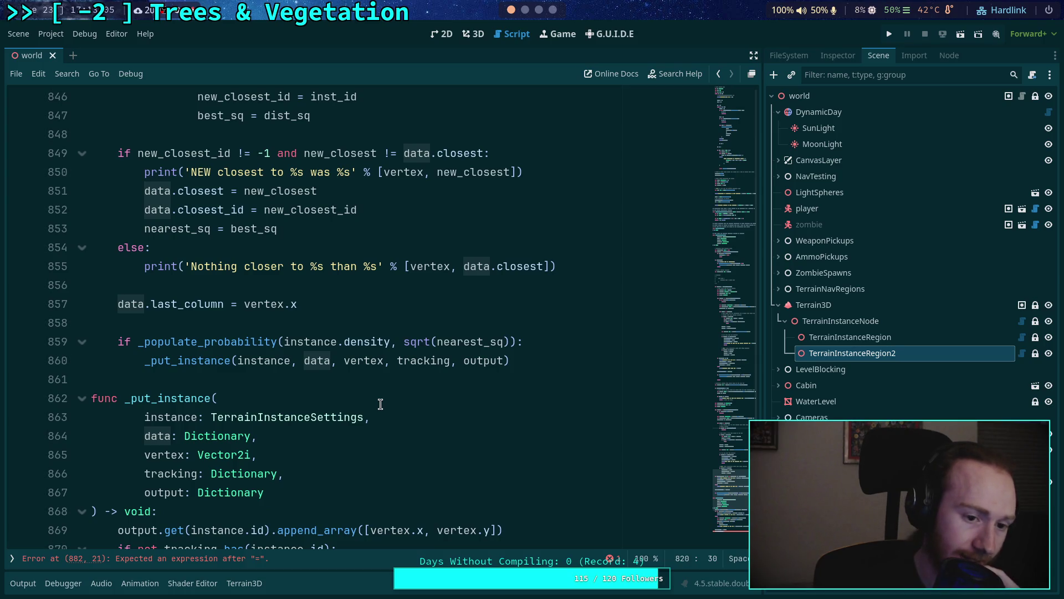
pyautogui.scroll(3, 381, 404)
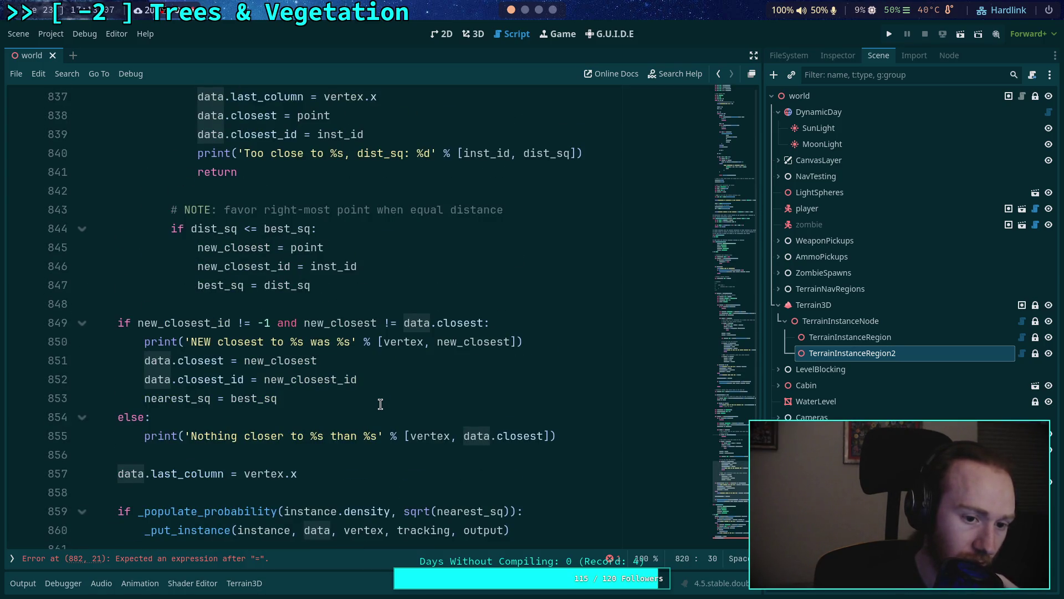
pyautogui.scroll(10, 381, 404)
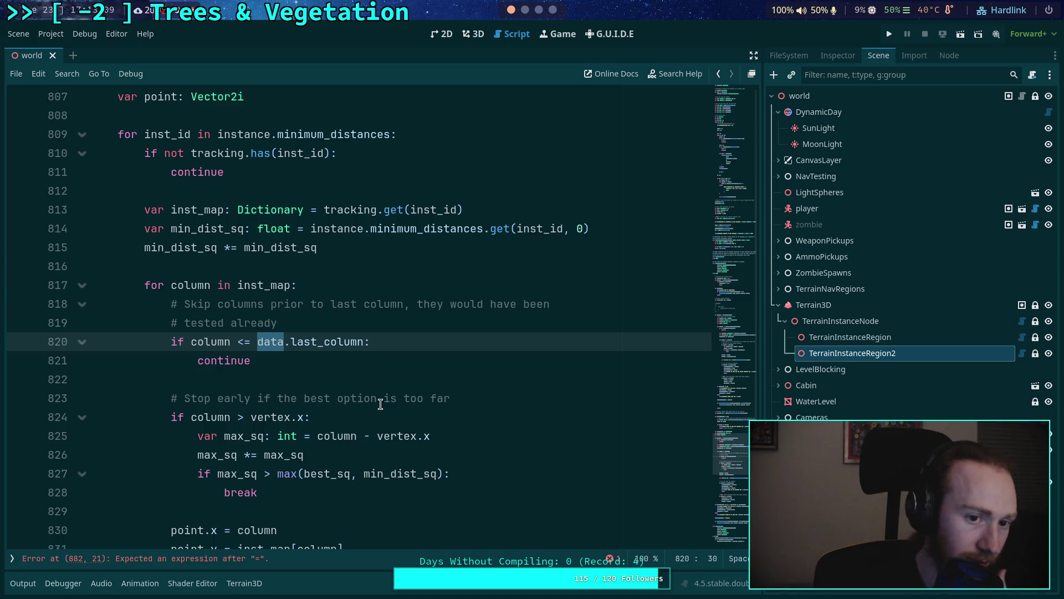
pyautogui.scroll(-3, 372, 400)
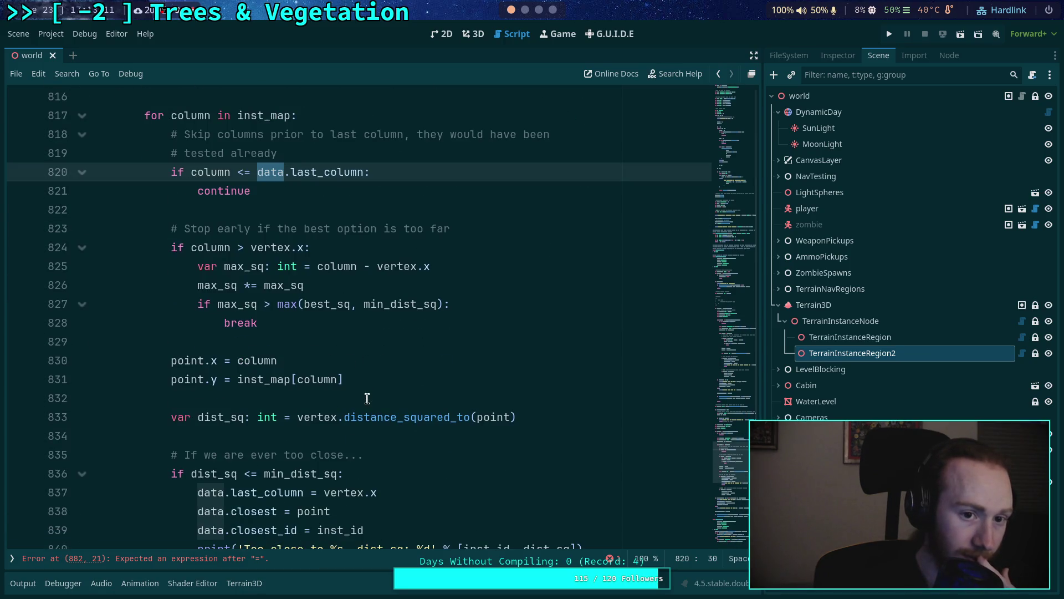
pyautogui.scroll(-1, 248, 321)
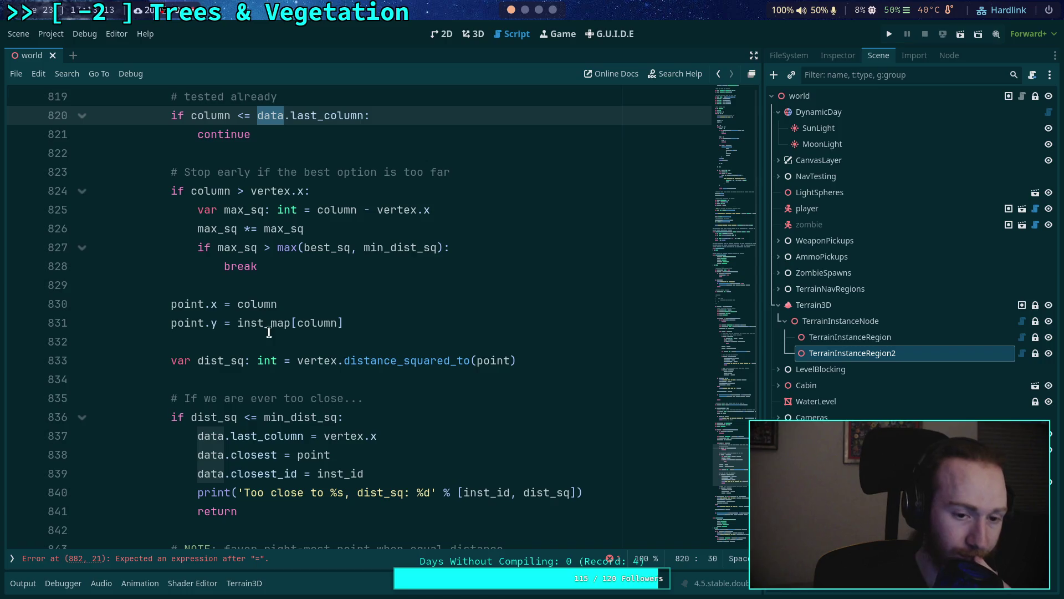
pyautogui.scroll(2, 269, 332)
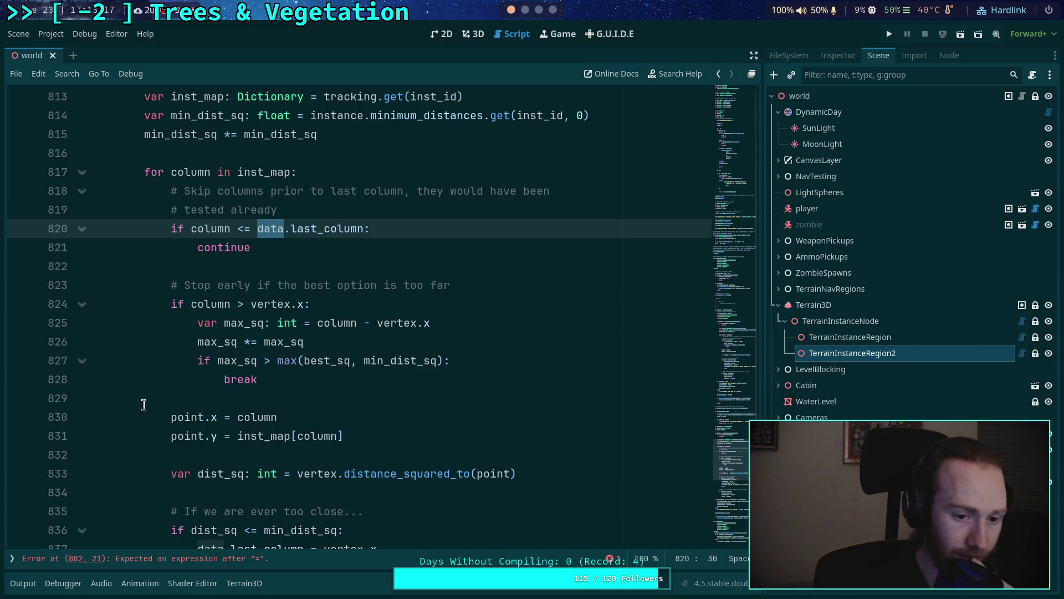
pyautogui.scroll(-7, 144, 405)
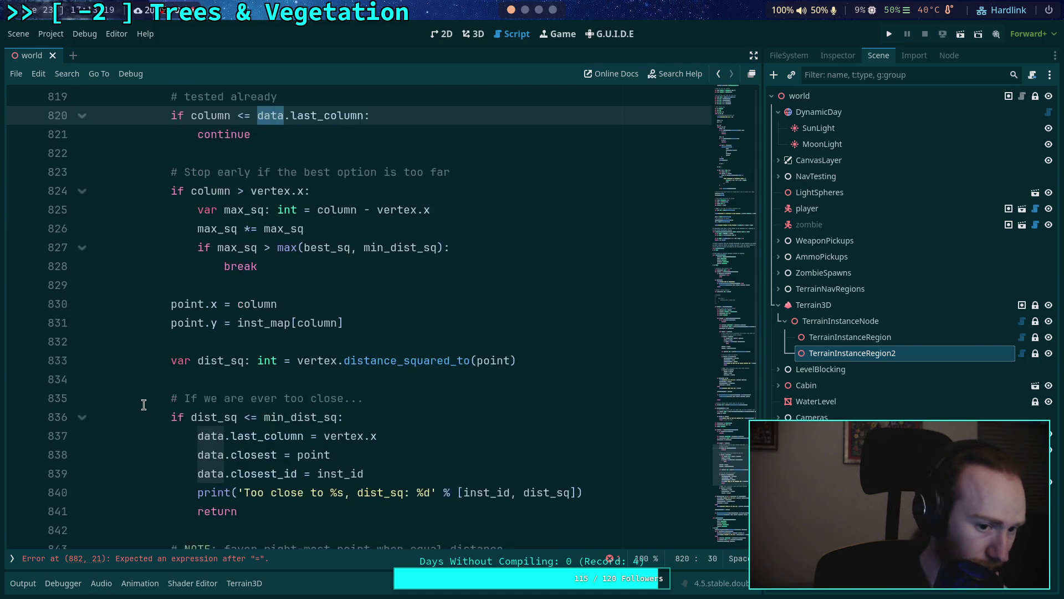
pyautogui.scroll(3, 143, 405)
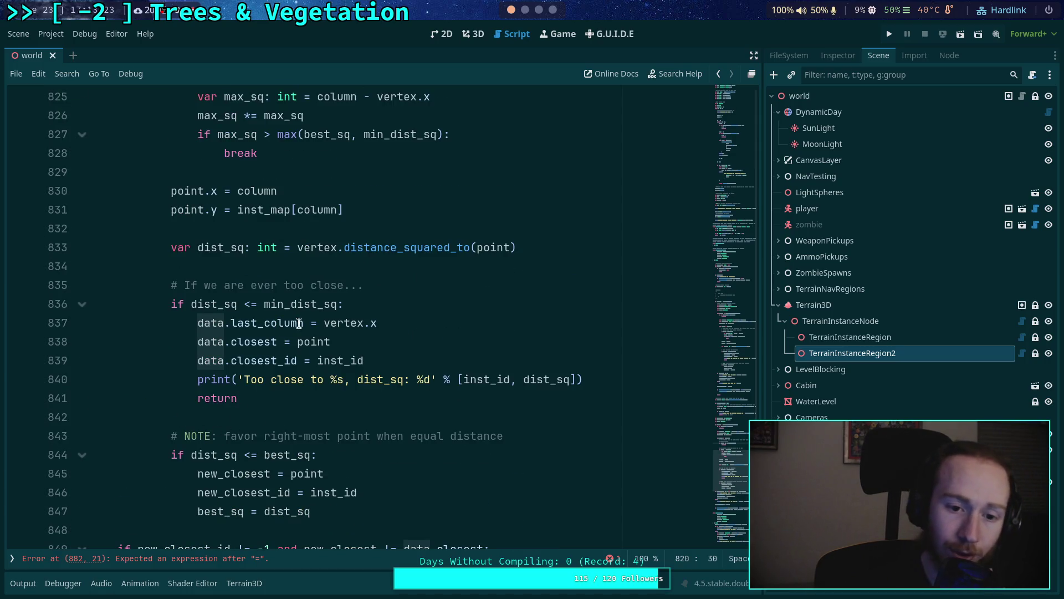
pyautogui.doubleClick(265, 324)
pyautogui.scroll(-2, 258, 403)
pyautogui.scroll(-2, 272, 388)
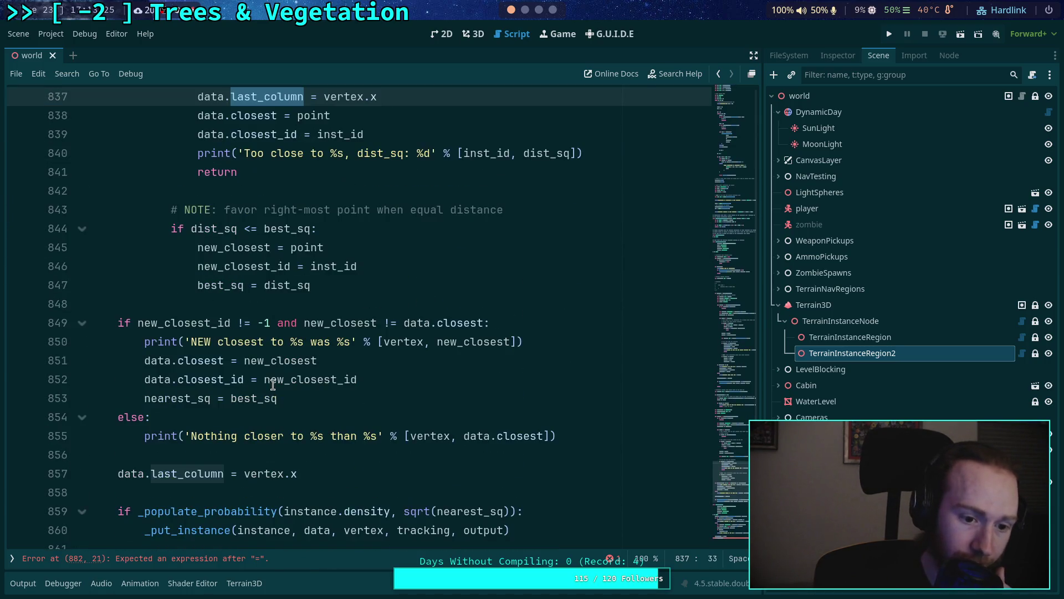
pyautogui.doubleClick(191, 475)
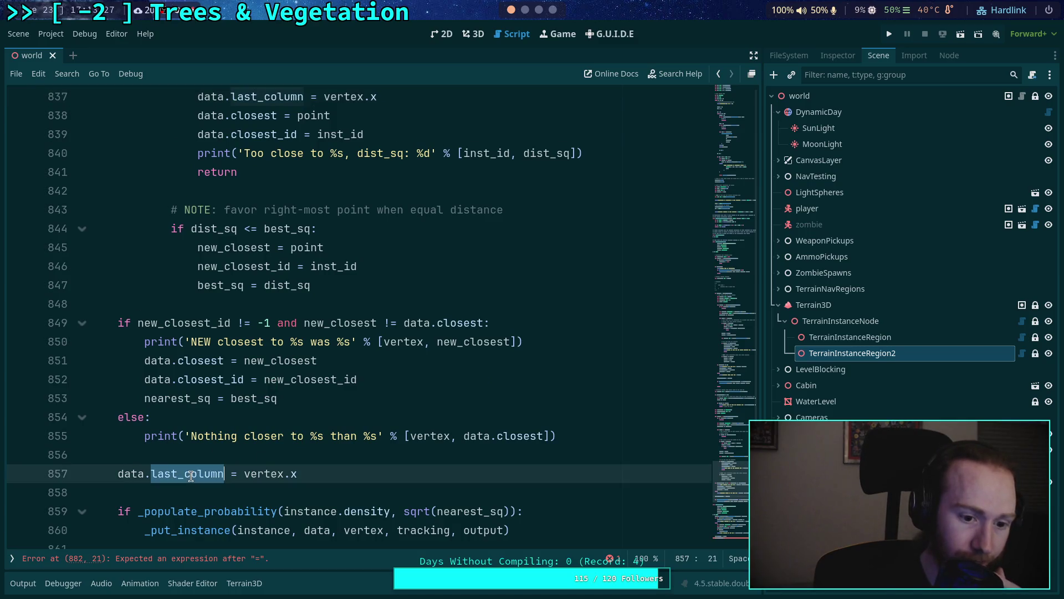
# Step: Select the per-instance dictionary literal in instances.set and show TerrainInstanceRegion2 in the Inspector
pyautogui.scroll(15, 356, 402)
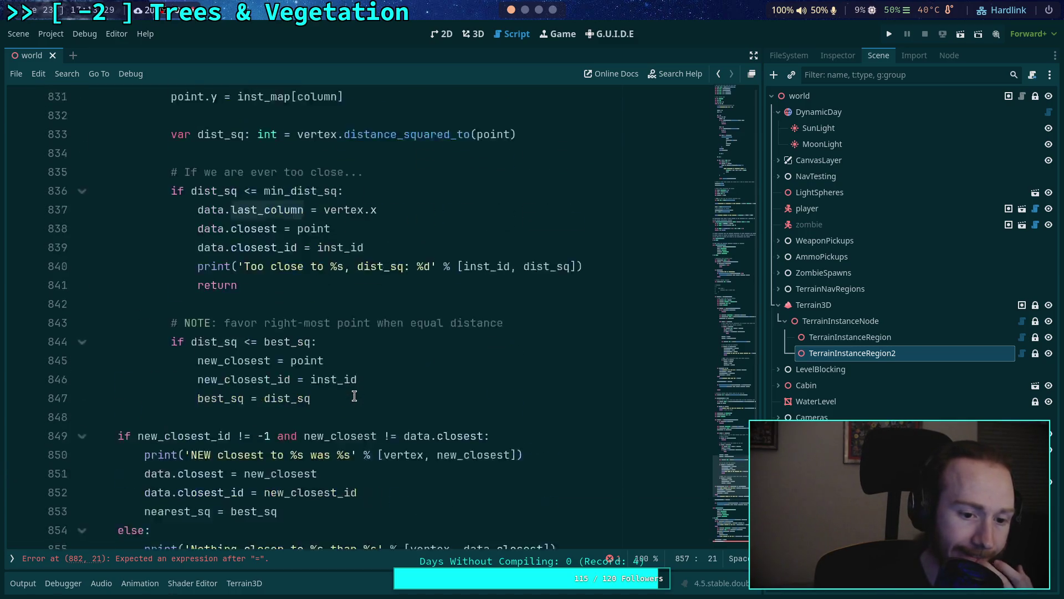
pyautogui.scroll(20, 407, 402)
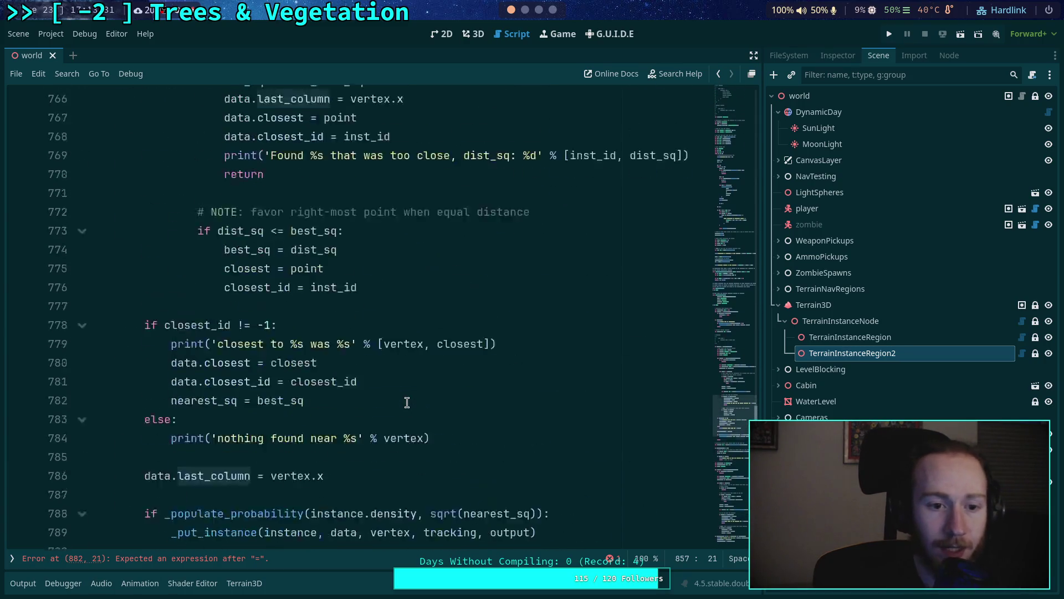
pyautogui.scroll(9, 407, 403)
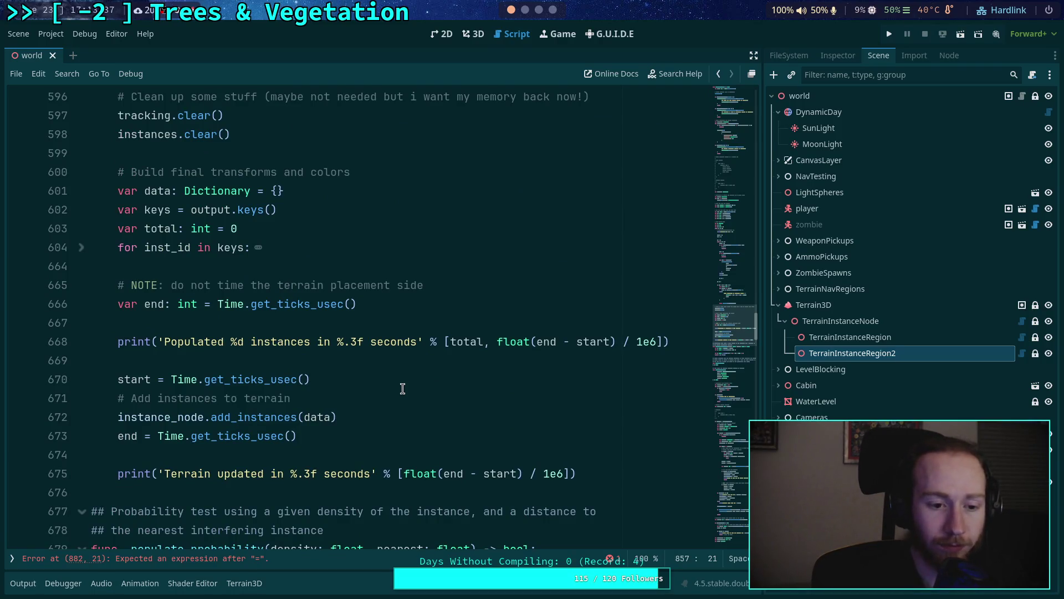
pyautogui.scroll(3, 398, 378)
pyautogui.scroll(2, 387, 377)
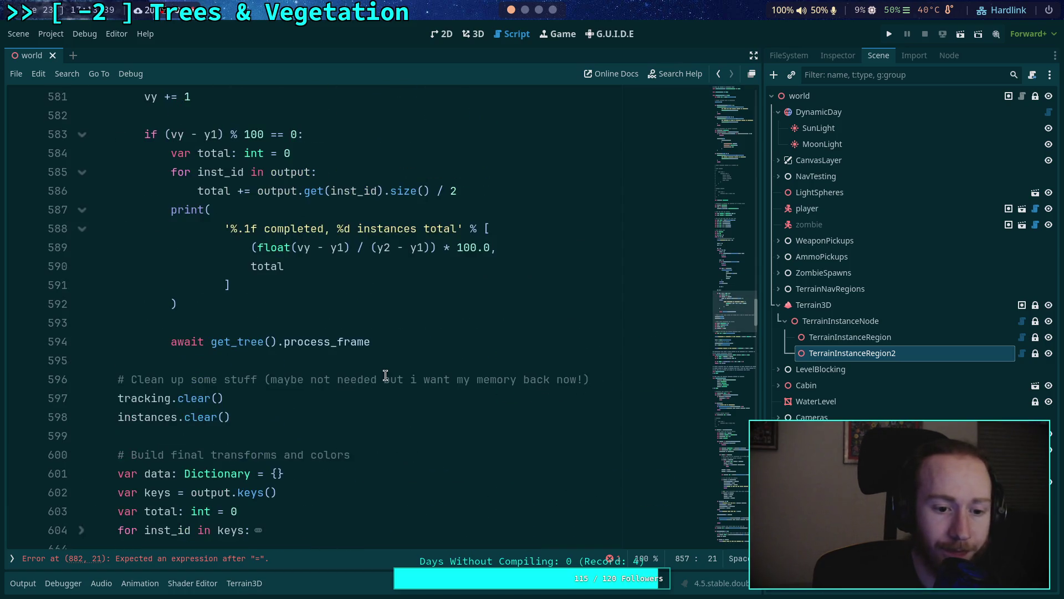
pyautogui.scroll(11, 322, 361)
pyautogui.scroll(20, 323, 361)
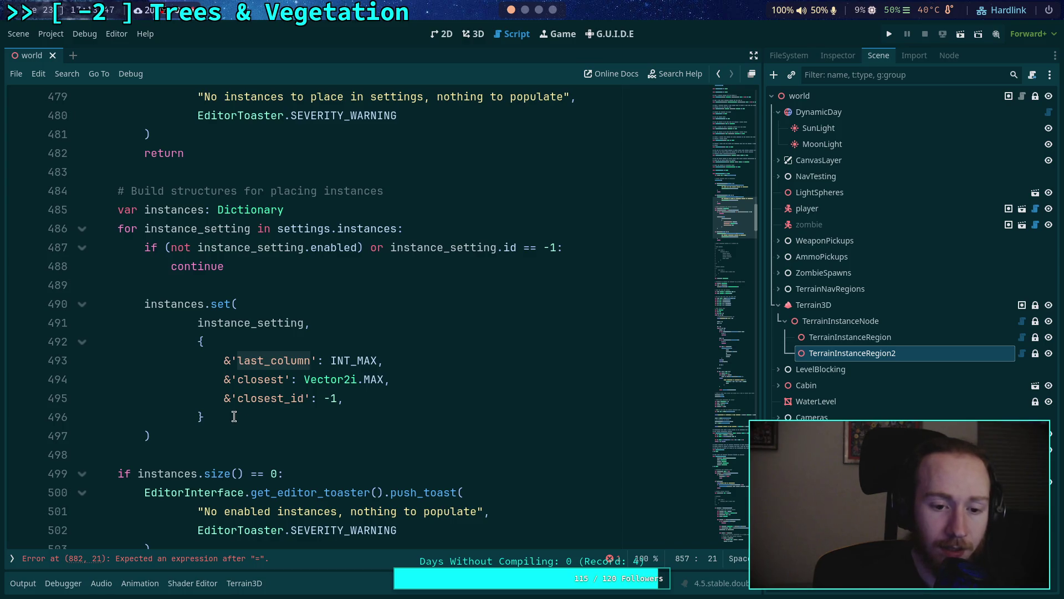
pyautogui.moveTo(233, 417); pyautogui.dragTo(325, 321)
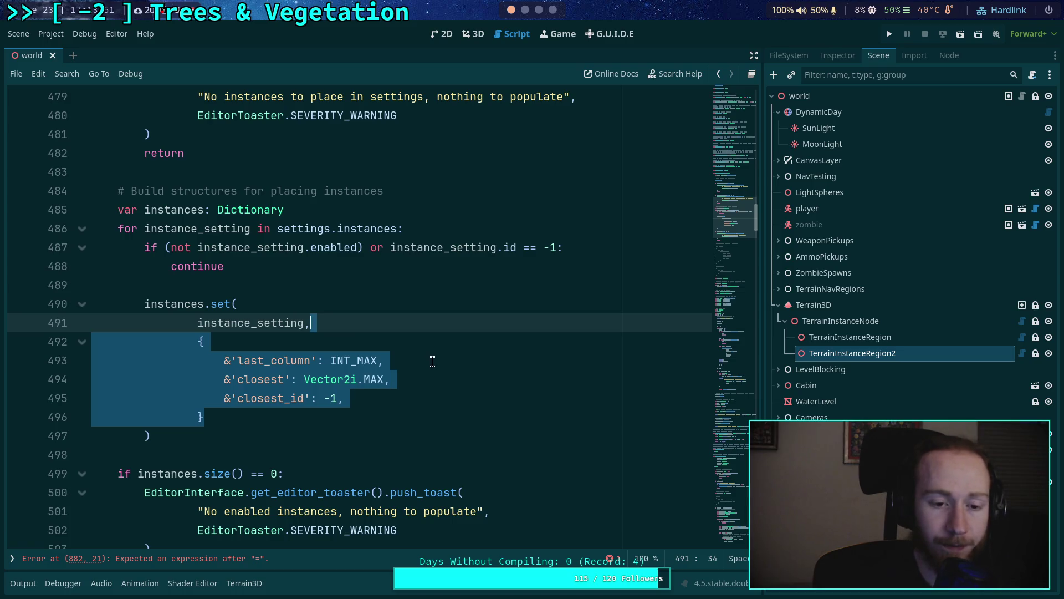
pyautogui.click(259, 327)
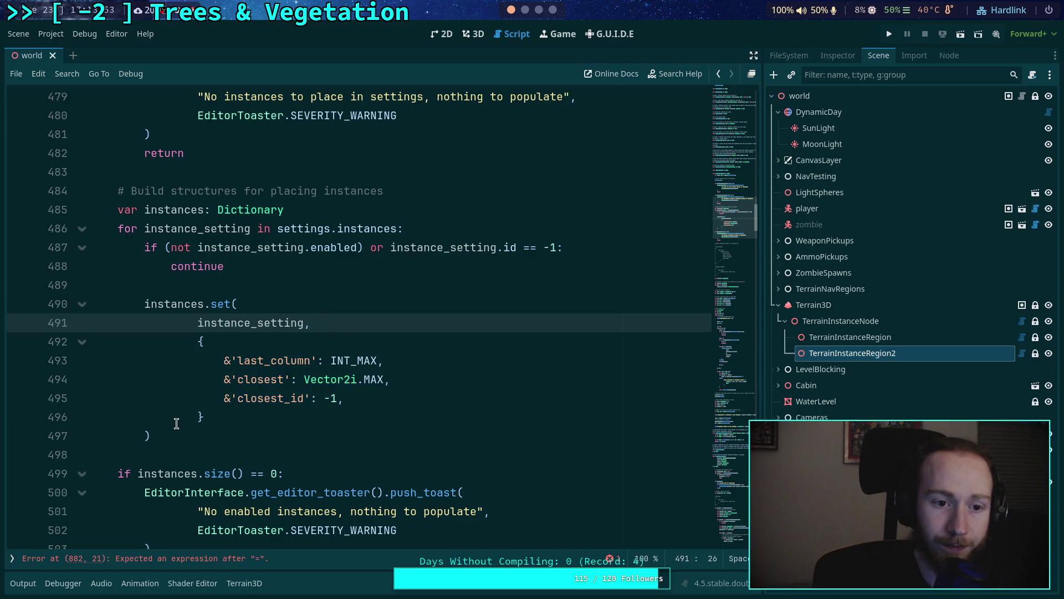
pyautogui.moveTo(183, 434)
pyautogui.mouseDown()
pyautogui.moveTo(147, 434)
pyautogui.moveTo(48, 290)
pyautogui.moveTo(48, 230)
pyautogui.mouseUp()
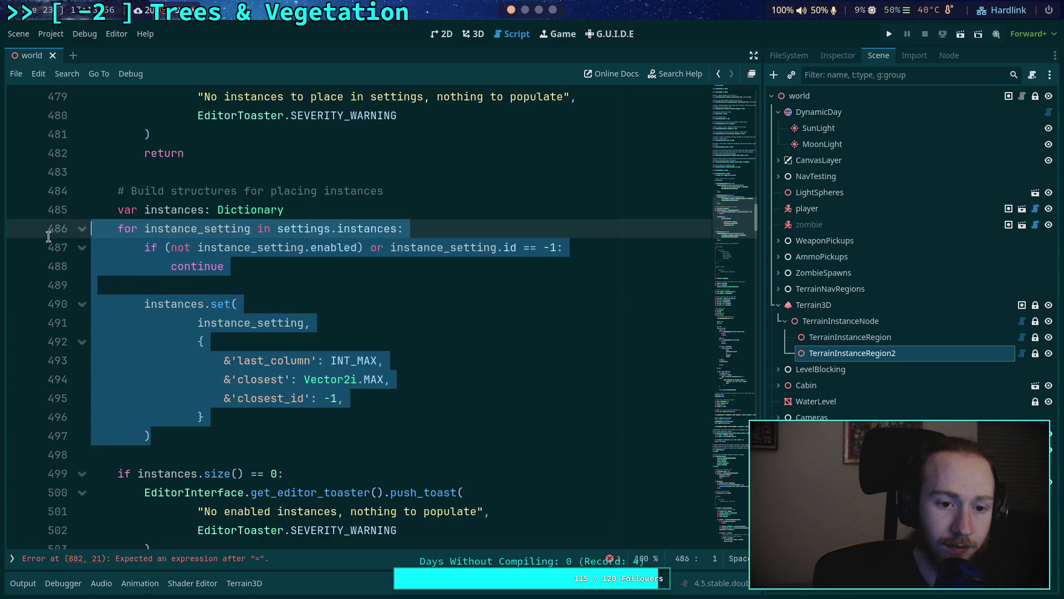
pyautogui.click(338, 368)
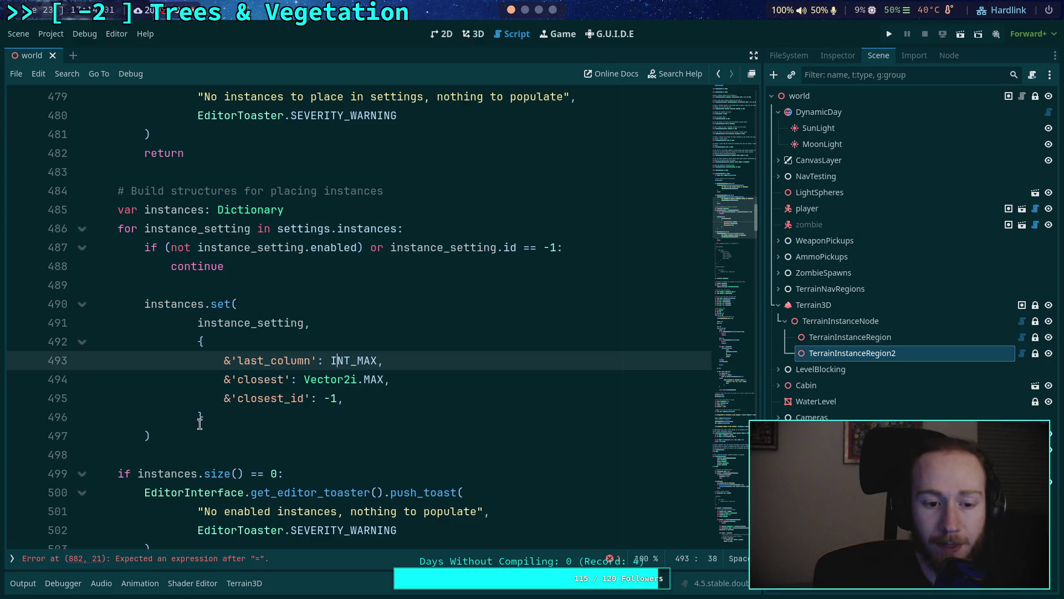
pyautogui.moveTo(201, 417); pyautogui.dragTo(311, 321)
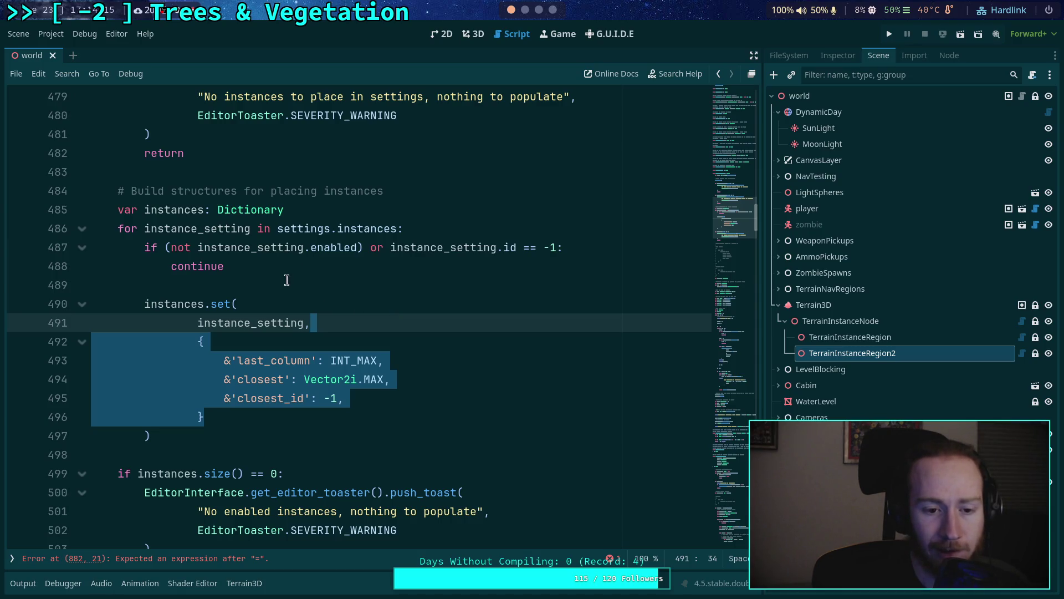
pyautogui.click(853, 61)
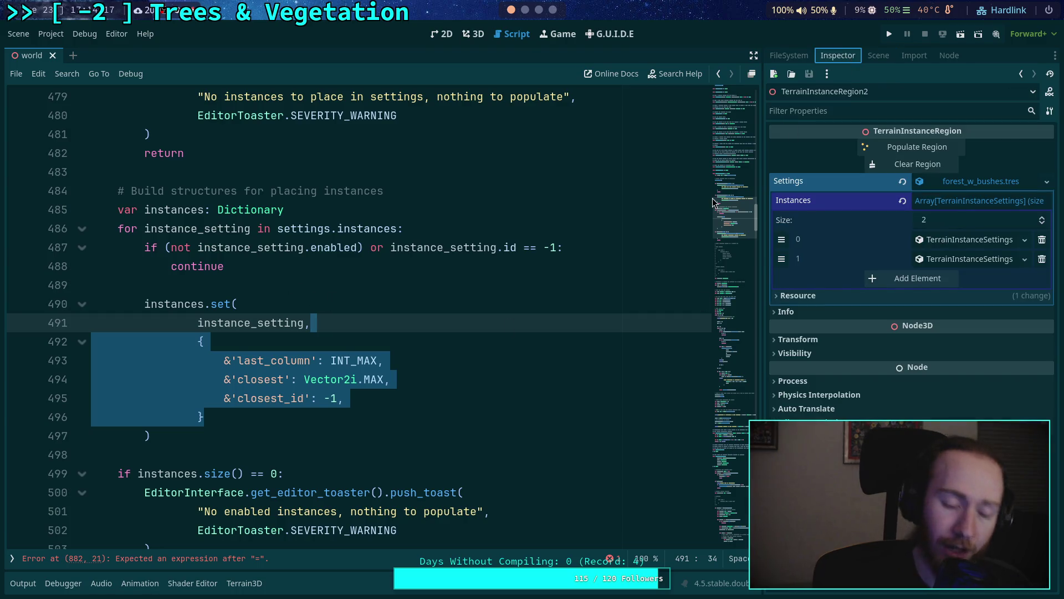
# Step: Declare 'var inst_data: Dictionary' on line 489 and begin a 'for' line beneath it
pyautogui.click(409, 294)
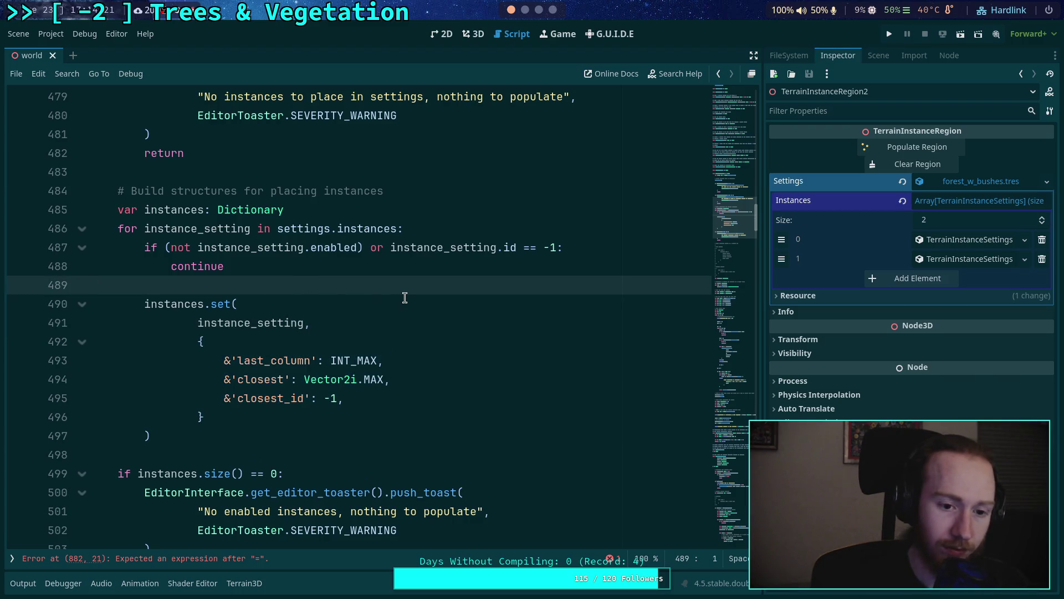
pyautogui.press('Return')
pyautogui.press('Return')
pyautogui.press('Up')
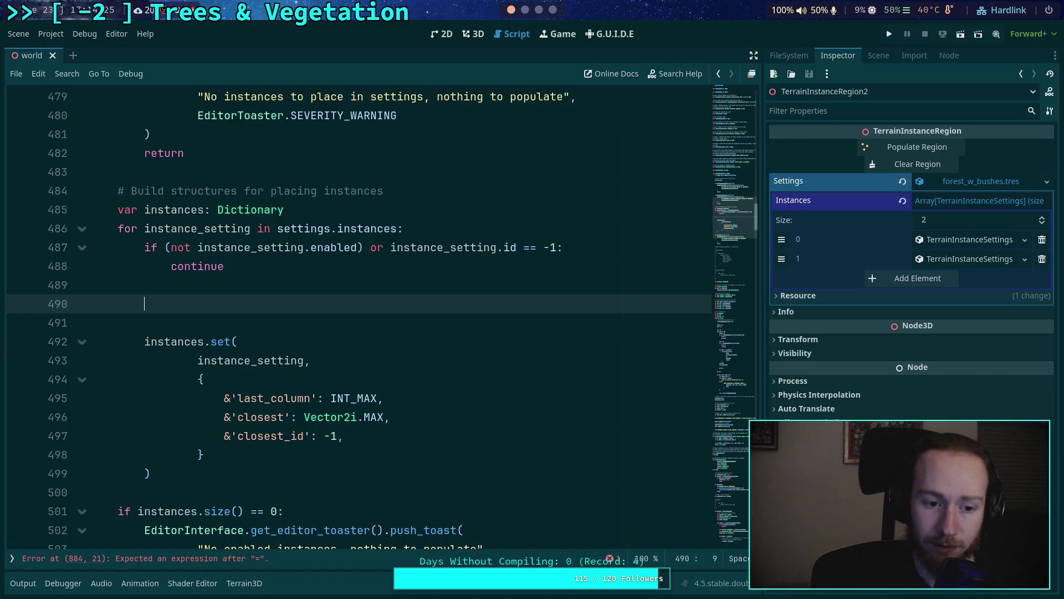
pyautogui.write('var dat')
pyautogui.press('BackSpace')
pyautogui.press('BackSpace')
pyautogui.press('BackSpace')
pyautogui.write('v')
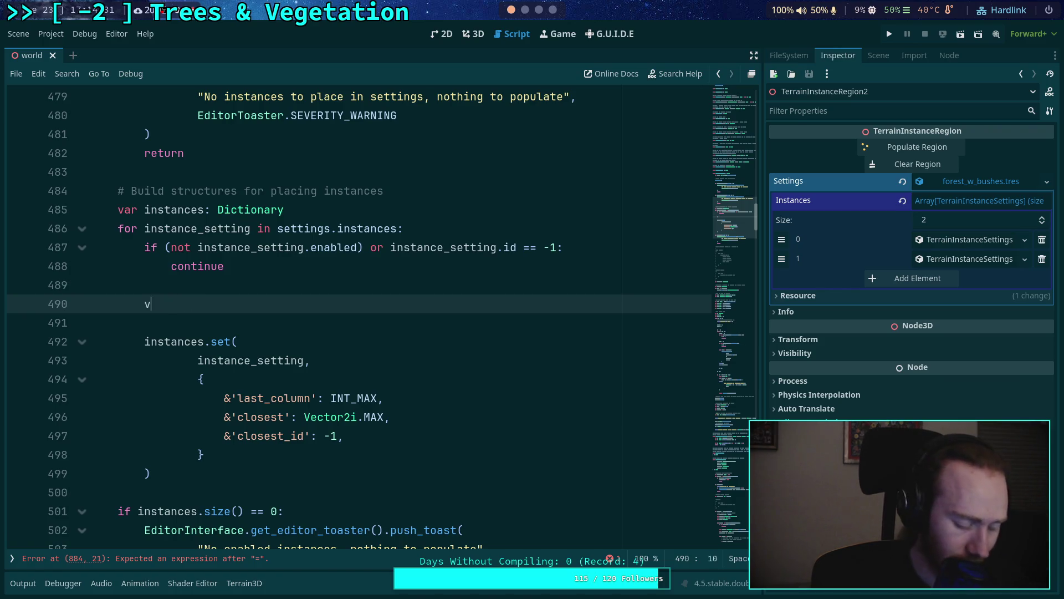
pyautogui.write('ar ')
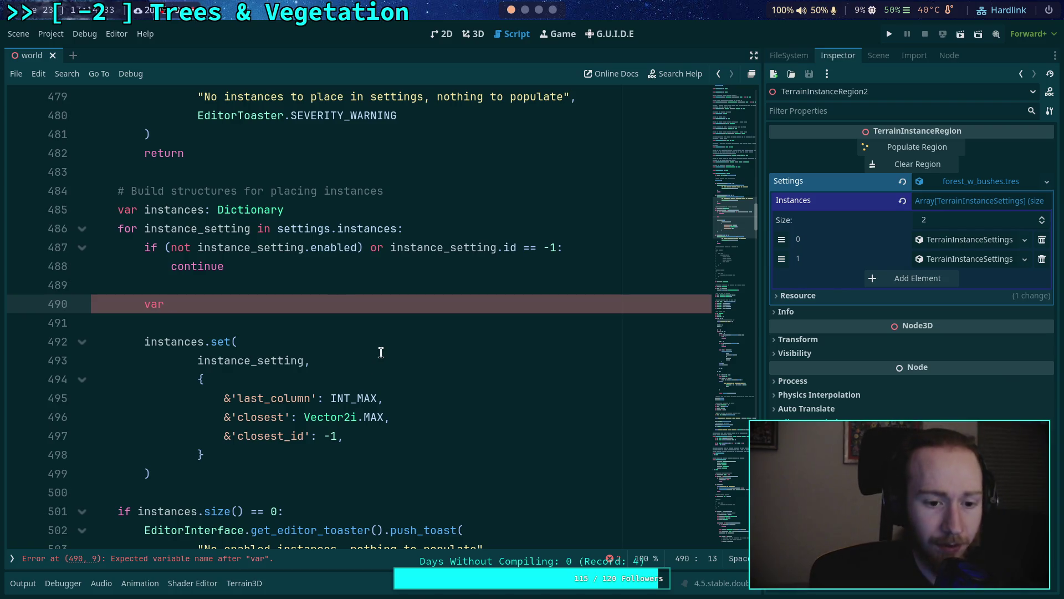
pyautogui.write('inst_')
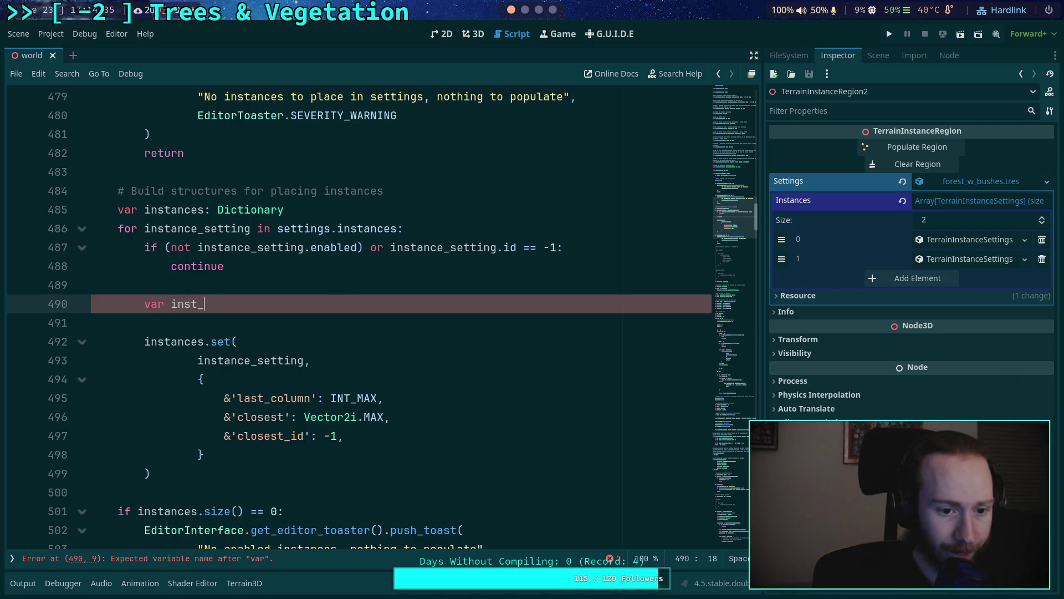
pyautogui.write('data: Dictionary')
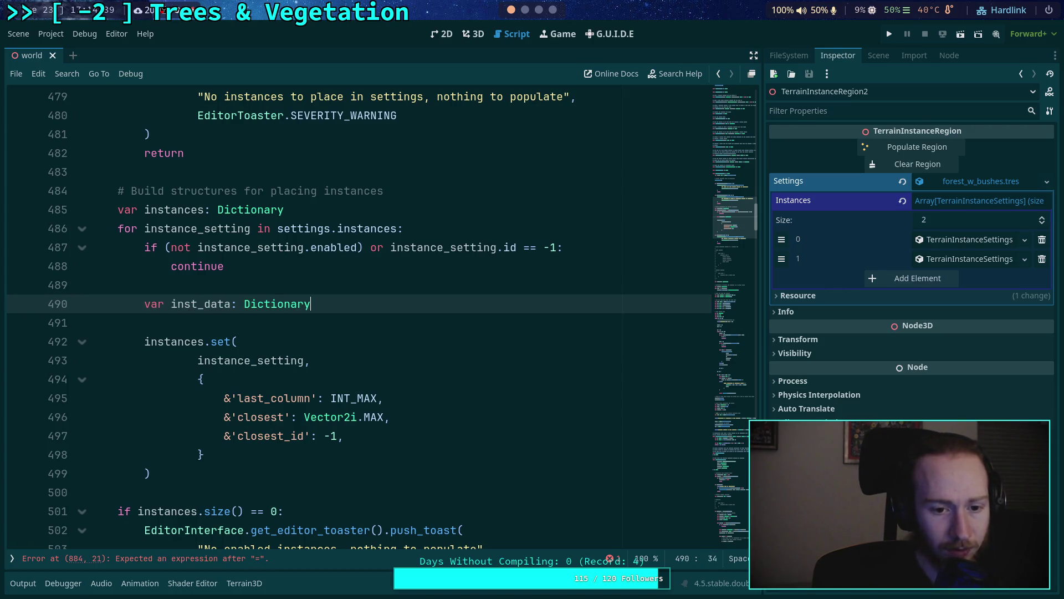
pyautogui.press('Return')
pyautogui.write('for')
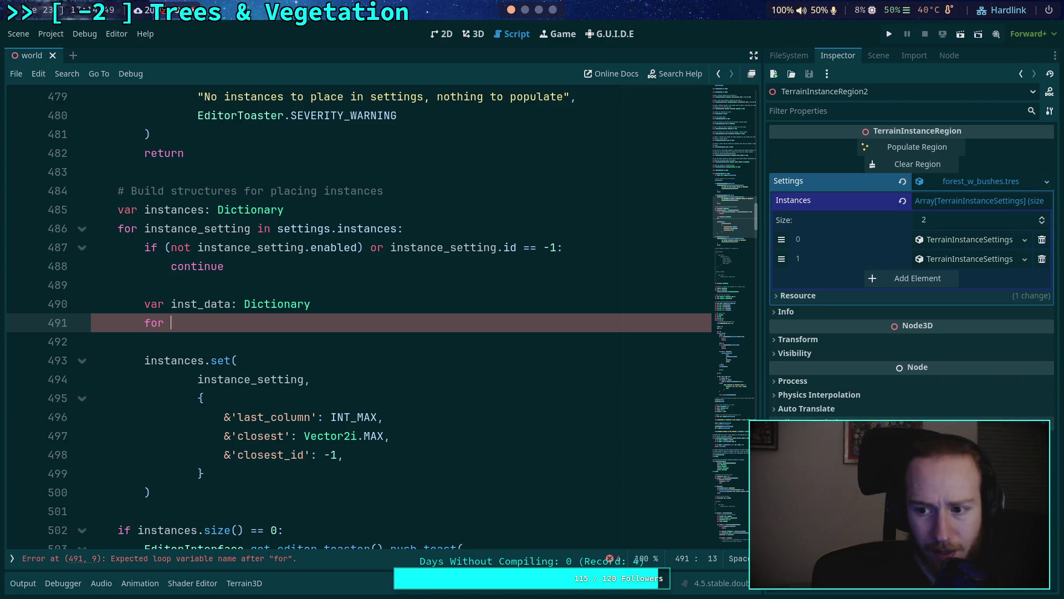
pyautogui.click(992, 240)
# Step: Write the loop 'for inst_id in instance_setting.minimum_distances' with a new body line
pyautogui.click(959, 314)
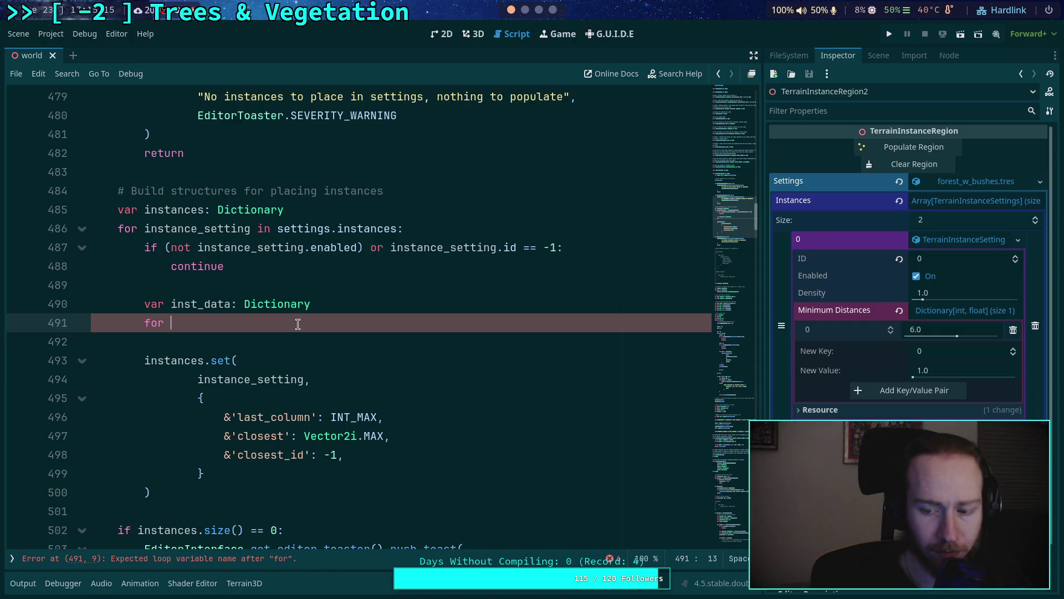
pyautogui.write('inst')
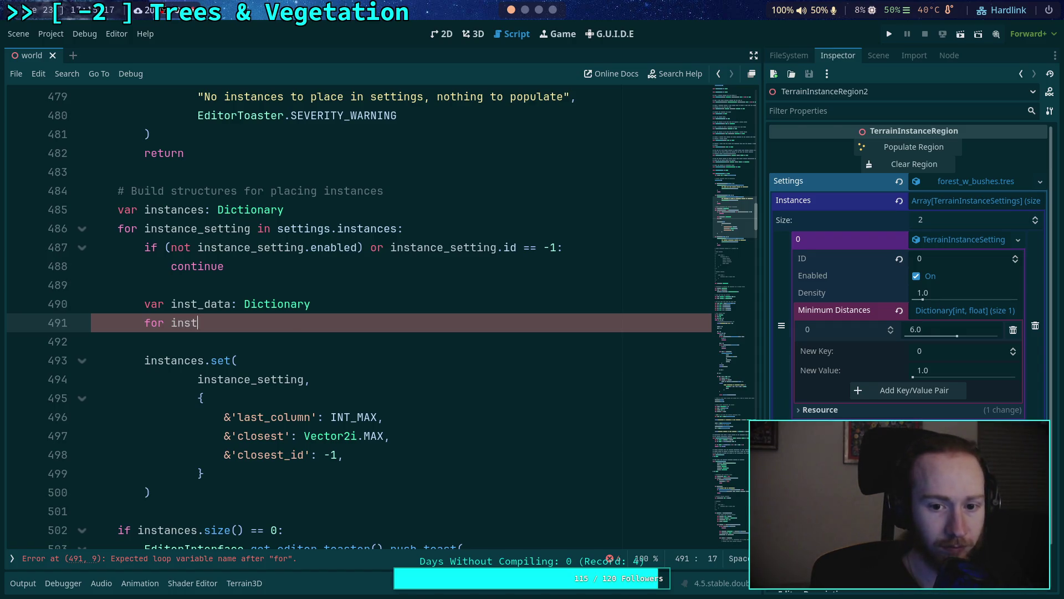
pyautogui.write('_id in insta')
pyautogui.press('Down')
pyautogui.press('Return')
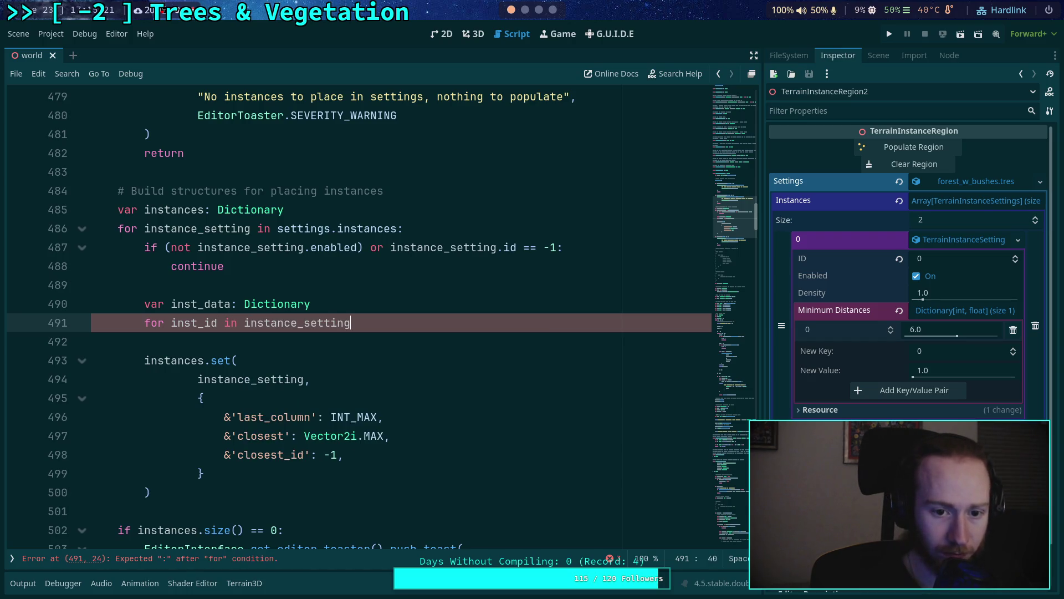
pyautogui.write('.min')
pyautogui.press('Return')
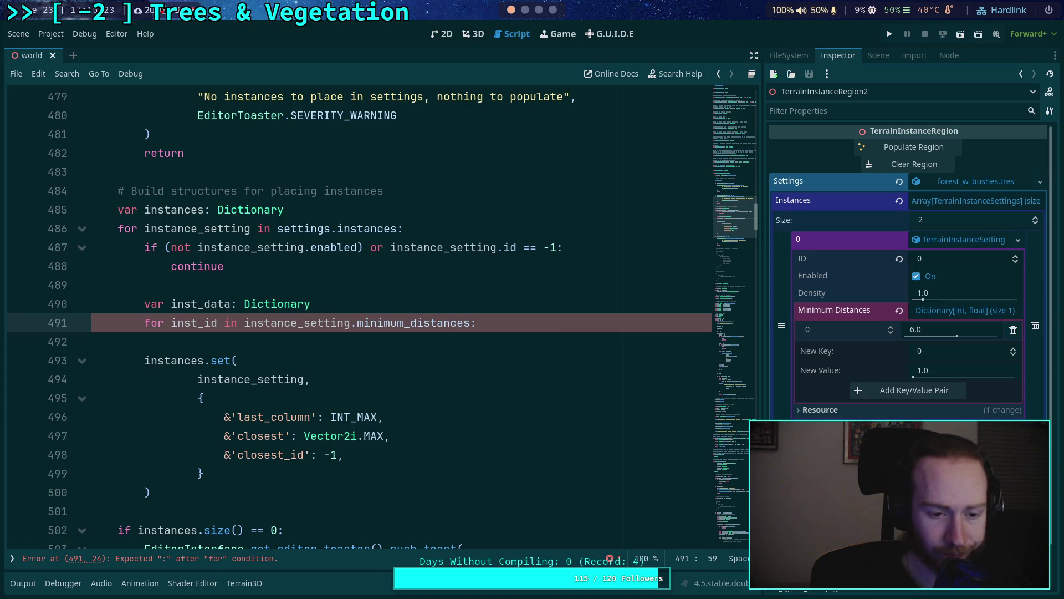
pyautogui.press('Return')
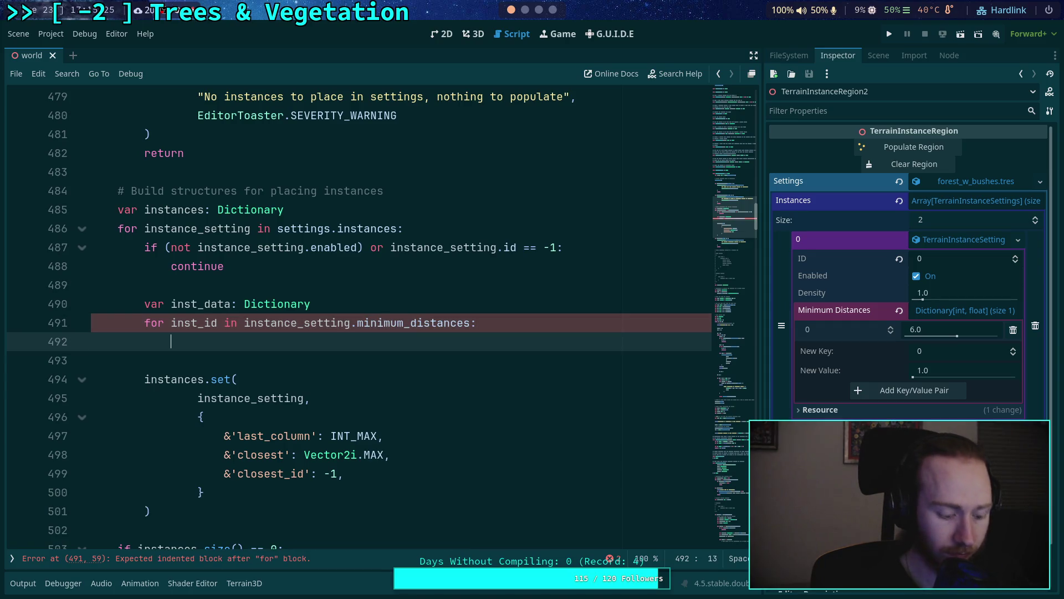
# Step: Start the loop body with 'inst_data.set(inst_id,'
pyautogui.write('inst_data.s')
pyautogui.press('Return')
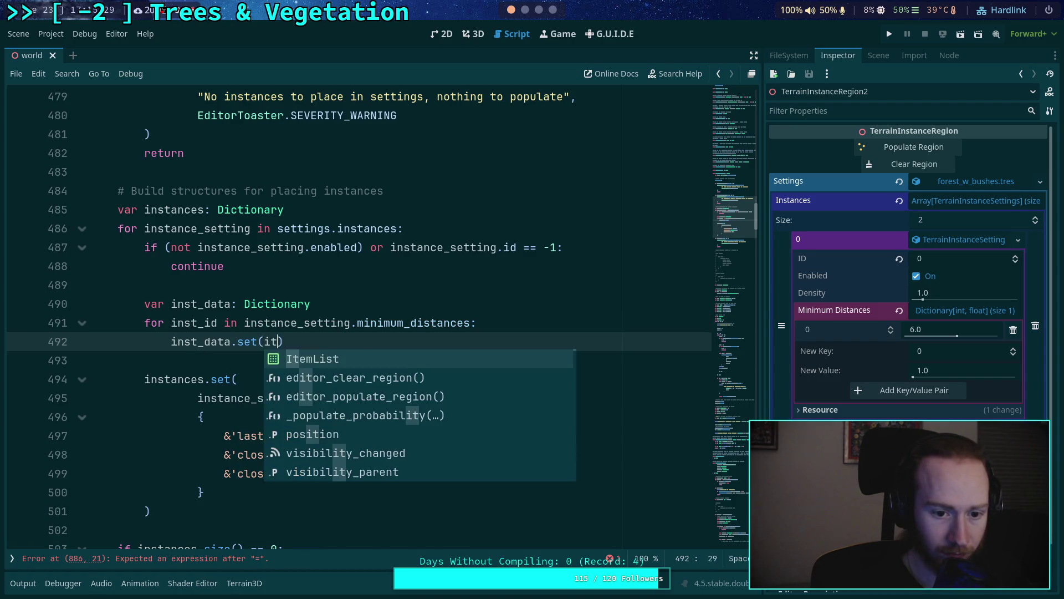
pyautogui.write('i')
pyautogui.press('Escape')
pyautogui.write('nst_id,')
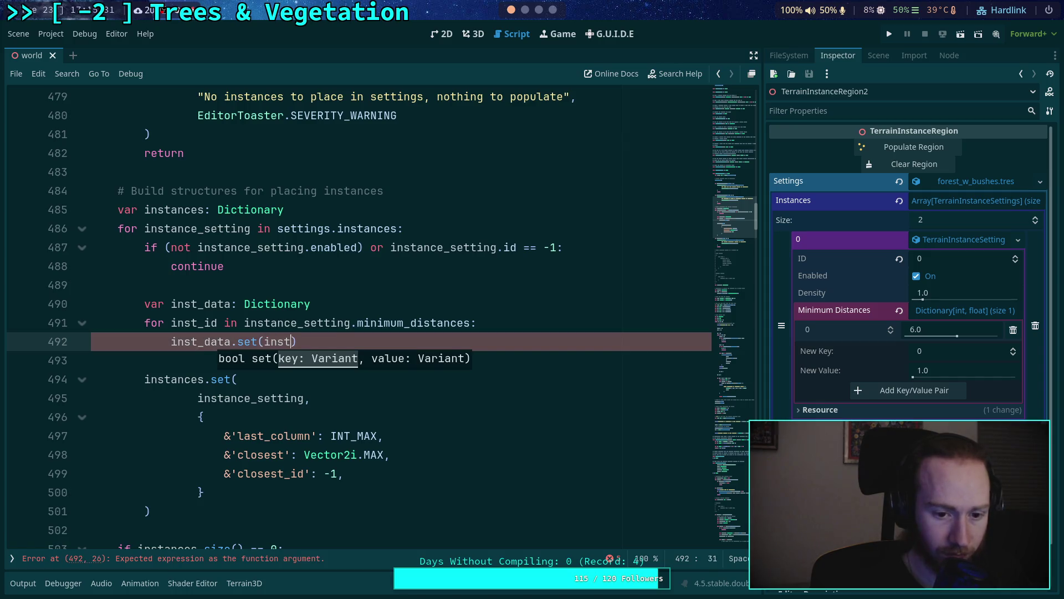
# Step: Move the dictionary literal from instances.set into inst_data.set and dedent its closing brace
pyautogui.moveTo(199, 417)
pyautogui.mouseDown()
pyautogui.moveTo(211, 438)
pyautogui.moveTo(205, 493)
pyautogui.mouseUp()
pyautogui.hotkey('ctrl', 'x')
pyautogui.click(319, 344)
pyautogui.hotkey('ctrl', 'v')
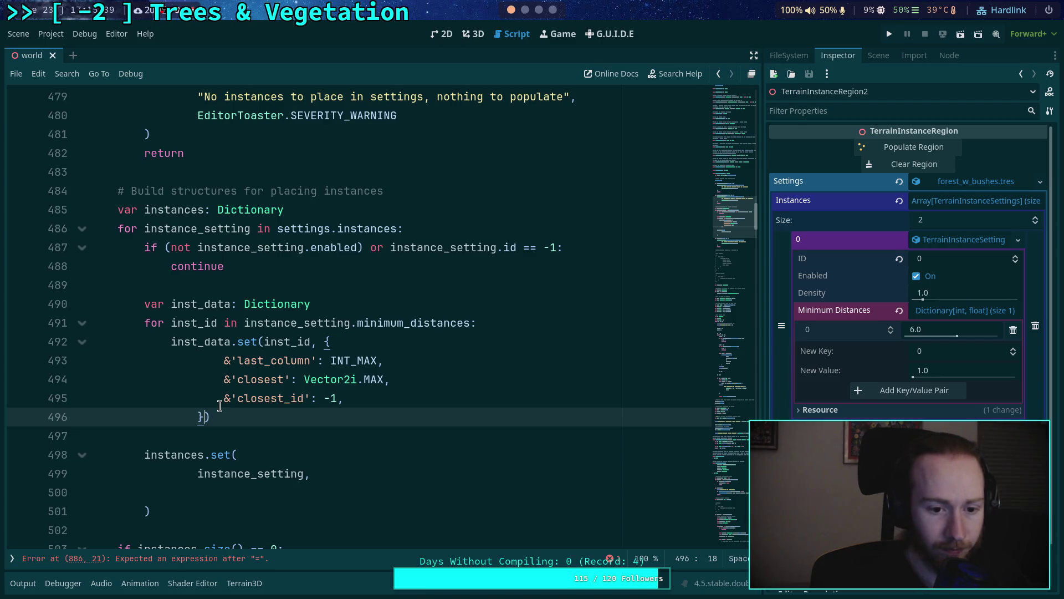
pyautogui.press('Left')
pyautogui.press('BackSpace')
pyautogui.press('End')
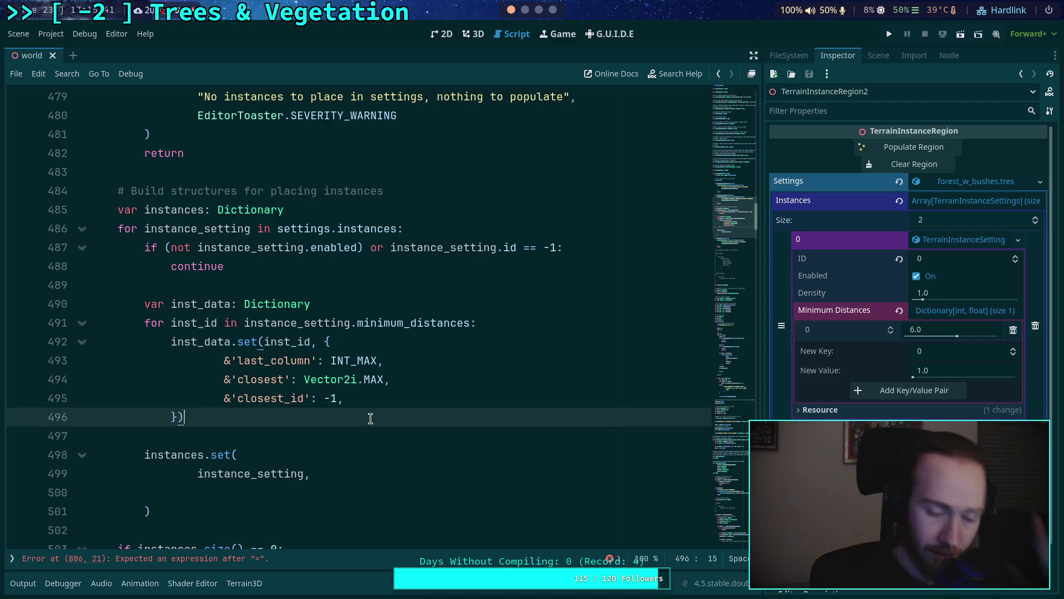
pyautogui.click(265, 343)
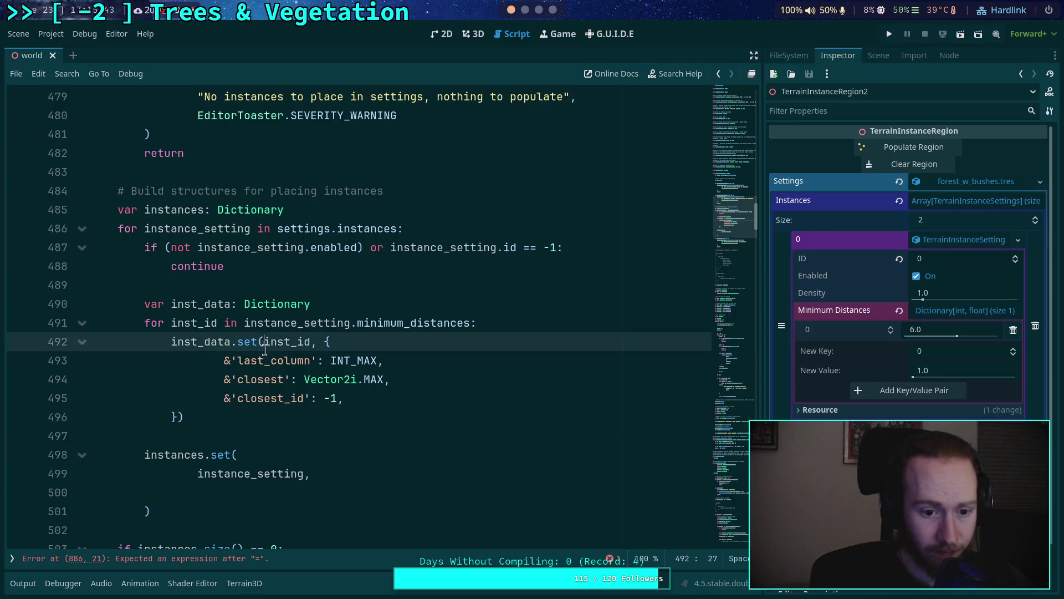
# Step: Put inst_id, the braces, entries and closing parenthesis of inst_data.set on separately indented lines
pyautogui.press('Return')
pyautogui.press('Tab')
pyautogui.press('End')
pyautogui.press('Left')
pyautogui.press('Return')
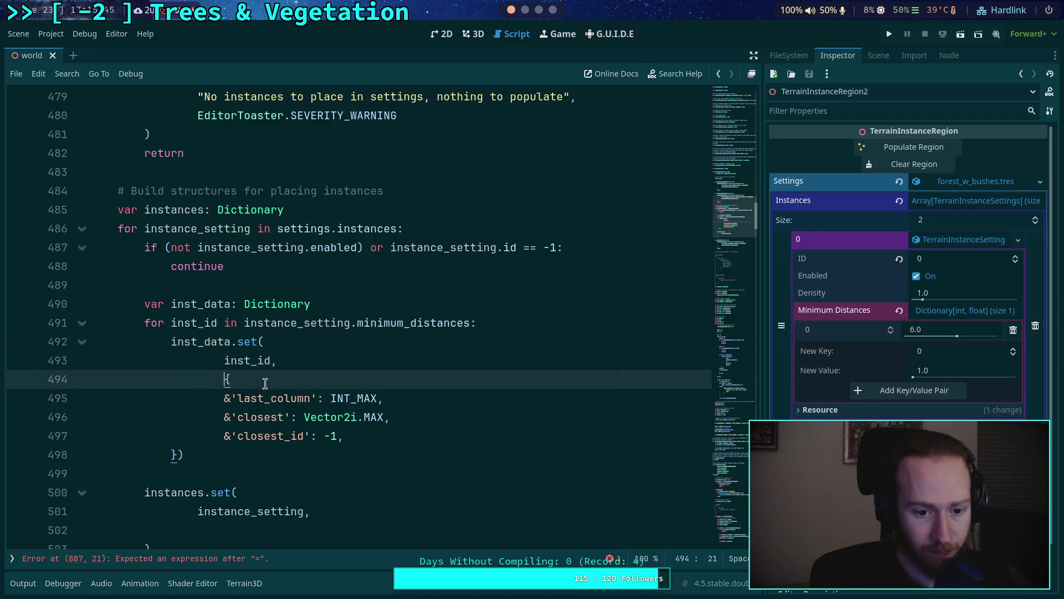
pyautogui.click(175, 453)
pyautogui.press('Tab')
pyautogui.press('Tab')
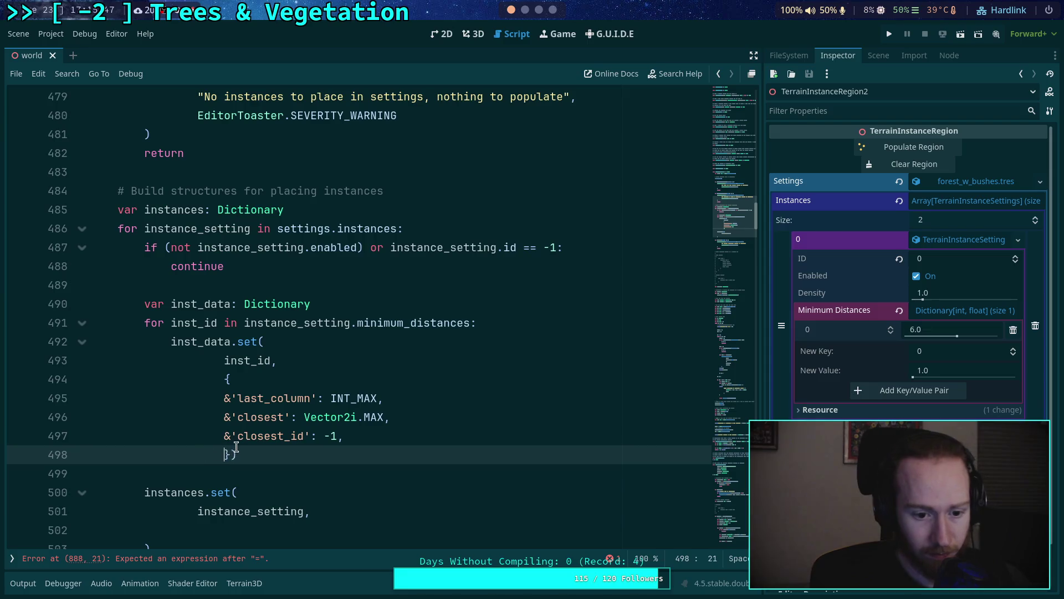
pyautogui.press('Right')
pyautogui.press('Return')
pyautogui.click(271, 438)
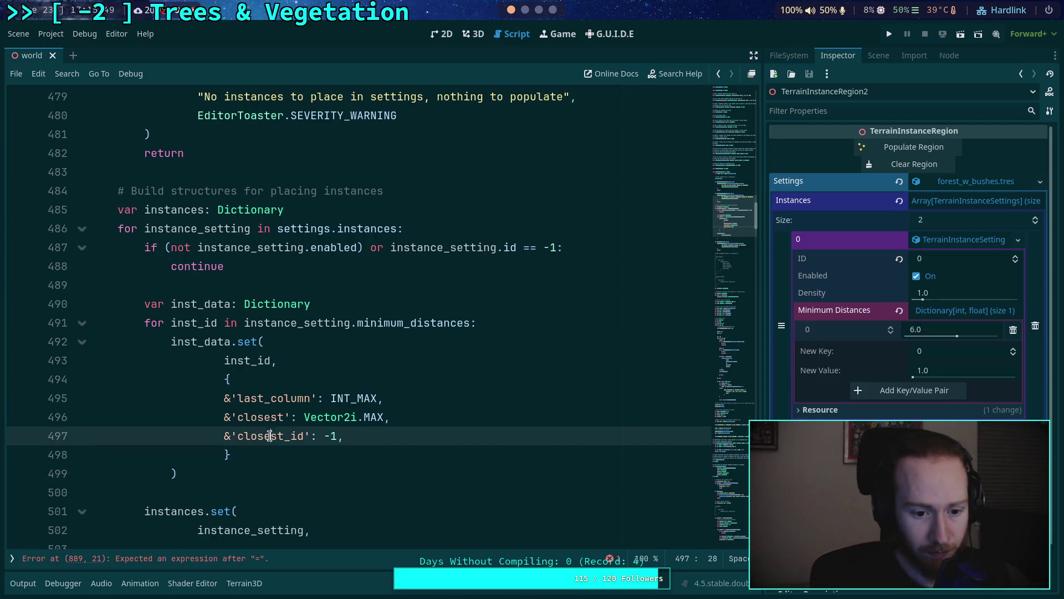
pyautogui.moveTo(271, 438); pyautogui.dragTo(263, 399)
pyautogui.press('Tab')
pyautogui.click(372, 436)
pyautogui.scroll(-1, 353, 408)
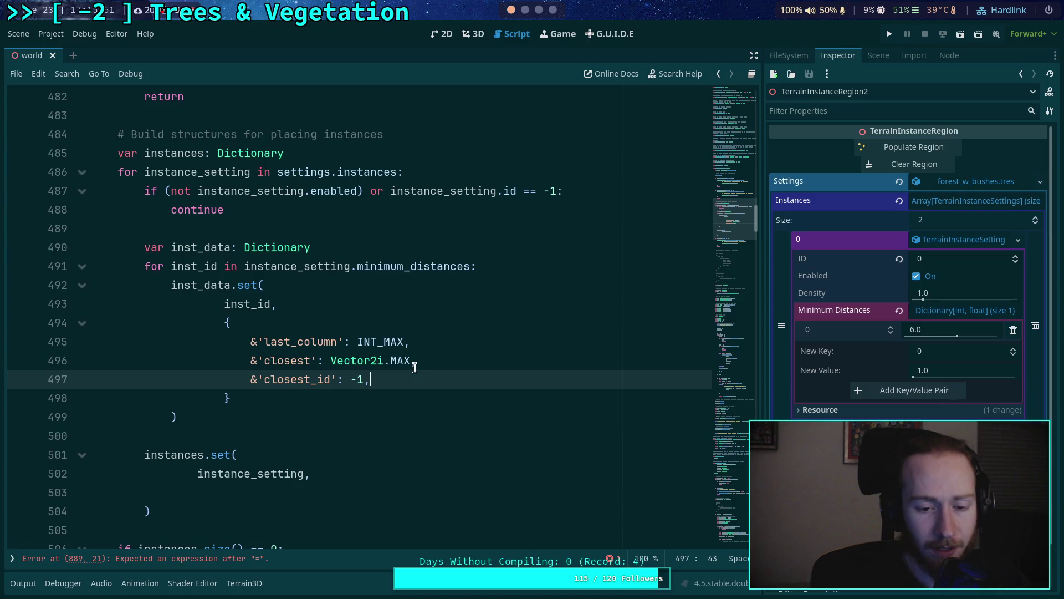
# Step: Delete the closest_id entry, leaving only last_column and closest in the dictionary
pyautogui.doubleClick(289, 344)
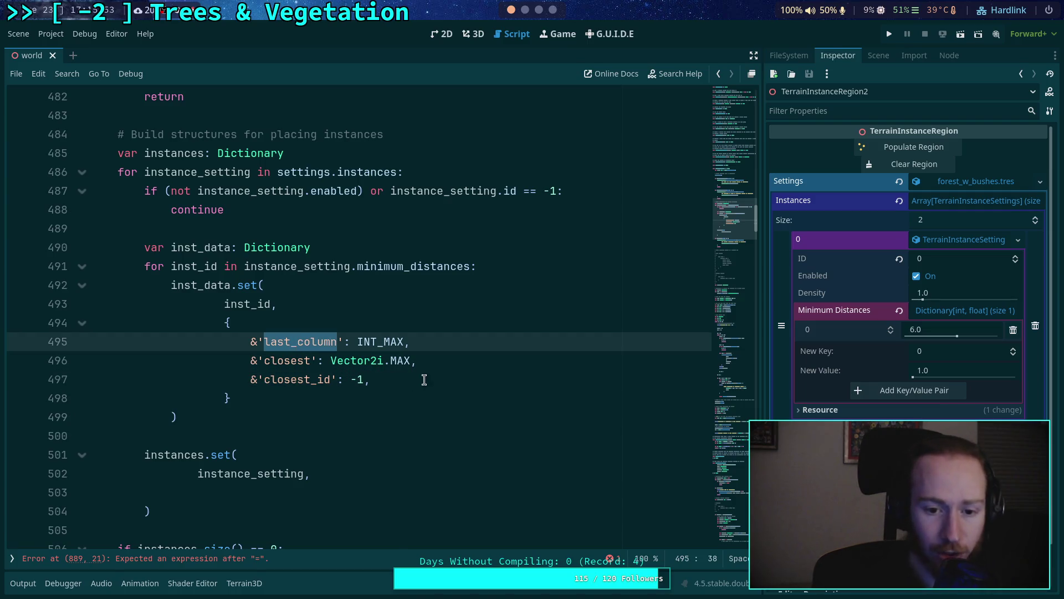
pyautogui.moveTo(422, 380); pyautogui.dragTo(442, 361)
pyautogui.press('BackSpace')
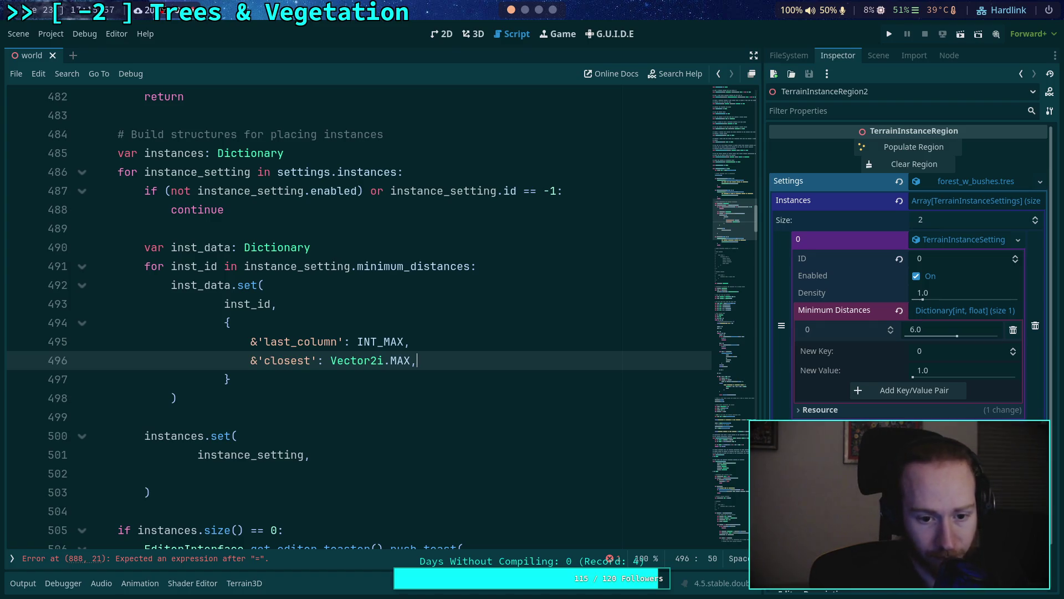
pyautogui.scroll(-1, 416, 367)
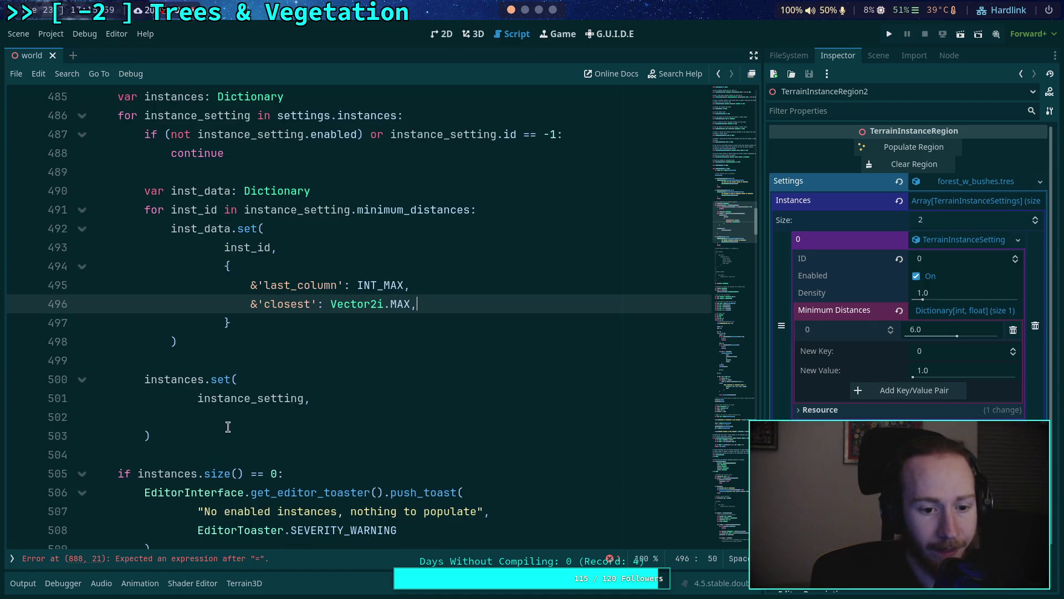
pyautogui.moveTo(158, 436); pyautogui.dragTo(159, 363)
pyautogui.click(222, 357)
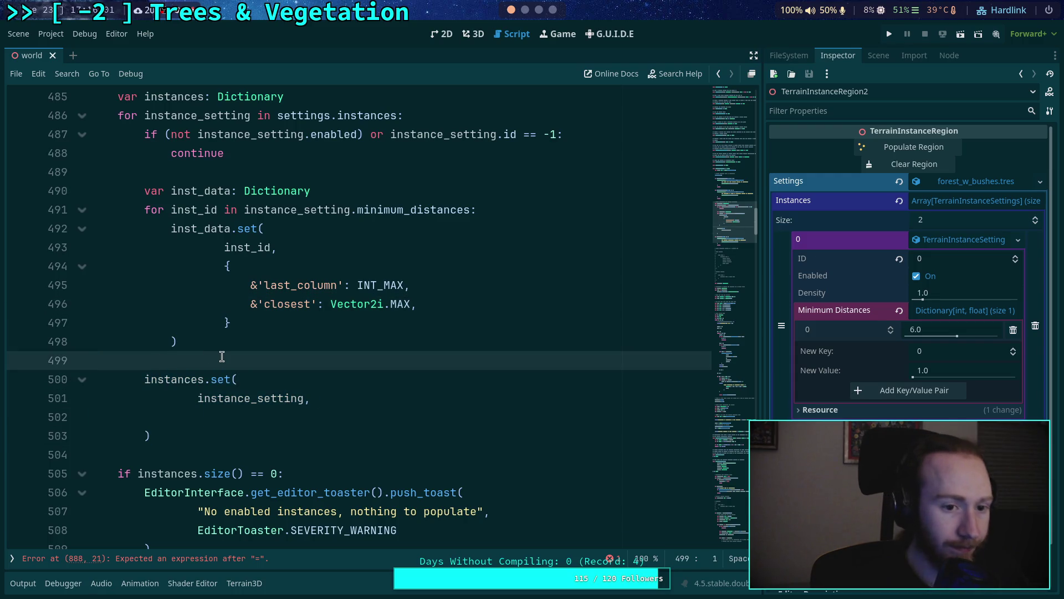
# Step: Wrap instances.set under a temporary if inst_data.size() > 0: check and join its split lines
pyautogui.write('if inst_')
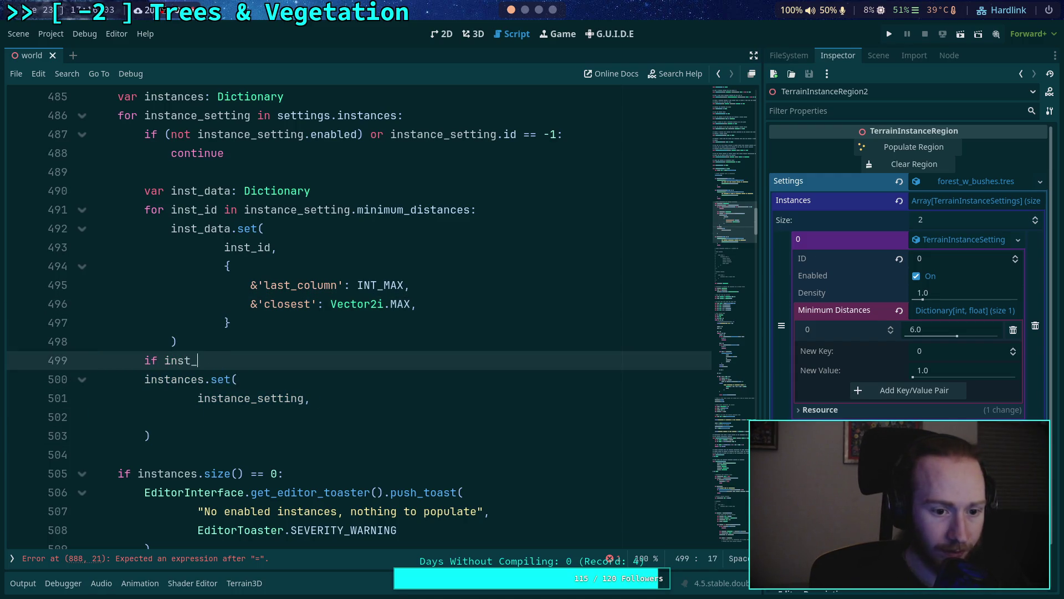
pyautogui.write('data.size')
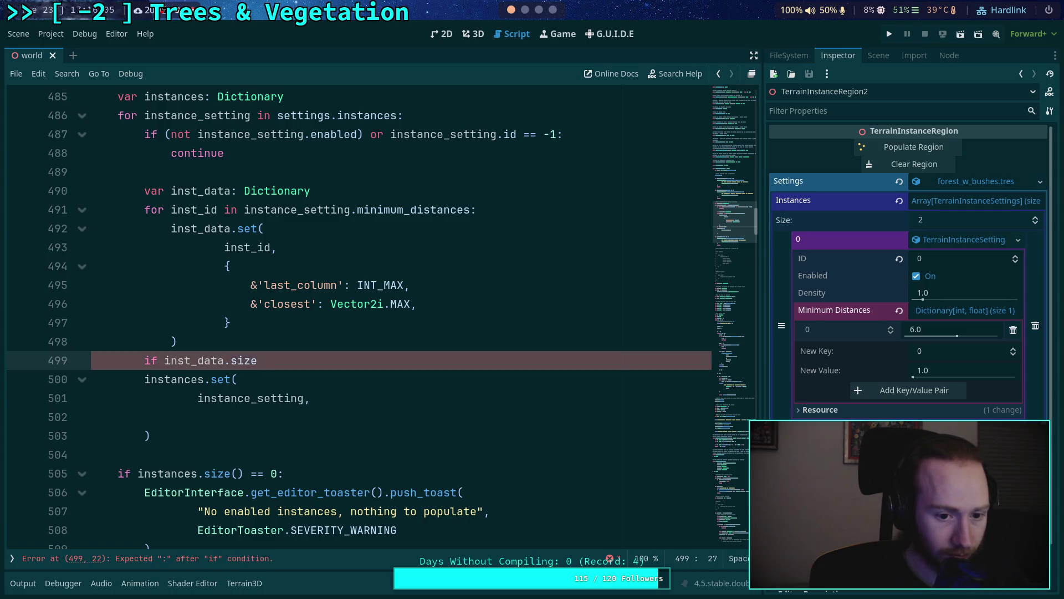
pyautogui.write('() > 0:')
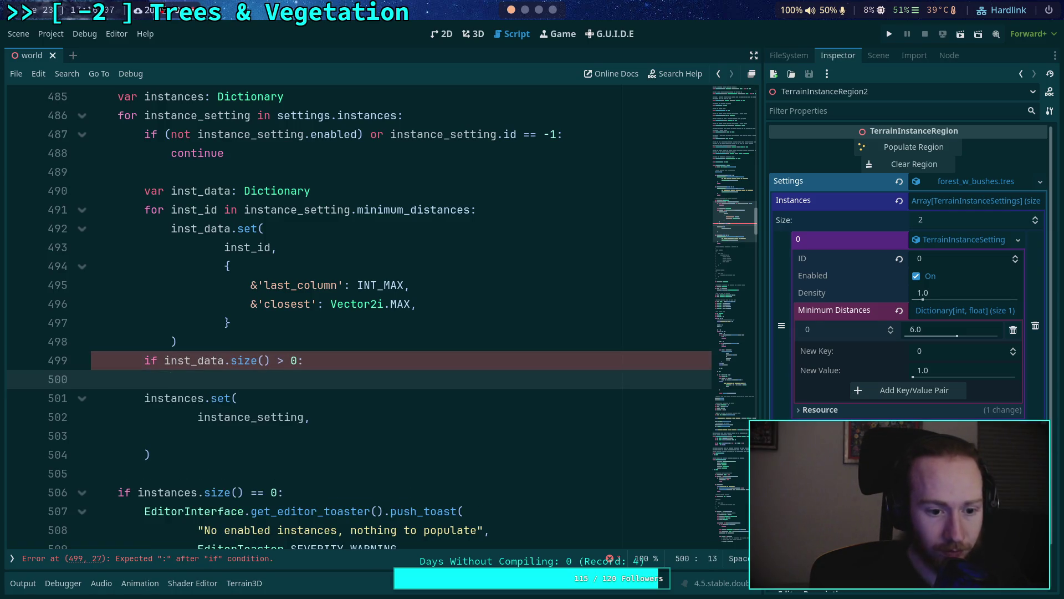
pyautogui.press('Return')
pyautogui.moveTo(176, 401); pyautogui.dragTo(171, 452)
pyautogui.press('Tab')
pyautogui.click(209, 386)
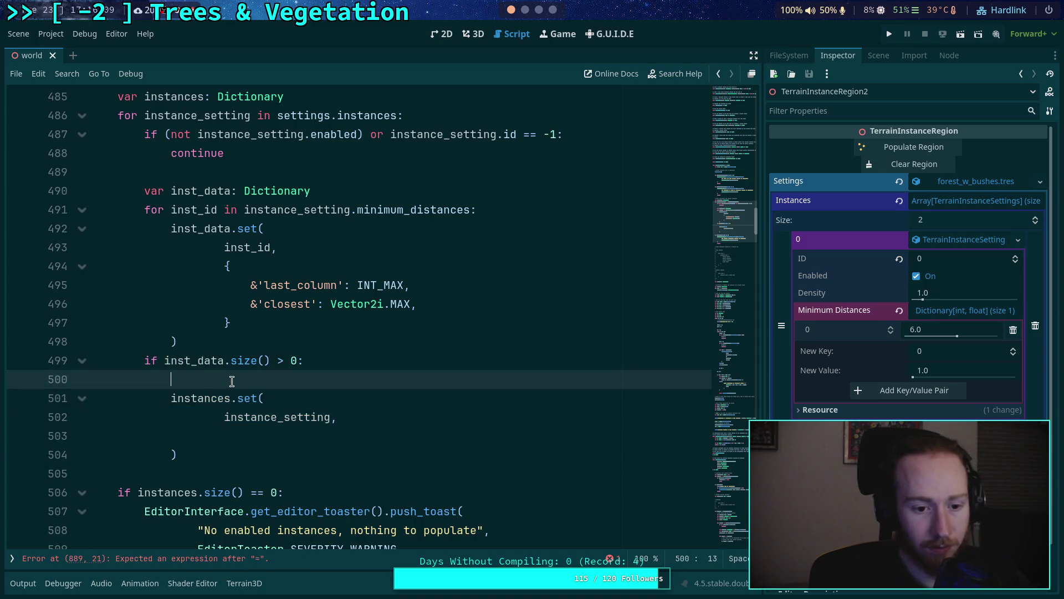
pyautogui.press('BackSpace')
pyautogui.moveTo(225, 401); pyautogui.dragTo(266, 381)
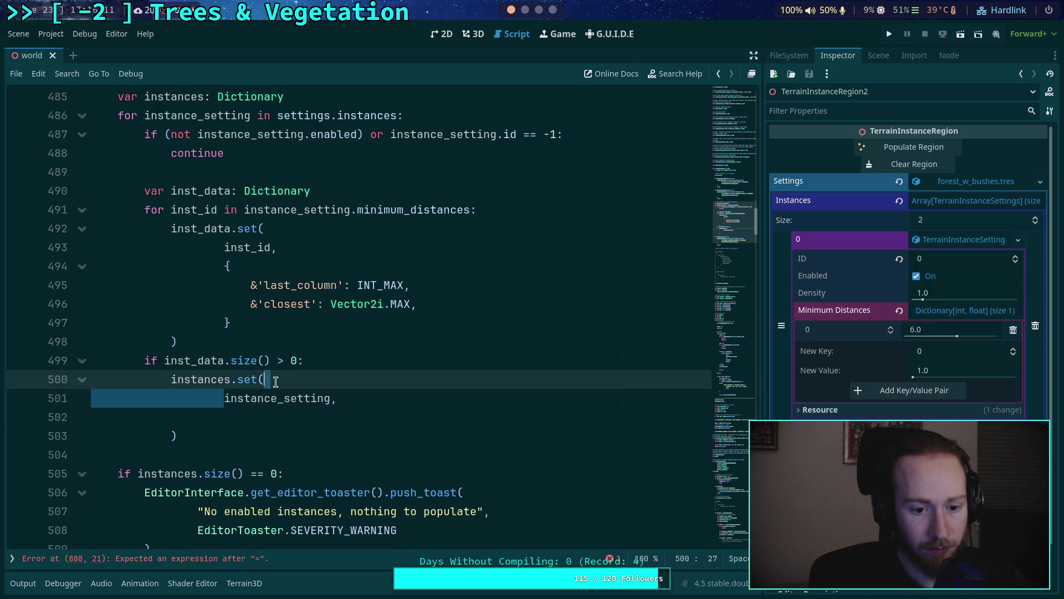
pyautogui.press('BackSpace')
pyautogui.press('Down')
pyautogui.press('Home')
pyautogui.press('Delete')
pyautogui.press('BackSpace')
pyautogui.press('BackSpace')
pyautogui.press('BackSpace')
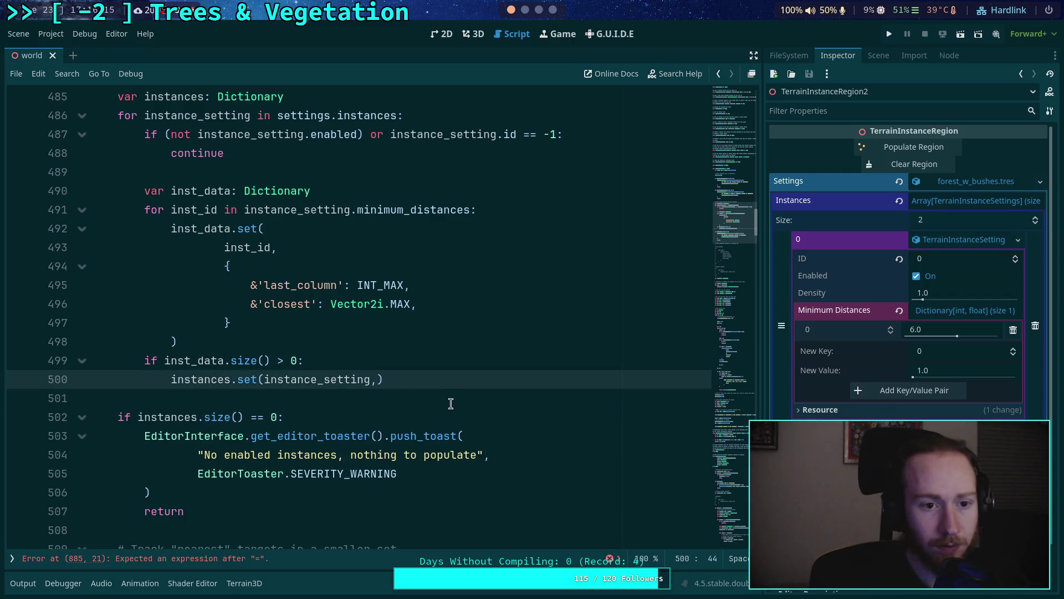
# Step: Dedent the instances.set line on line 500 and pass inst_data as its second argument
pyautogui.scroll(1, 447, 383)
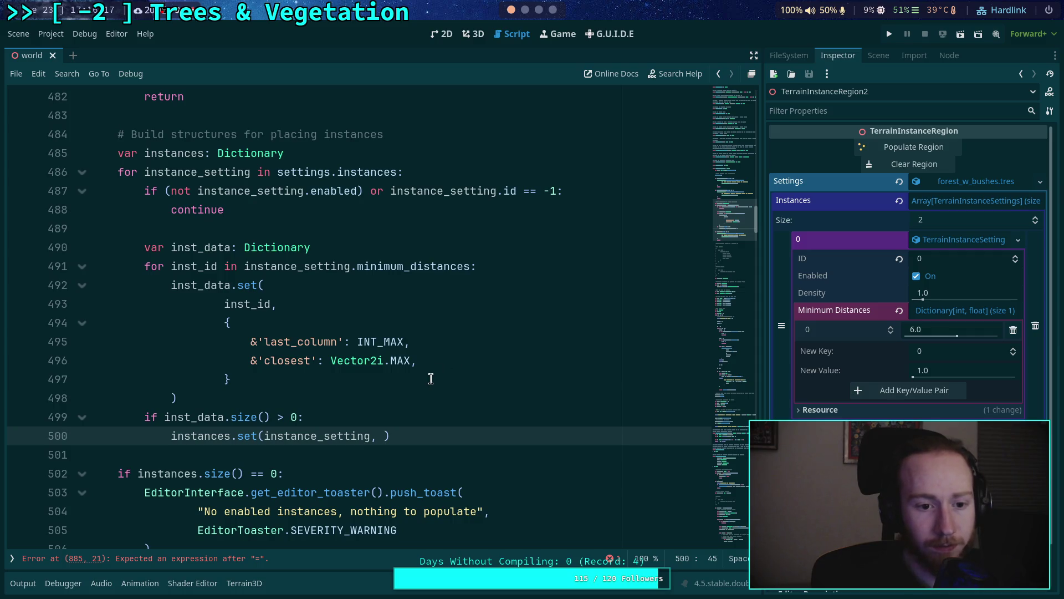
pyautogui.click(224, 437)
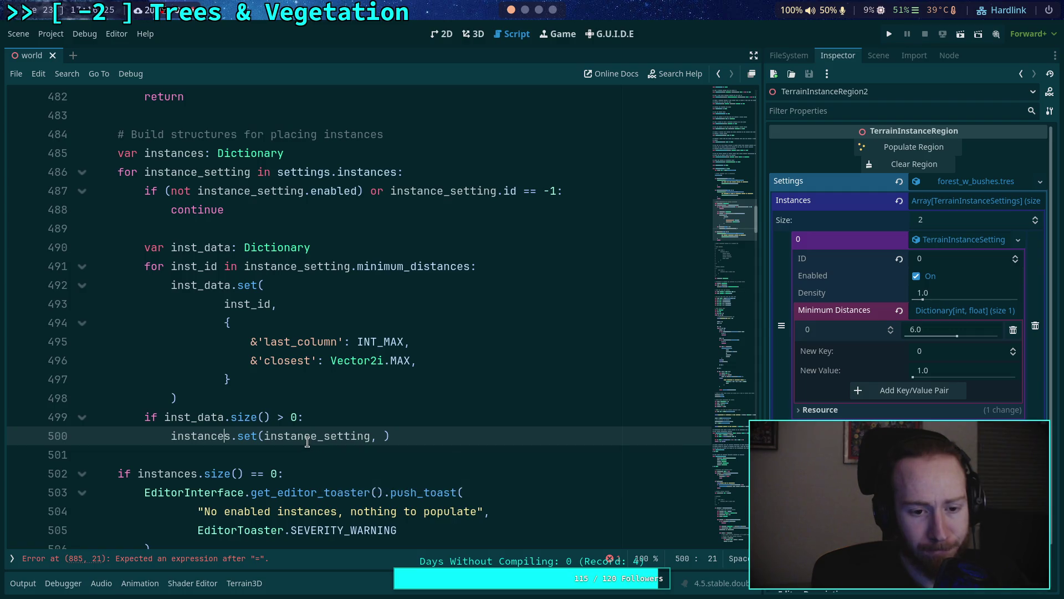
pyautogui.hotkey('shift', 'Tab')
pyautogui.click(352, 436)
pyautogui.doubleClick(165, 437)
pyautogui.scroll(-4, 283, 443)
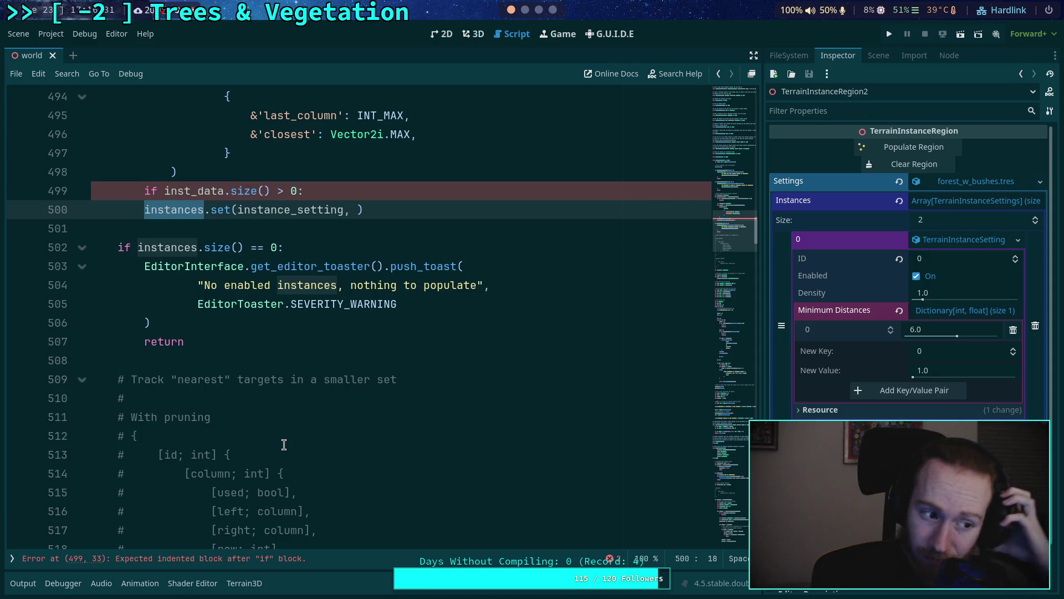
pyautogui.click(367, 211)
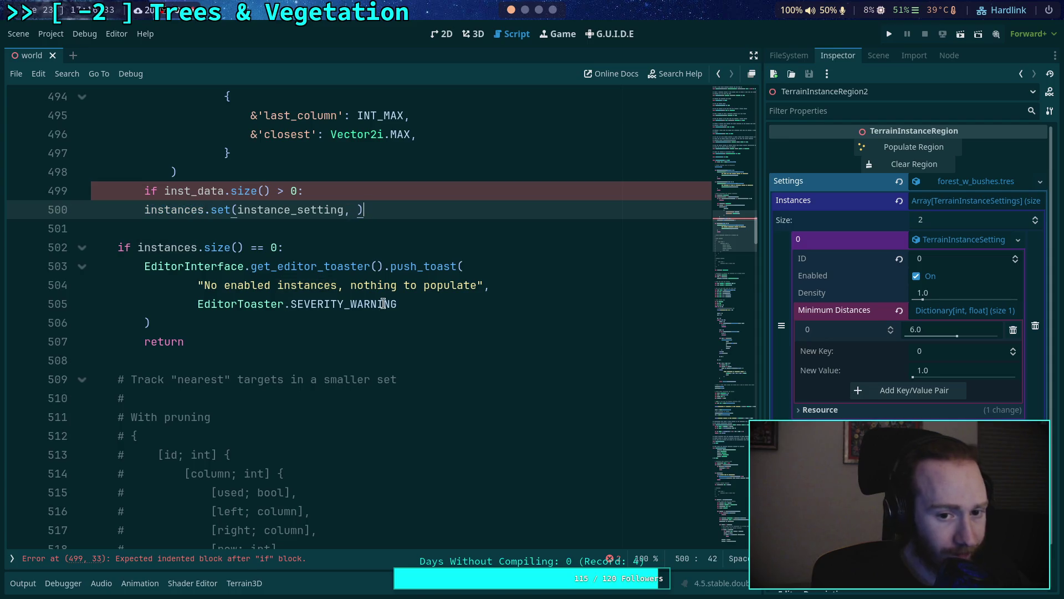
pyautogui.scroll(3, 394, 382)
pyautogui.press('Left')
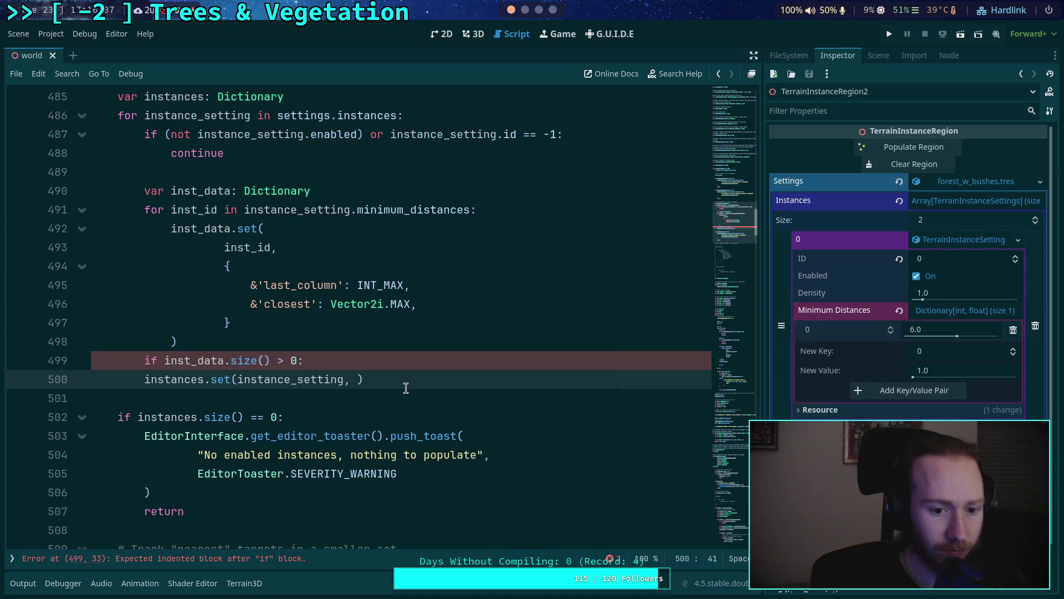
pyautogui.write('inst_data')
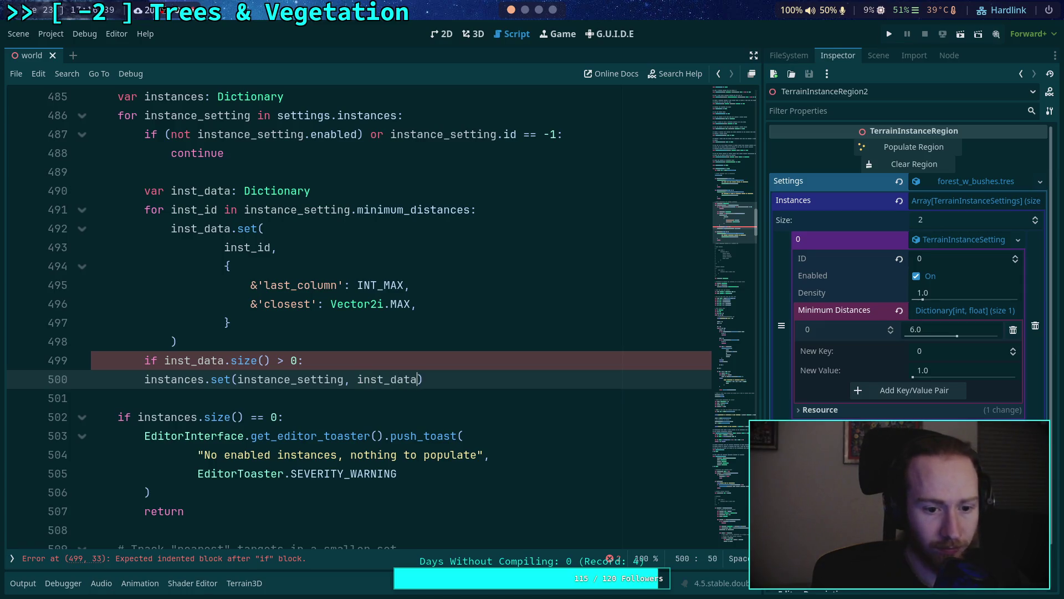
# Step: Delete the if inst_data.size() > 0 line, add a blank line after inst_data.set, and save
pyautogui.click(320, 360)
pyautogui.hotkey('ctrl', 'shift', 'k')
pyautogui.click(360, 341)
pyautogui.press('Return')
pyautogui.hotkey('ctrl', 's')
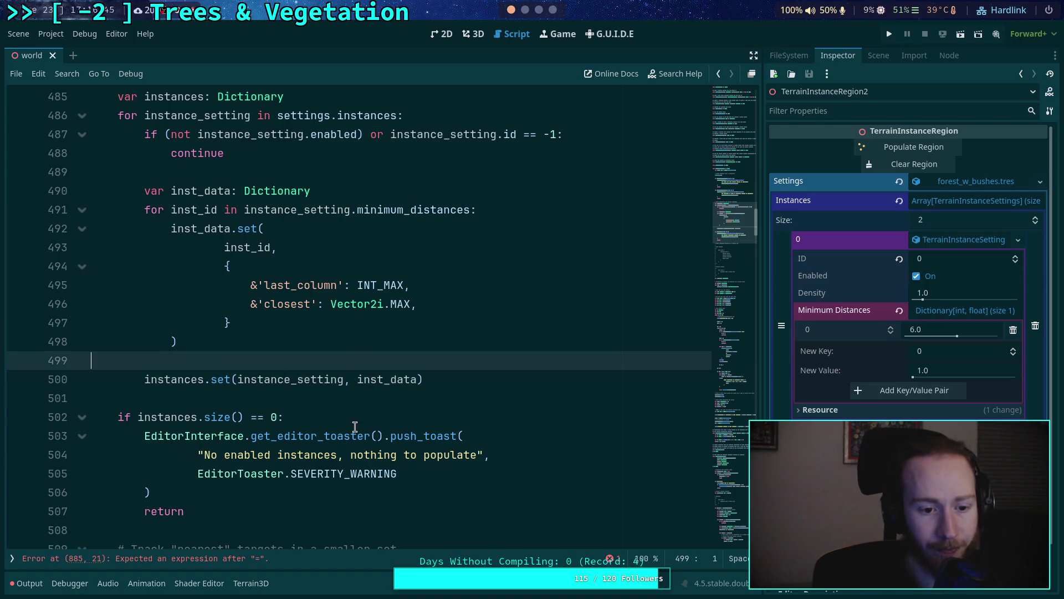
pyautogui.scroll(-15, 356, 429)
pyautogui.scroll(-20, 358, 424)
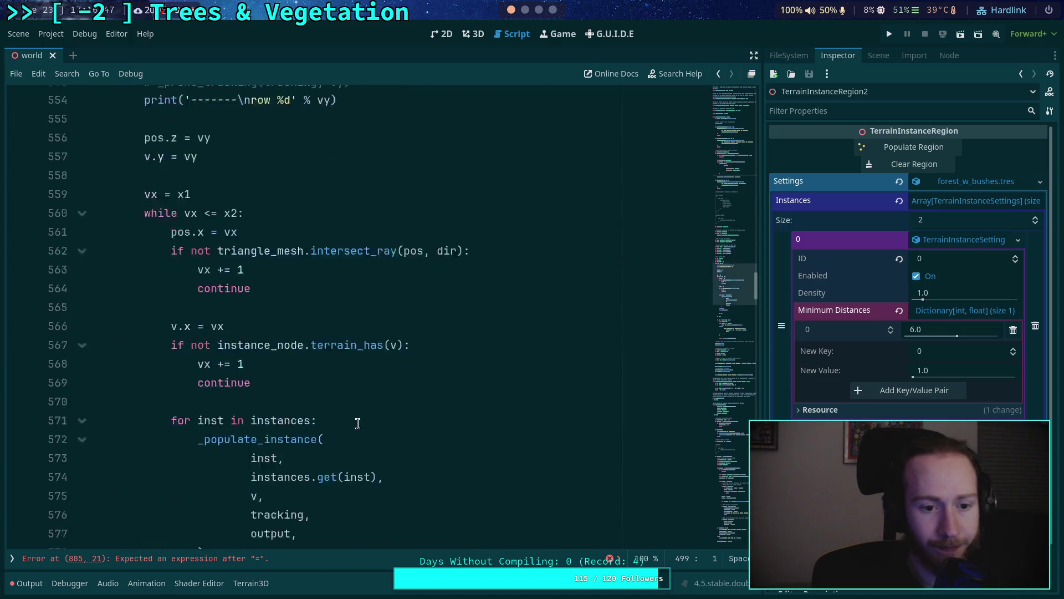
pyautogui.scroll(-9, 358, 424)
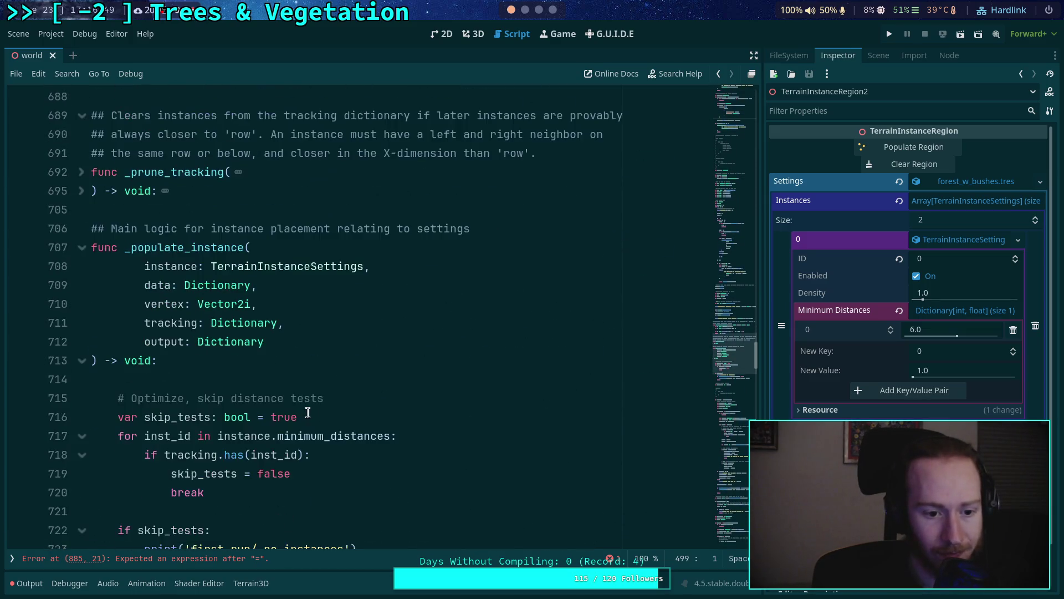
pyautogui.scroll(-11, 298, 387)
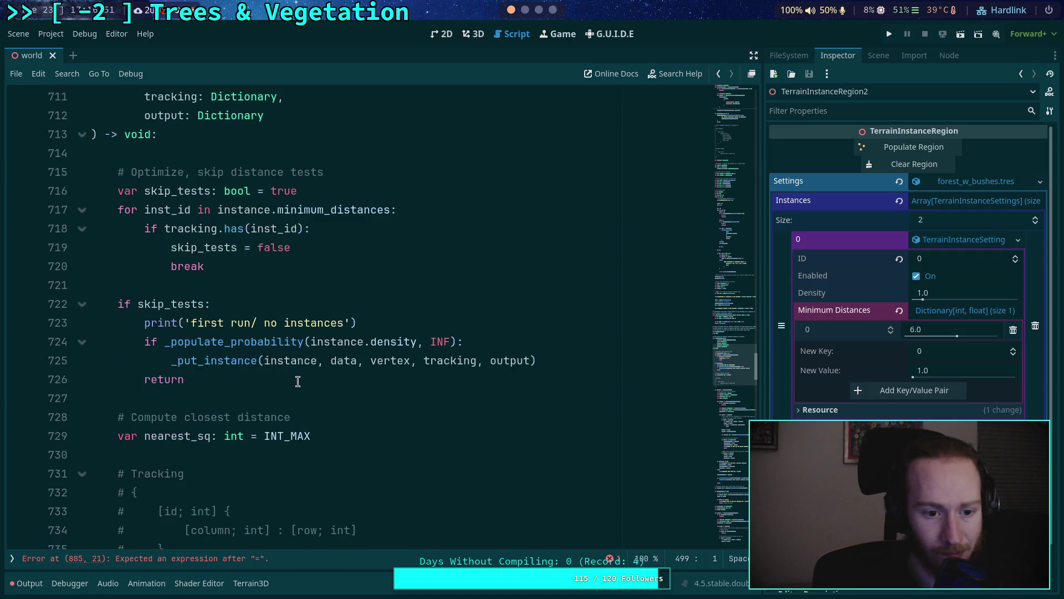
pyautogui.scroll(-1, 298, 378)
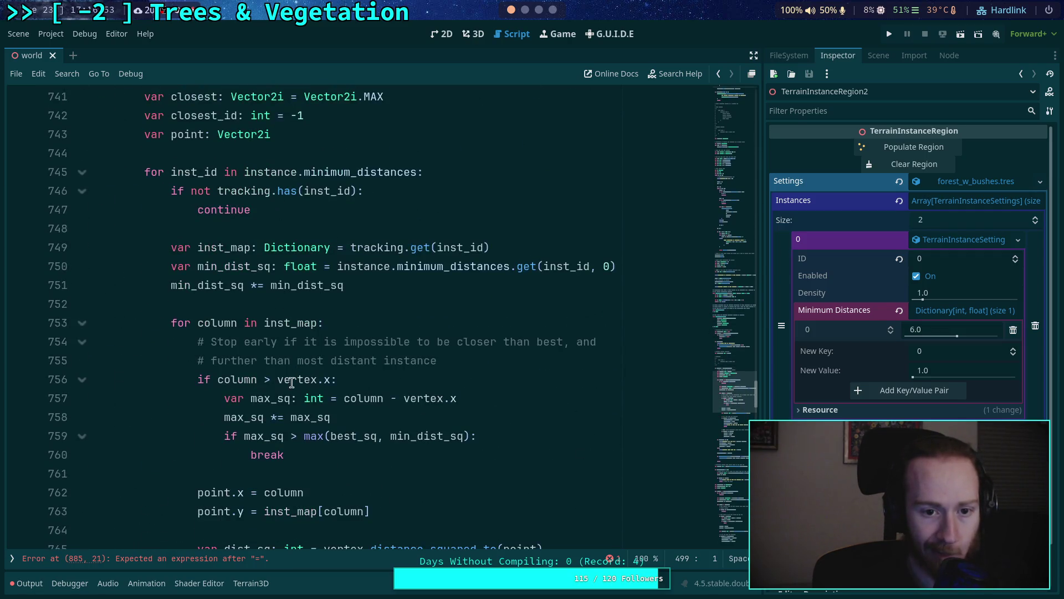
pyautogui.click(412, 237)
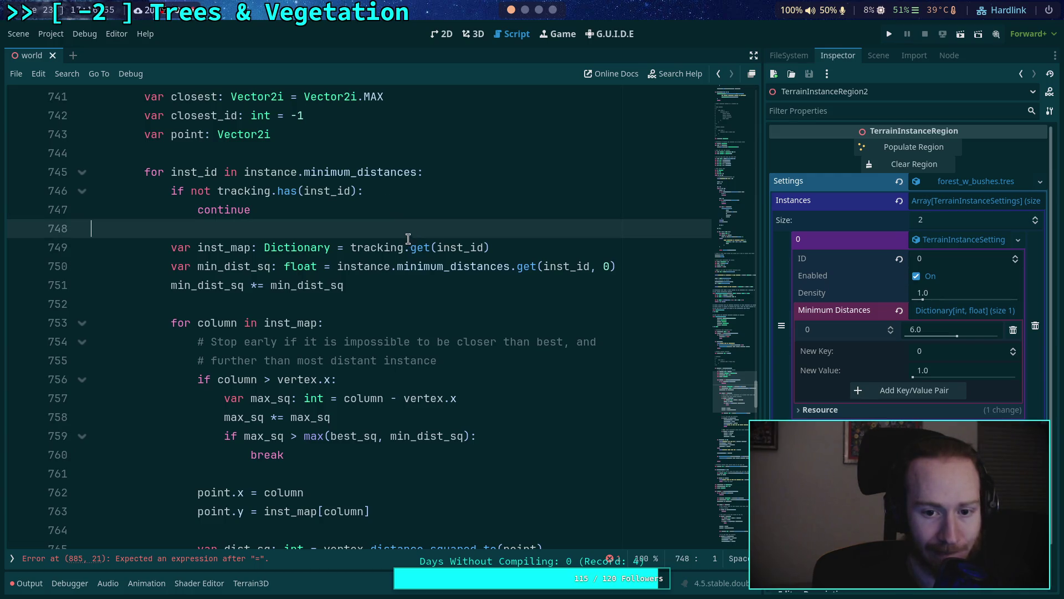
pyautogui.scroll(-1, 280, 340)
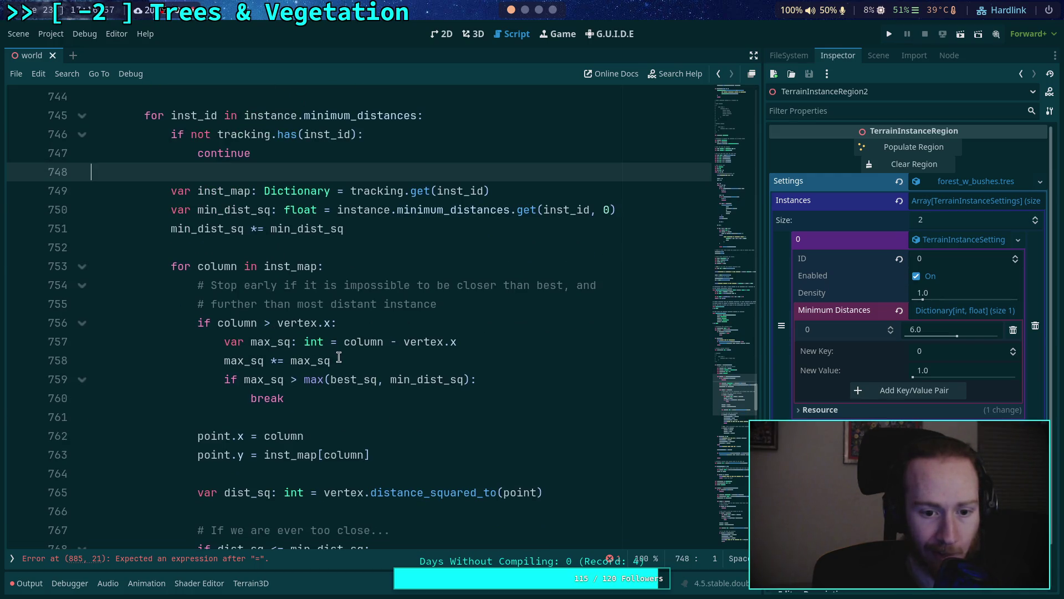
pyautogui.scroll(2, 339, 357)
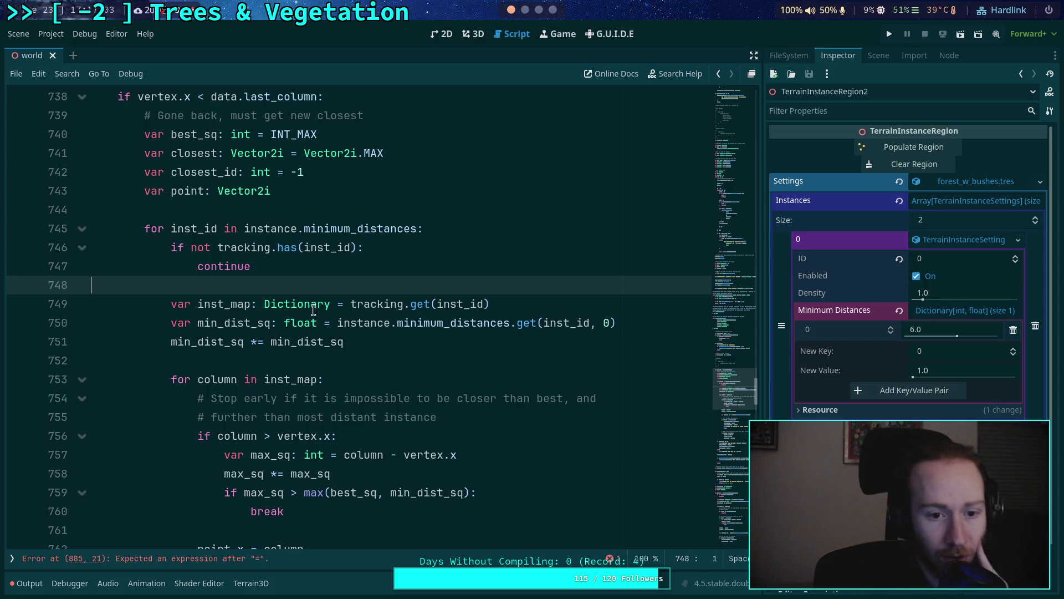
pyautogui.moveTo(280, 242)
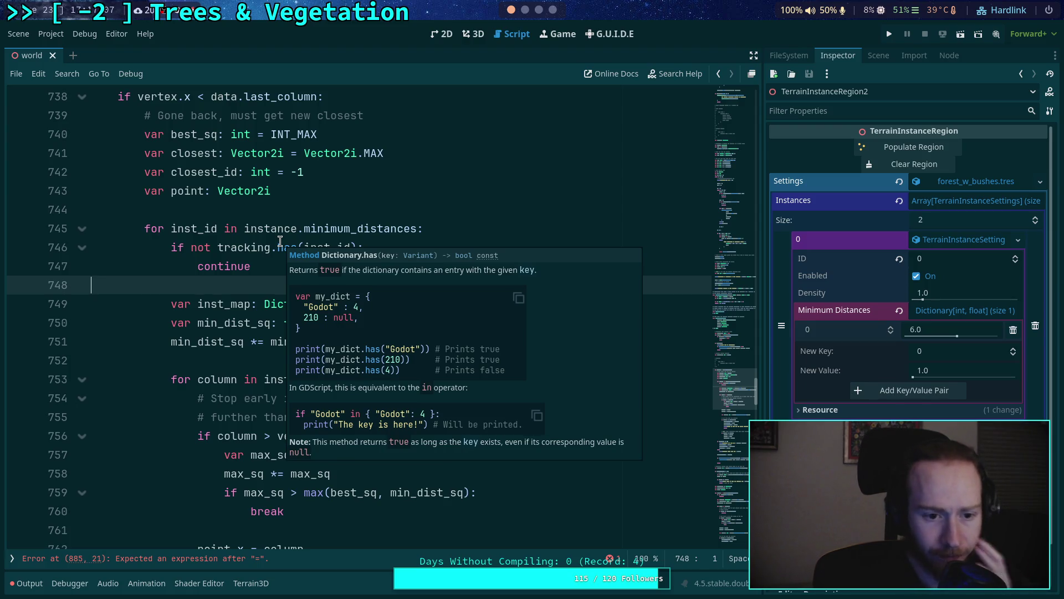
pyautogui.scroll(-5, 223, 284)
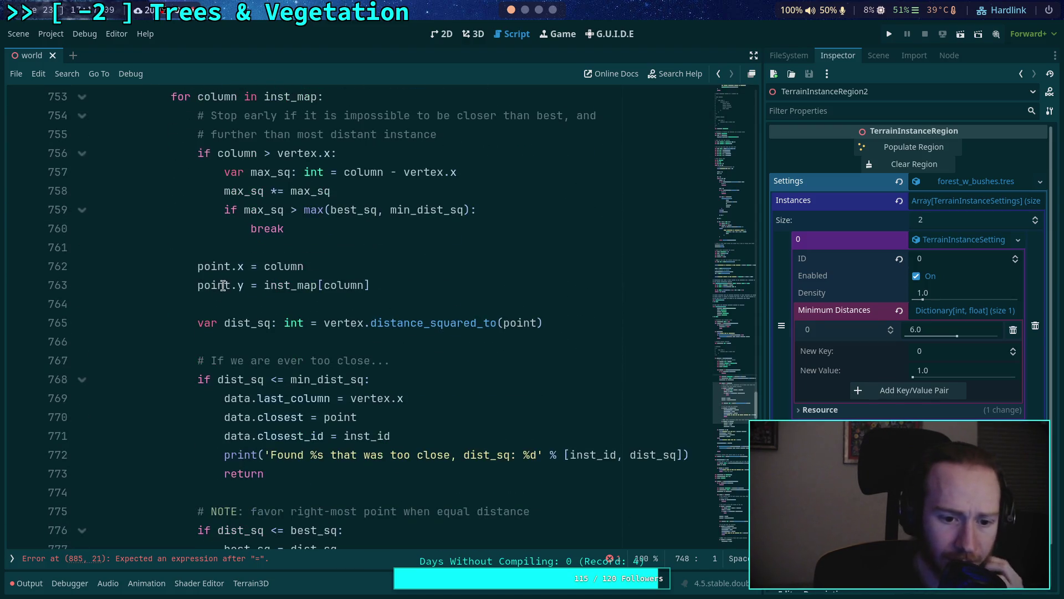
pyautogui.scroll(1, 316, 369)
pyautogui.doubleClick(237, 456)
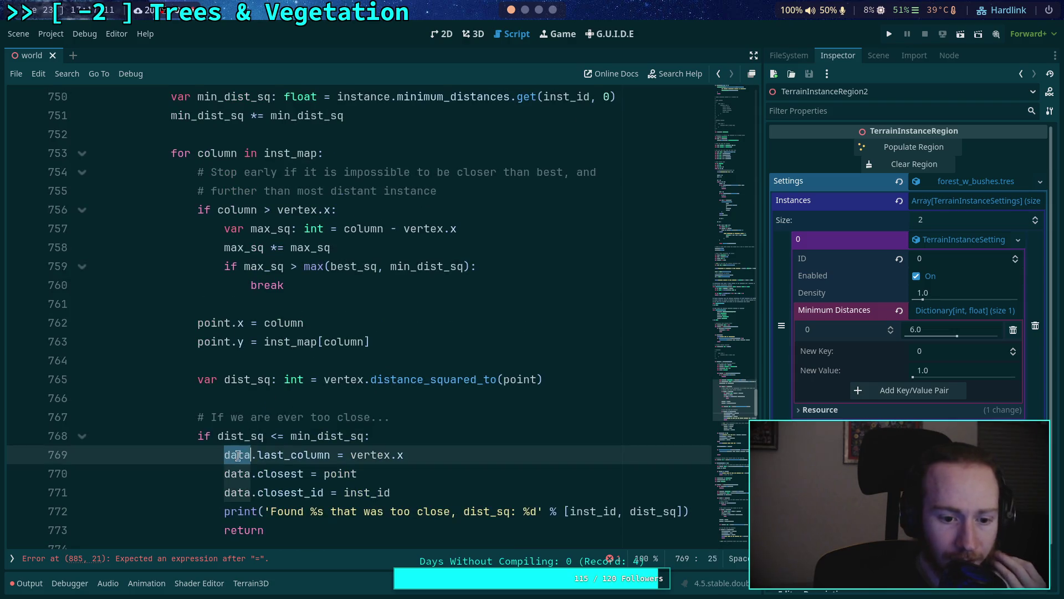
pyautogui.scroll(7, 353, 392)
pyautogui.scroll(4, 338, 380)
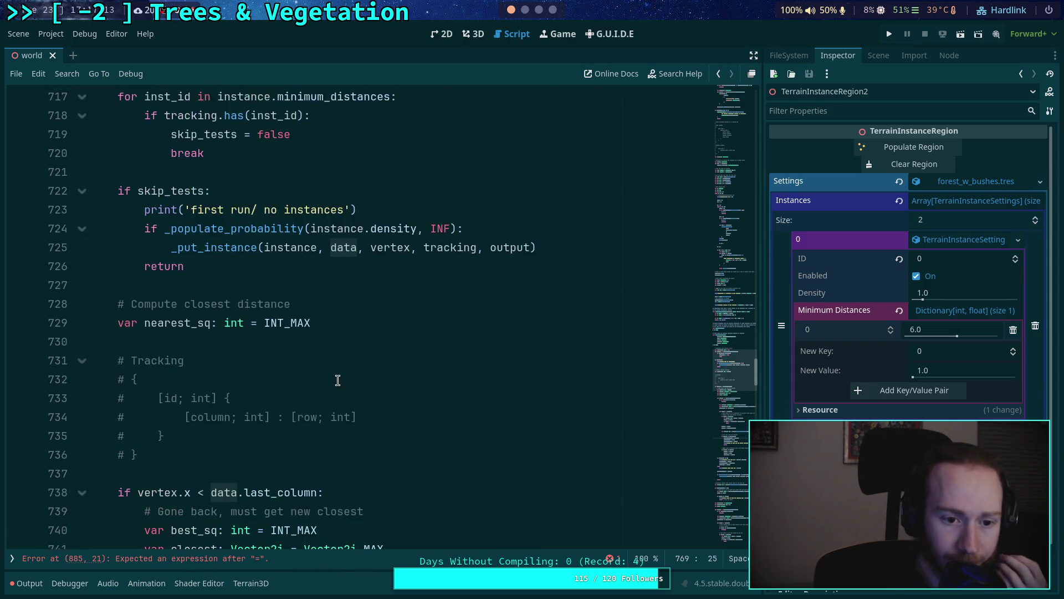
pyautogui.scroll(4, 324, 374)
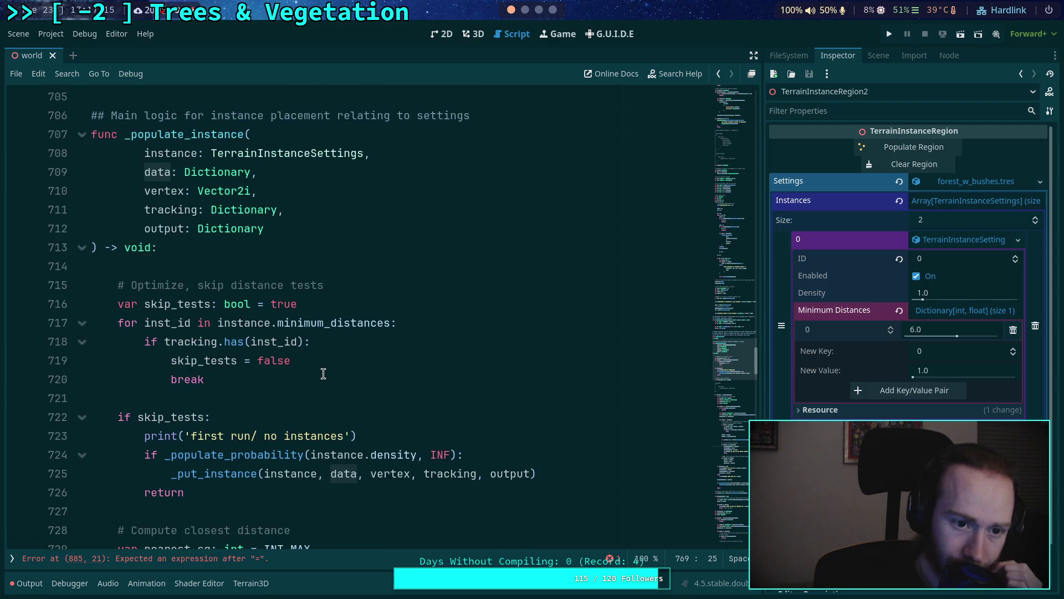
pyautogui.scroll(-11, 324, 374)
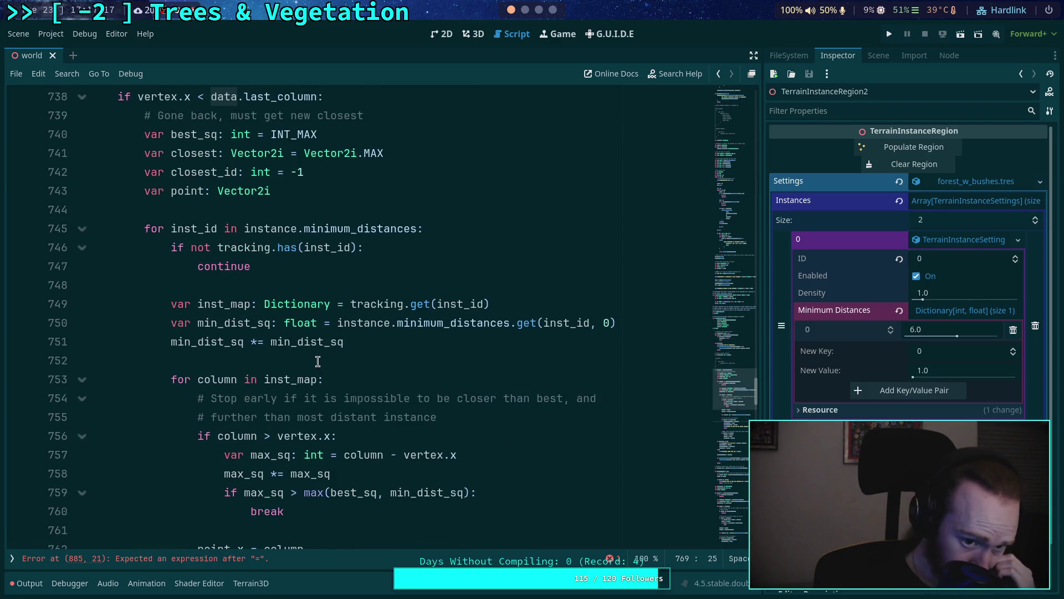
pyautogui.click(400, 286)
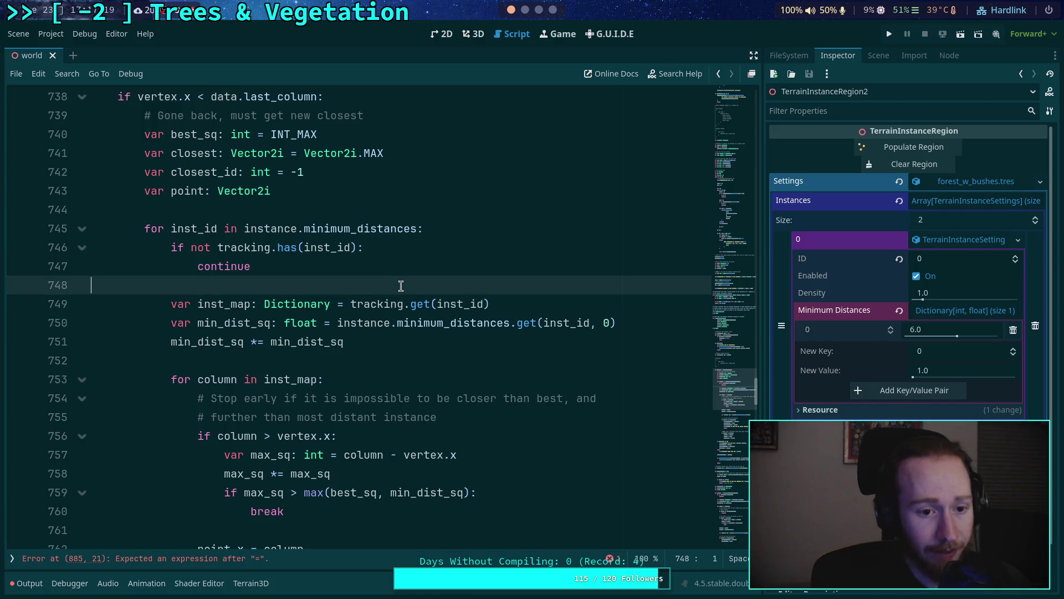
# Step: Declare var inst_data: Dictionary = data.get(inst_id) on line 749, then start a script search
pyautogui.press('Return')
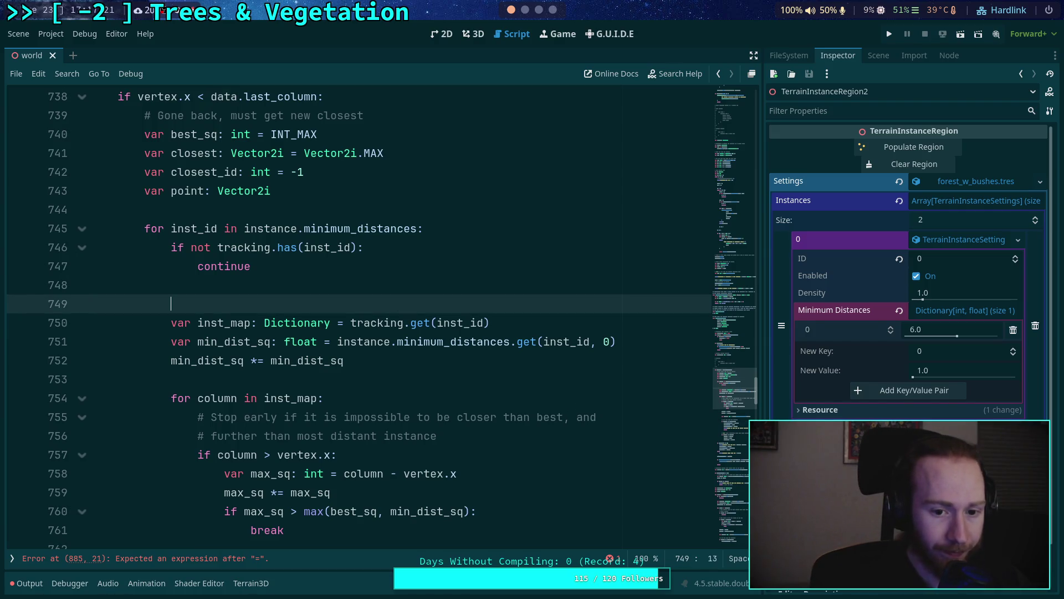
pyautogui.write('var inst_data: ')
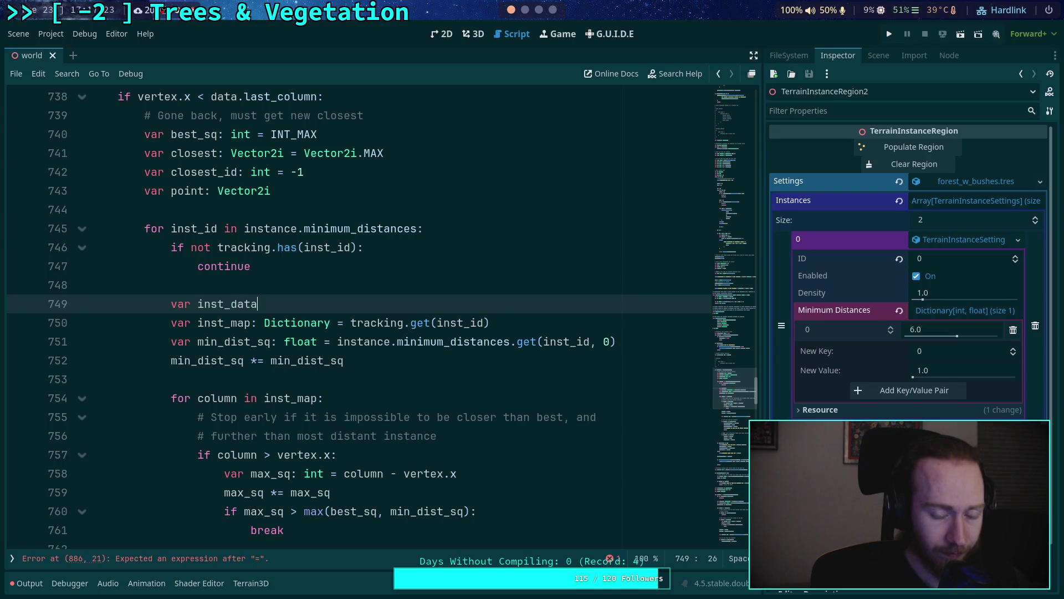
pyautogui.write('Dictionar')
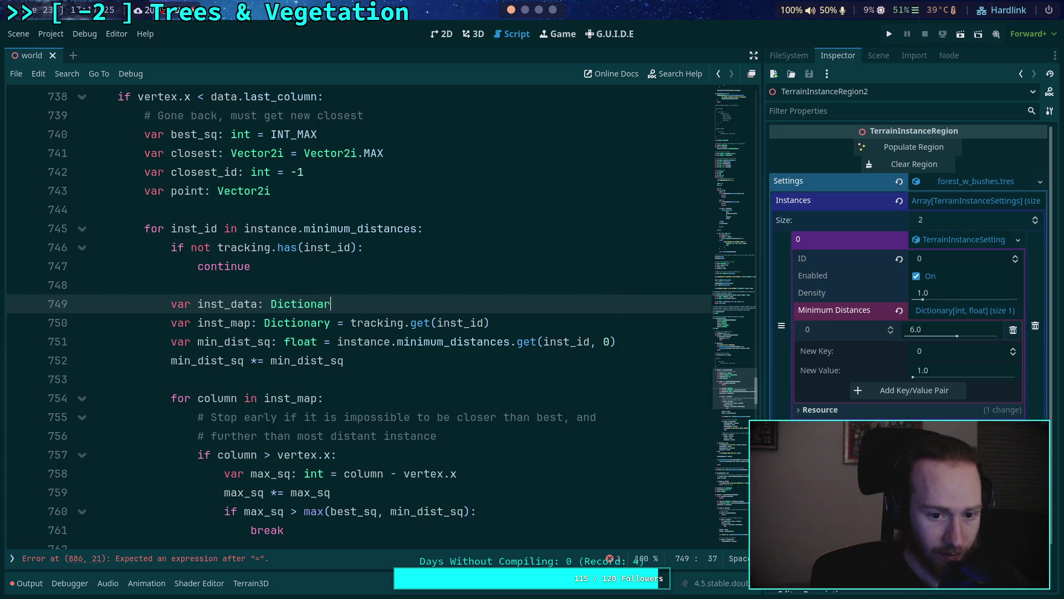
pyautogui.write('y = data.get')
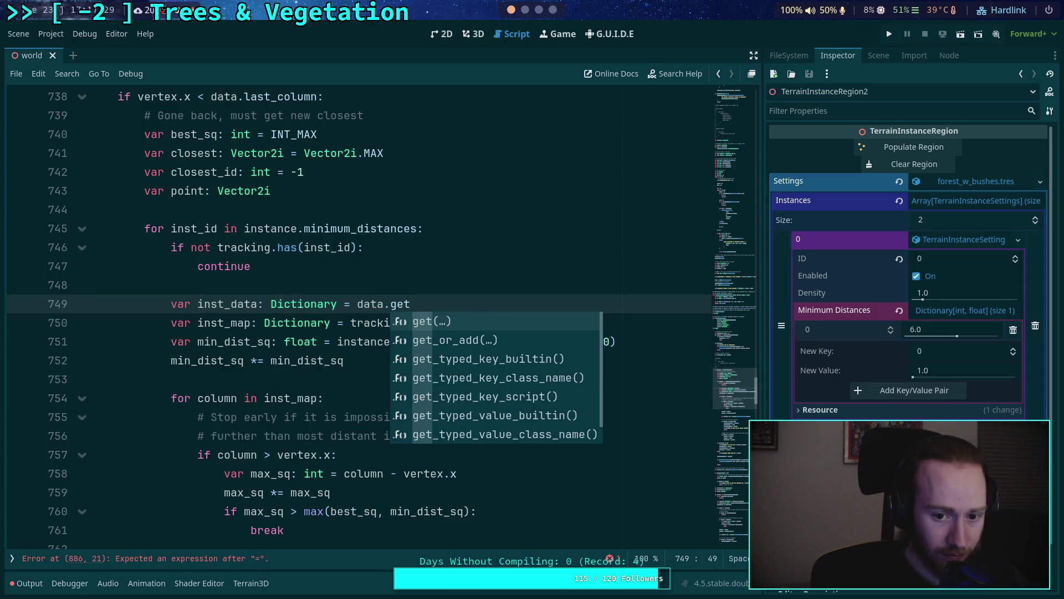
pyautogui.write('(inst_id)')
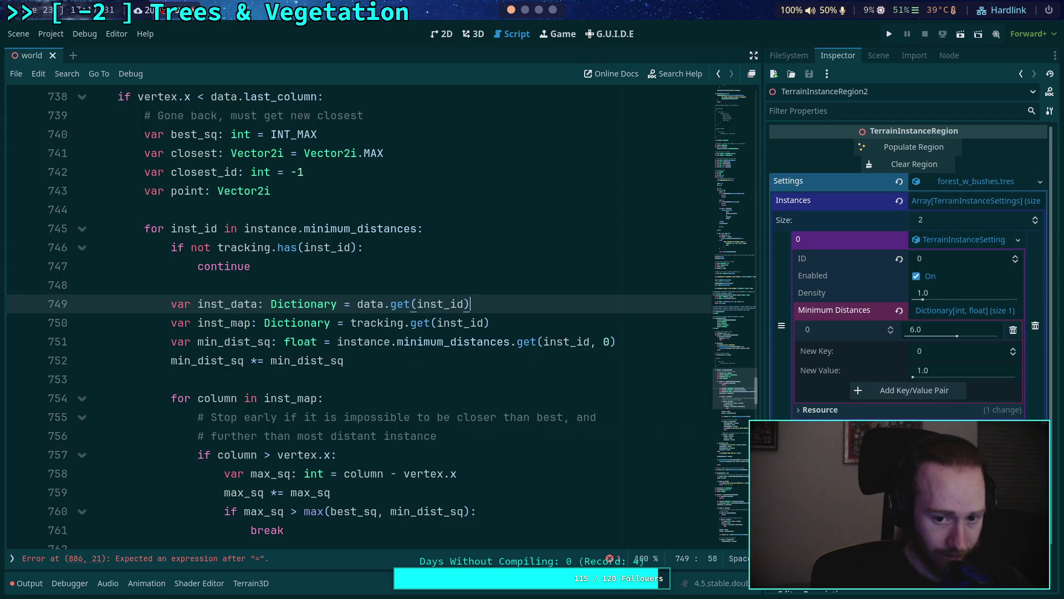
pyautogui.doubleClick(231, 304)
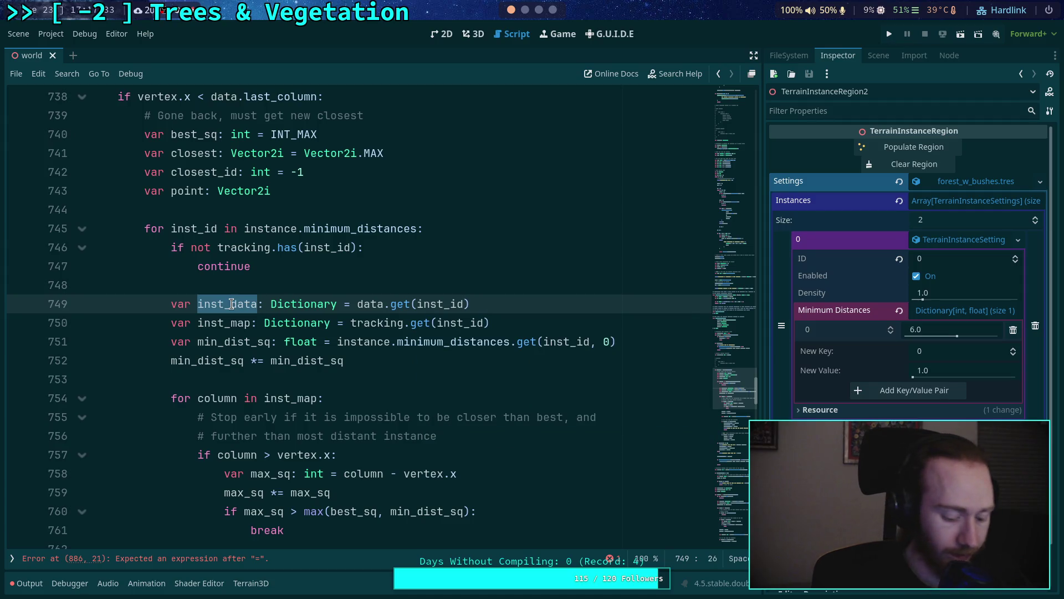
pyautogui.scroll(-3, 232, 304)
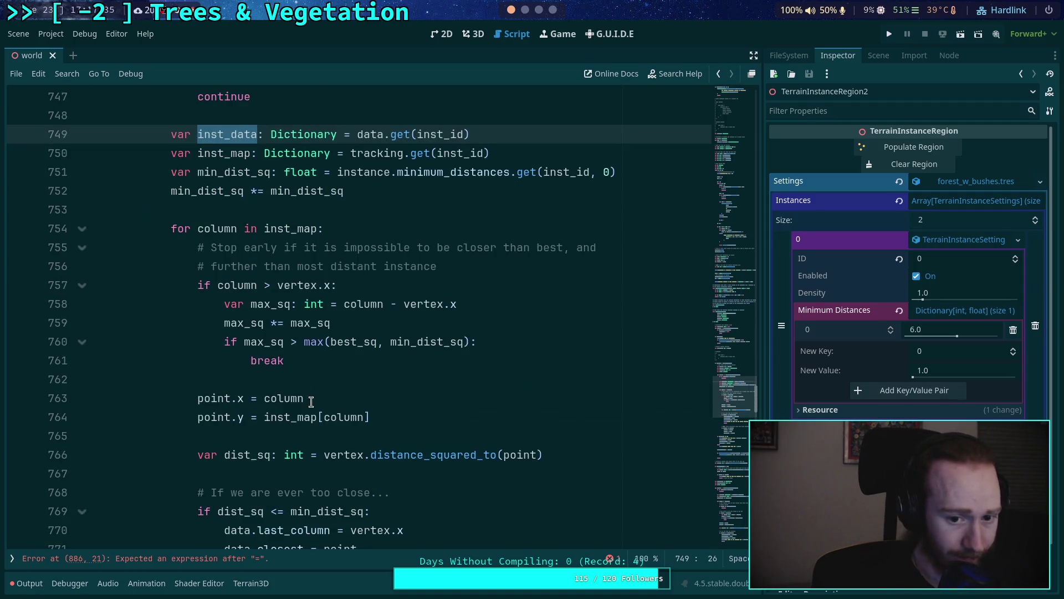
pyautogui.hotkey('ctrl', 'f')
# Step: Search for 'data', locate its use on line 770, and keep line 749's data.get(inst_id) value
pyautogui.write('data')
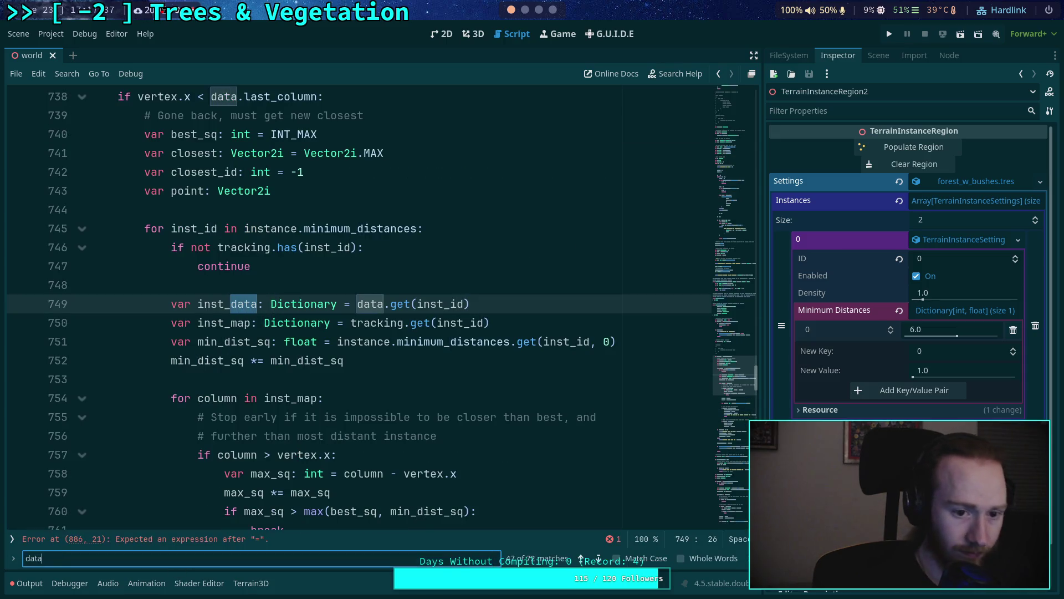
pyautogui.scroll(1, 307, 363)
pyautogui.scroll(-4, 299, 341)
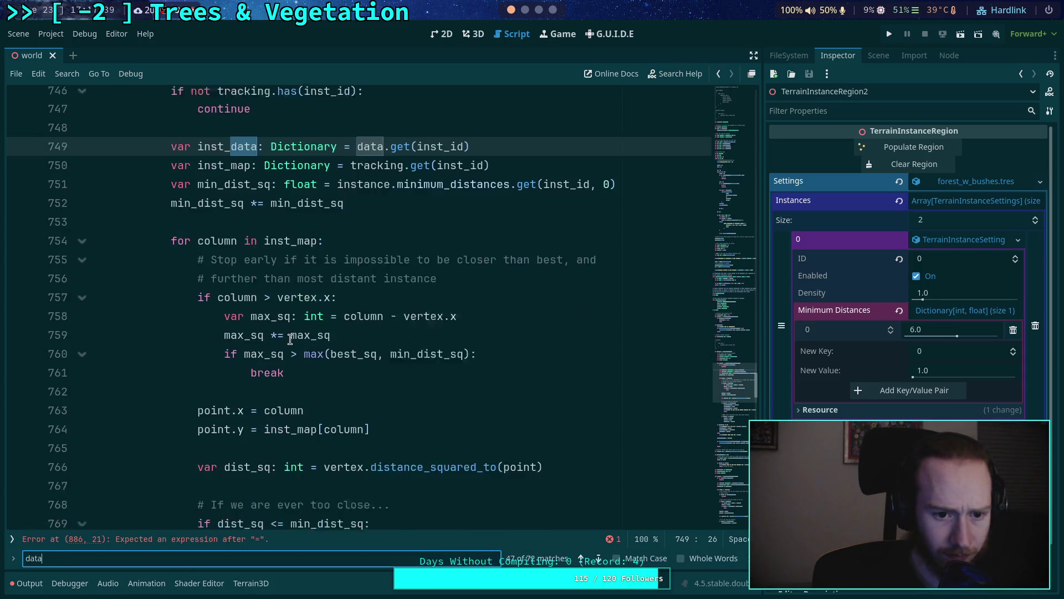
pyautogui.scroll(-2, 300, 338)
pyautogui.click(246, 417)
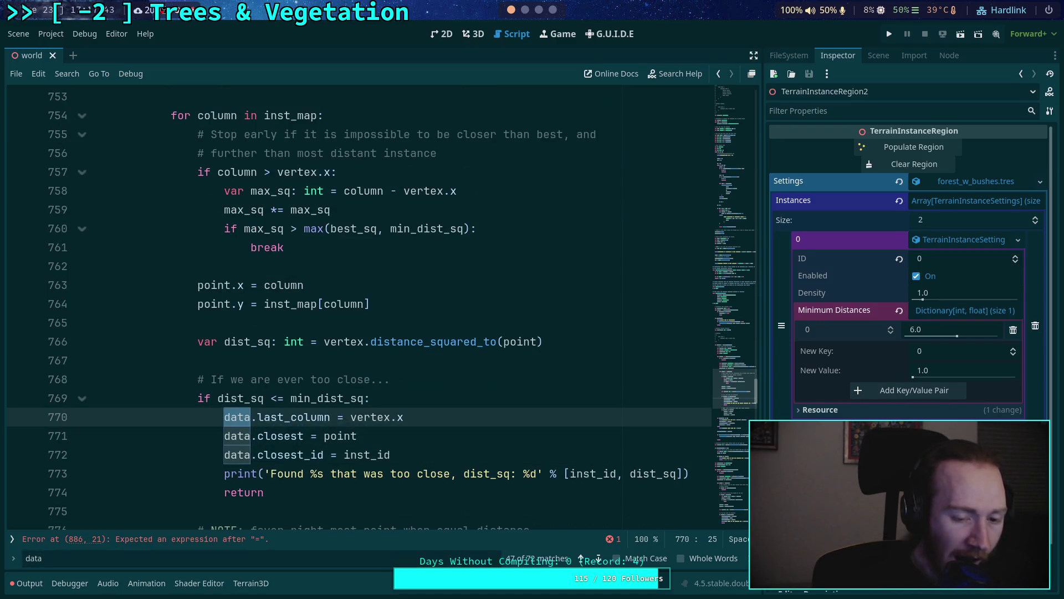
pyautogui.hotkey('ctrl', 'z')
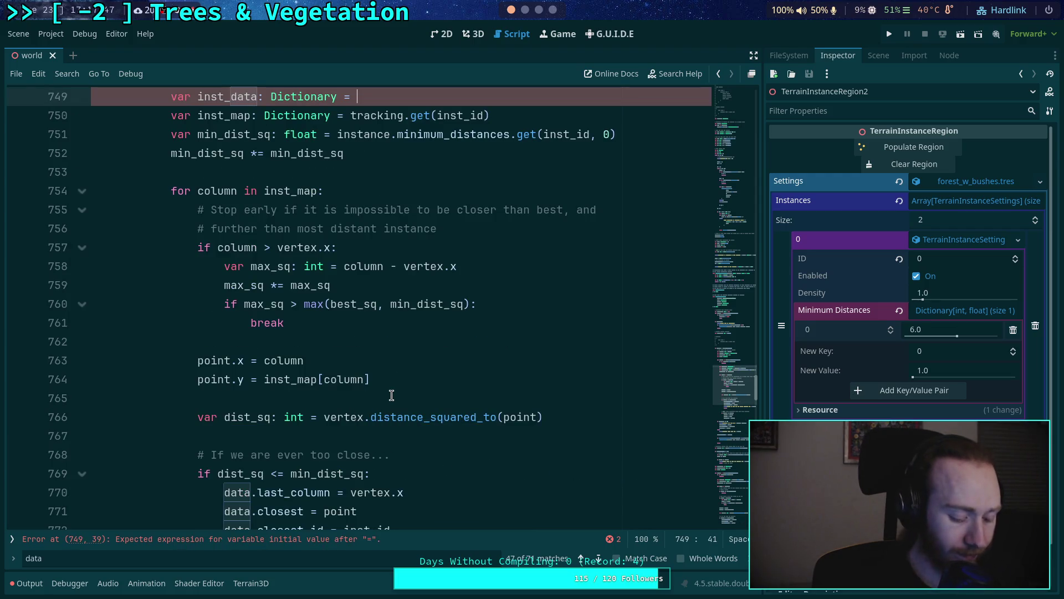
pyautogui.hotkey('ctrl', 'shift', 'z')
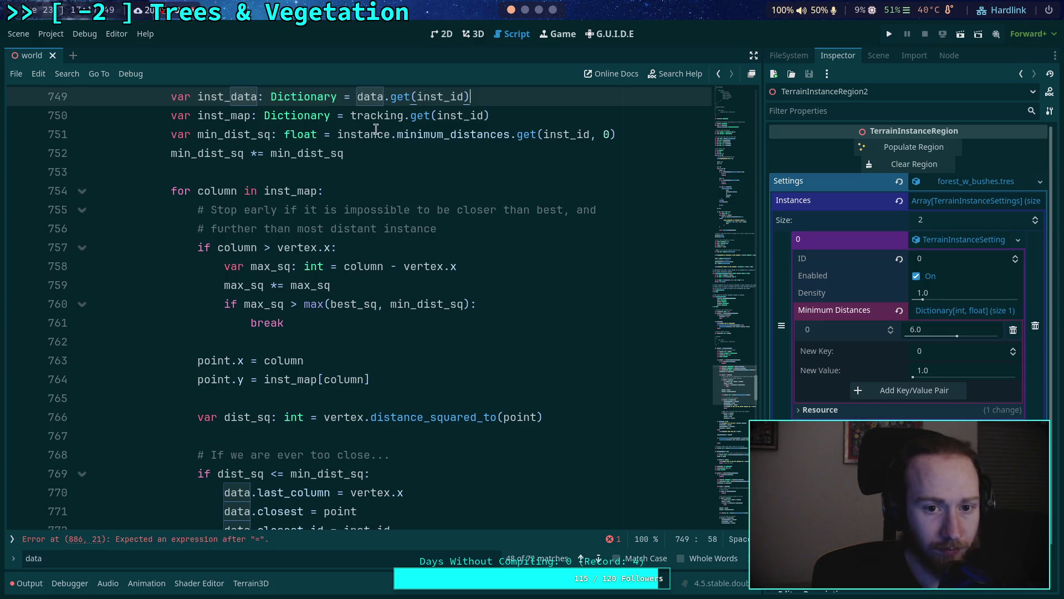
# Step: Replace data with inst_data on lines 770–771 and delete the data.closest_id line
pyautogui.doubleClick(229, 98)
pyautogui.hotkey('ctrl', 'c')
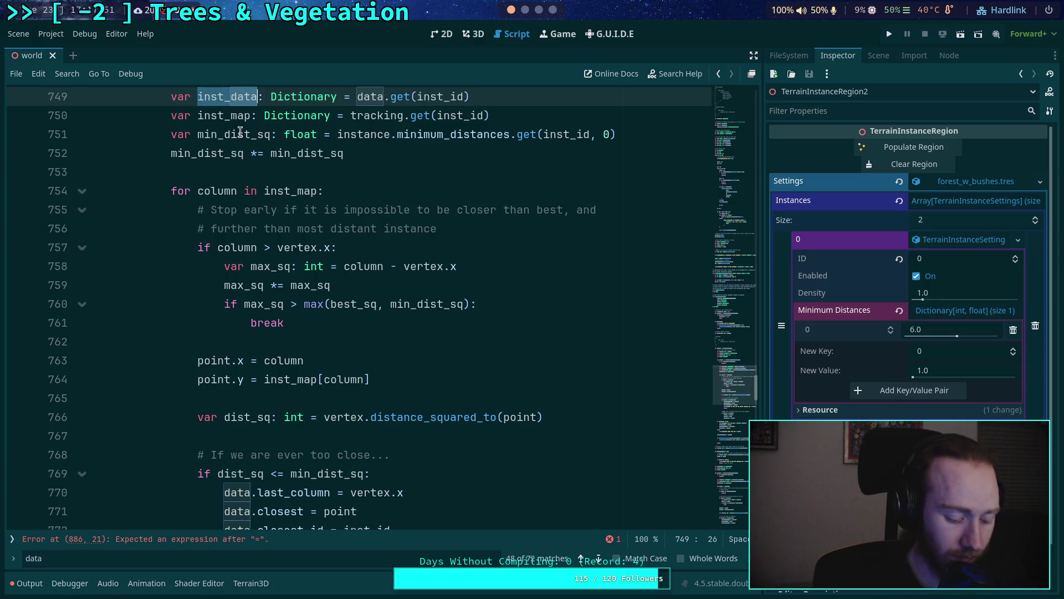
pyautogui.scroll(-3, 308, 244)
pyautogui.click(232, 322)
pyautogui.doubleClick(231, 323)
pyautogui.hotkey('ctrl', 'v')
pyautogui.doubleClick(238, 342)
pyautogui.hotkey('ctrl', 'v')
pyautogui.click(427, 353)
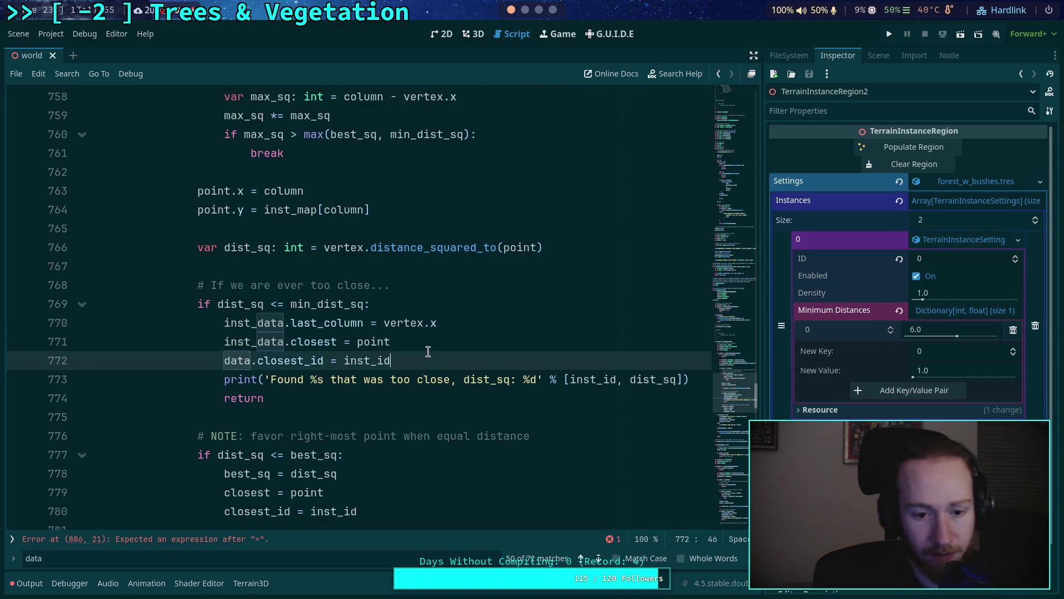
pyautogui.hotkey('shift', 'Up')
pyautogui.press('BackSpace')
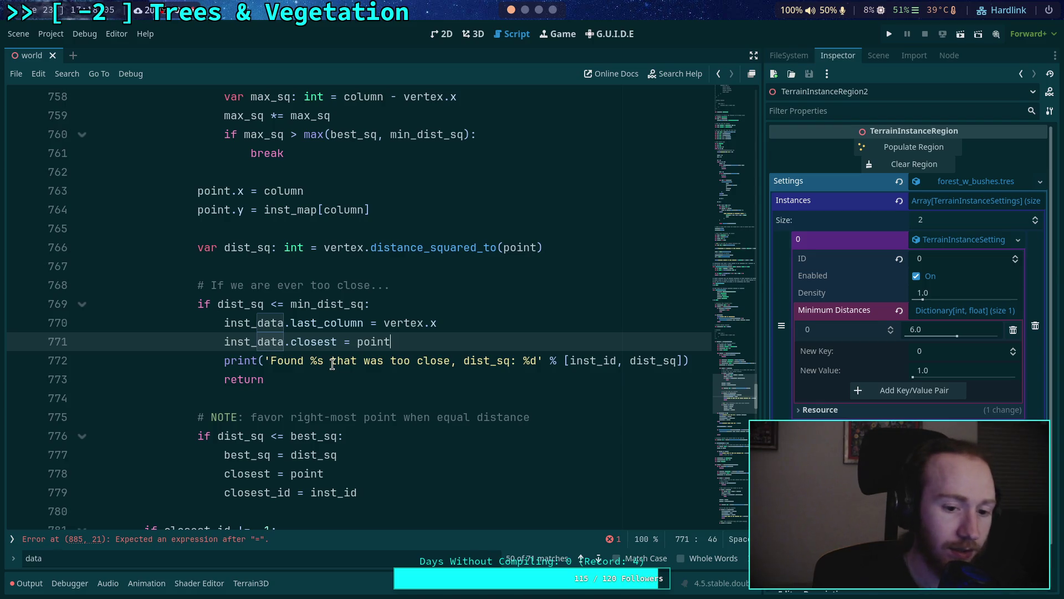
# Step: Review the best-distance closest_id assignment and collapse the for column loop at line 754
pyautogui.moveTo(363, 491); pyautogui.dragTo(375, 476)
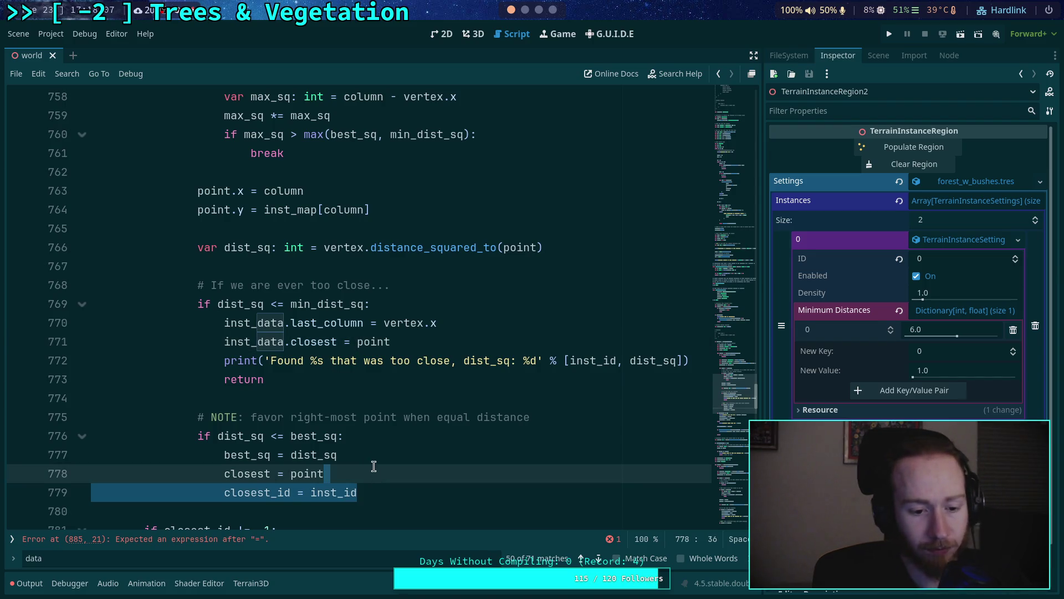
pyautogui.scroll(-1, 375, 467)
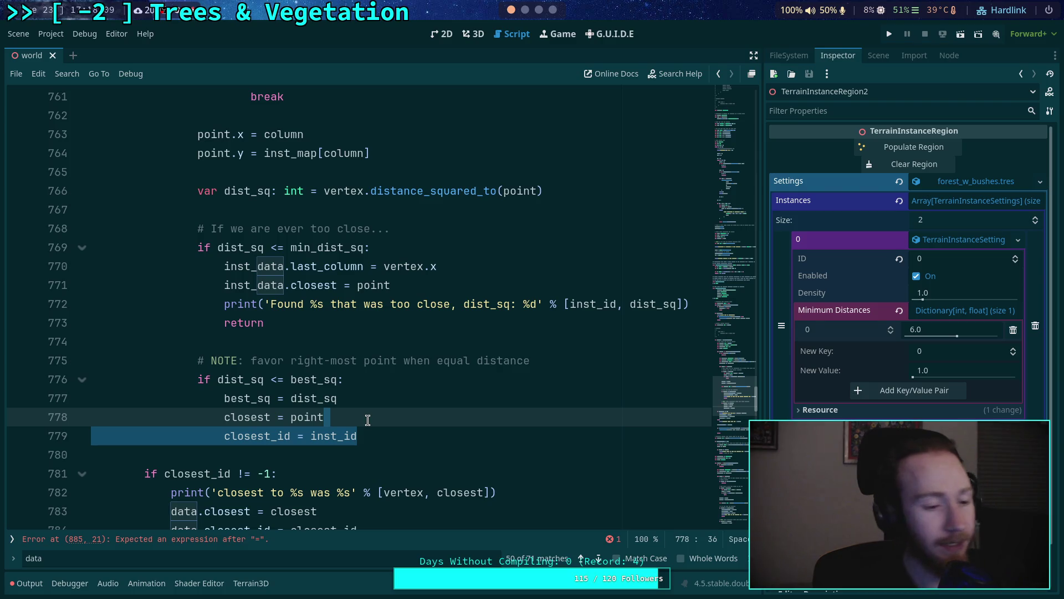
pyautogui.scroll(7, 368, 420)
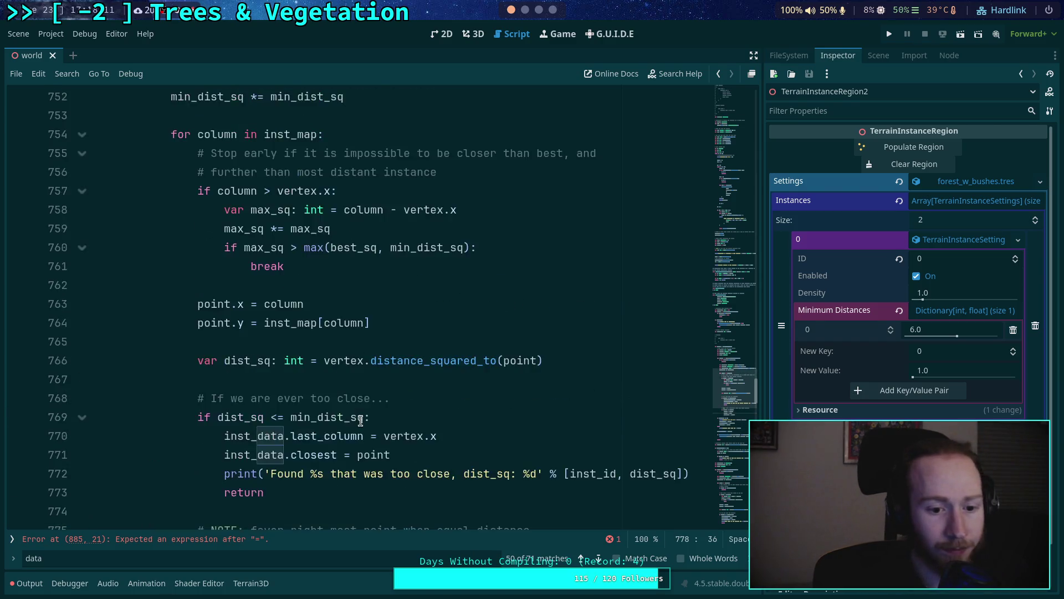
pyautogui.scroll(-1, 164, 286)
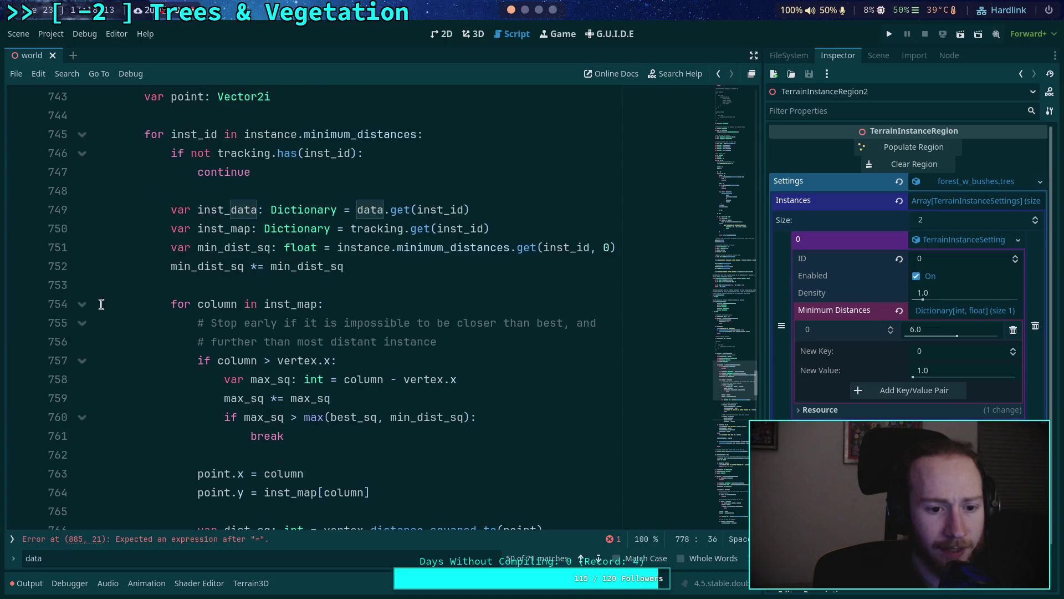
pyautogui.click(82, 306)
pyautogui.click(255, 326)
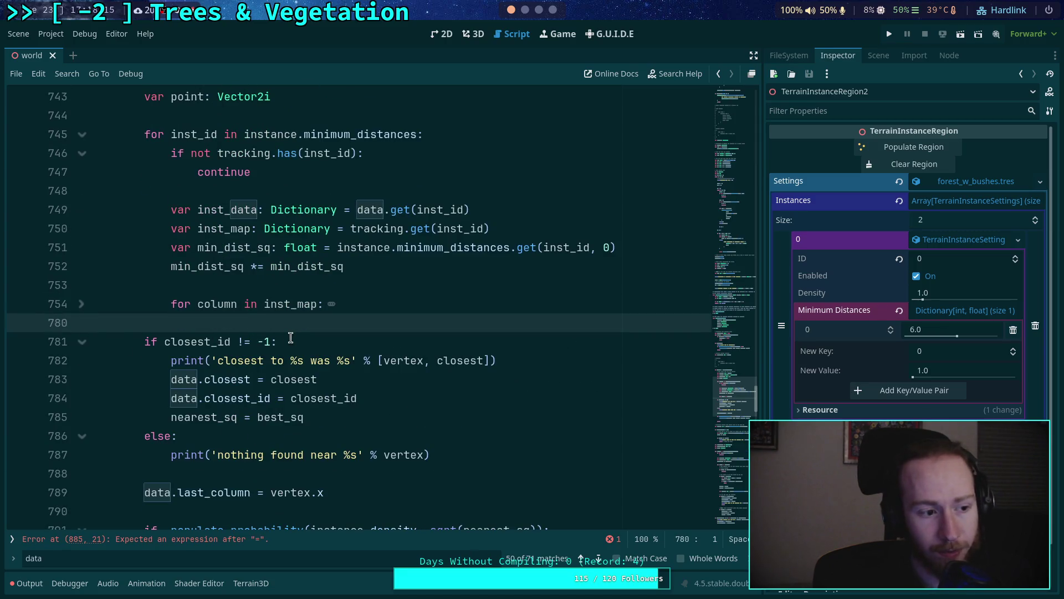
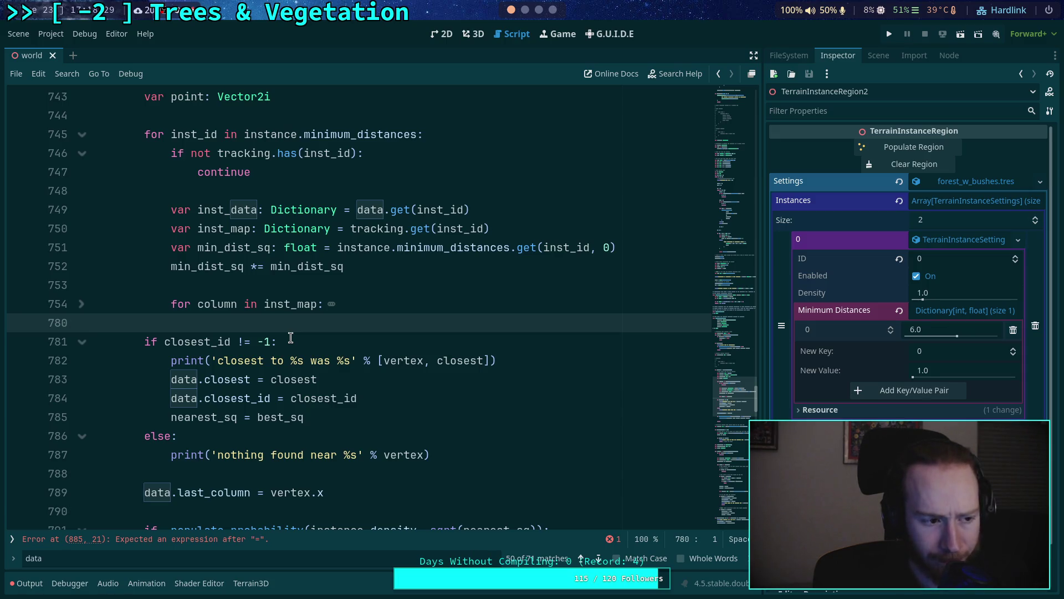
# Step: Unfold the folded inner column loop at line 754 of the world script
pyautogui.click(82, 304)
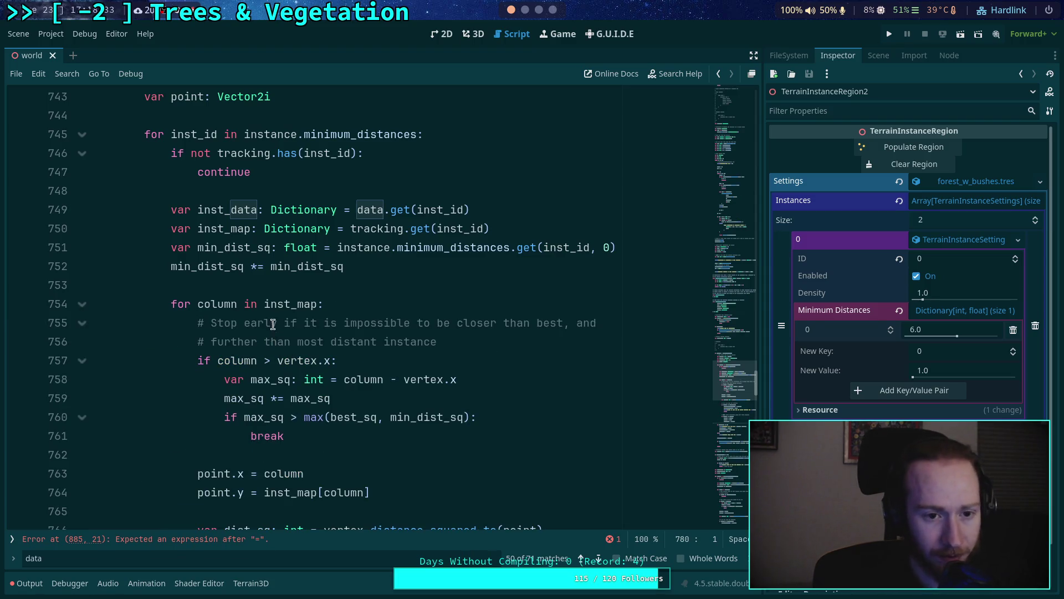
pyautogui.click(83, 304)
pyautogui.click(82, 305)
pyautogui.scroll(-3, 275, 355)
pyautogui.scroll(-4, 275, 355)
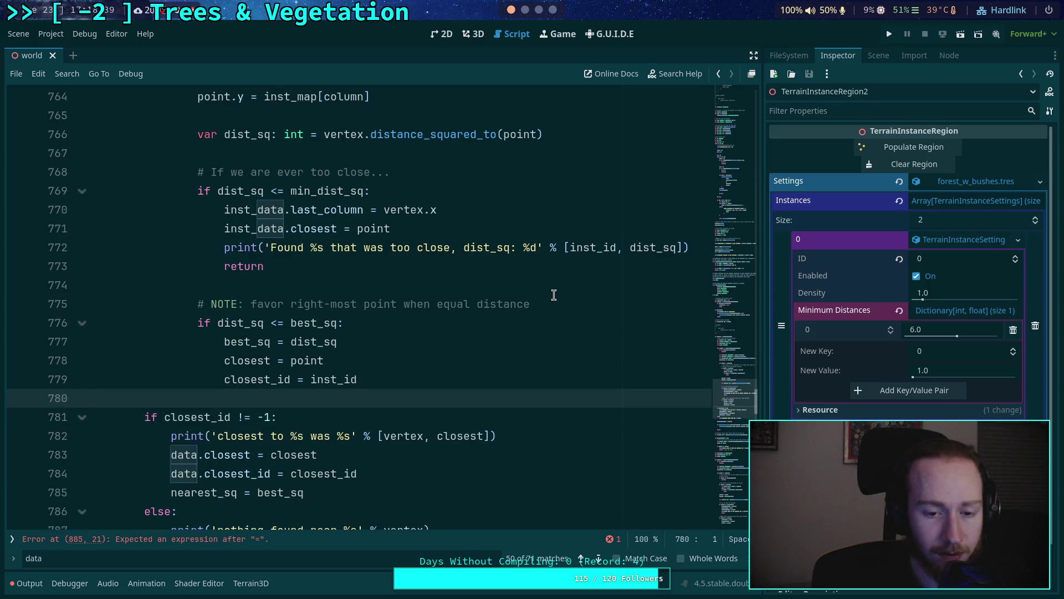
# Step: Insert a blank line at line 774, right after the too-close early return
pyautogui.click(553, 296)
pyautogui.doubleClick(263, 379)
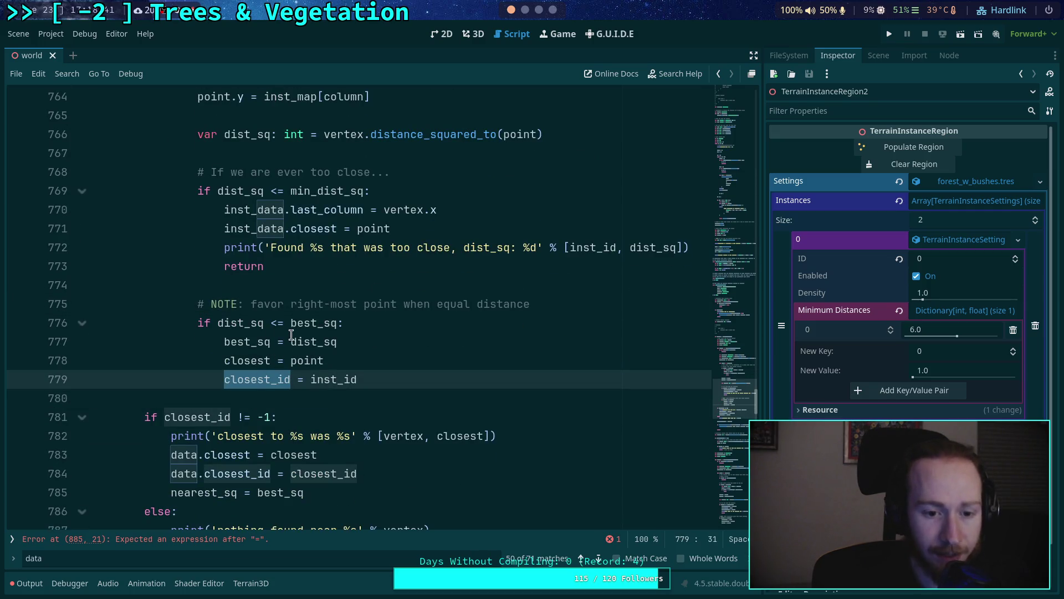
pyautogui.scroll(4, 443, 356)
pyautogui.scroll(1, 441, 356)
pyautogui.scroll(-3, 438, 357)
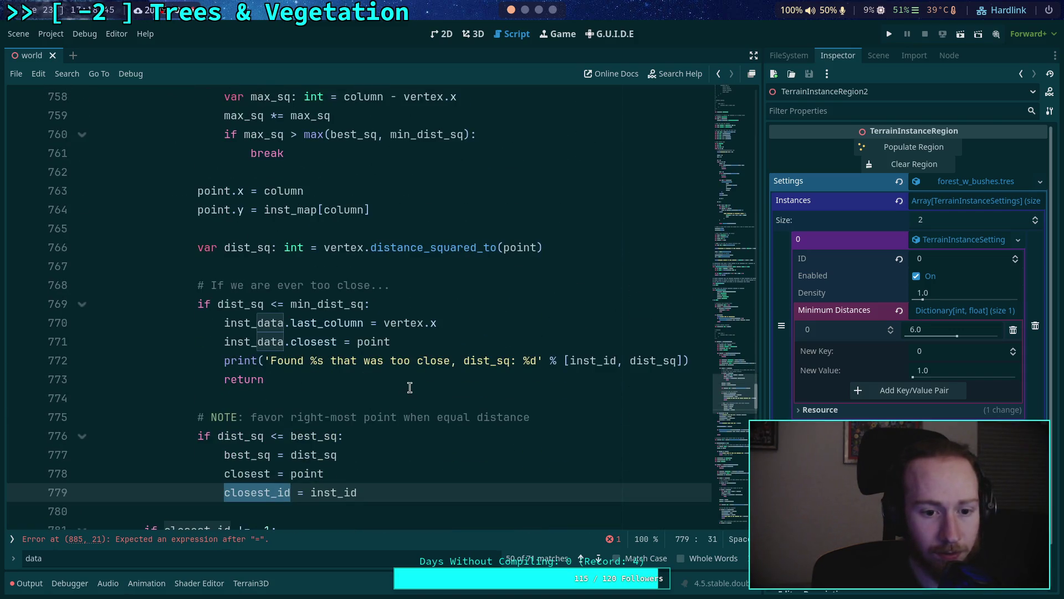
pyautogui.click(429, 390)
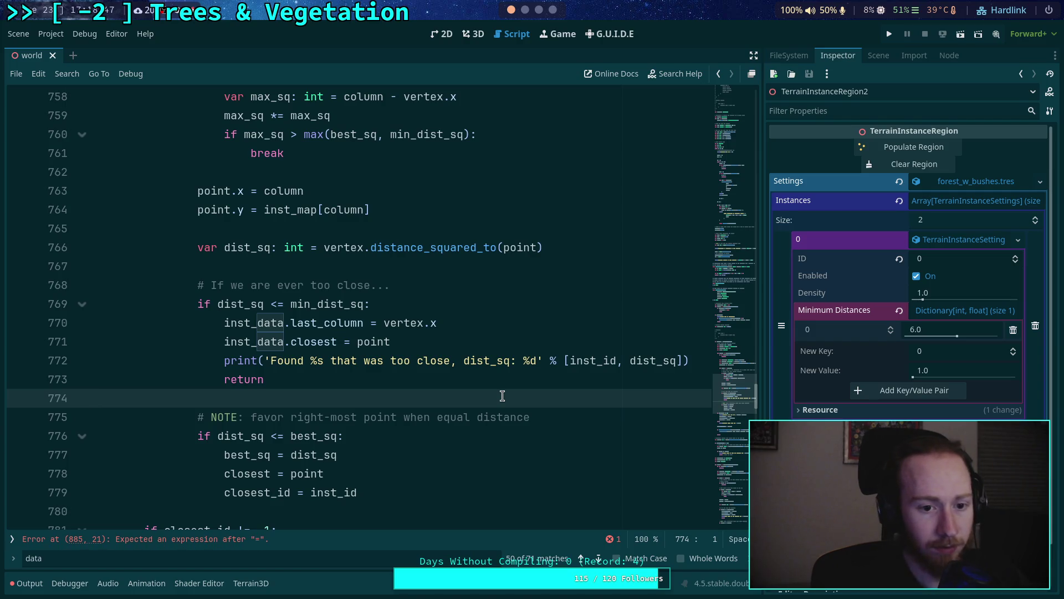
pyautogui.press('Return')
# Step: Add 'if inst_id != instance.id:' with an indented 'continue' after the too-close check
pyautogui.write('if inst_id == inst')
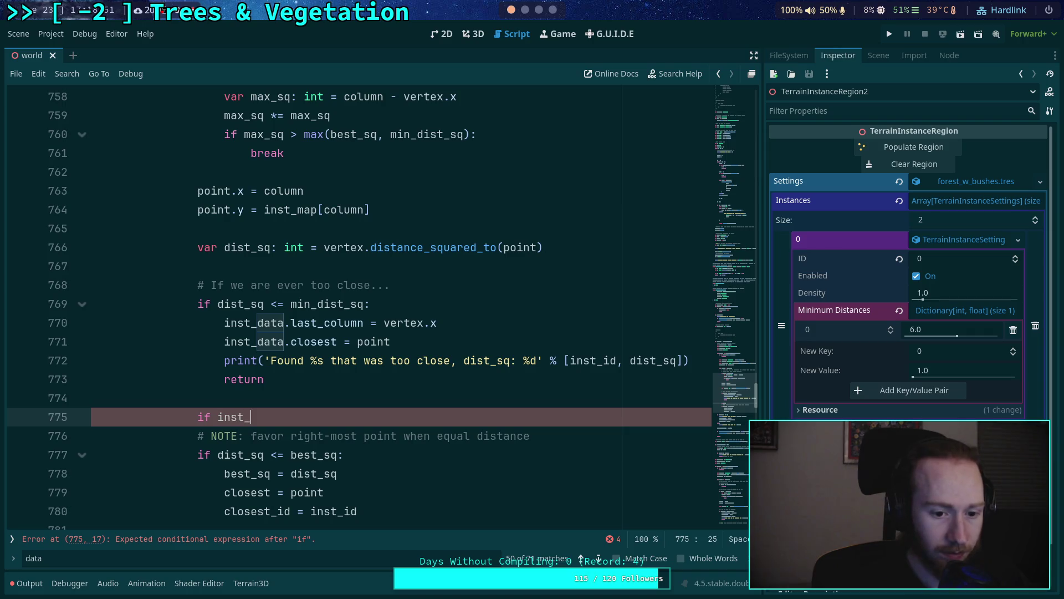
pyautogui.write('an')
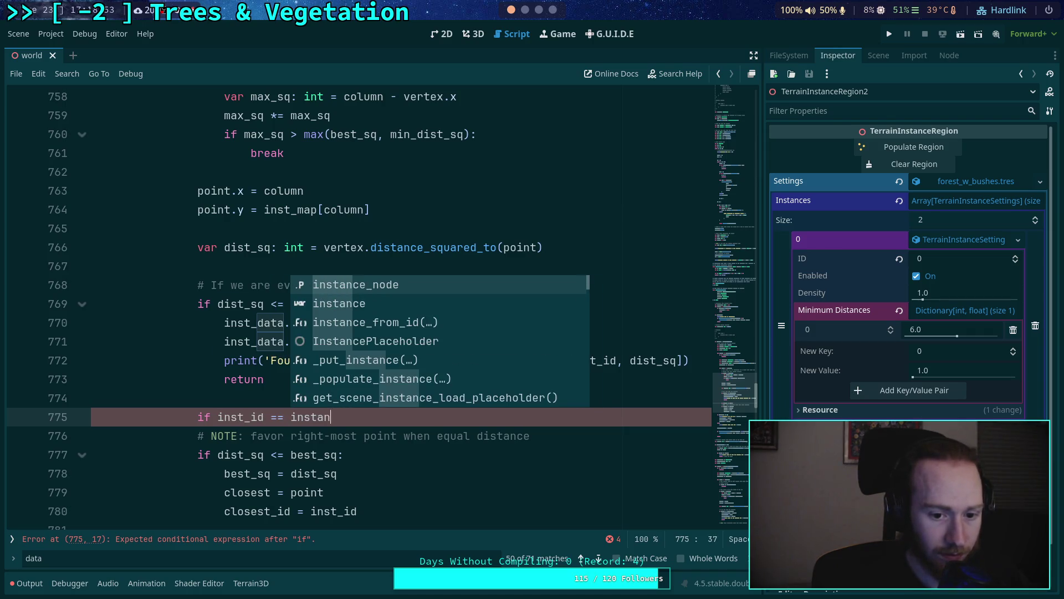
pyautogui.write('ce.id:')
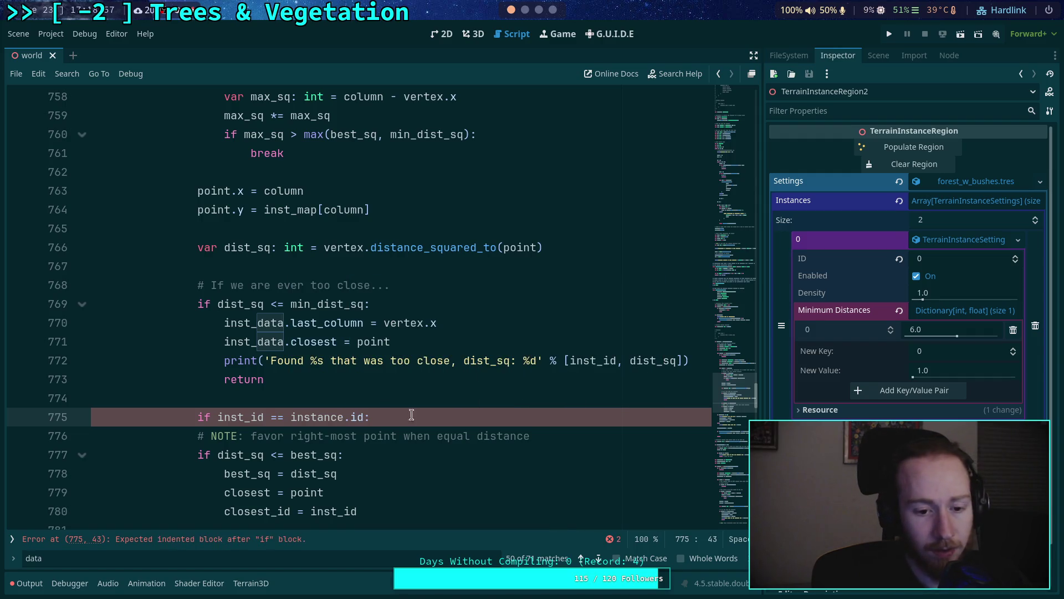
pyautogui.click(278, 417)
pyautogui.press('BackSpace')
pyautogui.write('!')
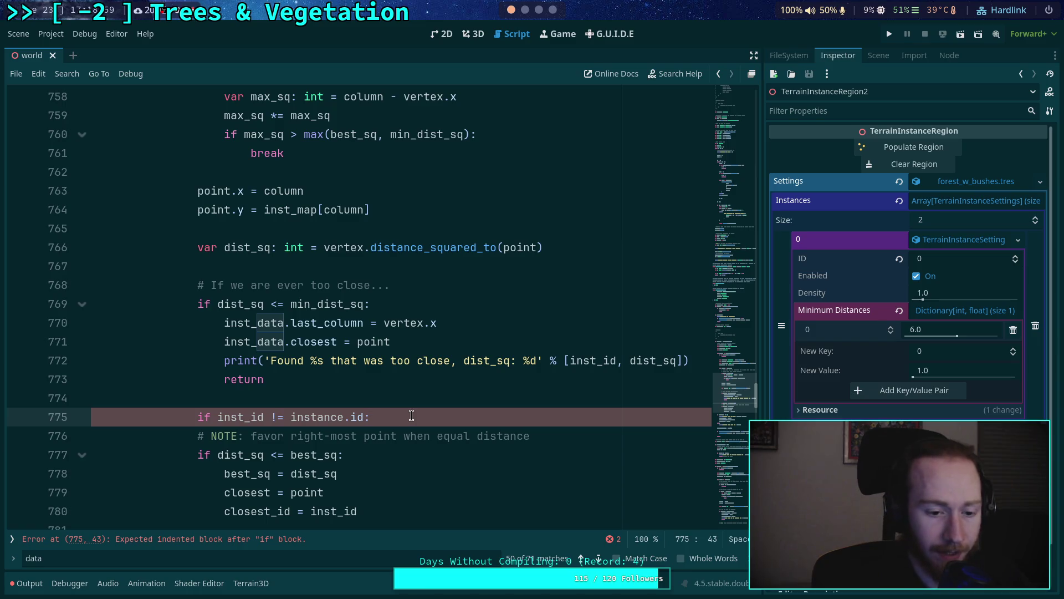
pyautogui.press('Return')
pyautogui.write('continue')
pyautogui.press('Return')
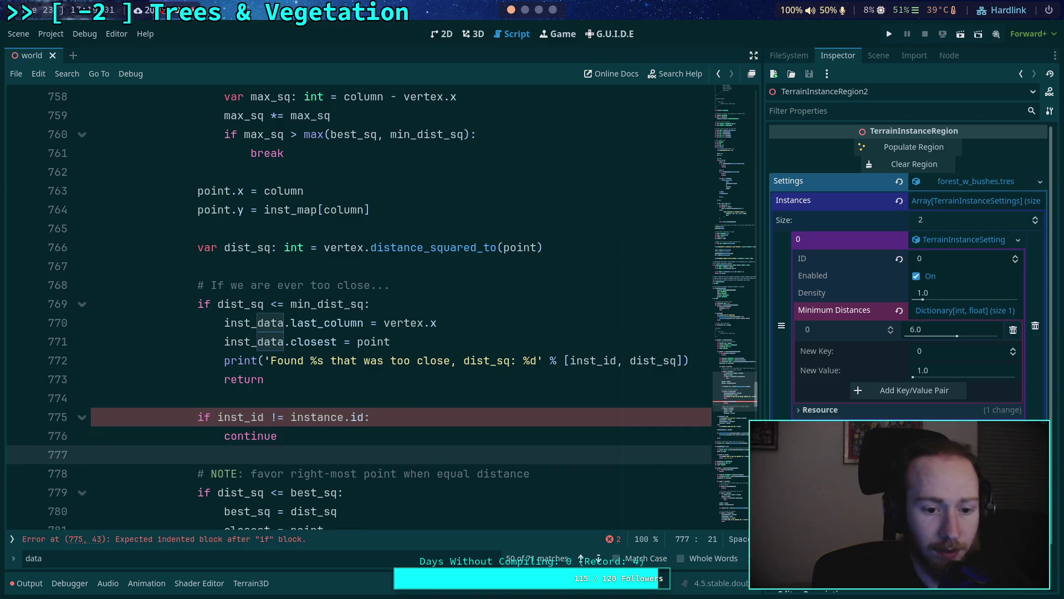
# Step: Put the comment '# The rest is only for density' above the new if-statement
pyautogui.click(297, 397)
pyautogui.press('Return')
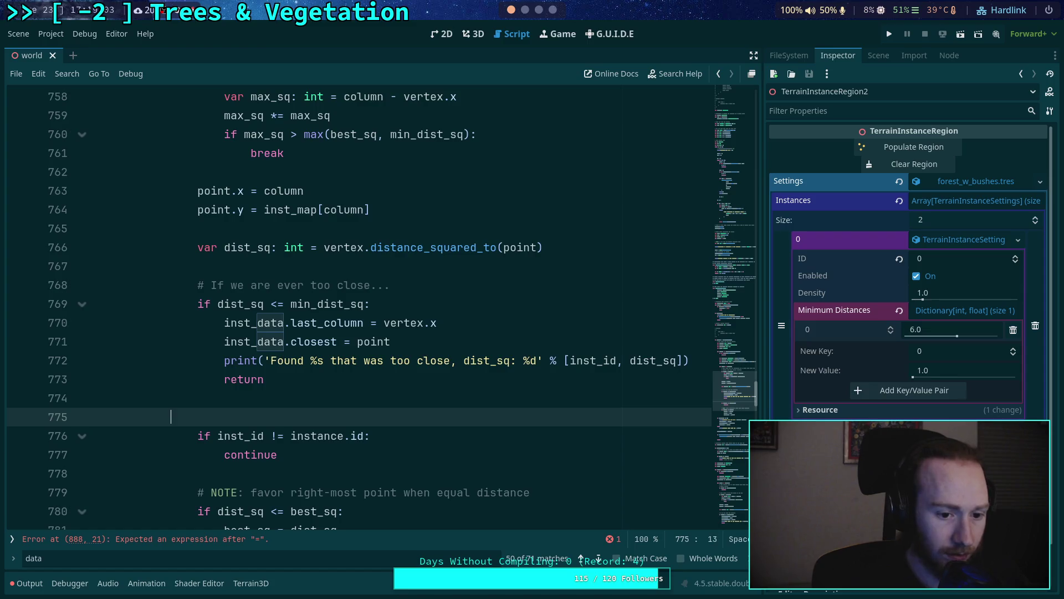
pyautogui.write('# Densit')
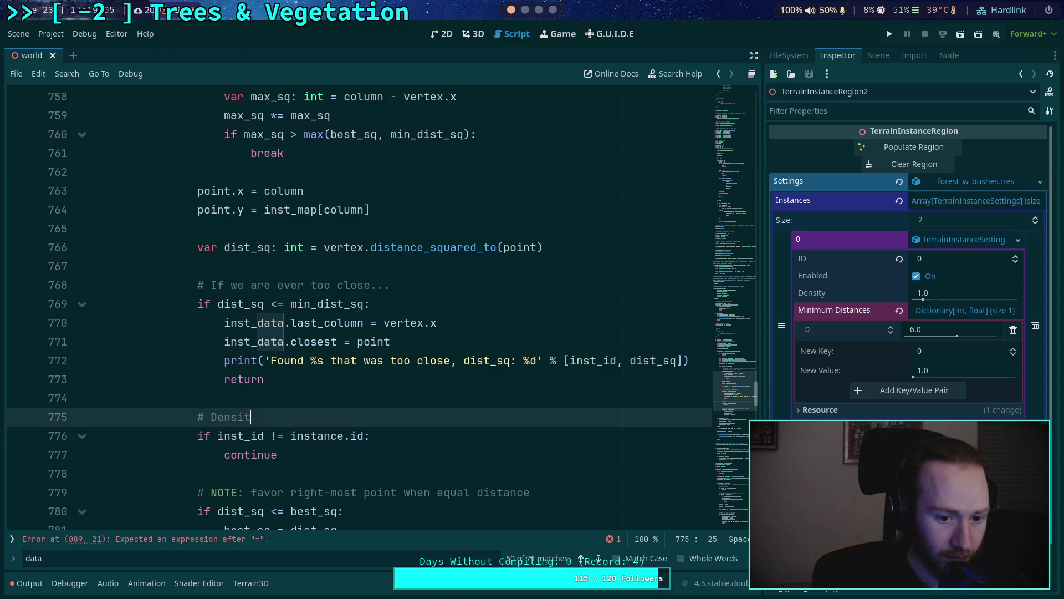
pyautogui.write('y tracking')
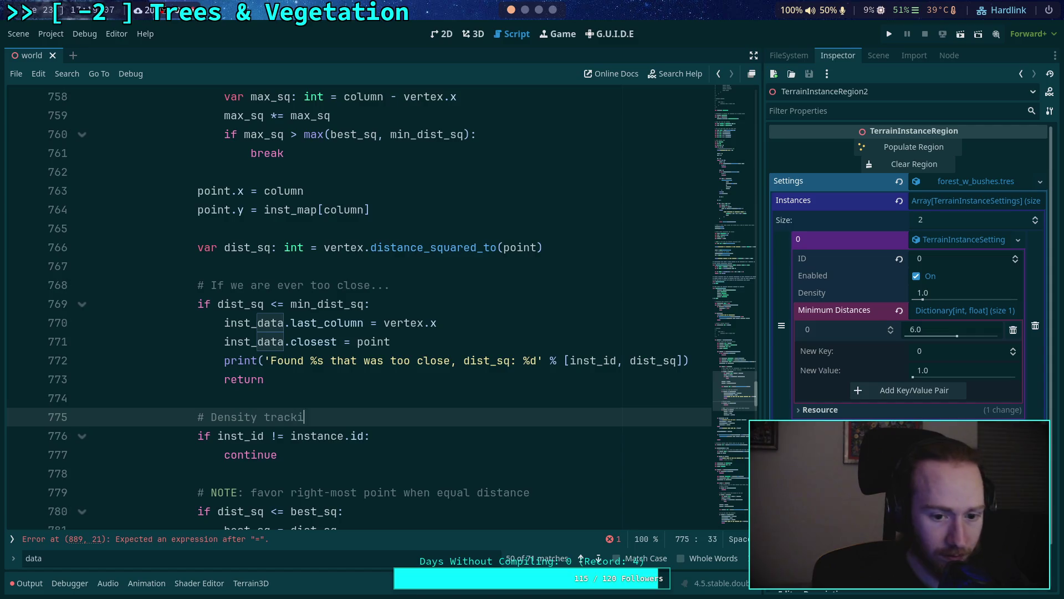
pyautogui.scroll(-2, 297, 425)
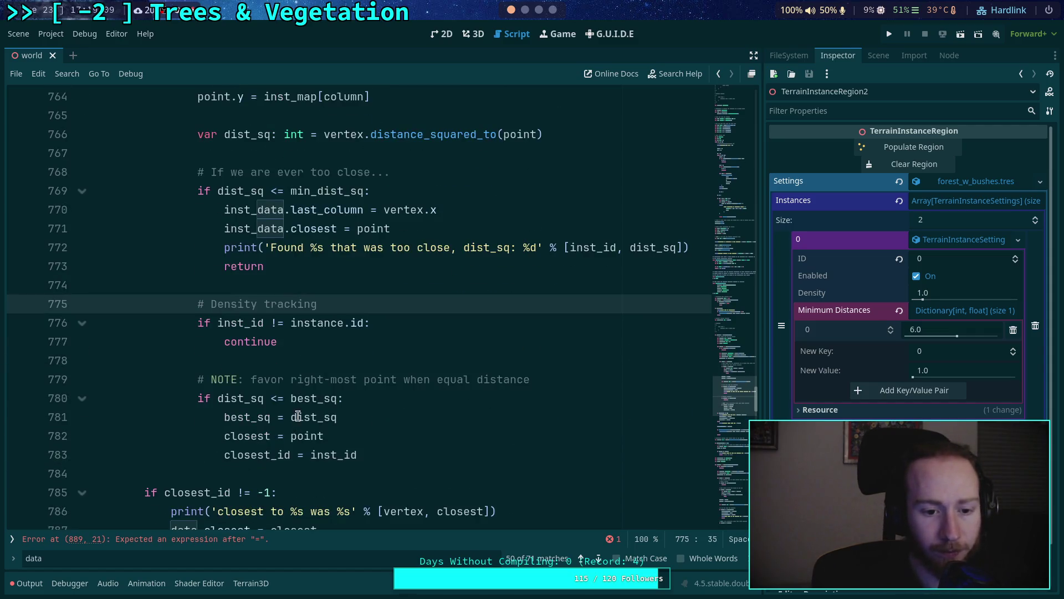
pyautogui.click(311, 382)
pyautogui.click(210, 305)
pyautogui.moveTo(210, 305); pyautogui.dragTo(364, 304)
pyautogui.write('Onl')
pyautogui.press('BackSpace')
pyautogui.press('BackSpace')
pyautogui.press('BackSpace')
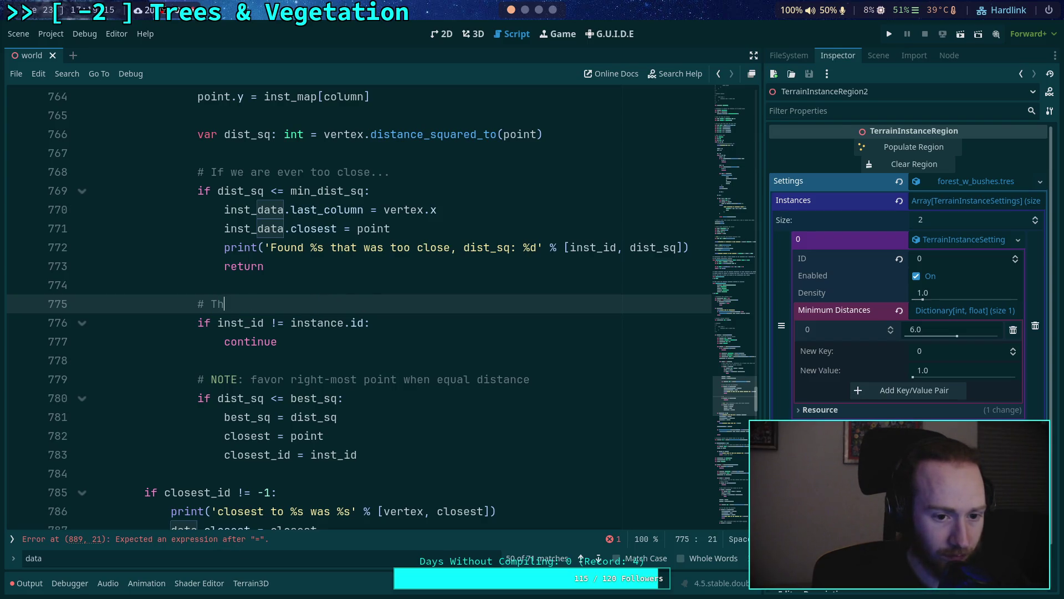
pyautogui.press('BackSpace')
pyautogui.press('BackSpace')
pyautogui.write('e rest is only f')
pyautogui.write('or density')
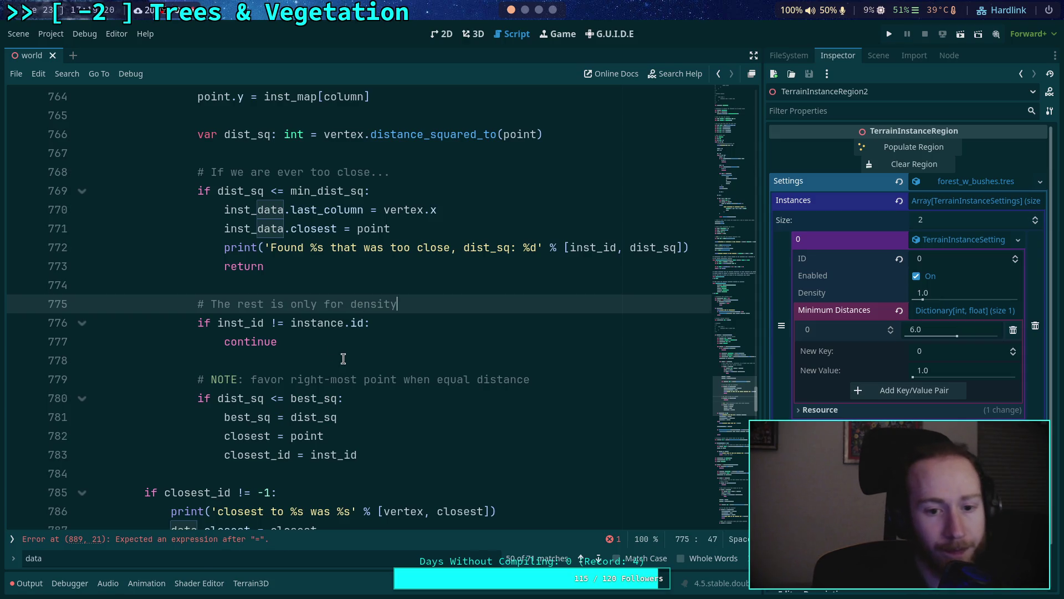
pyautogui.click(344, 360)
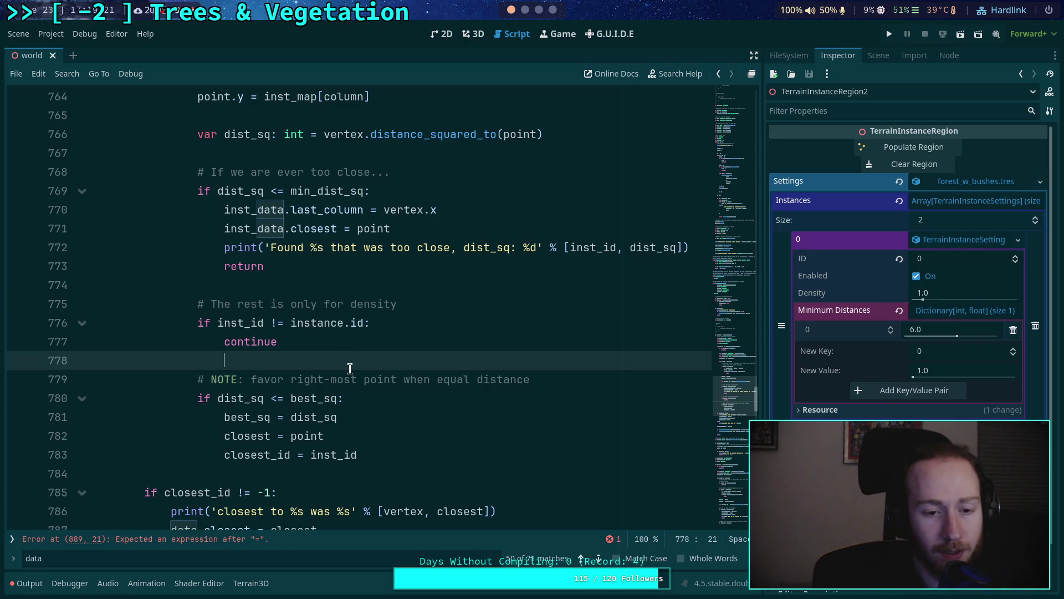
pyautogui.scroll(-1, 542, 380)
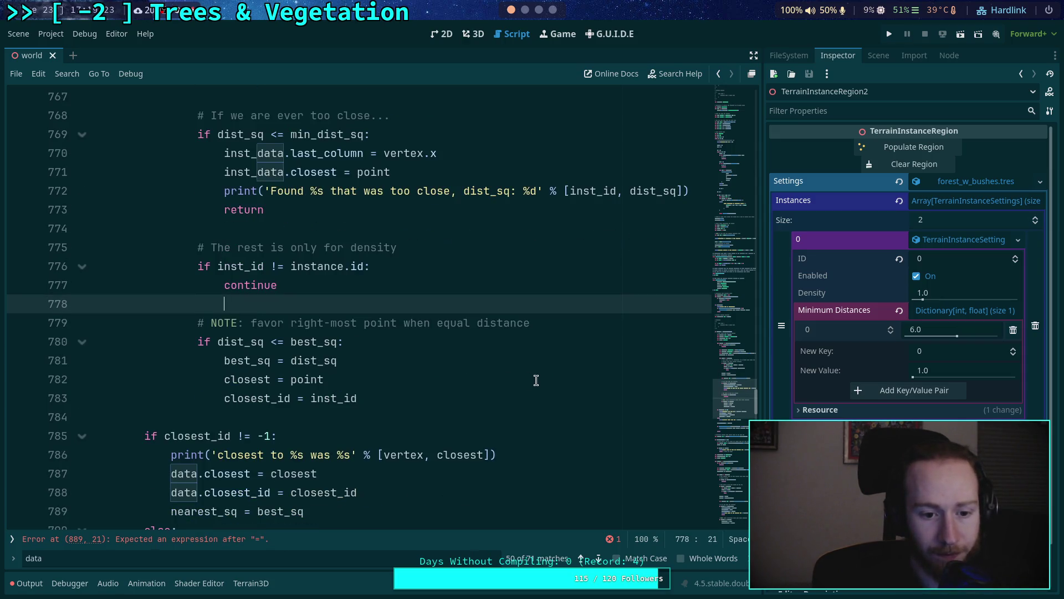
# Step: Delete the 'closest_id = inst_id' and 'data.closest_id = closest_id' lines
pyautogui.moveTo(380, 398); pyautogui.dragTo(389, 380)
pyautogui.press('BackSpace')
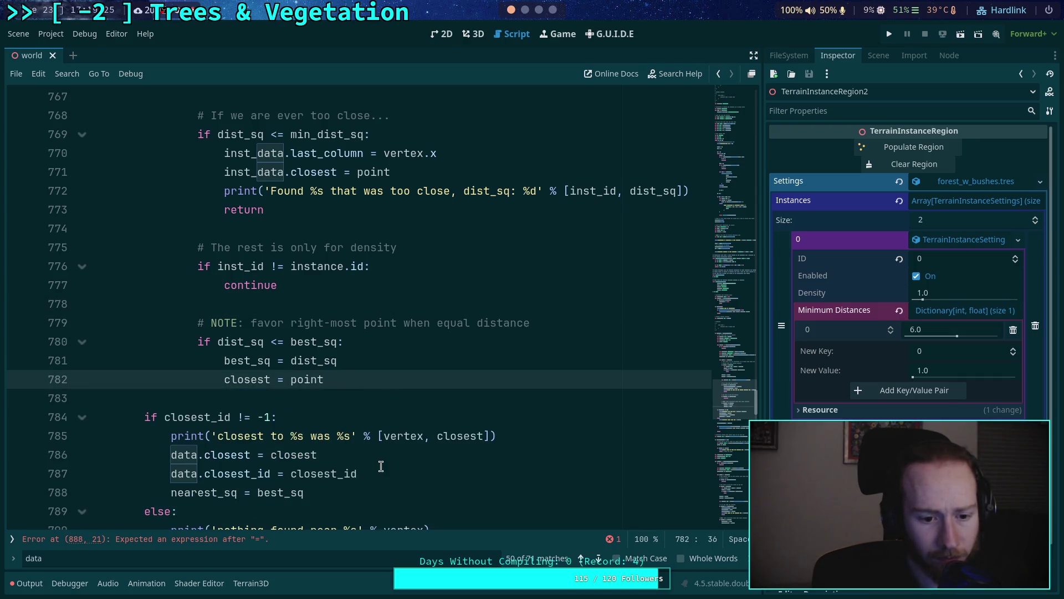
pyautogui.moveTo(380, 466); pyautogui.dragTo(320, 455)
pyautogui.press('BackSpace')
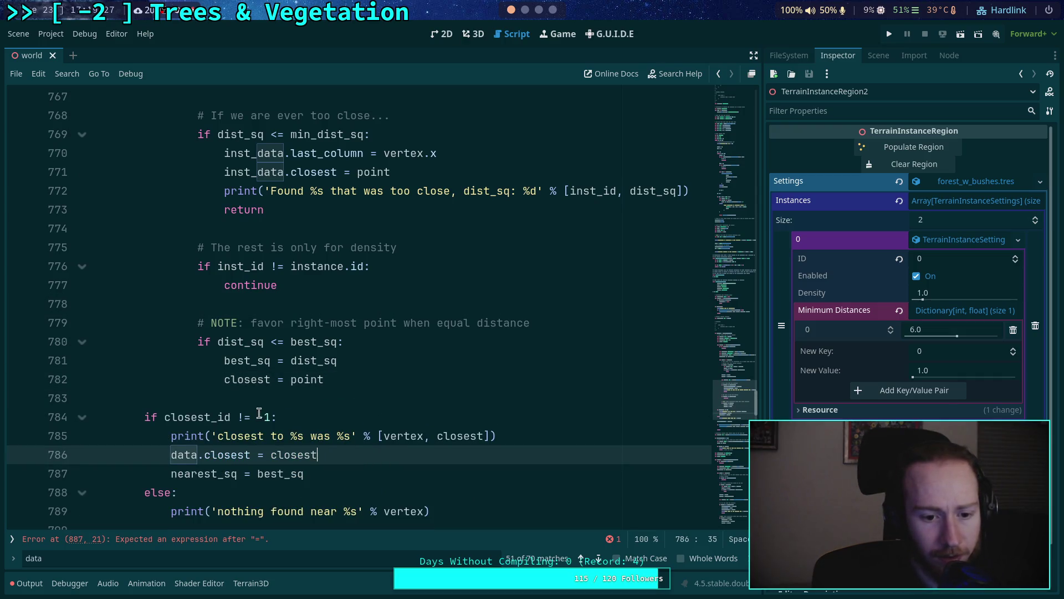
# Step: Review the remaining uses of closest and closest_id around the loop
pyautogui.scroll(-1, 259, 414)
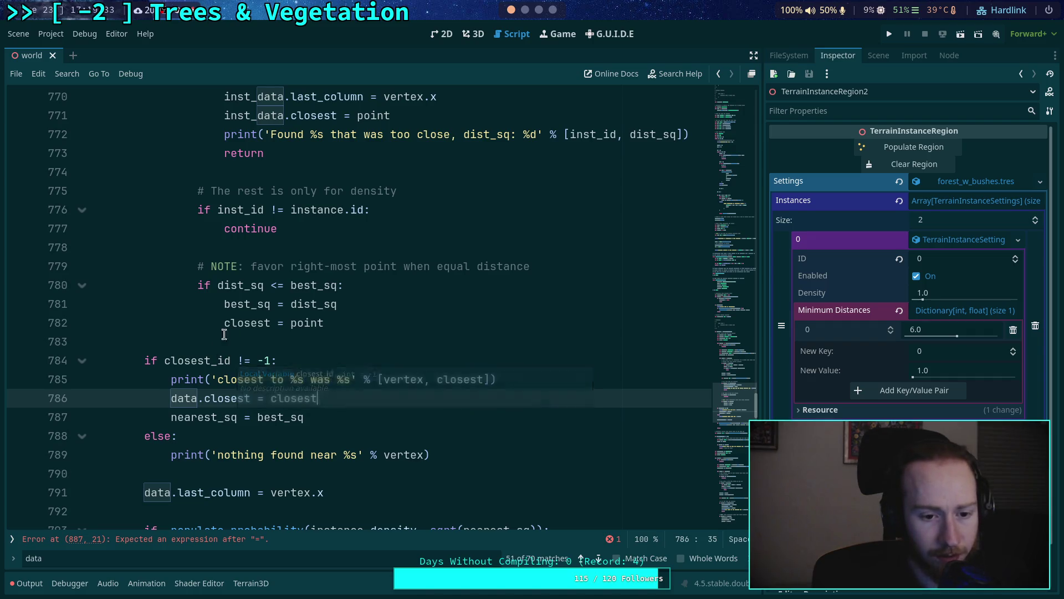
pyautogui.doubleClick(231, 360)
pyautogui.doubleClick(242, 325)
pyautogui.scroll(3, 295, 365)
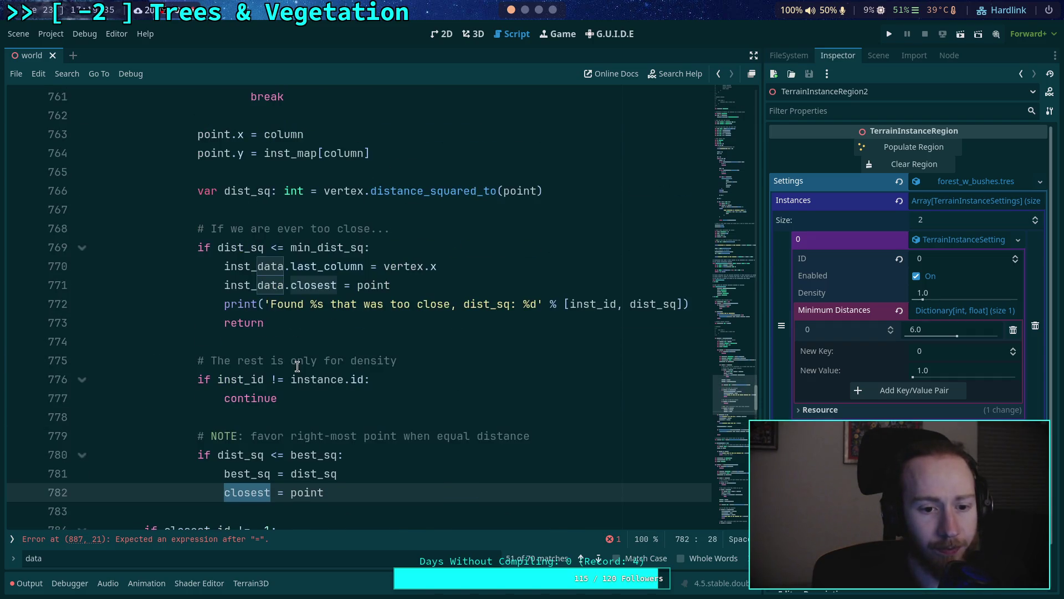
pyautogui.scroll(5, 299, 367)
pyautogui.scroll(3, 298, 367)
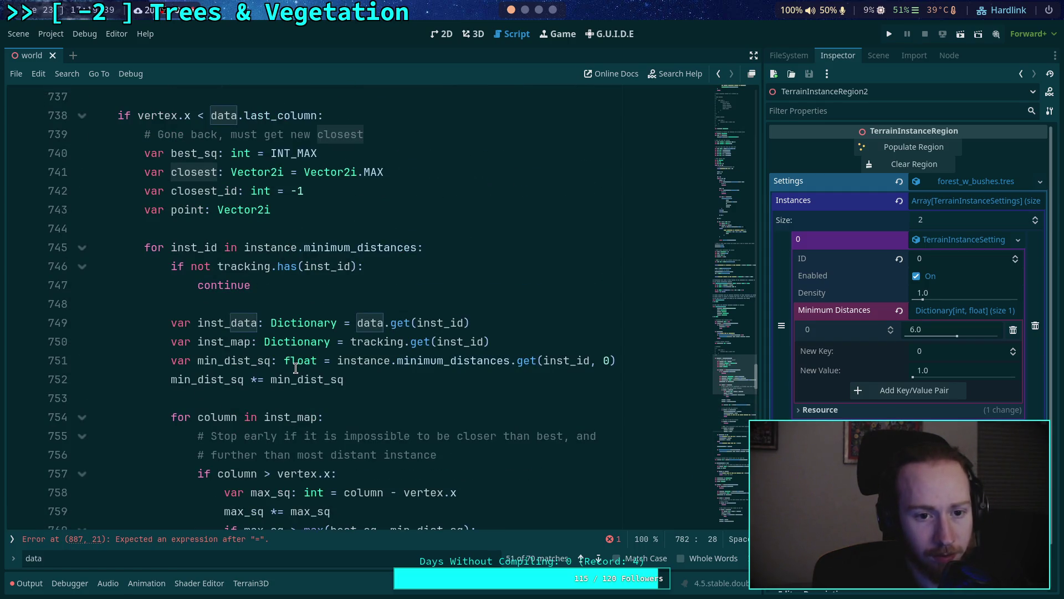
pyautogui.scroll(-3, 295, 371)
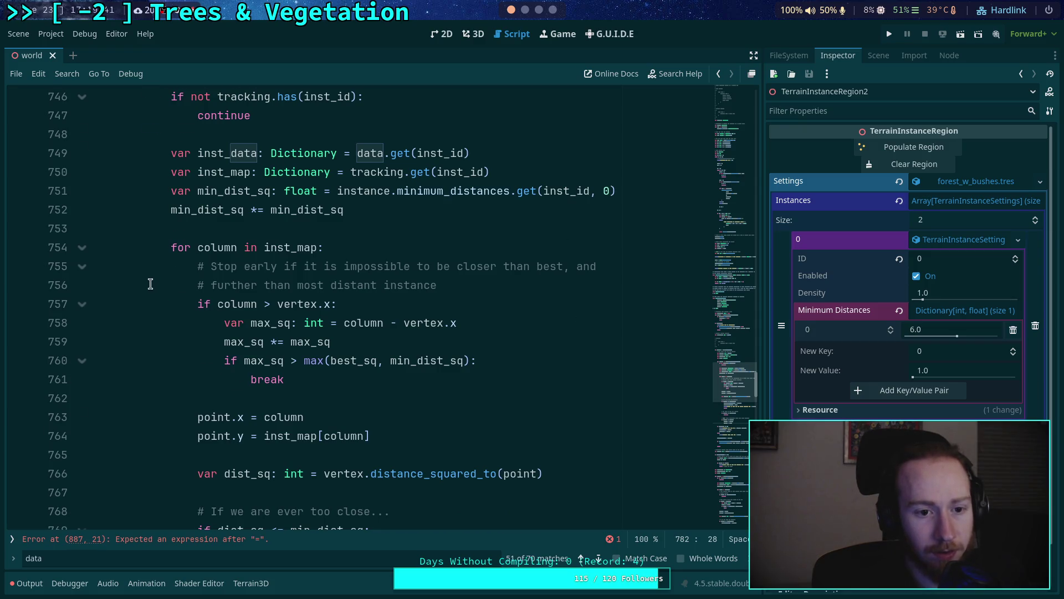
pyautogui.scroll(2, 150, 284)
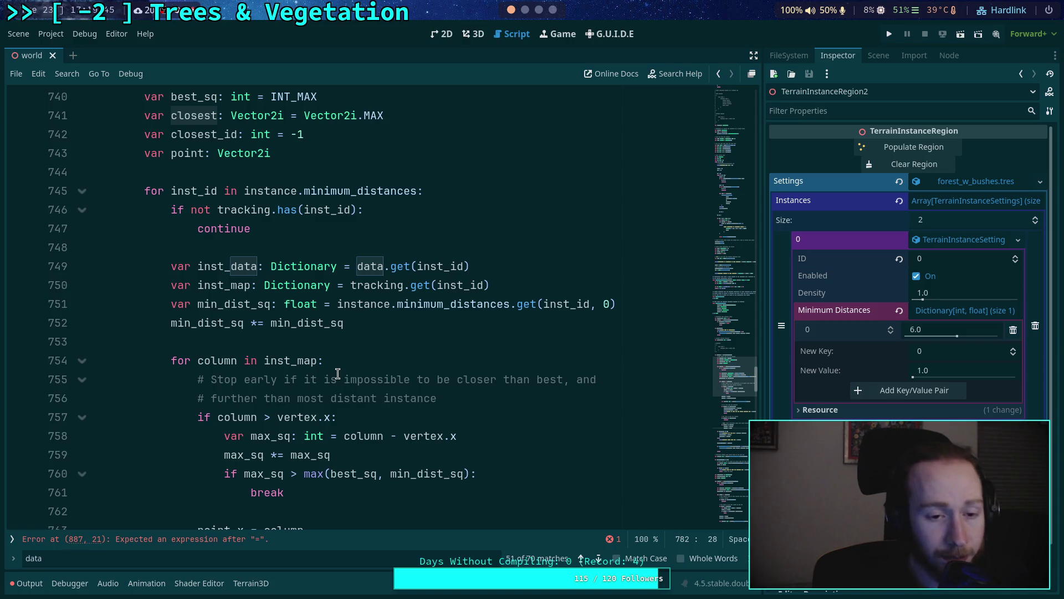
pyautogui.scroll(-11, 305, 321)
pyautogui.click(372, 268)
pyautogui.scroll(5, 443, 336)
pyautogui.scroll(4, 437, 354)
pyautogui.scroll(-8, 388, 366)
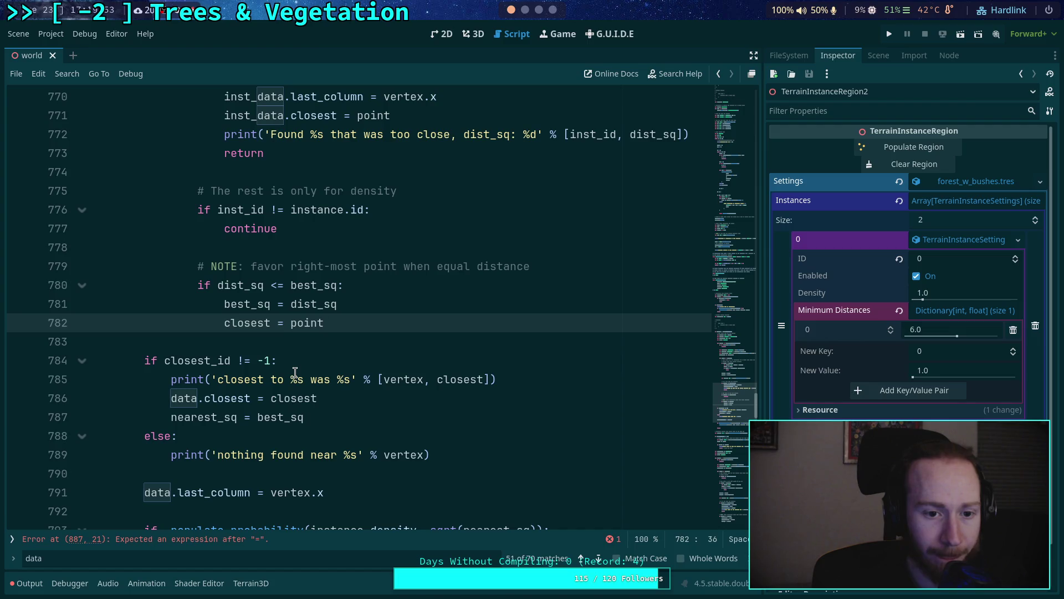
# Step: Change the line 784 check to compare closest against Vector2i instead of closest_id
pyautogui.moveTo(230, 361)
pyautogui.mouseDown()
pyautogui.moveTo(212, 362)
pyautogui.moveTo(239, 361)
pyautogui.mouseUp()
pyautogui.press('BackSpace')
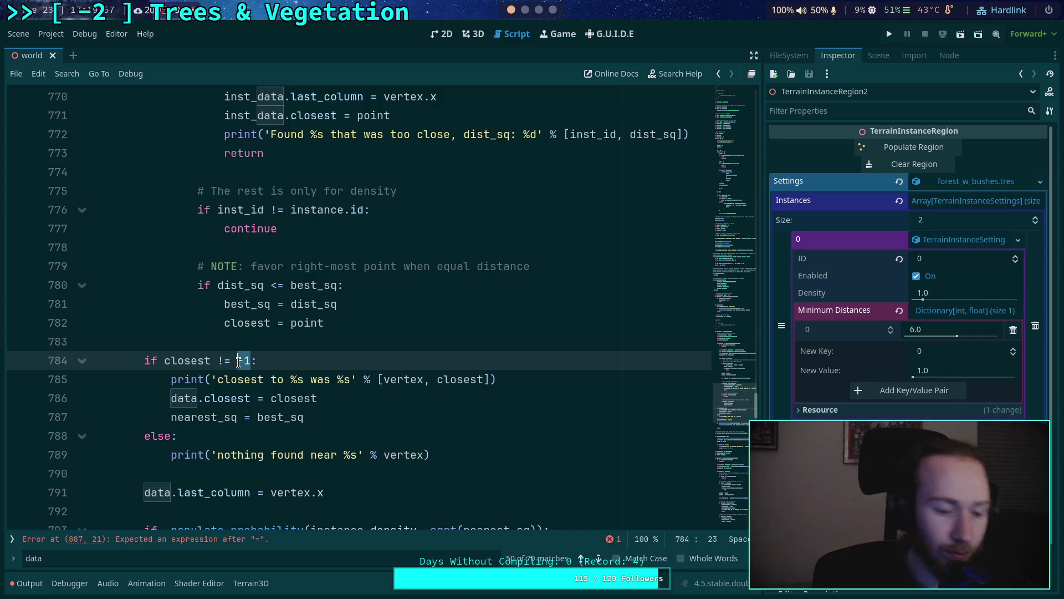
pyautogui.write('Vector')
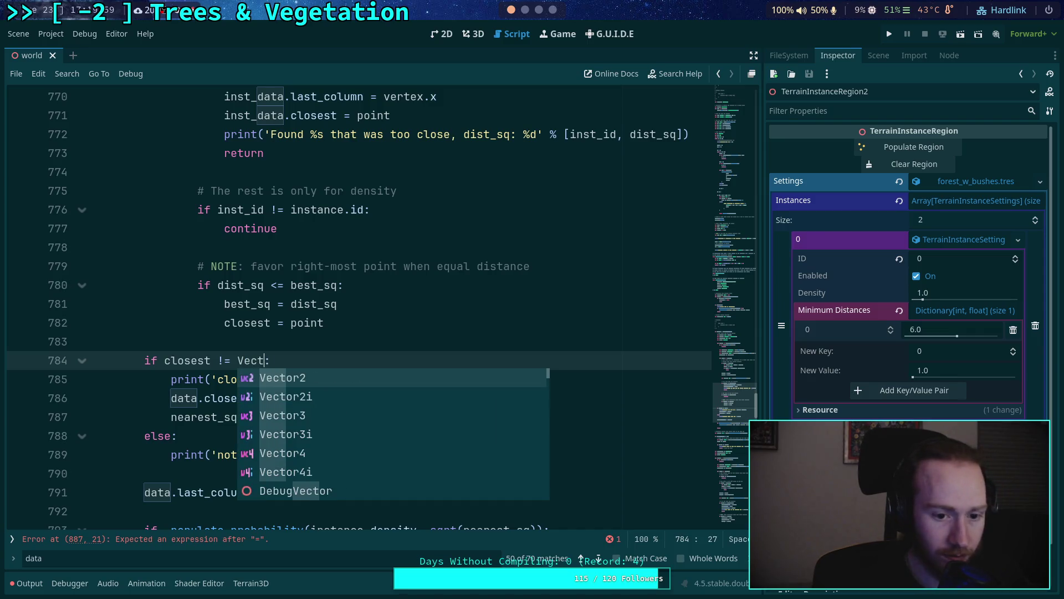
pyautogui.write('2i')
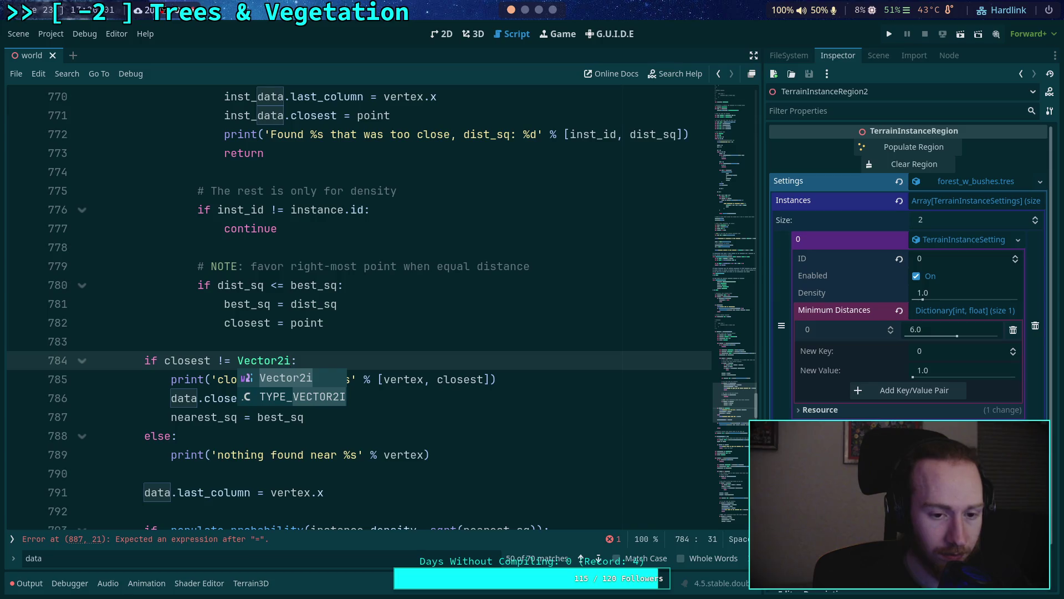
pyautogui.write('.')
pyautogui.doubleClick(233, 302)
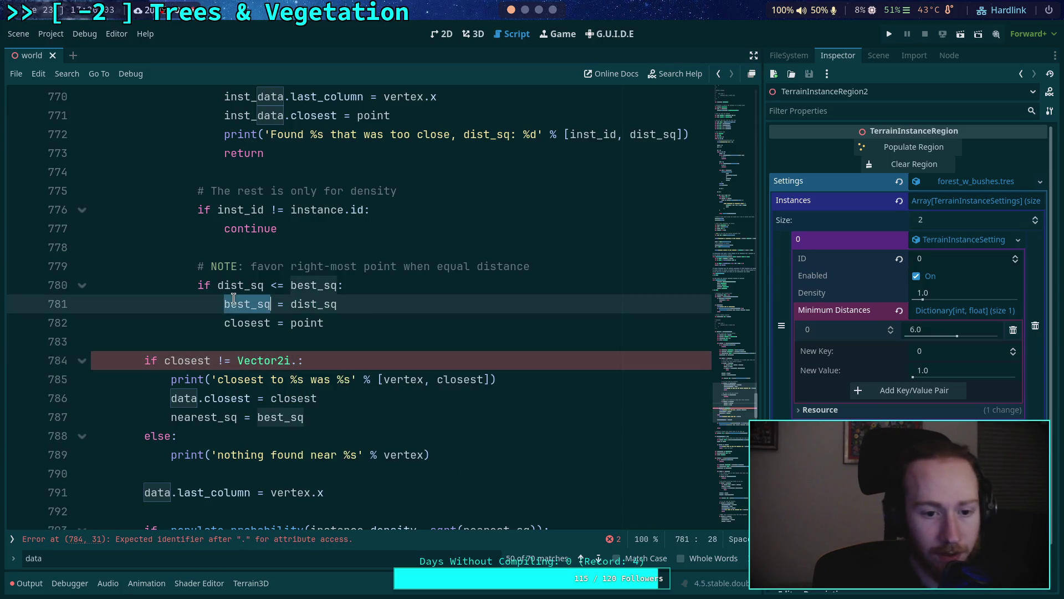
pyautogui.scroll(10, 231, 355)
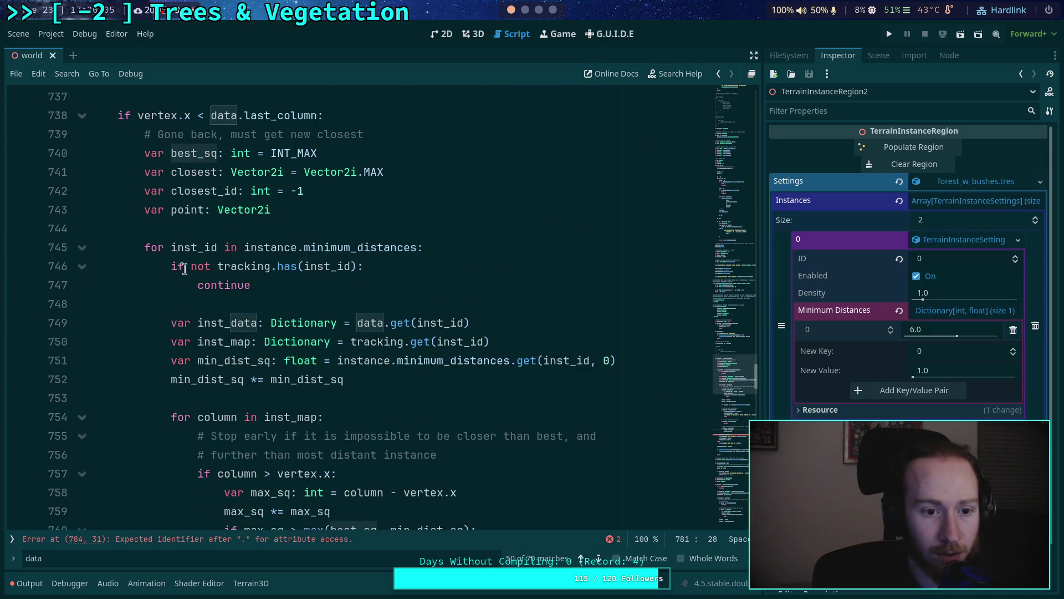
pyautogui.scroll(-10, 194, 260)
pyautogui.scroll(9, 136, 337)
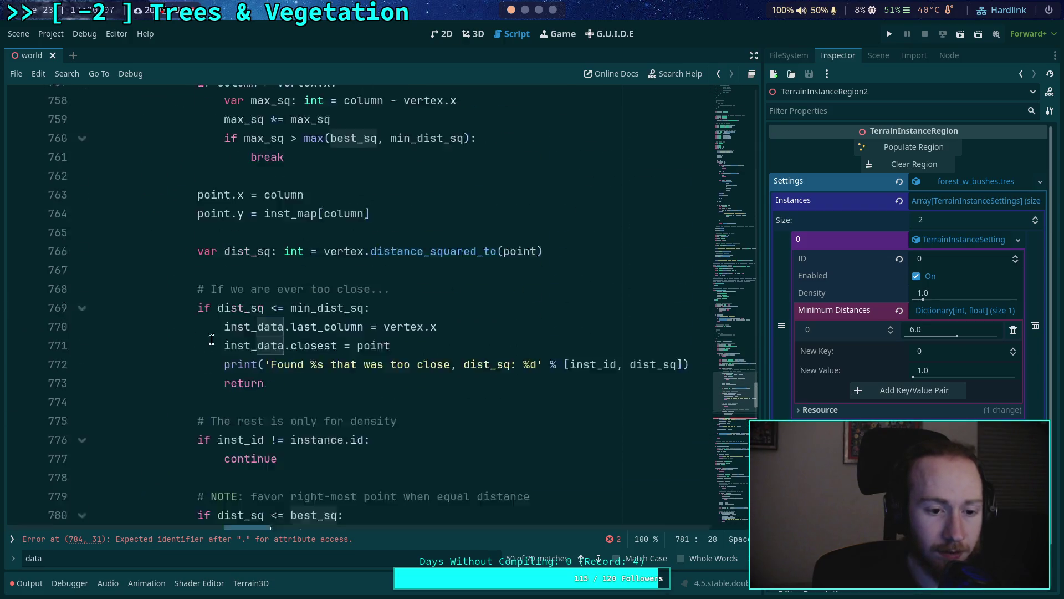
pyautogui.scroll(-12, 136, 337)
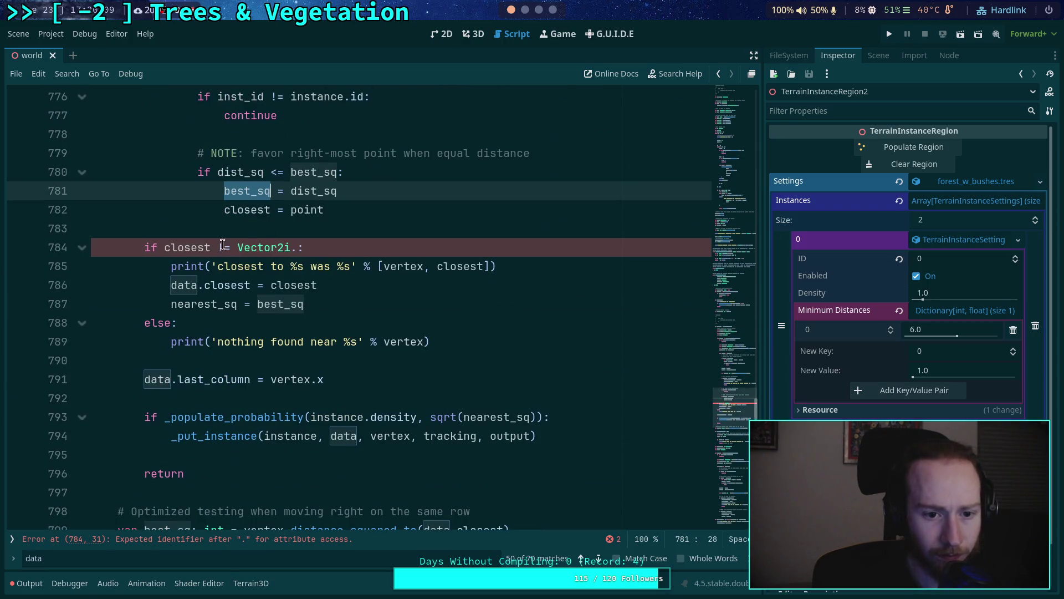
# Step: Rewrite the line 784 condition as 'best_sq != INT_MAX'
pyautogui.moveTo(165, 247); pyautogui.dragTo(296, 248)
pyautogui.write('best_sq ! :')
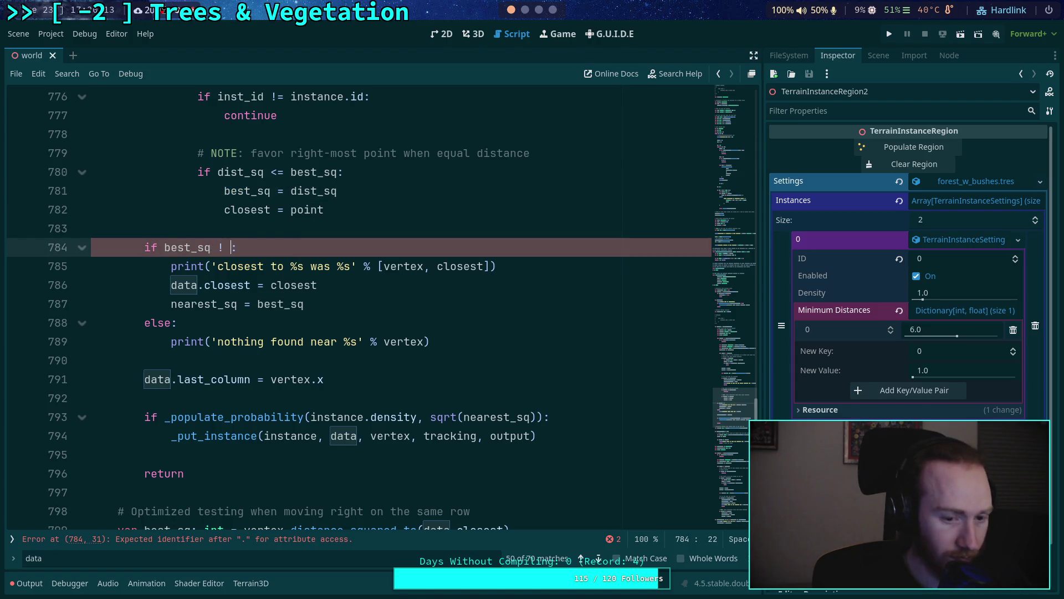
pyautogui.press('BackSpace')
pyautogui.write('INT_MAX')
pyautogui.click(382, 192)
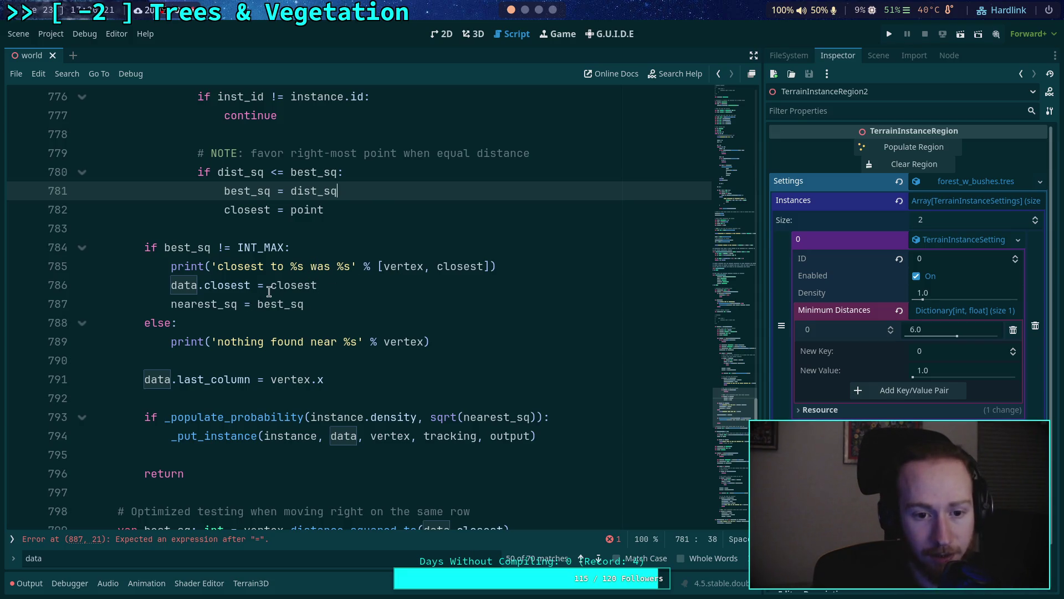
pyautogui.click(268, 266)
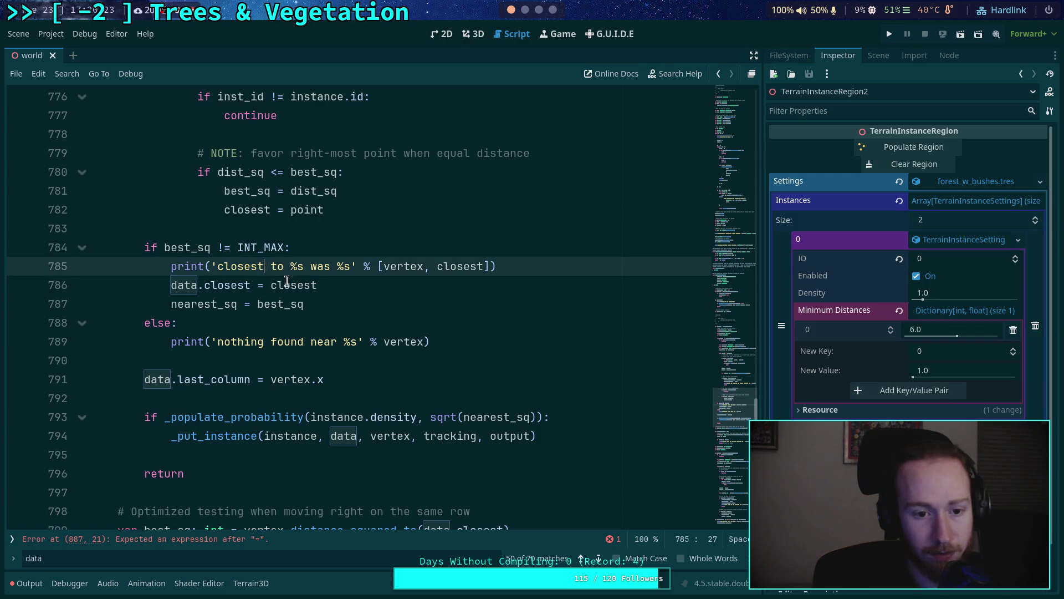
# Step: Add %d and instance.id to the closest print message on line 785
pyautogui.write('%d')
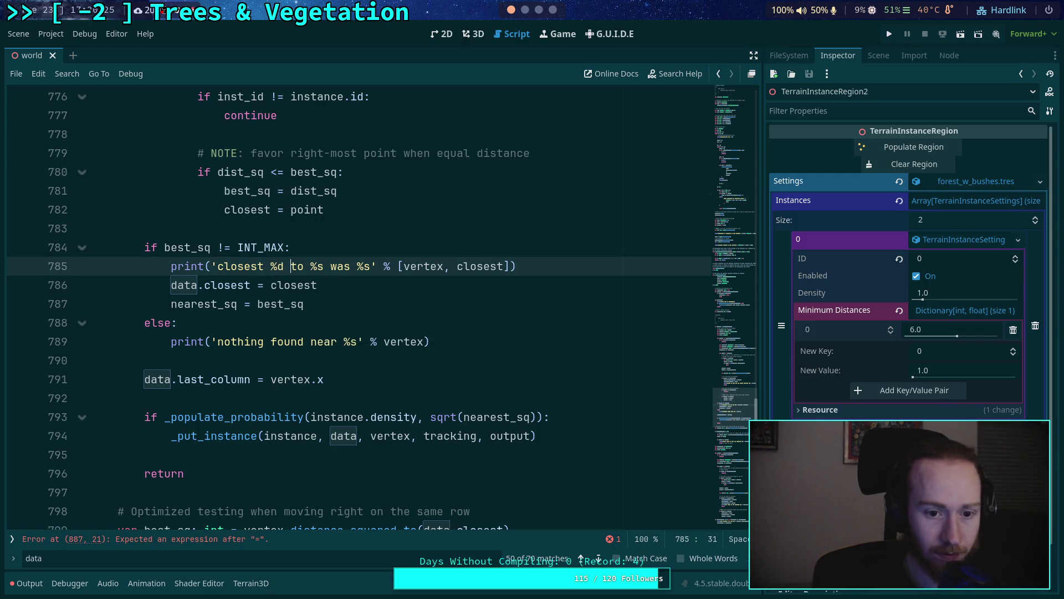
pyautogui.write('inst')
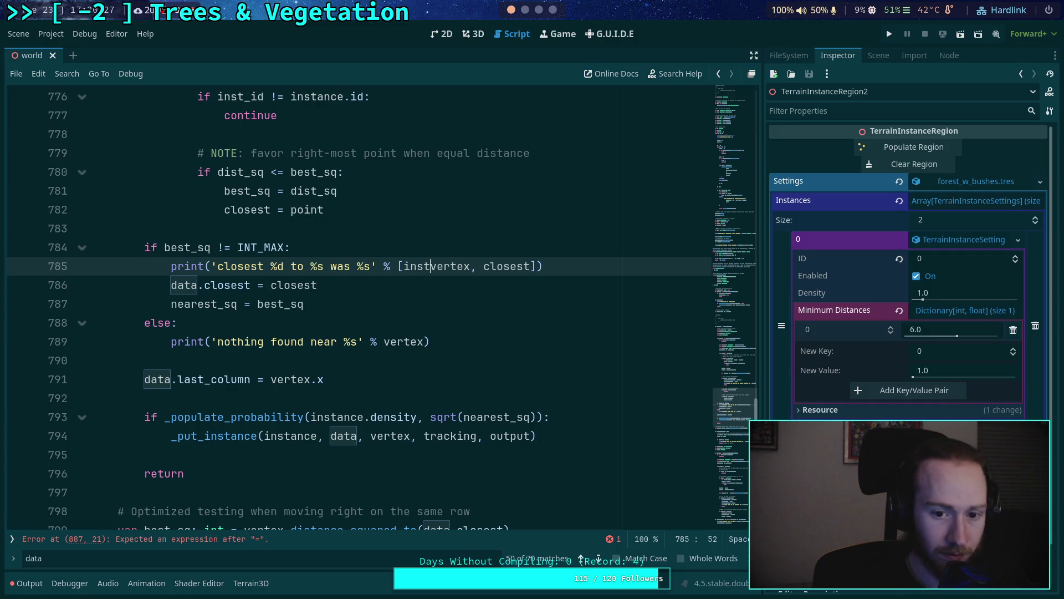
pyautogui.write('ance.id,')
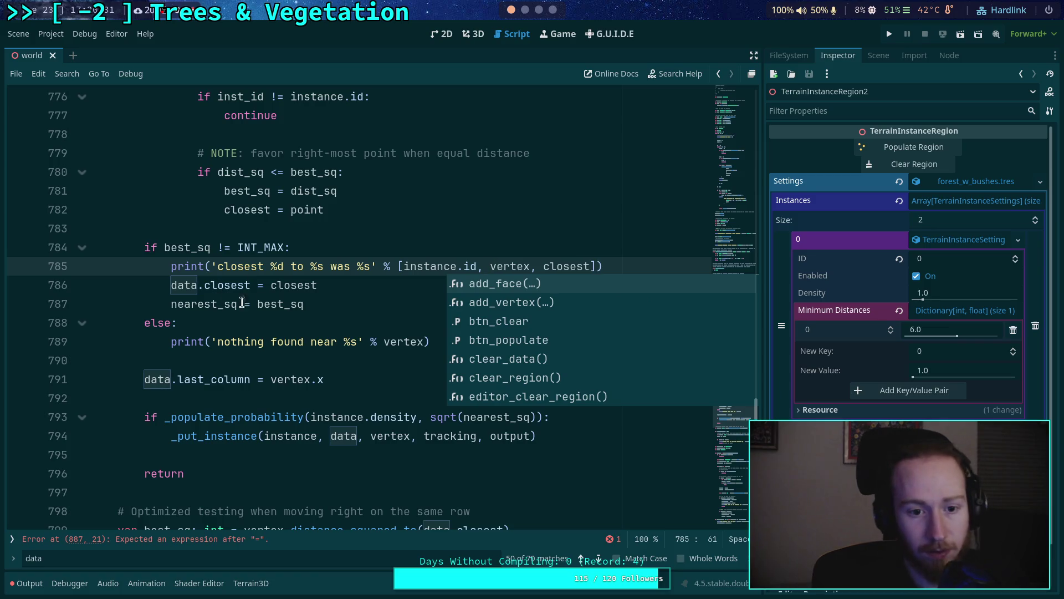
pyautogui.click(291, 285)
pyautogui.scroll(1, 337, 325)
pyautogui.click(372, 341)
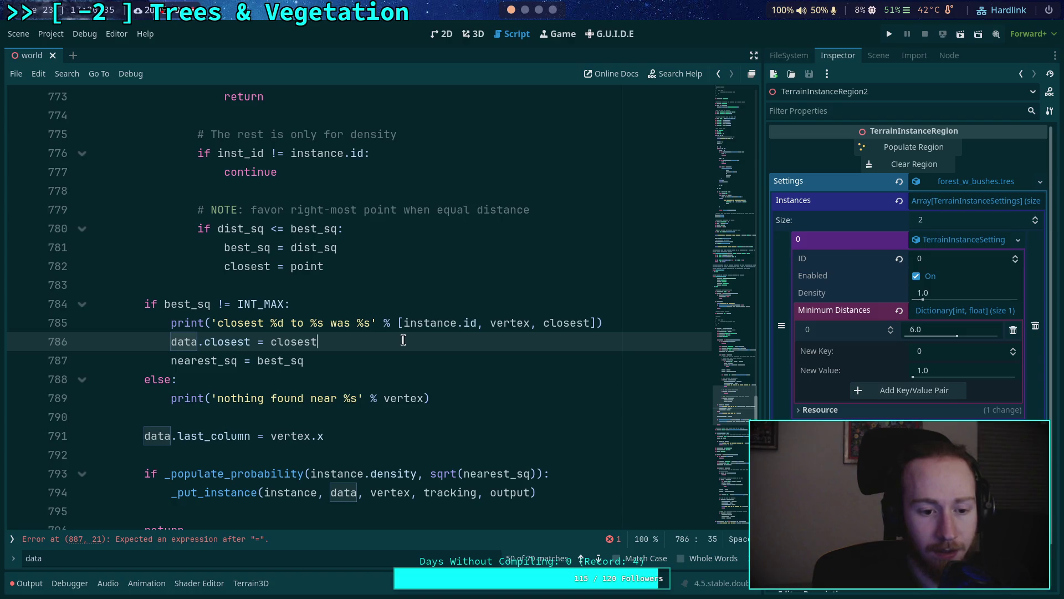
pyautogui.click(362, 438)
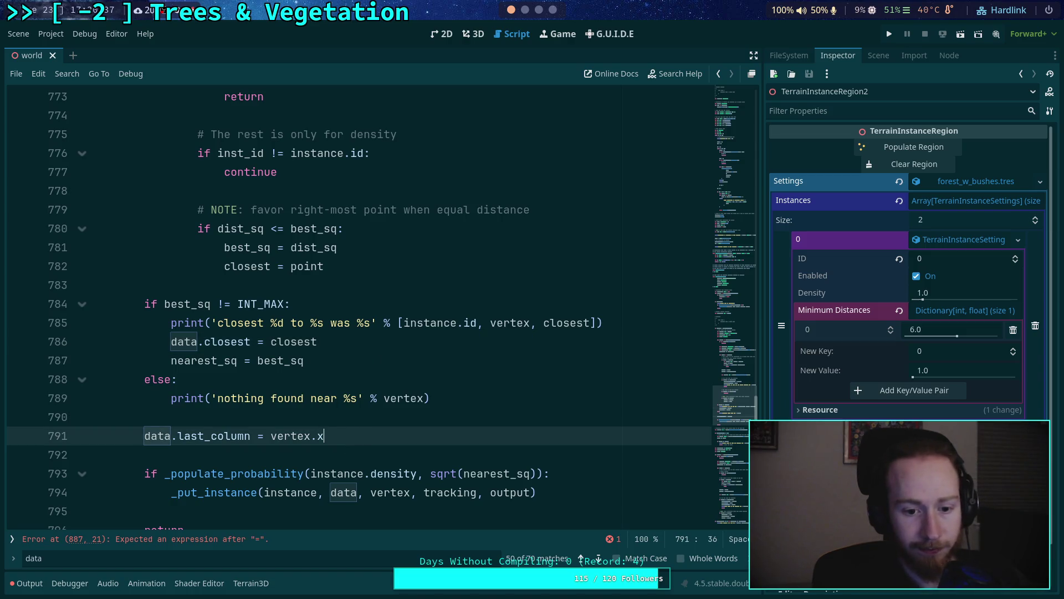
pyautogui.hotkey('alt', 'Up')
pyautogui.hotkey('alt', 'Up')
pyautogui.hotkey('alt', 'Up')
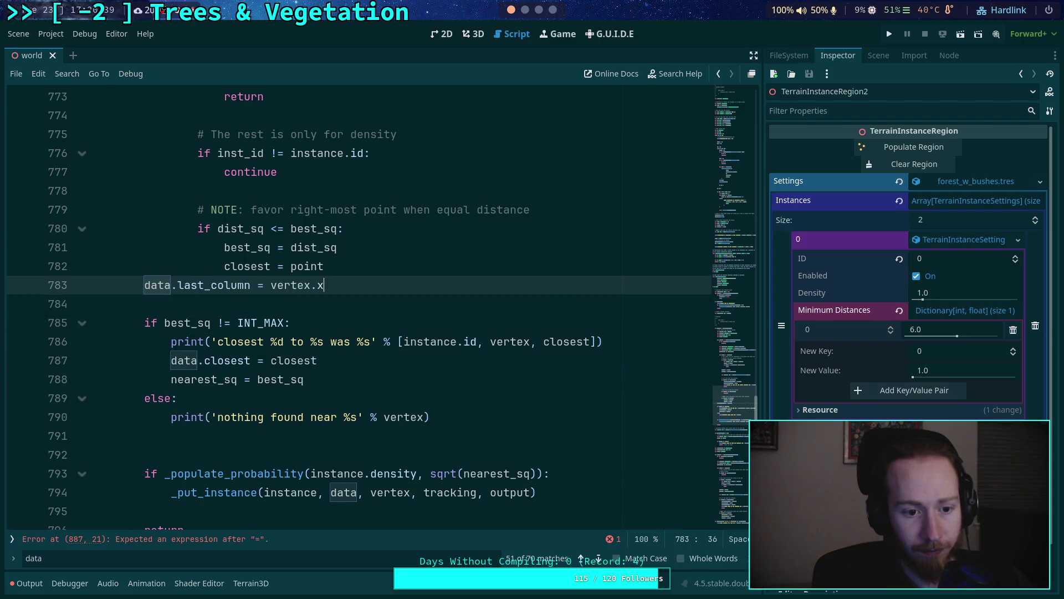
pyautogui.hotkey('alt', 'Down')
# Step: Cut the data.last_column line and delete the inst_data.last_column assignment
pyautogui.doubleClick(203, 301)
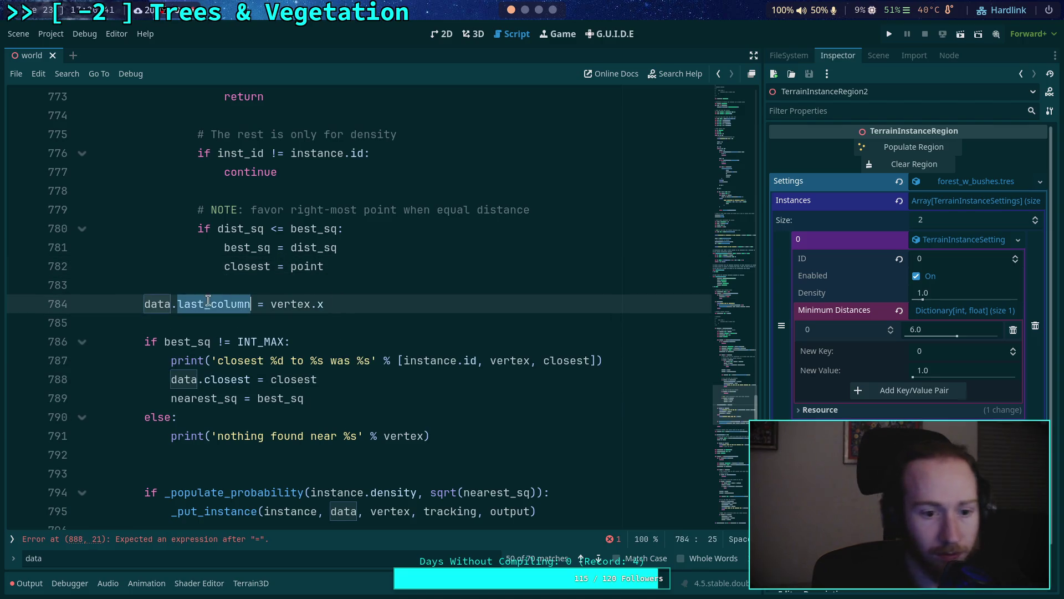
pyautogui.scroll(5, 350, 317)
pyautogui.scroll(6, 350, 316)
pyautogui.scroll(-6, 352, 316)
pyautogui.scroll(6, 413, 317)
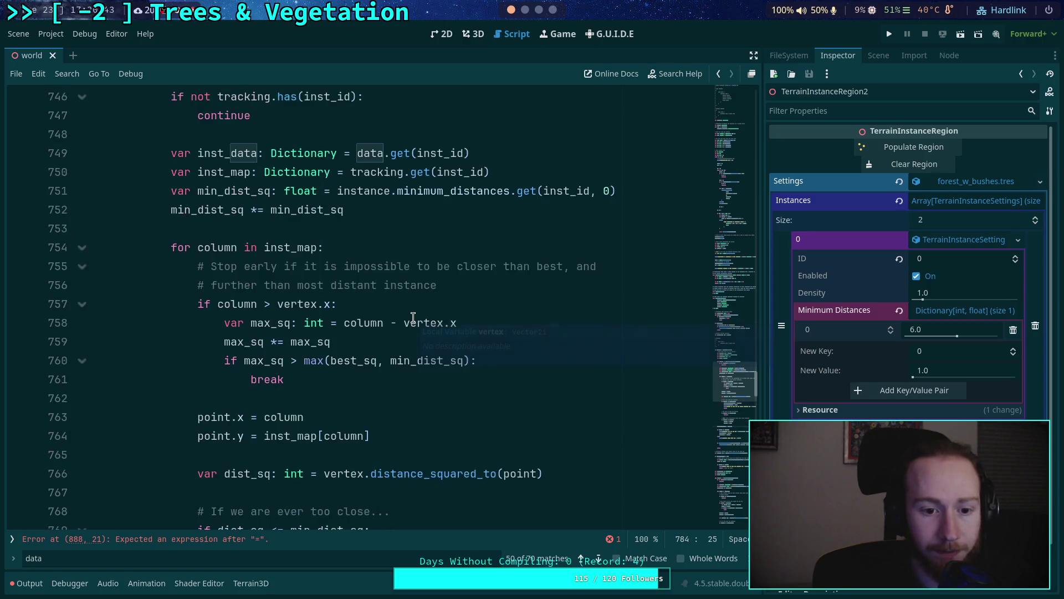
pyautogui.scroll(3, 413, 318)
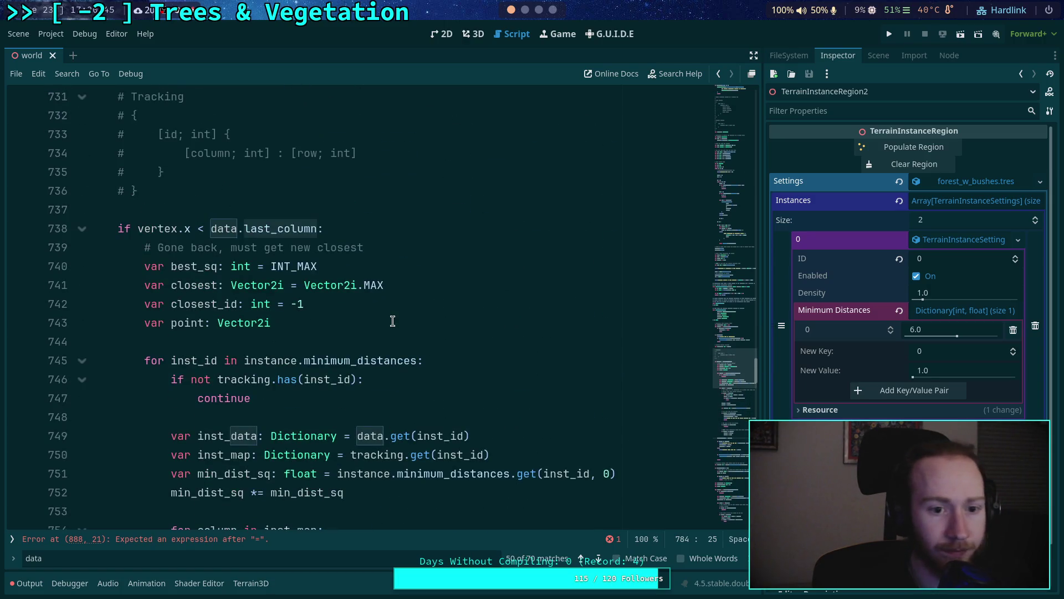
pyautogui.scroll(-16, 315, 304)
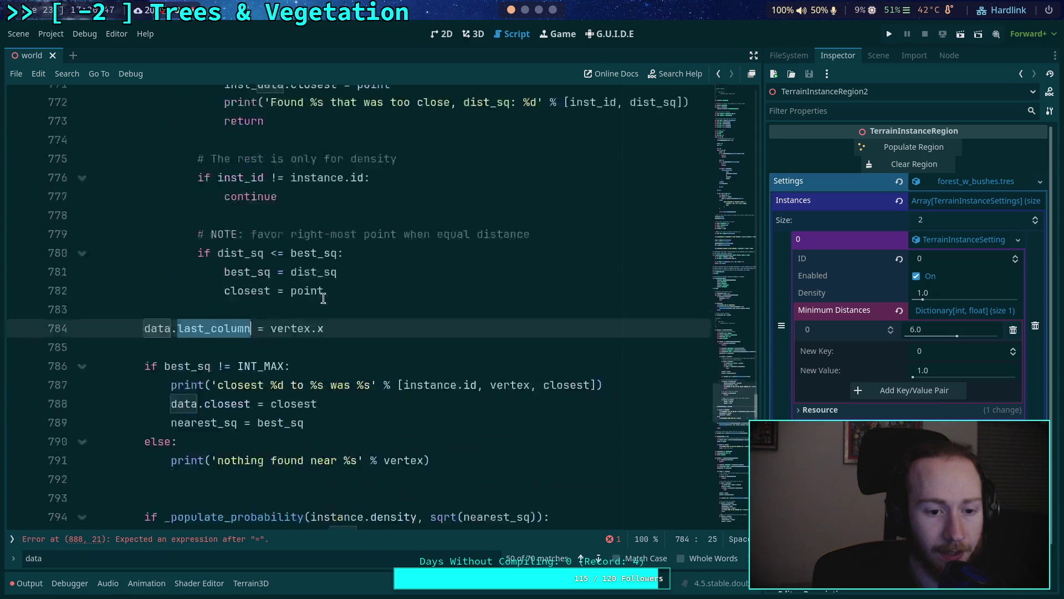
pyautogui.moveTo(333, 195)
pyautogui.mouseDown()
pyautogui.moveTo(365, 175)
pyautogui.moveTo(316, 191)
pyautogui.moveTo(59, 193)
pyautogui.mouseUp()
pyautogui.hotkey('ctrl', 'c')
pyautogui.click(309, 226)
pyautogui.press('BackSpace')
pyautogui.press('BackSpace')
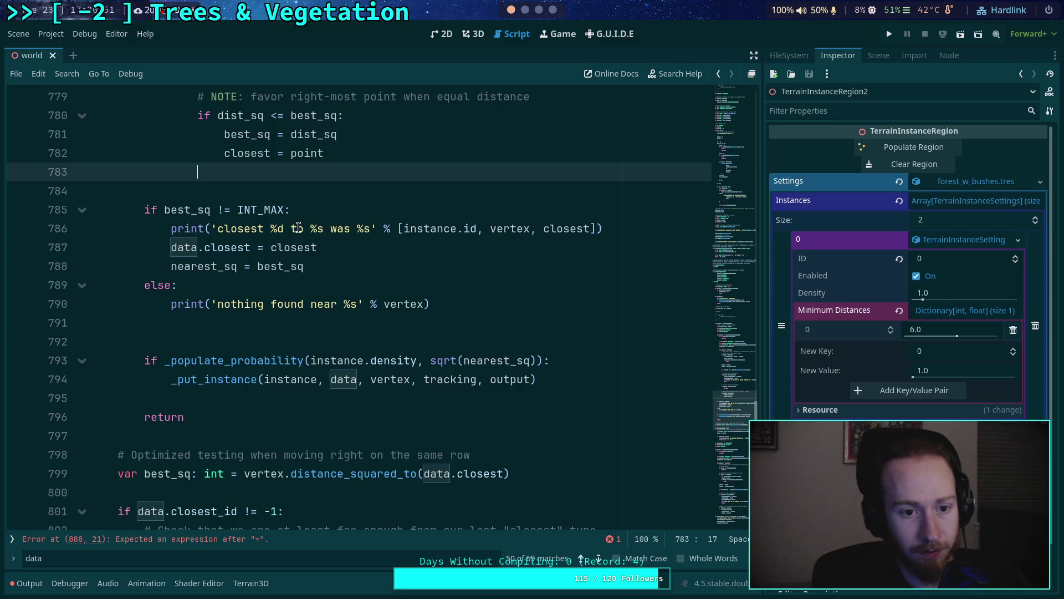
pyautogui.scroll(6, 301, 314)
pyautogui.press('Up')
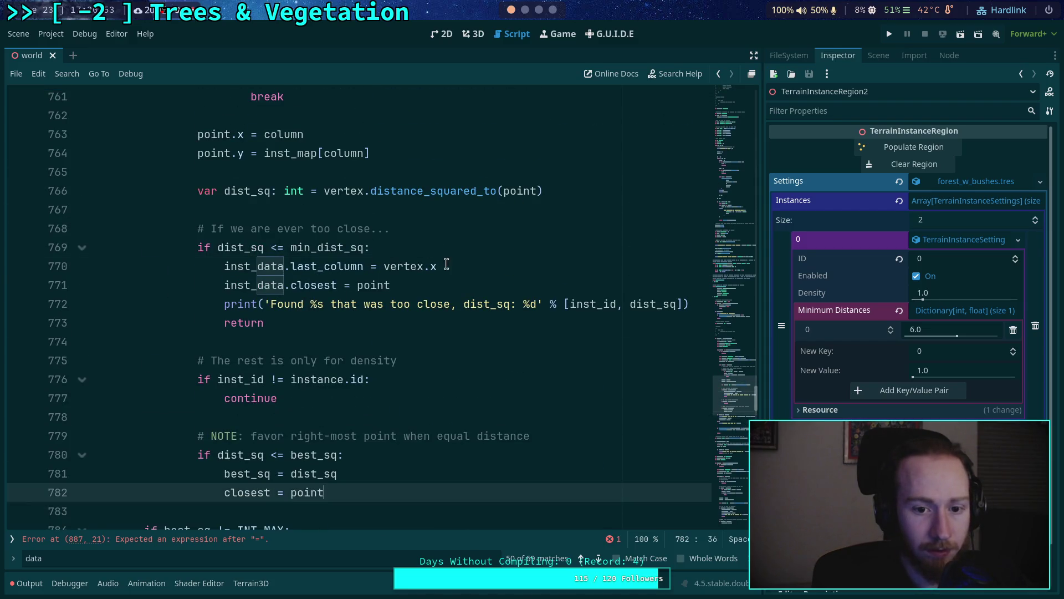
pyautogui.moveTo(444, 267); pyautogui.dragTo(452, 251)
pyautogui.press('BackSpace')
# Step: Paste 'data.last_column = vertex.x' directly under the go-back if at line 739
pyautogui.scroll(3, 452, 266)
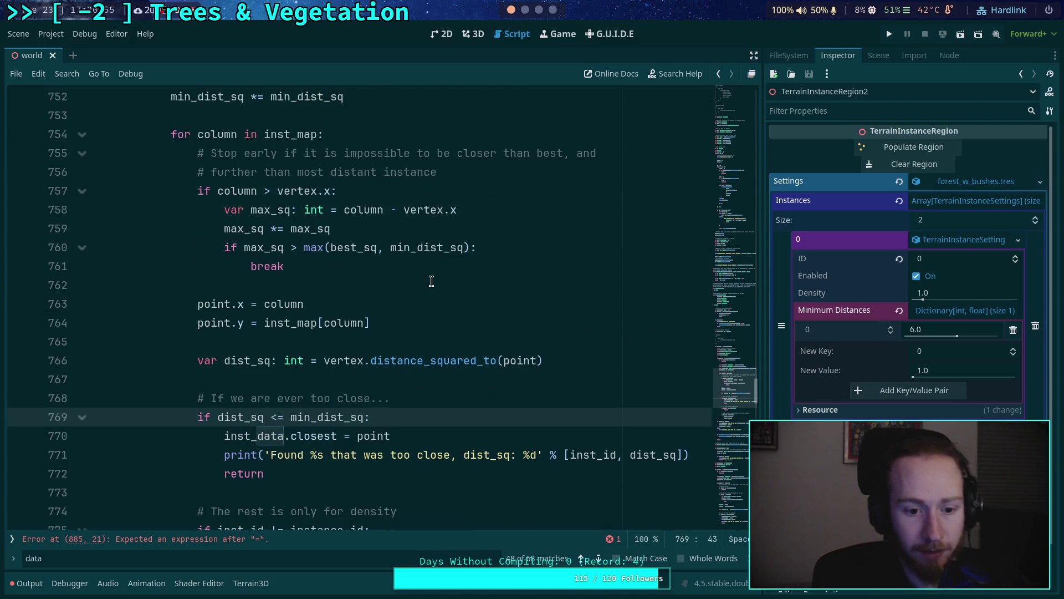
pyautogui.scroll(3, 405, 281)
pyautogui.scroll(3, 405, 280)
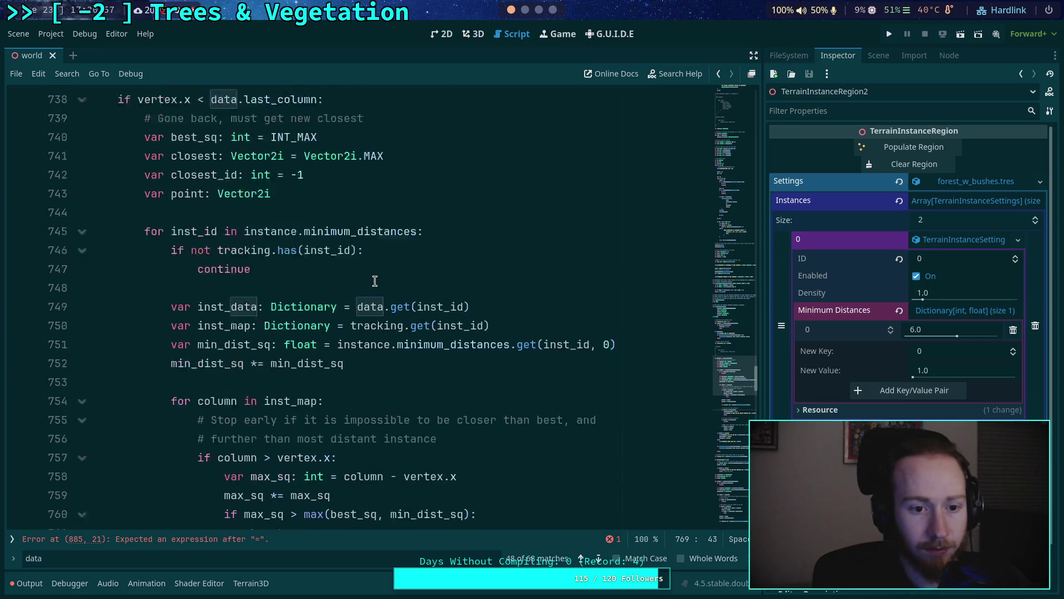
pyautogui.click(420, 217)
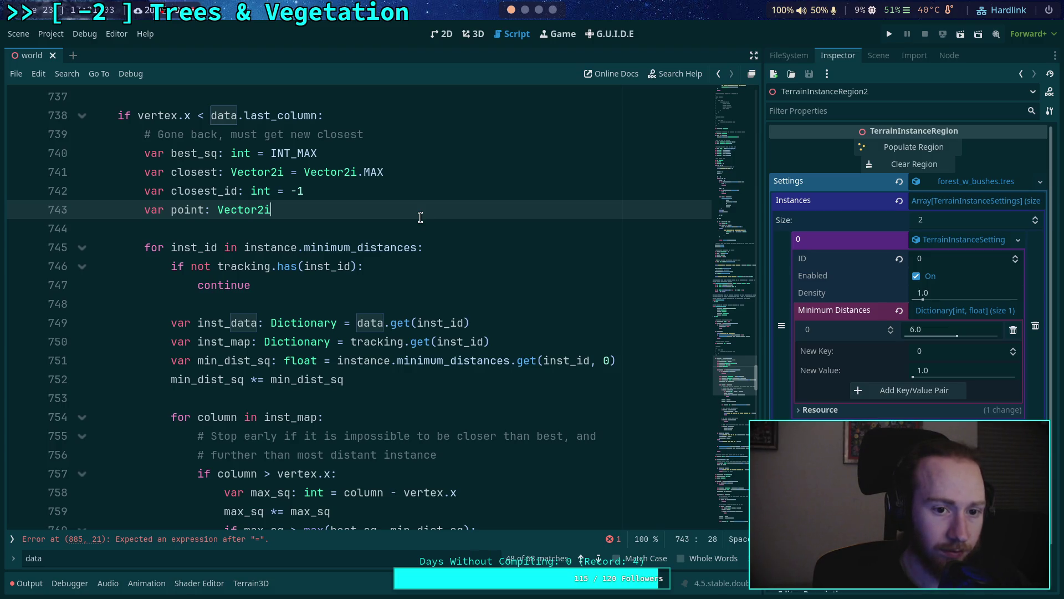
pyautogui.press('Return')
pyautogui.press('Return')
pyautogui.hotkey('ctrl', 'v')
pyautogui.hotkey('shift', 'Tab')
pyautogui.hotkey('shift', 'Tab')
pyautogui.hotkey('alt', 'Up')
pyautogui.hotkey('alt', 'Up')
pyautogui.hotkey('alt', 'Up')
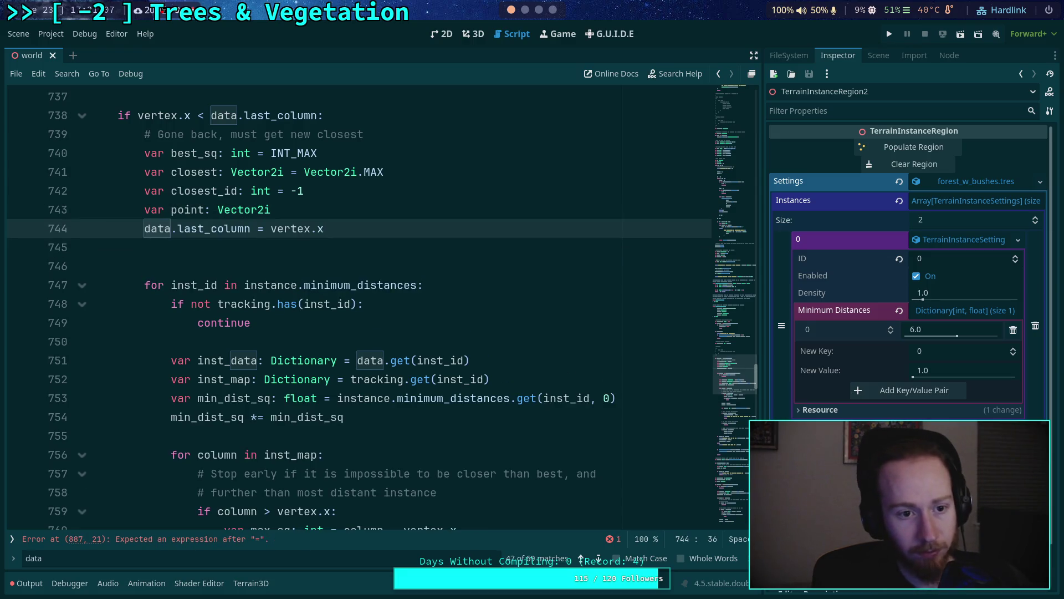
pyautogui.press('Return')
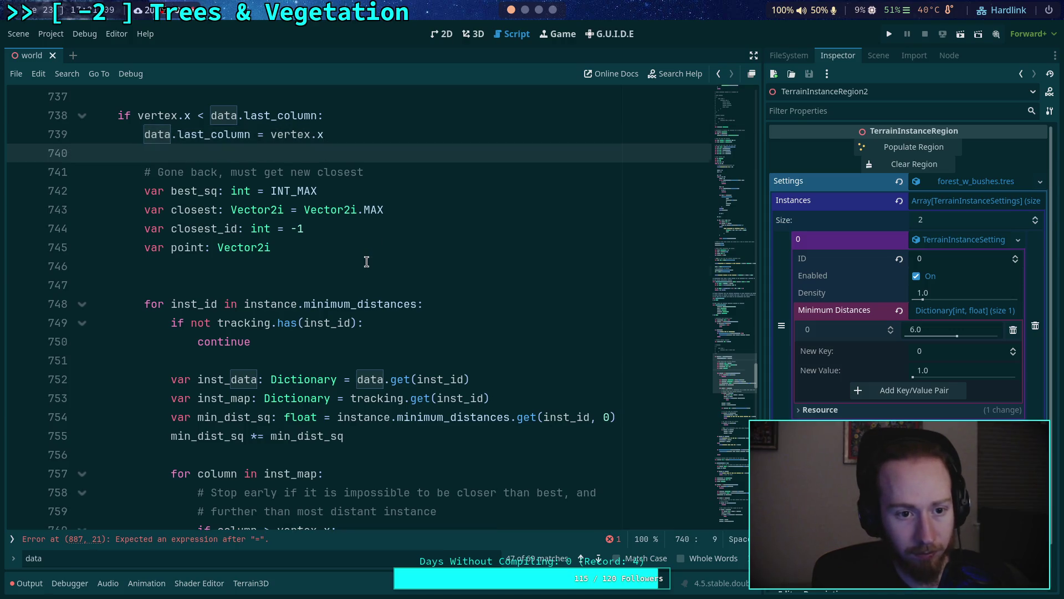
# Step: Remove the extra blank line and move the Gone back comment above the assignment
pyautogui.click(365, 263)
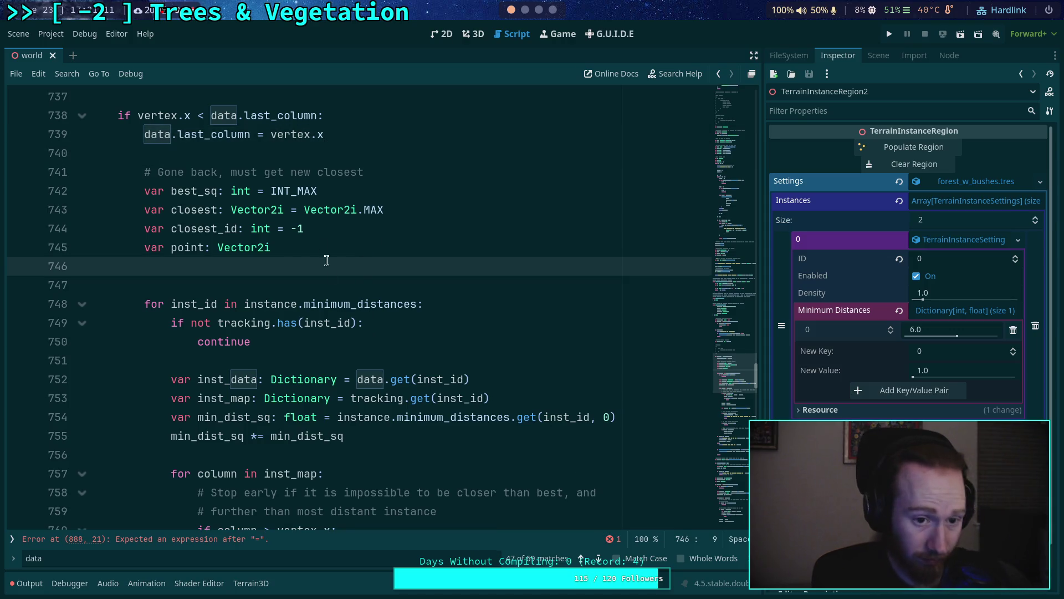
pyautogui.click(350, 172)
pyautogui.click(247, 262)
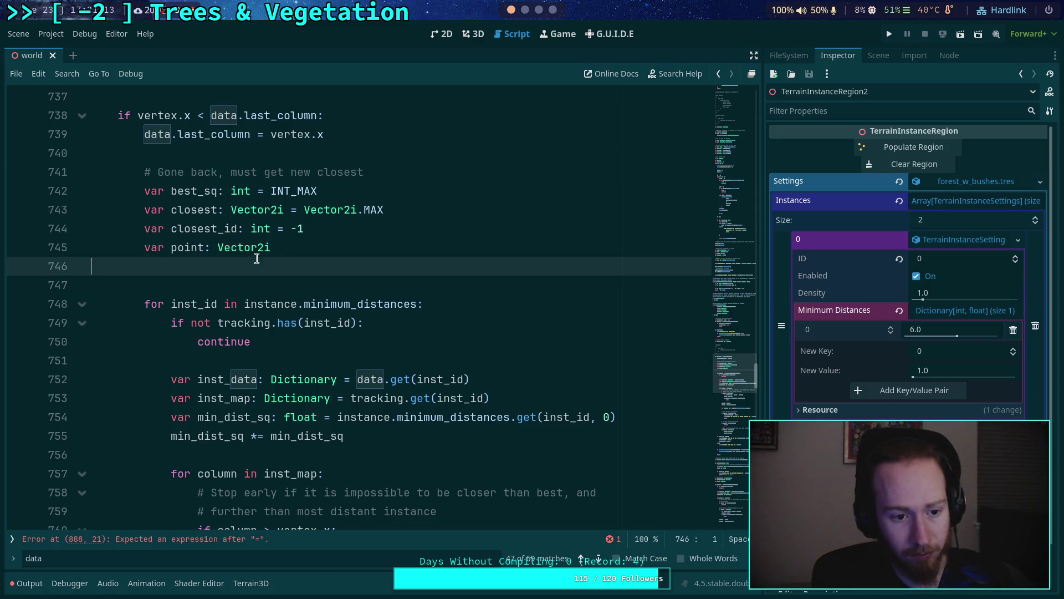
pyautogui.press('BackSpace')
pyautogui.click(397, 274)
pyautogui.click(356, 171)
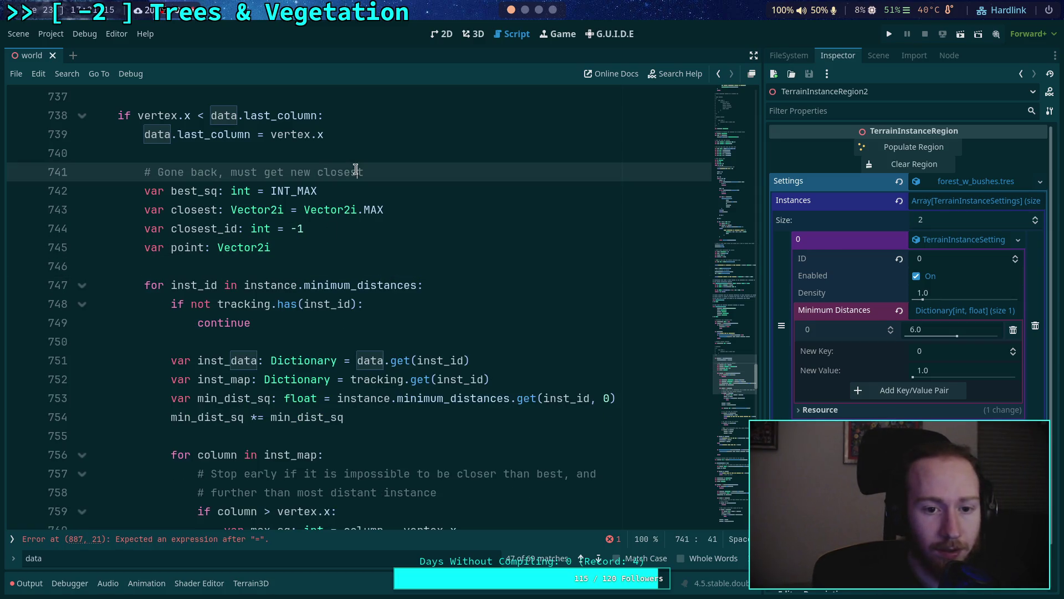
pyautogui.hotkey('alt', 'Up')
pyautogui.hotkey('alt', 'Up')
pyautogui.click(282, 249)
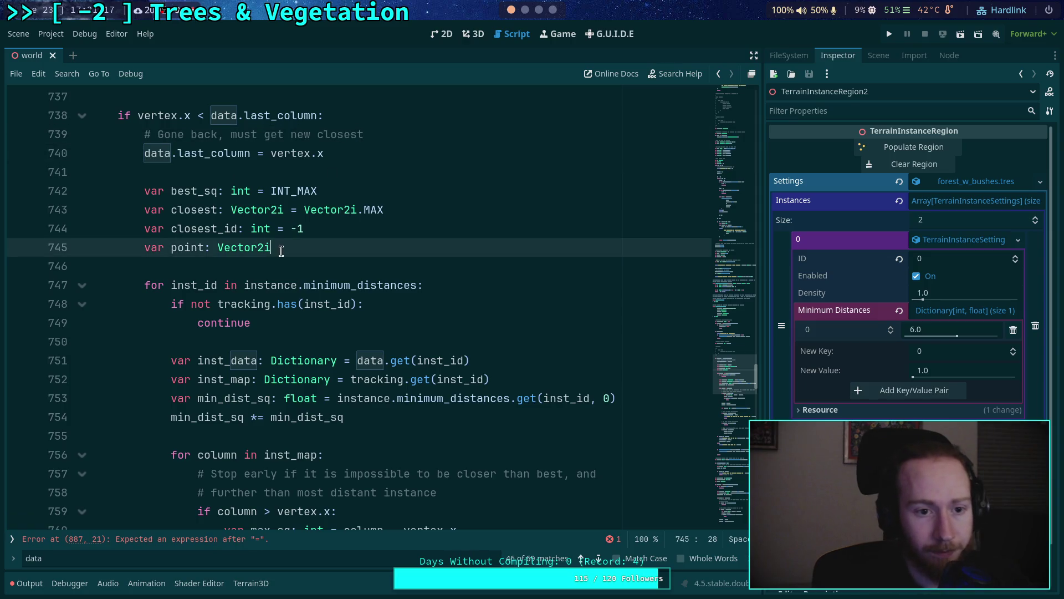
pyautogui.scroll(-1, 295, 268)
pyautogui.scroll(-15, 295, 268)
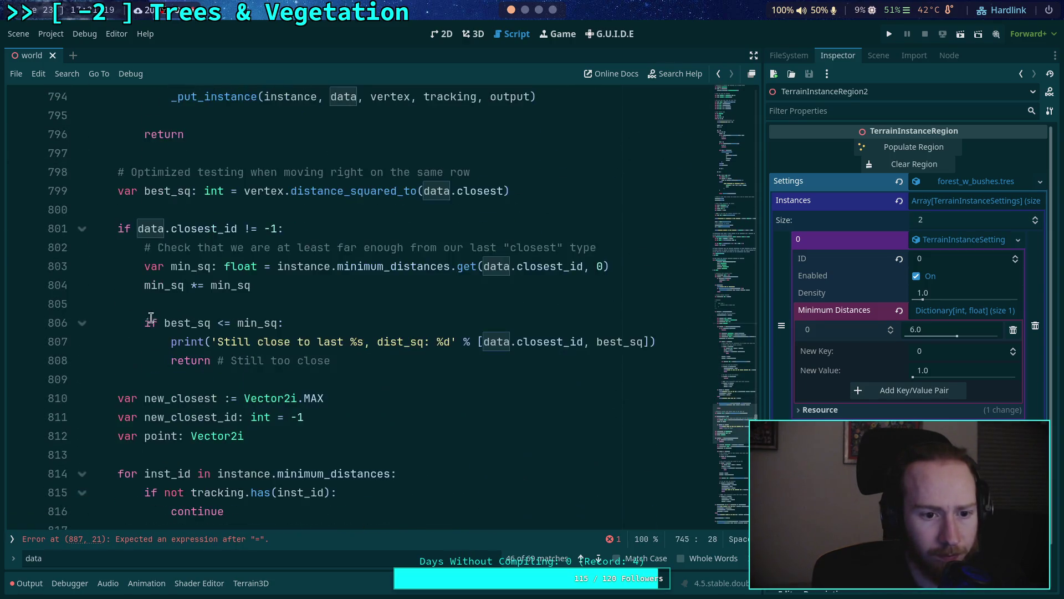
# Step: Trace where last_column is used in the loop
pyautogui.scroll(-6, 165, 317)
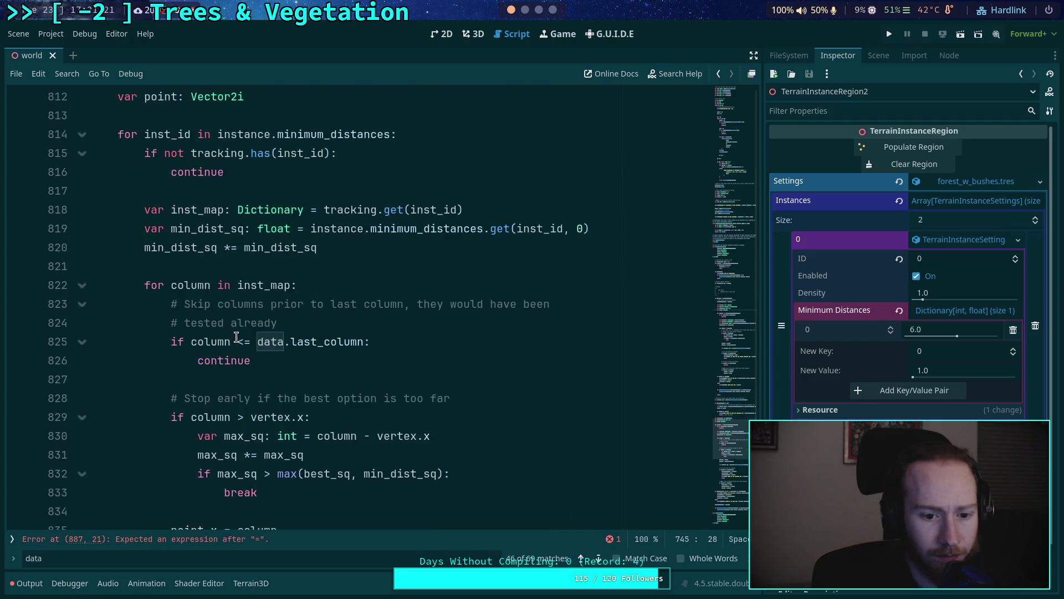
pyautogui.doubleClick(317, 342)
pyautogui.scroll(3, 191, 308)
pyautogui.scroll(-6, 190, 308)
pyautogui.scroll(-1, 190, 309)
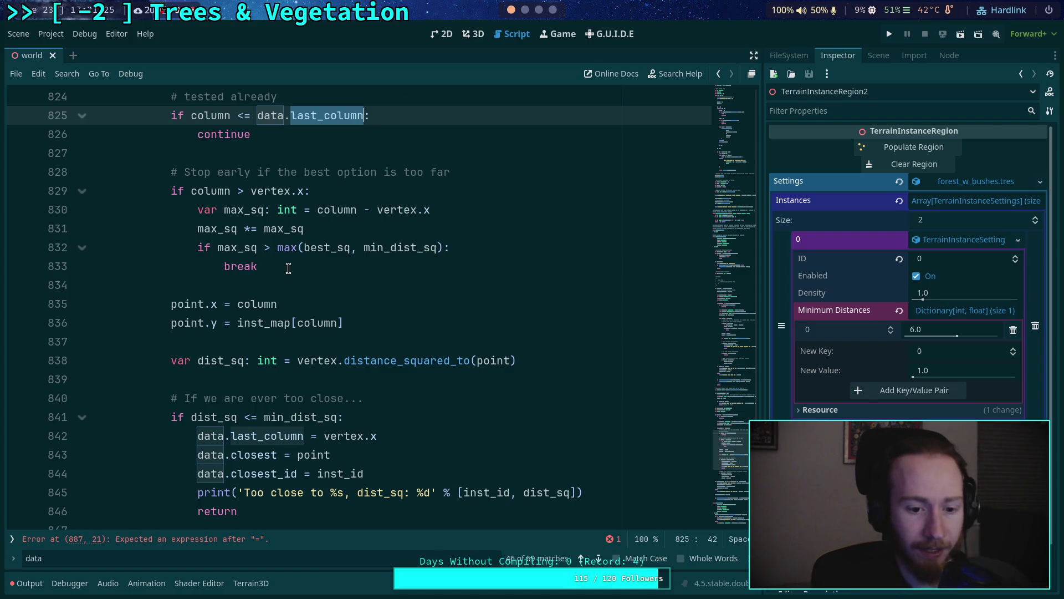
pyautogui.moveTo(289, 253)
pyautogui.scroll(4, 286, 291)
pyautogui.scroll(-4, 288, 300)
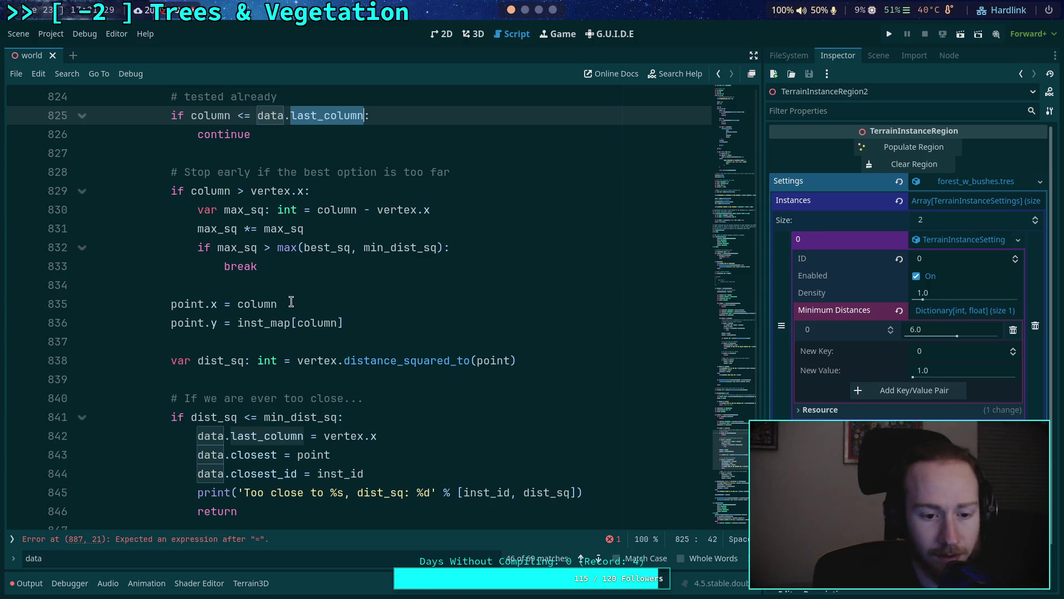
pyautogui.scroll(-1, 291, 302)
pyautogui.scroll(-4, 370, 325)
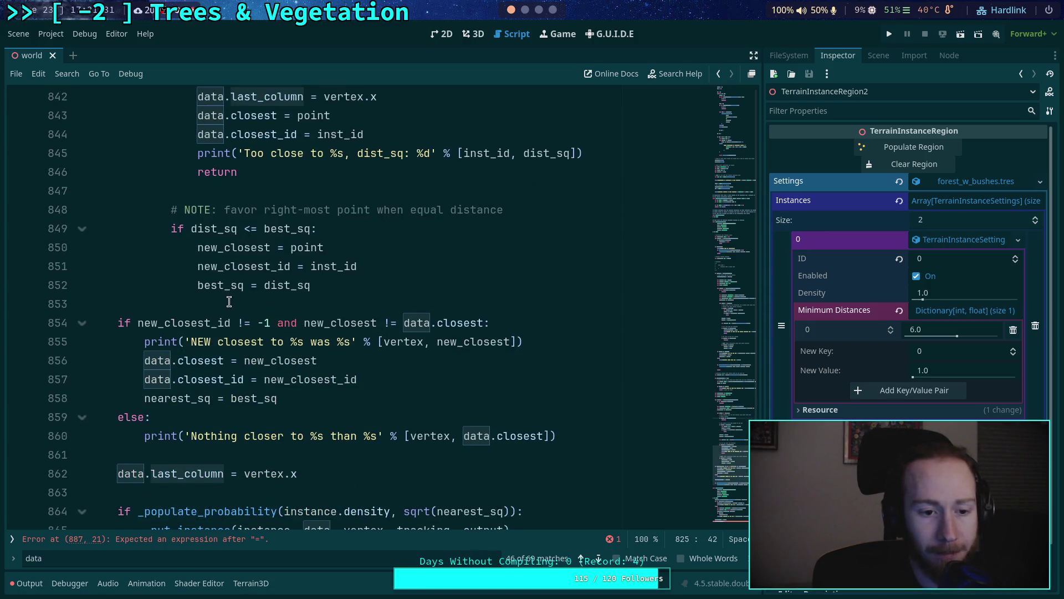
# Step: Move 'data.last_column = vertex.x' above the 'if new_closest_id != -1' block
pyautogui.click(286, 475)
pyautogui.doubleClick(167, 474)
pyautogui.click(277, 475)
pyautogui.hotkey('alt', 'Up')
pyautogui.hotkey('alt', 'Up')
pyautogui.hotkey('alt', 'Up')
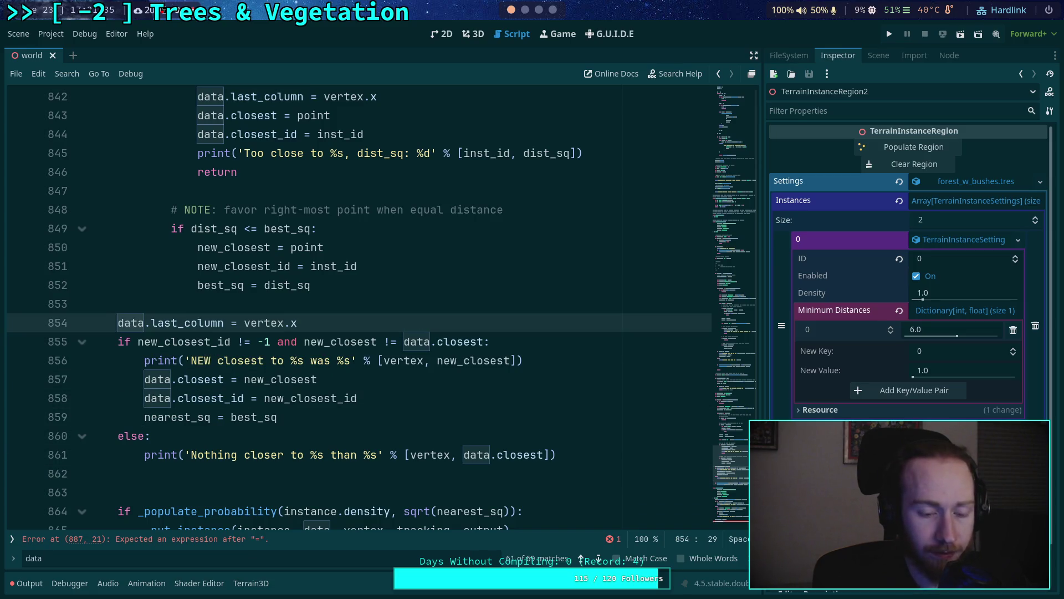
pyautogui.press('Down')
pyautogui.press('Down')
pyautogui.press('Down')
pyautogui.hotkey('alt', 'Up')
pyautogui.hotkey('alt', 'Up')
pyautogui.hotkey('alt', 'Up')
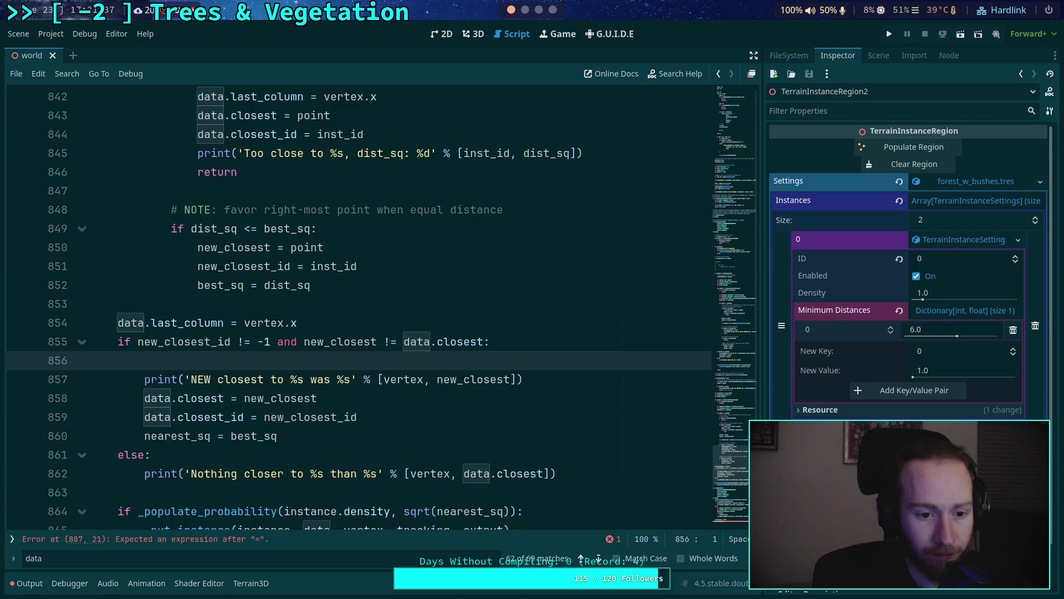
pyautogui.hotkey('alt', 'Up')
pyautogui.press('Up')
pyautogui.press('Up')
pyautogui.scroll(4, 373, 334)
# Step: Review where inst_data and data are used in the placement loop, including line 787
pyautogui.scroll(6, 373, 334)
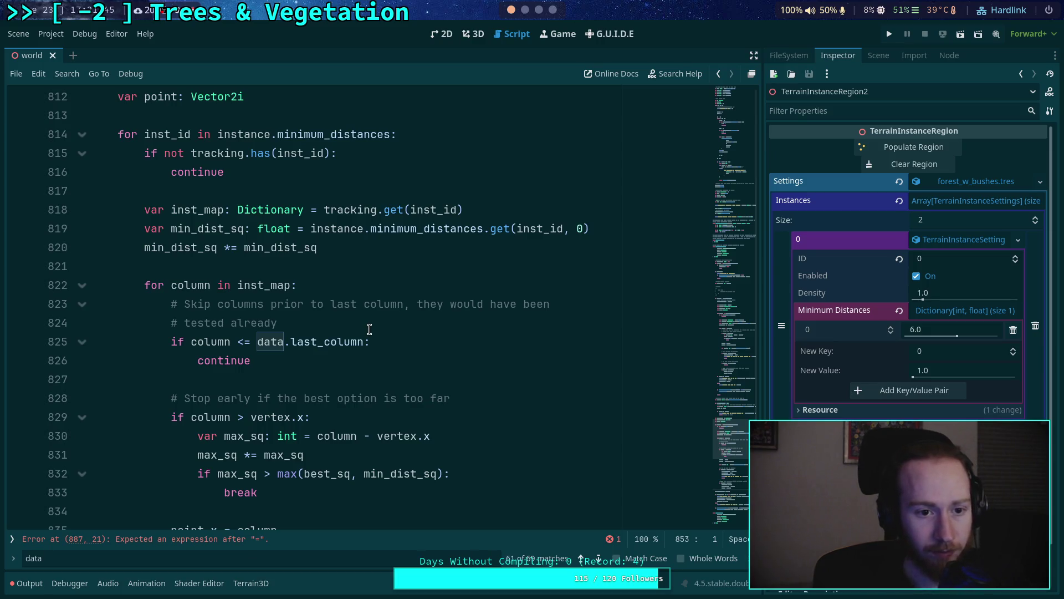
pyautogui.scroll(20, 370, 329)
pyautogui.scroll(-12, 374, 328)
pyautogui.scroll(5, 378, 328)
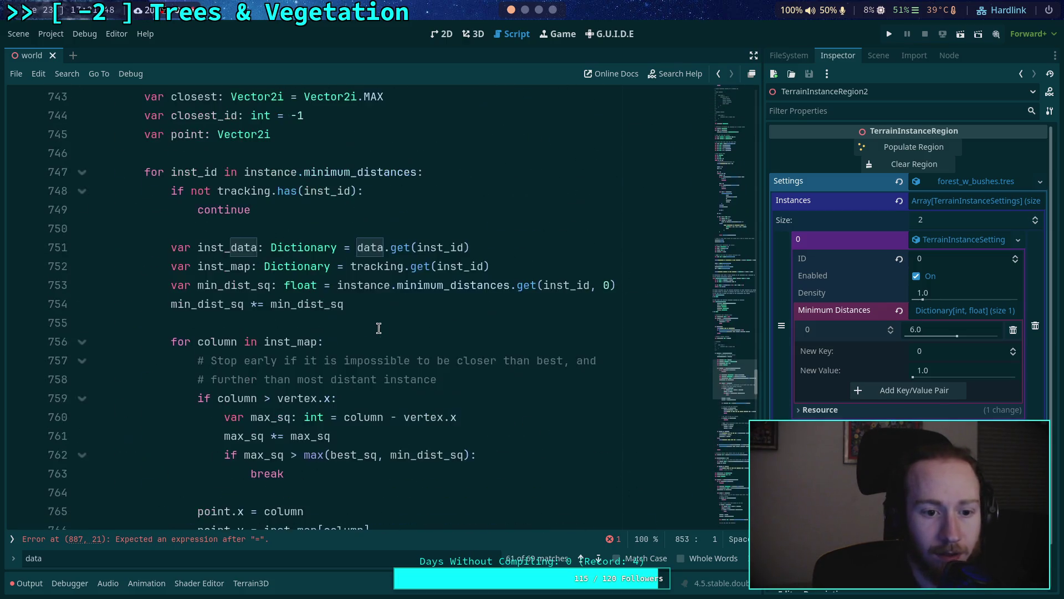
pyautogui.scroll(1, 249, 290)
pyautogui.click(244, 300)
pyautogui.doubleClick(236, 301)
pyautogui.scroll(-5, 333, 302)
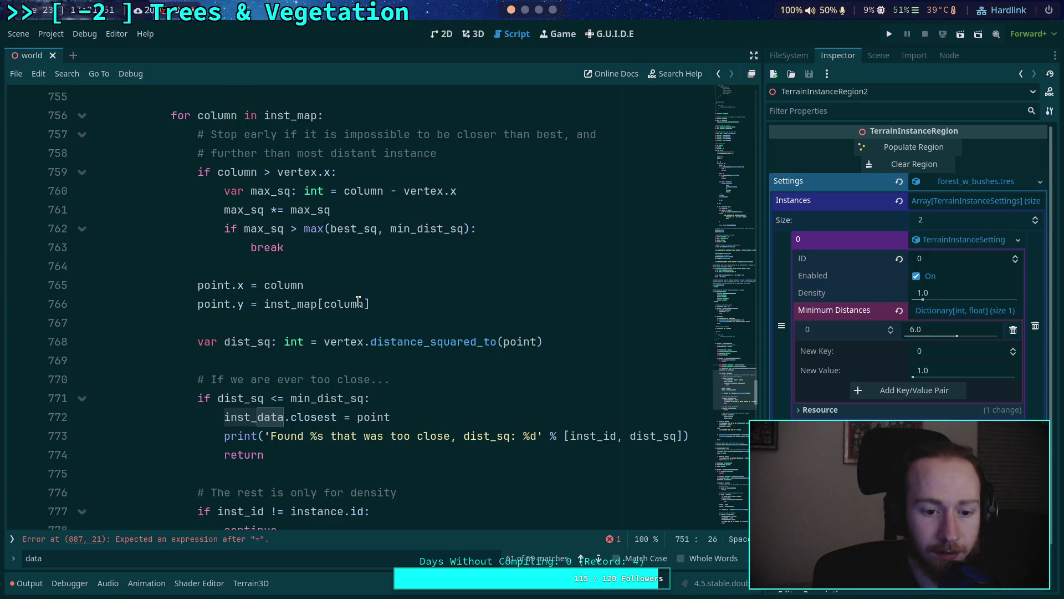
pyautogui.scroll(4, 359, 301)
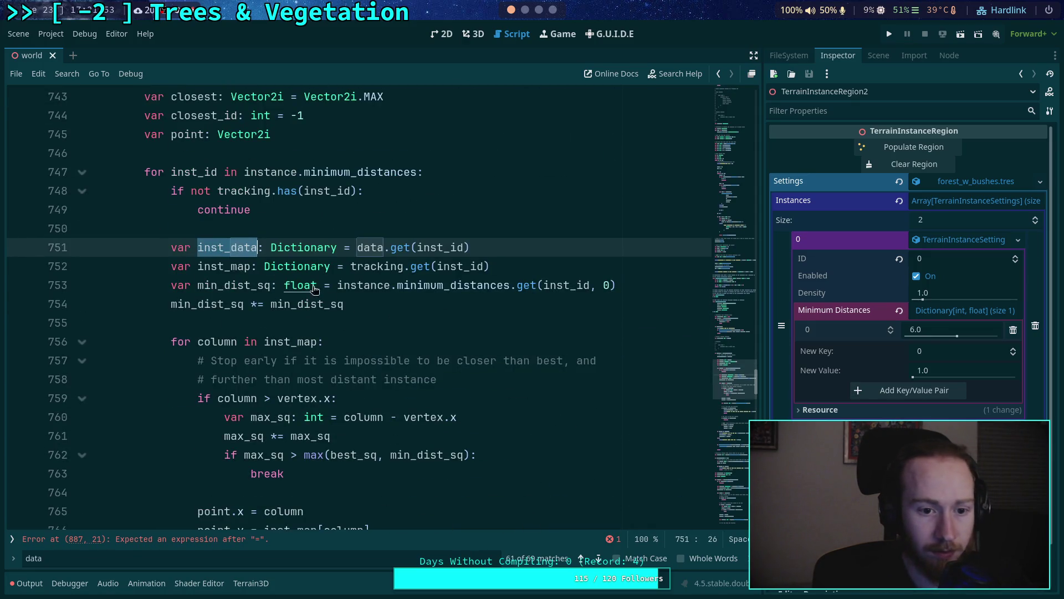
pyautogui.scroll(-7, 343, 301)
pyautogui.scroll(-1, 340, 306)
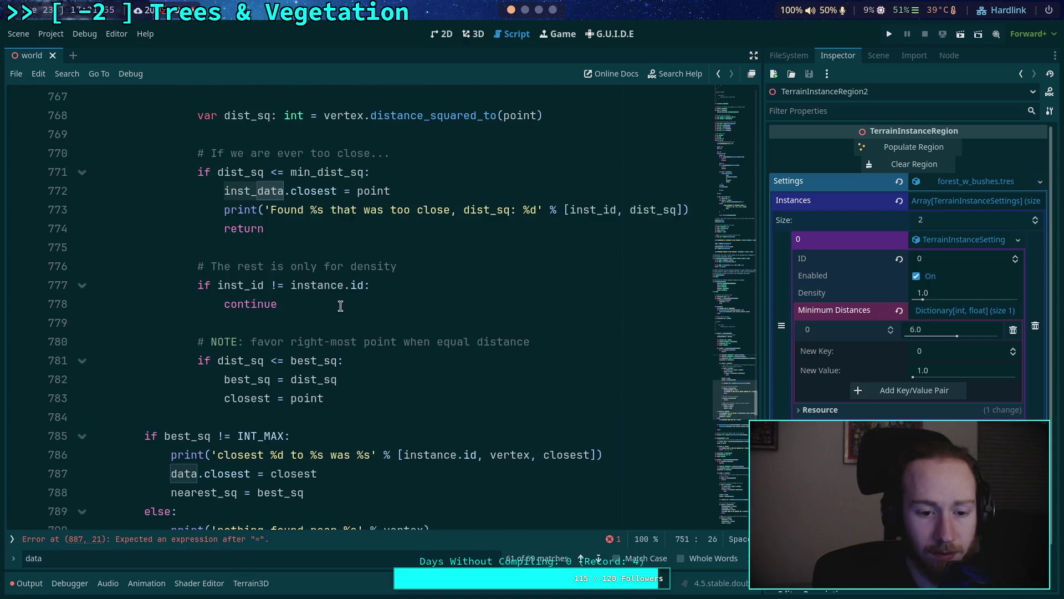
pyautogui.scroll(-2, 340, 305)
pyautogui.doubleClick(184, 362)
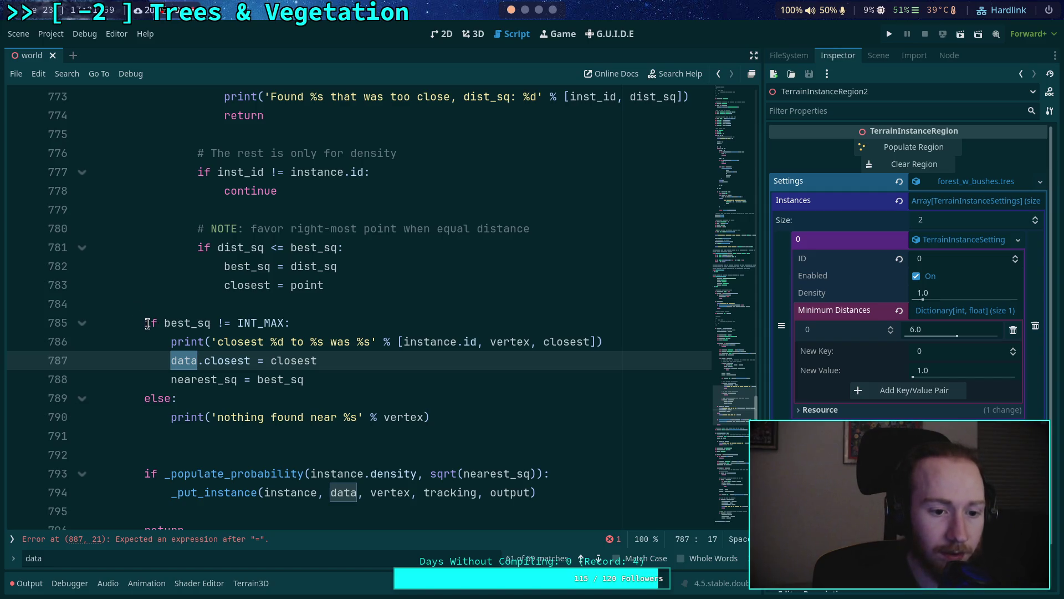
# Step: Shift `var closest: Vector2i = Vector2i.MAX` one line down, below `var point`
pyautogui.scroll(12, 148, 324)
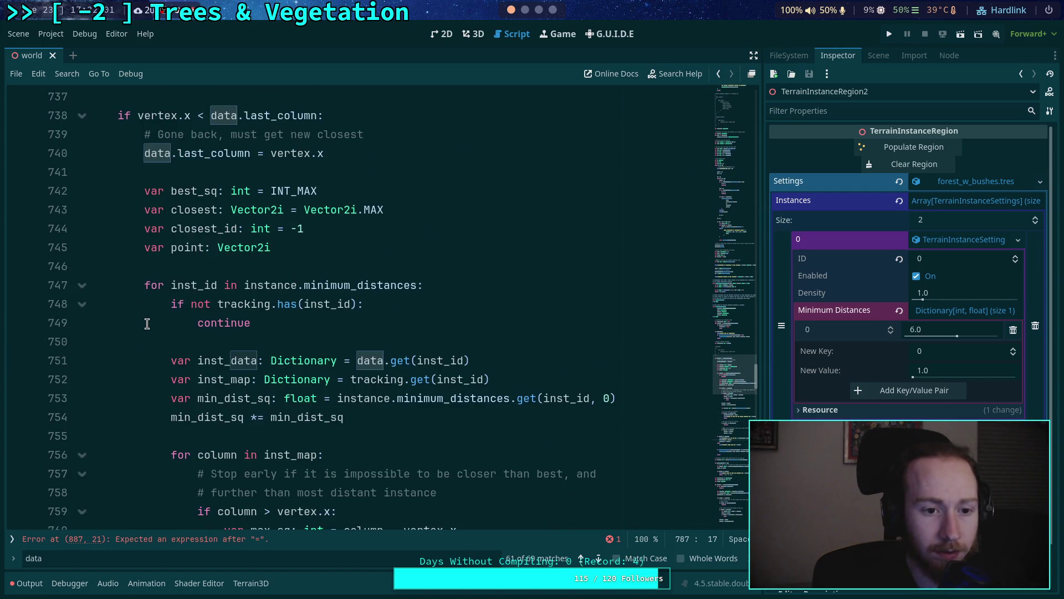
pyautogui.scroll(-13, 147, 324)
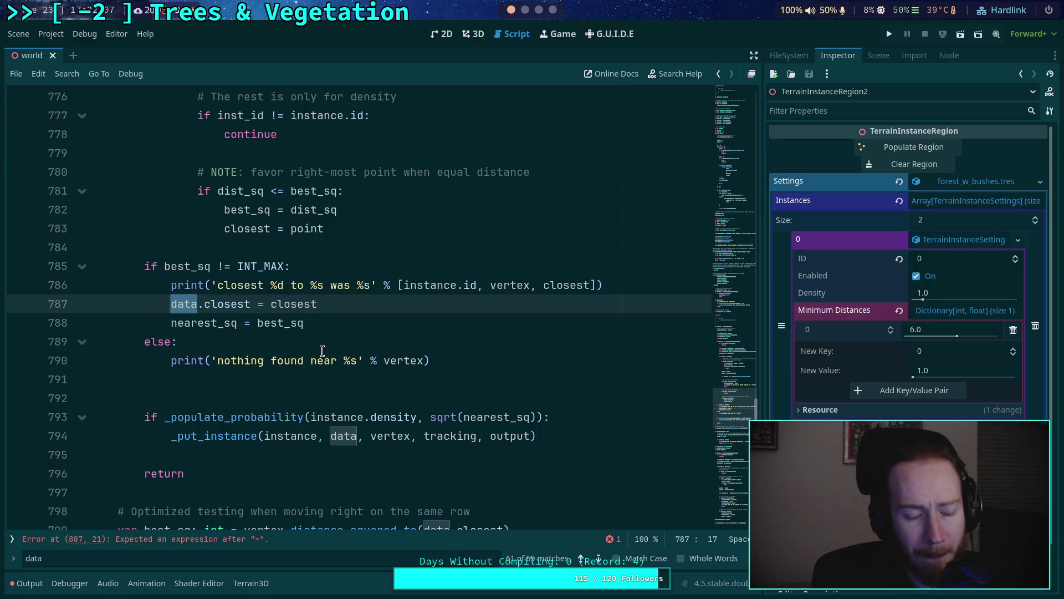
pyautogui.scroll(2, 322, 350)
pyautogui.scroll(1, 301, 354)
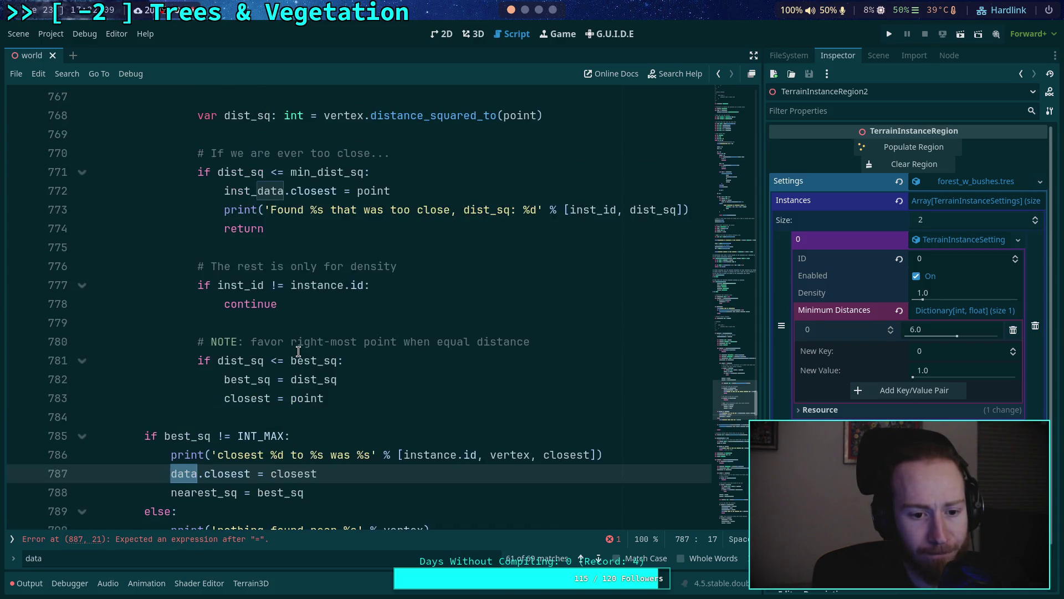
pyautogui.scroll(-2, 298, 352)
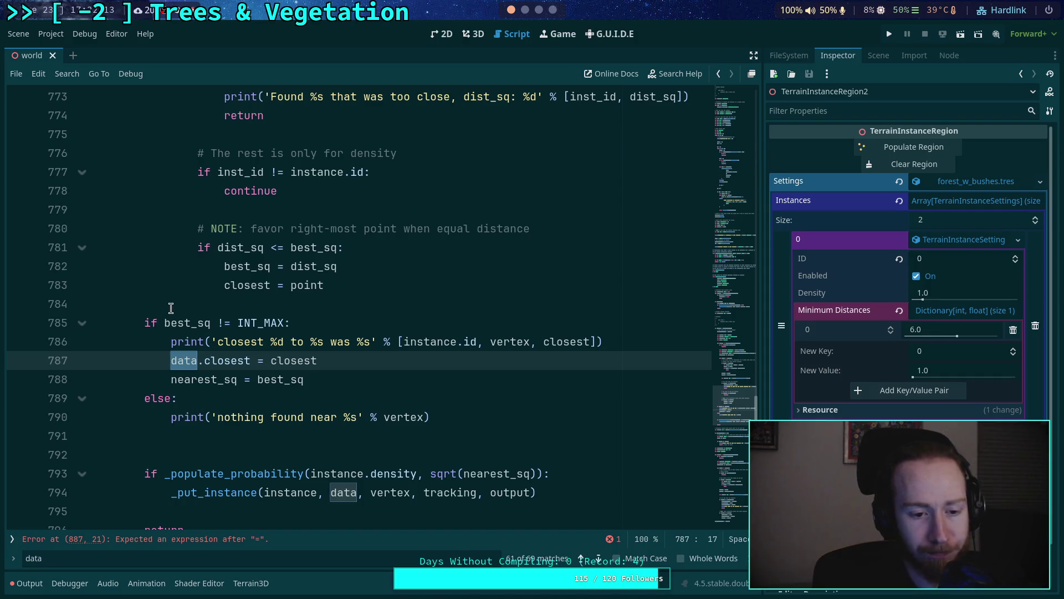
pyautogui.scroll(10, 170, 308)
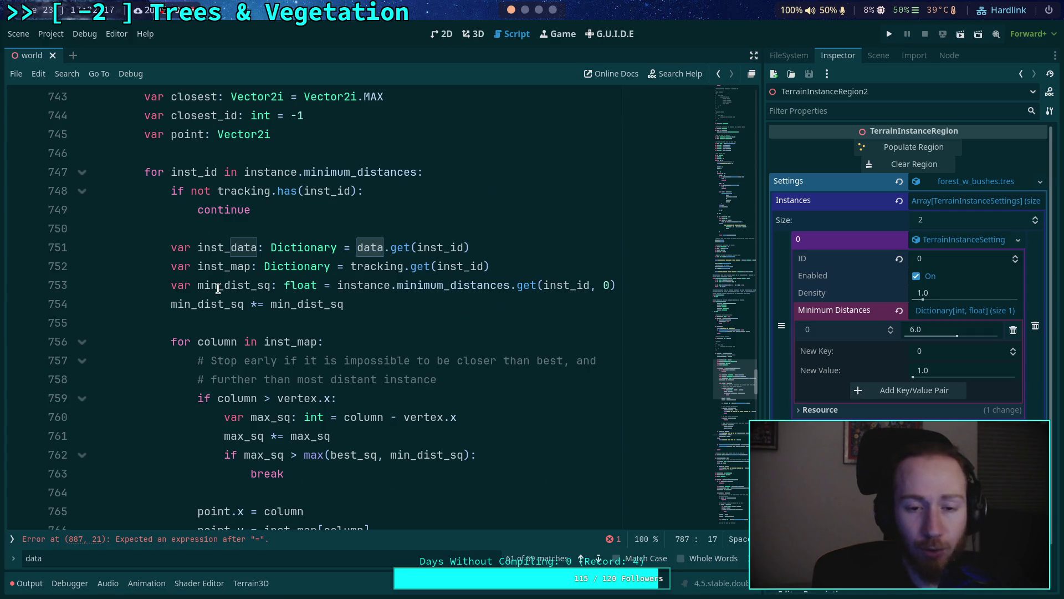
pyautogui.scroll(-2, 218, 288)
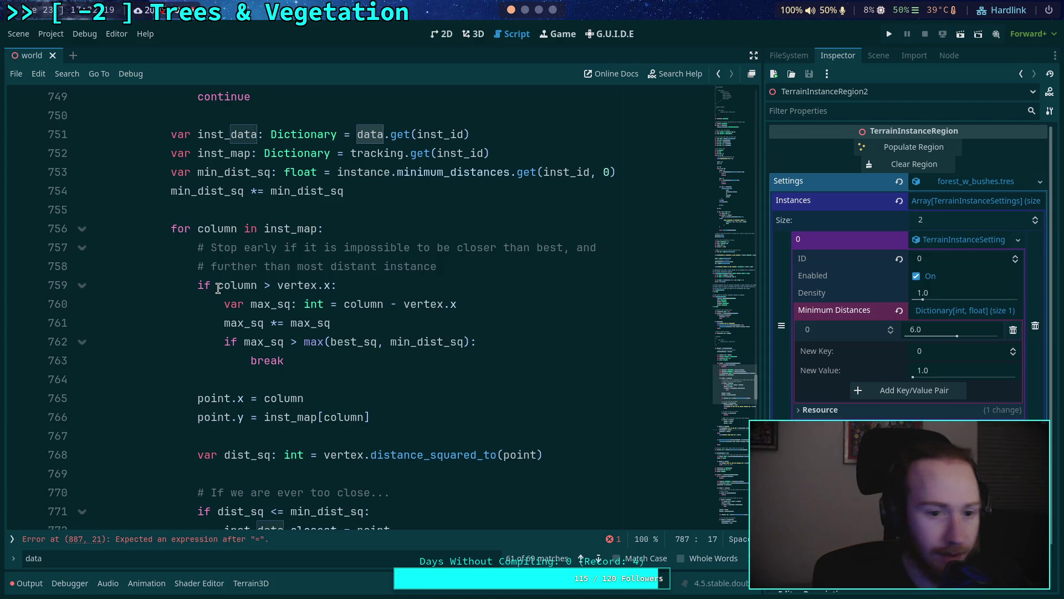
pyautogui.scroll(4, 218, 289)
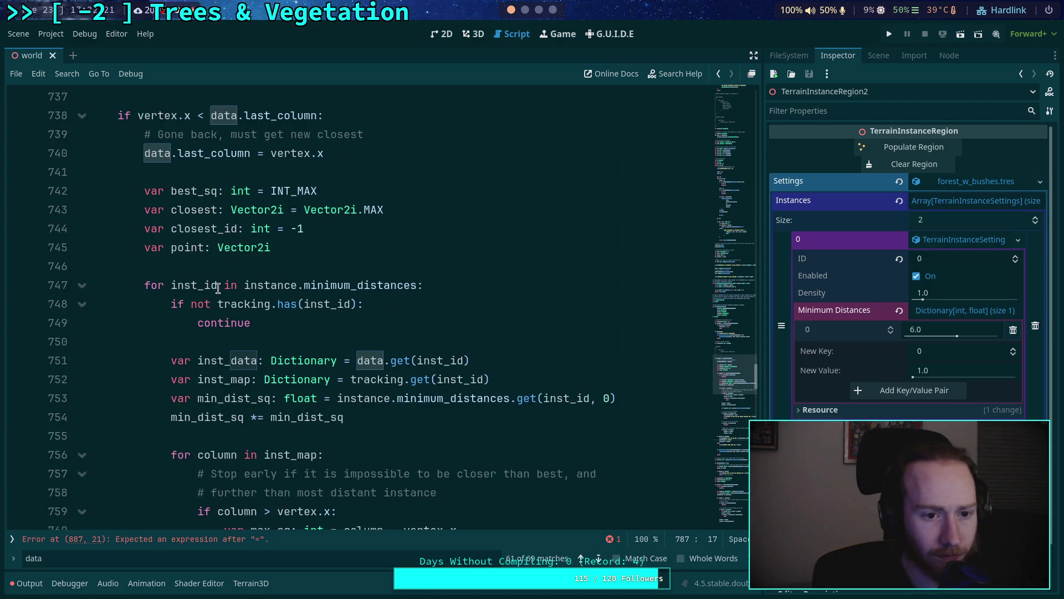
pyautogui.click(198, 192)
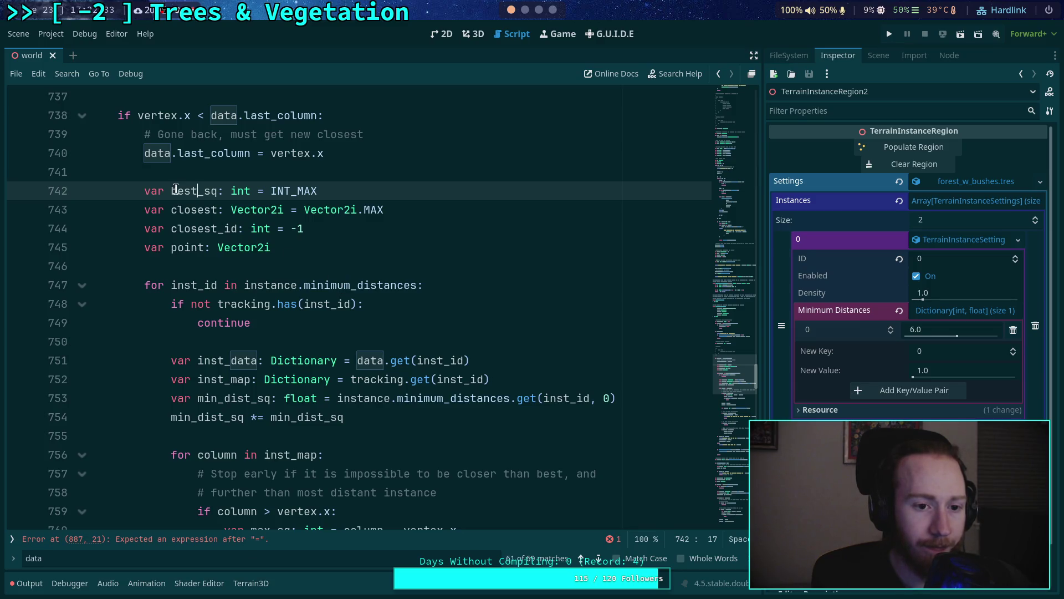
pyautogui.click(277, 210)
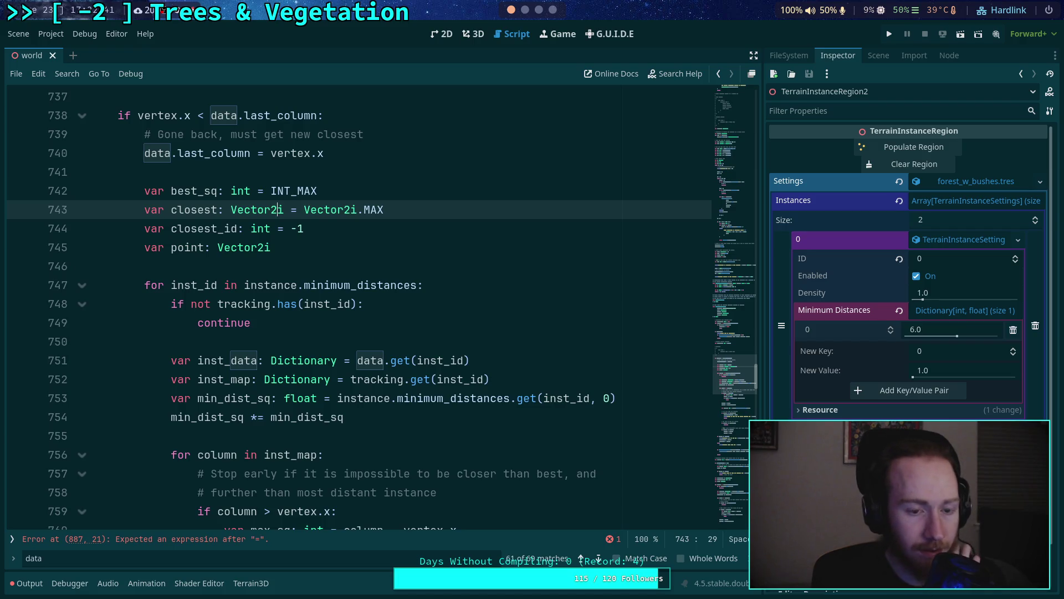
pyautogui.hotkey('alt', 'Down')
pyautogui.hotkey('alt', 'Down')
pyautogui.hotkey('alt', 'Down')
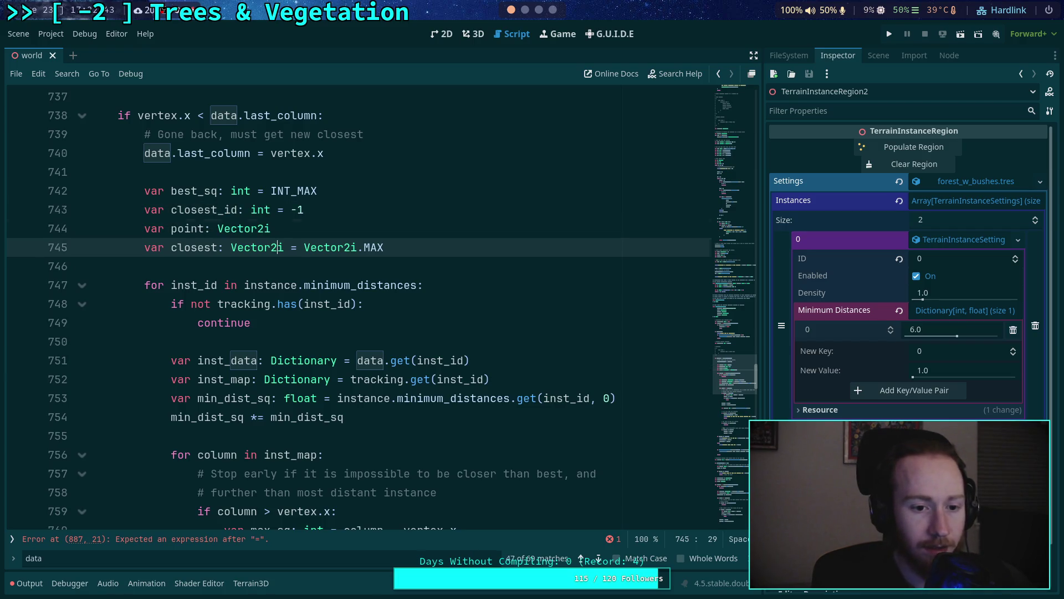
# Step: Move the closest declaration down into the instance loop and indent it into the loop body
pyautogui.hotkey('alt', 'Down')
pyautogui.hotkey('alt', 'Down')
pyautogui.hotkey('alt', 'Down')
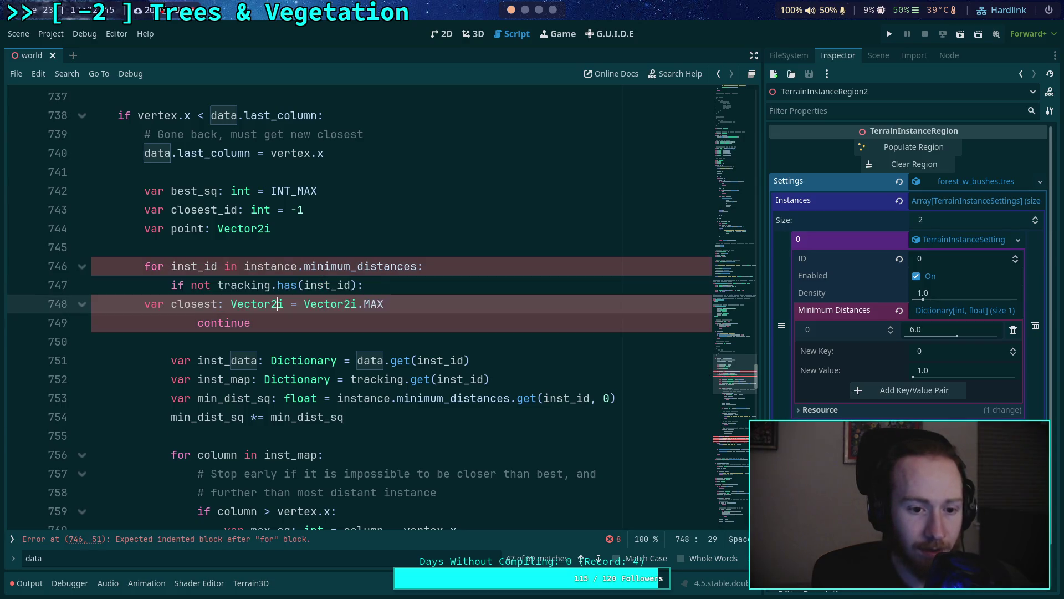
pyautogui.press('Home')
pyautogui.press('Tab')
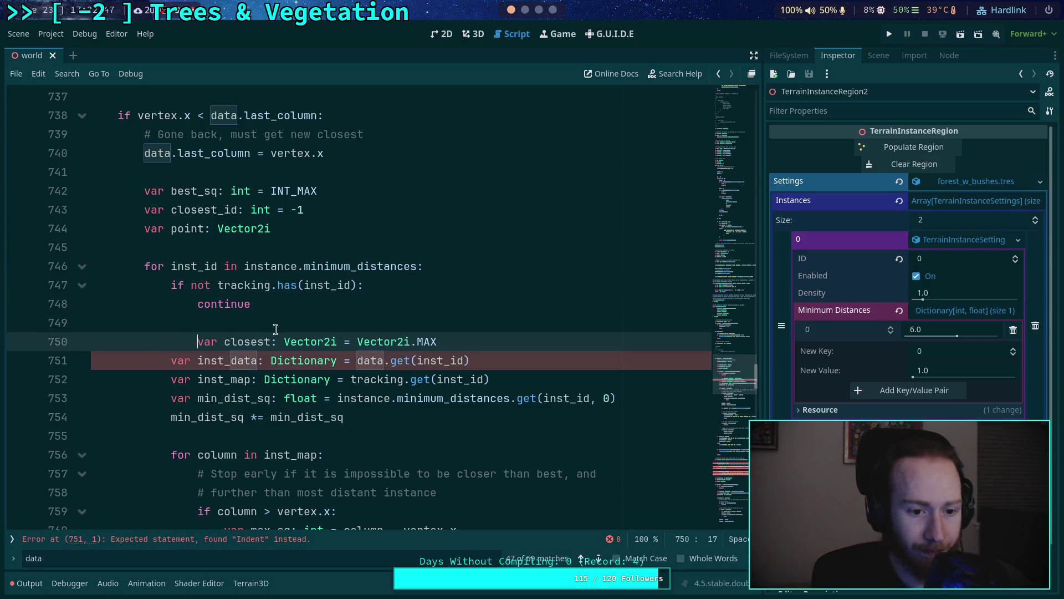
# Step: Make the line 784 condition read `inst_id == instance.id and best_sq != INT_MAX`
pyautogui.click(344, 360)
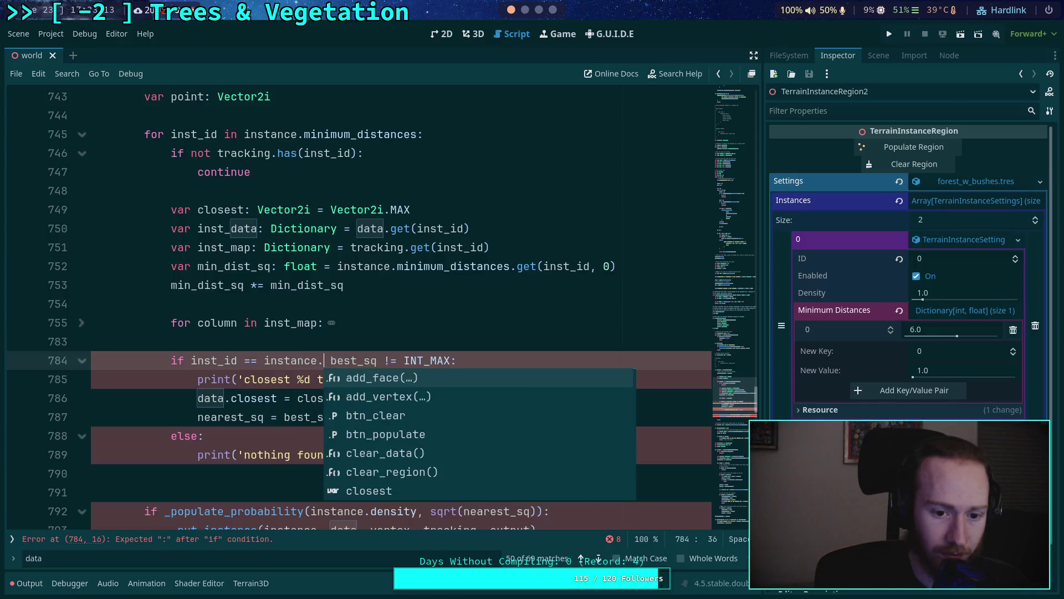
pyautogui.write('id and')
pyautogui.click(416, 361)
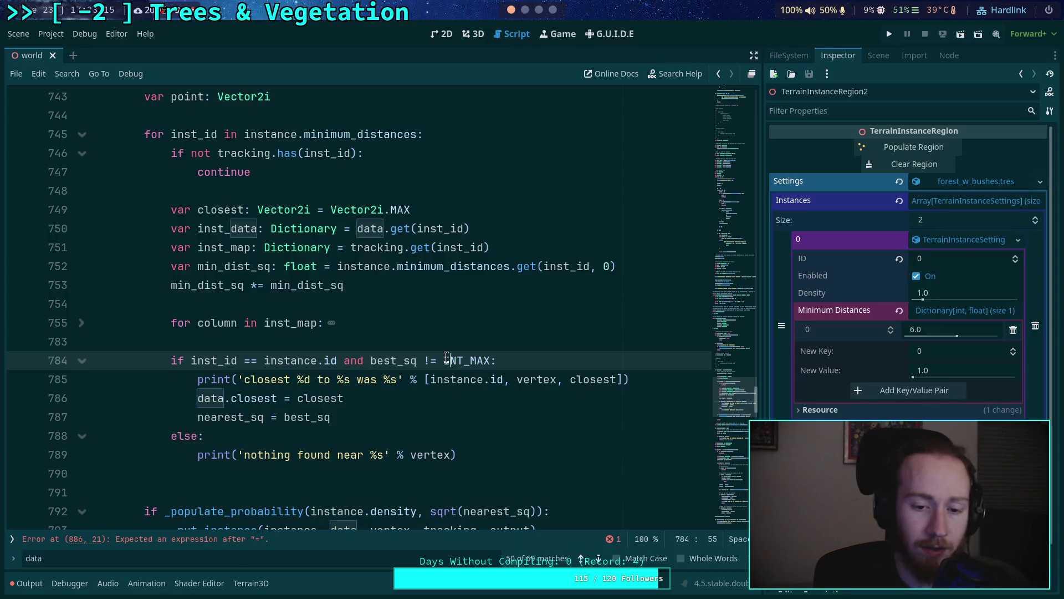
pyautogui.doubleClick(388, 360)
# Step: Change data to inst_data on line 786 so it assigns `inst_data.closest = closest`
pyautogui.click(330, 422)
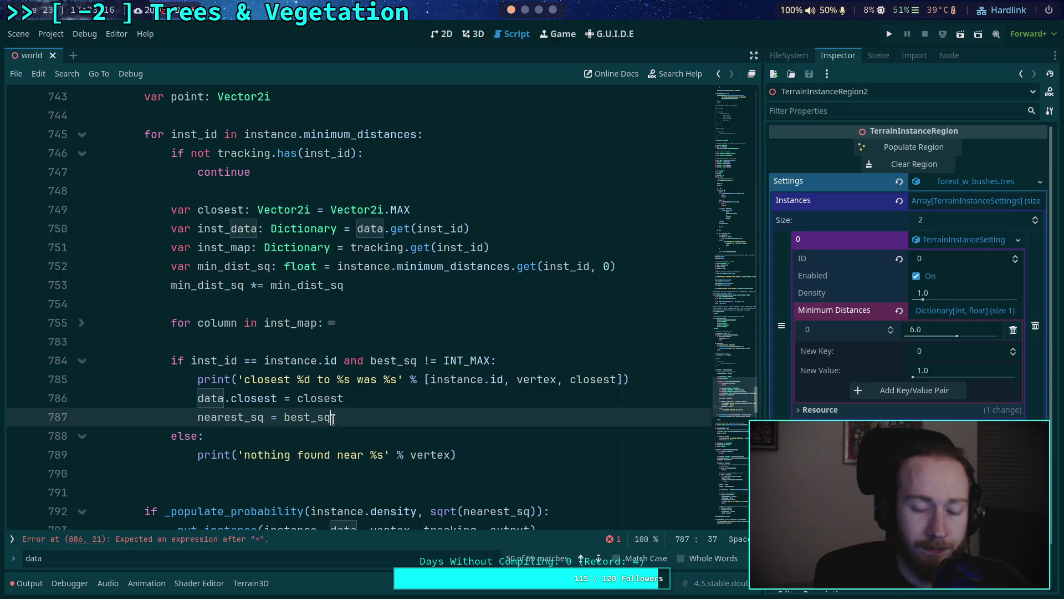
pyautogui.doubleClick(206, 391)
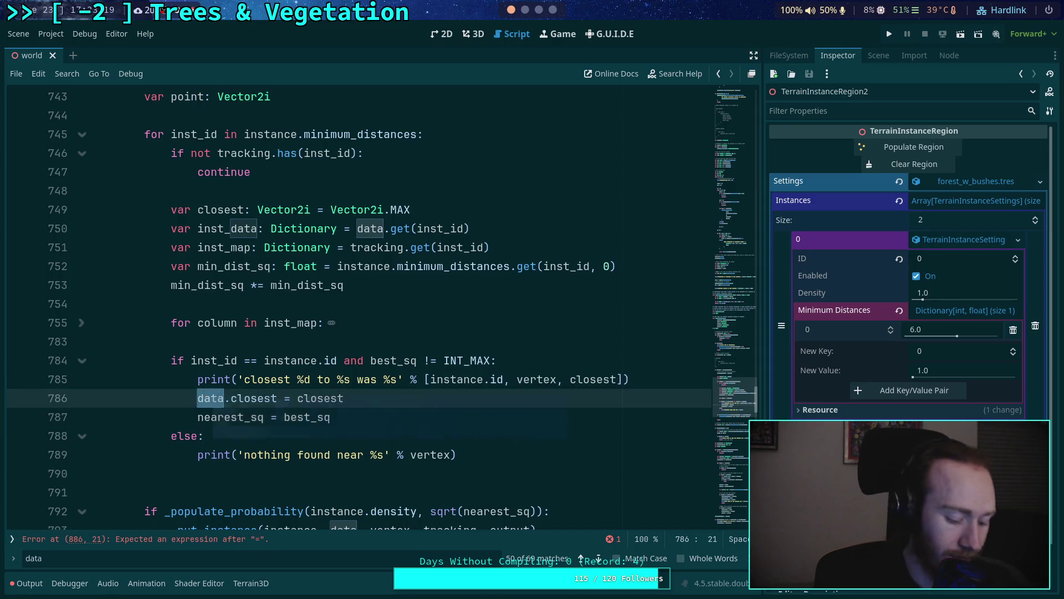
pyautogui.write('inst_data')
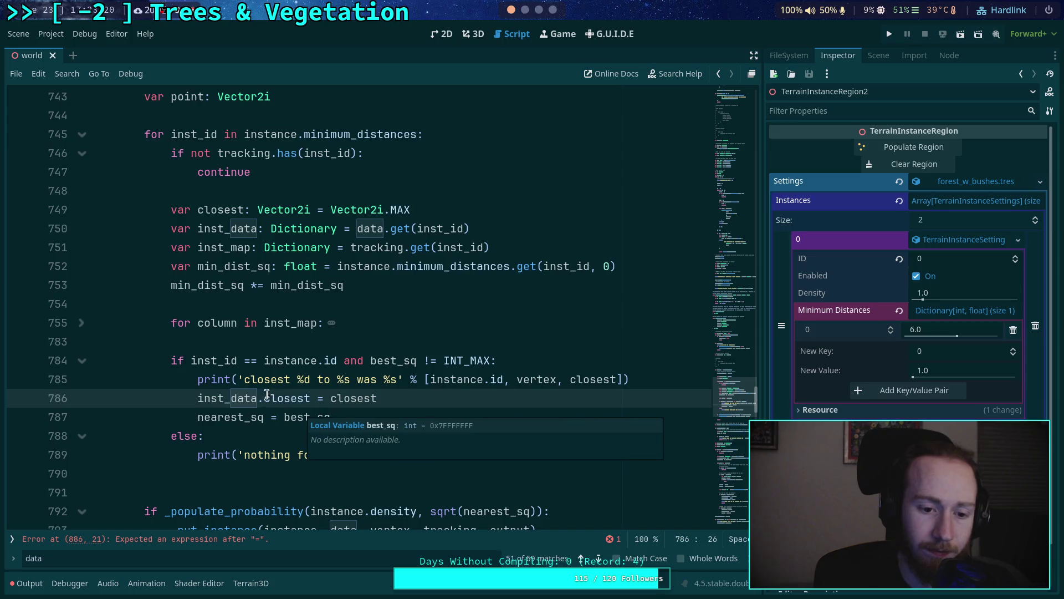
pyautogui.doubleClick(221, 400)
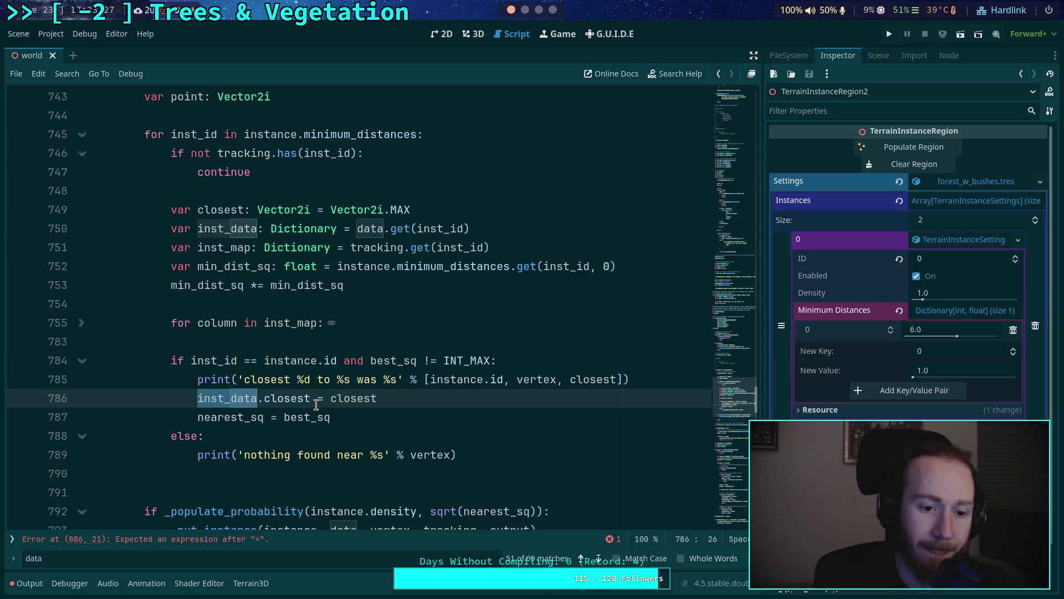
# Step: Move the last_column line into the instance loop below min_dist_sq, indented, with a blank line before the column loop
pyautogui.scroll(-2, 316, 405)
pyautogui.scroll(-2, 316, 404)
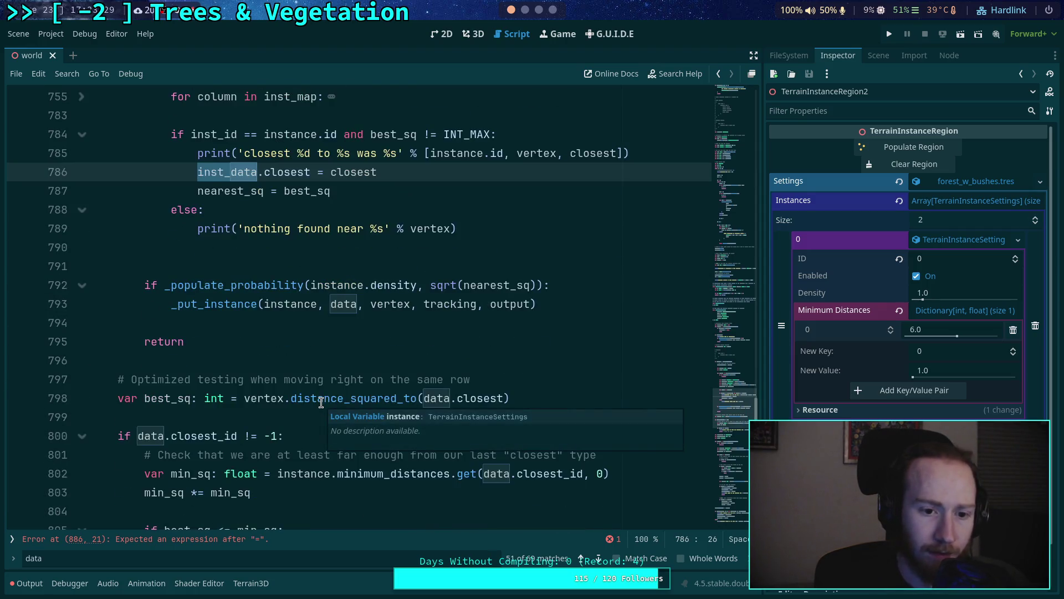
pyautogui.scroll(-1, 184, 388)
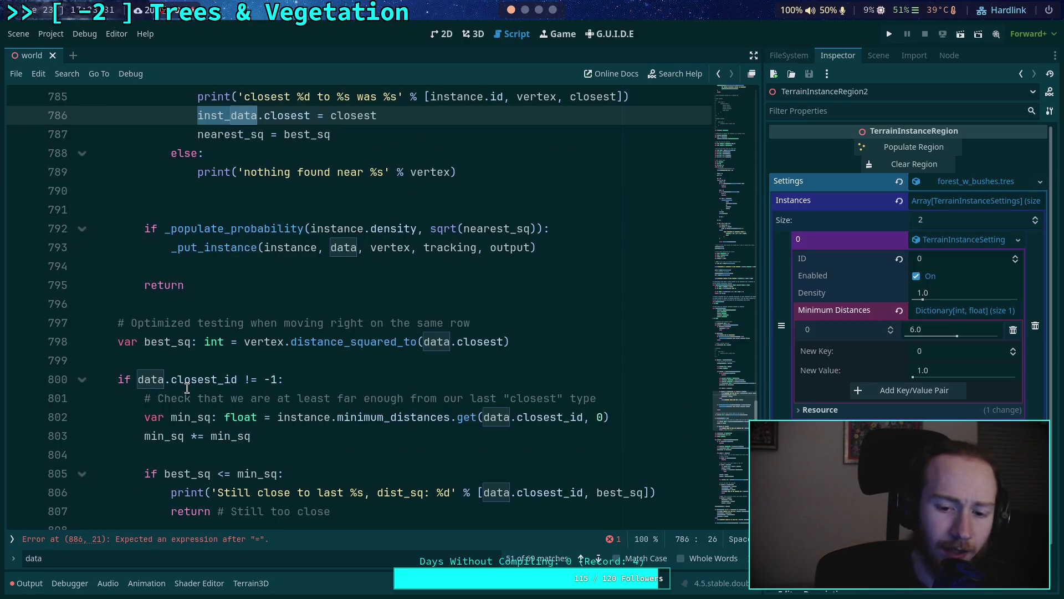
pyautogui.scroll(8, 187, 388)
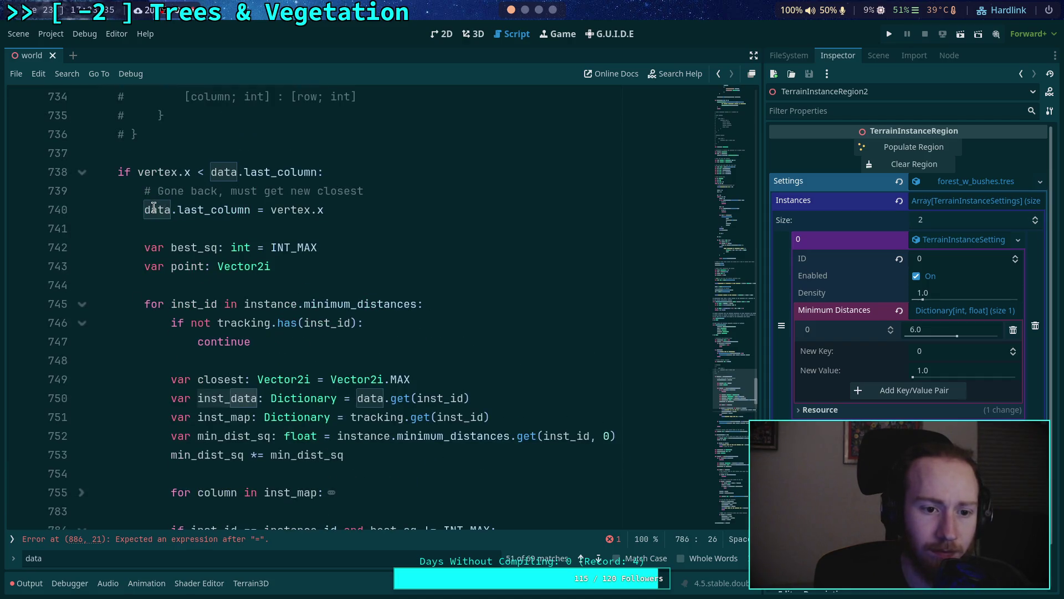
pyautogui.doubleClick(155, 209)
pyautogui.moveTo(324, 210); pyautogui.dragTo(144, 210)
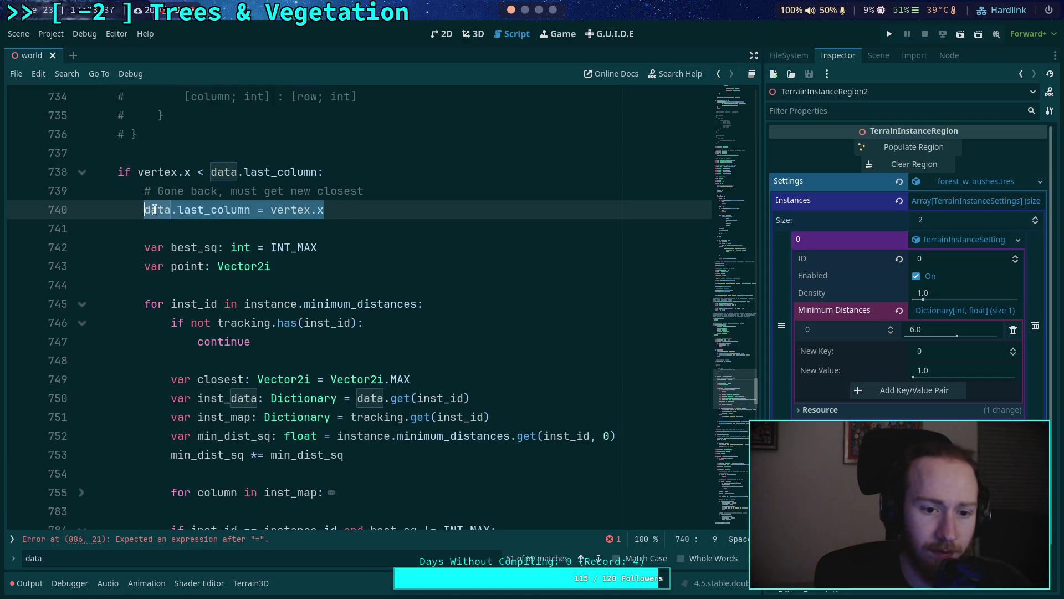
pyautogui.scroll(-2, 418, 247)
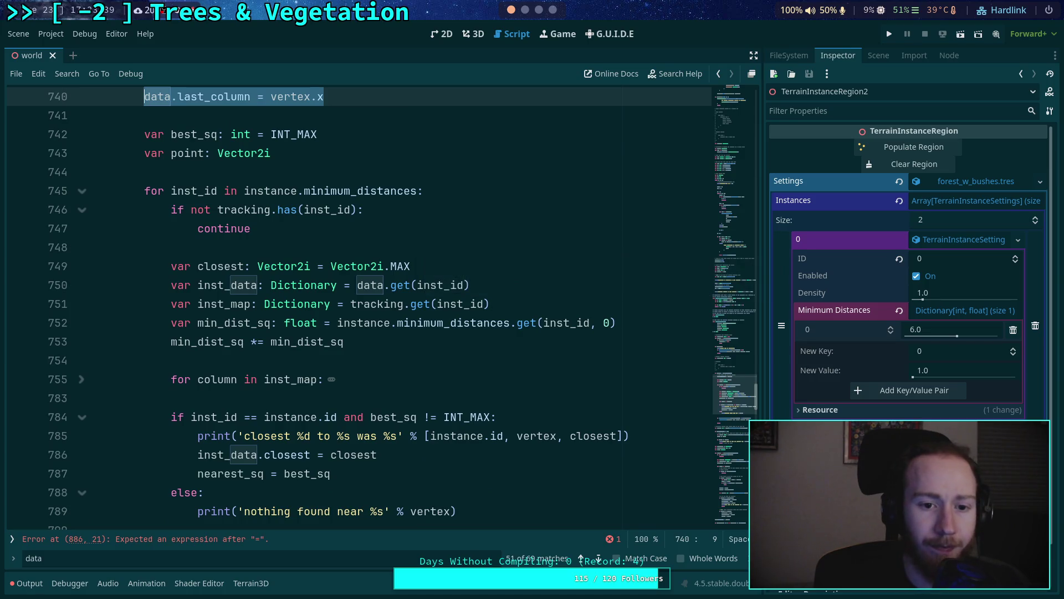
pyautogui.hotkey('alt', 'Down')
pyautogui.hotkey('alt', 'Down')
pyautogui.hotkey('alt', 'Down')
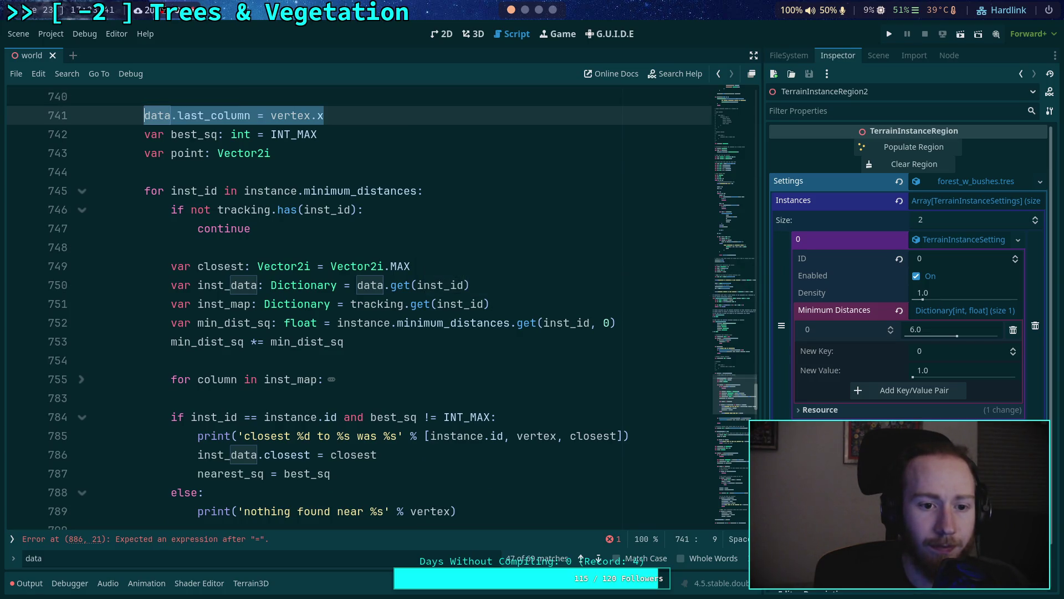
pyautogui.hotkey('alt', 'Down')
pyautogui.press('Tab')
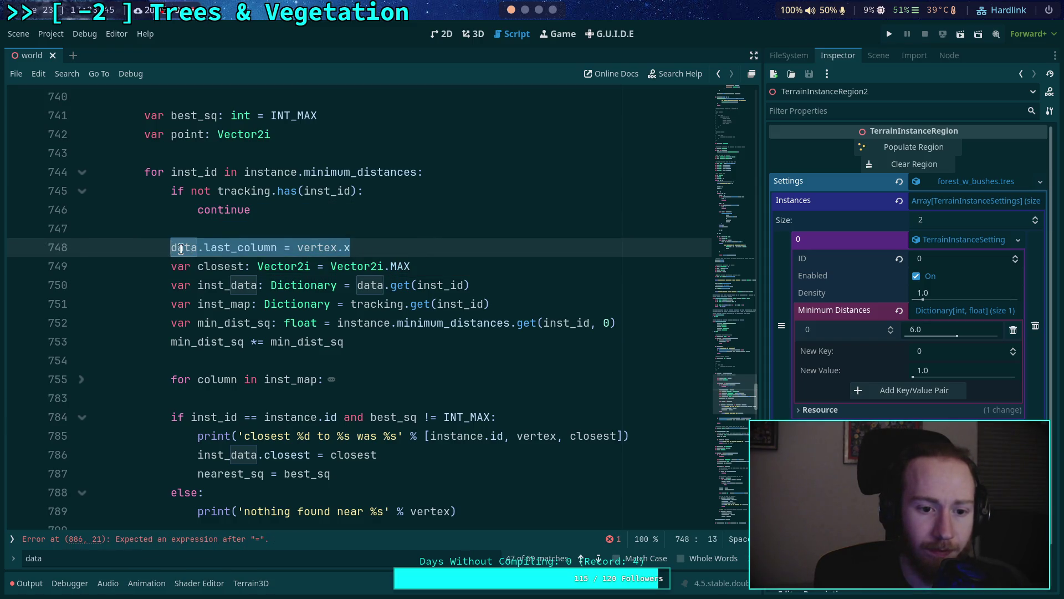
pyautogui.hotkey('alt', 'Down')
pyautogui.hotkey('alt', 'Down')
pyautogui.hotkey('alt', 'Down')
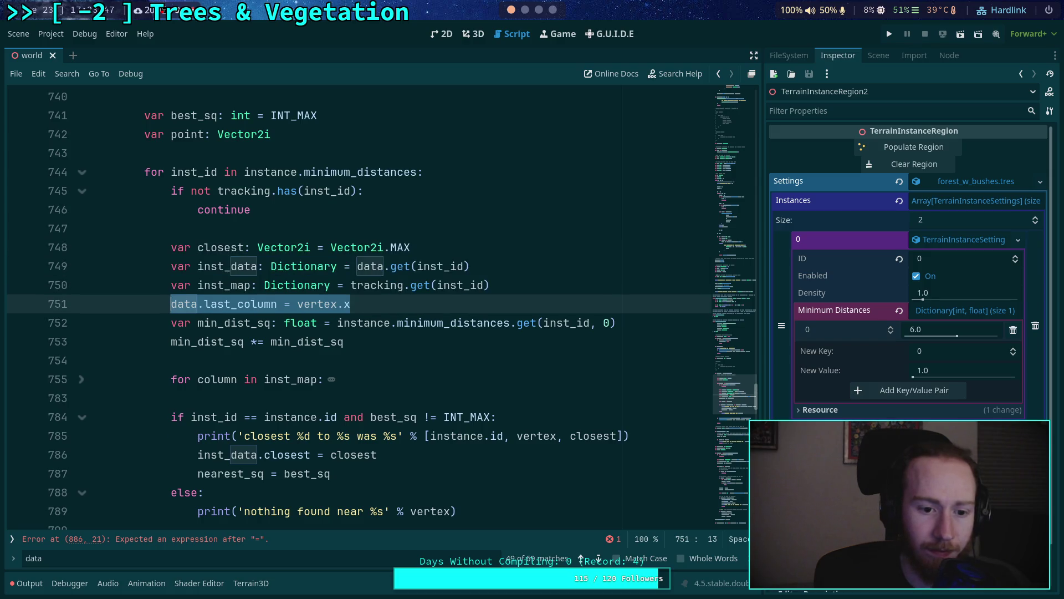
pyautogui.click(171, 379)
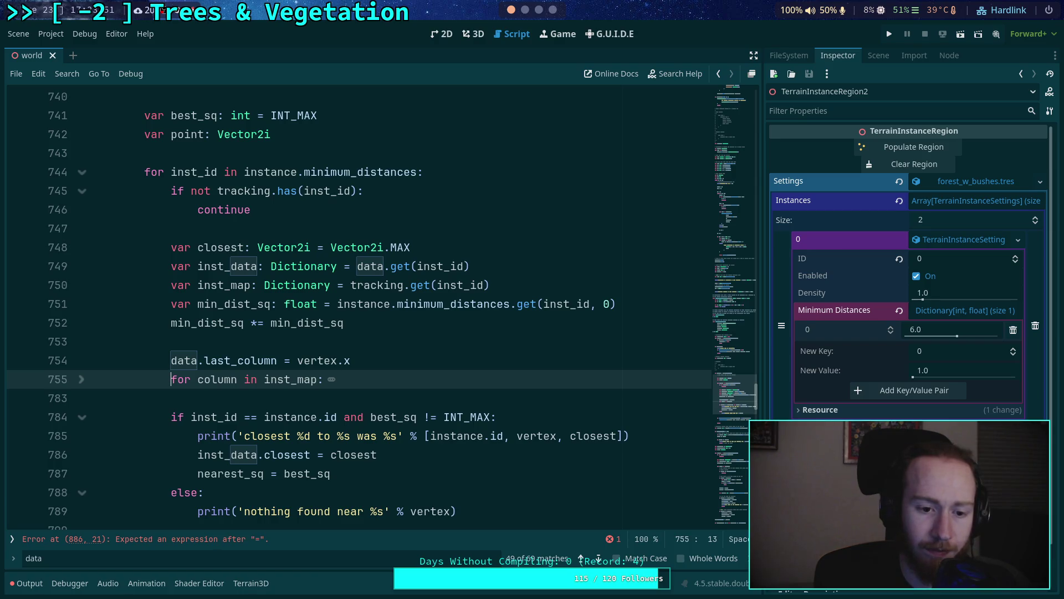
pyautogui.press('Return')
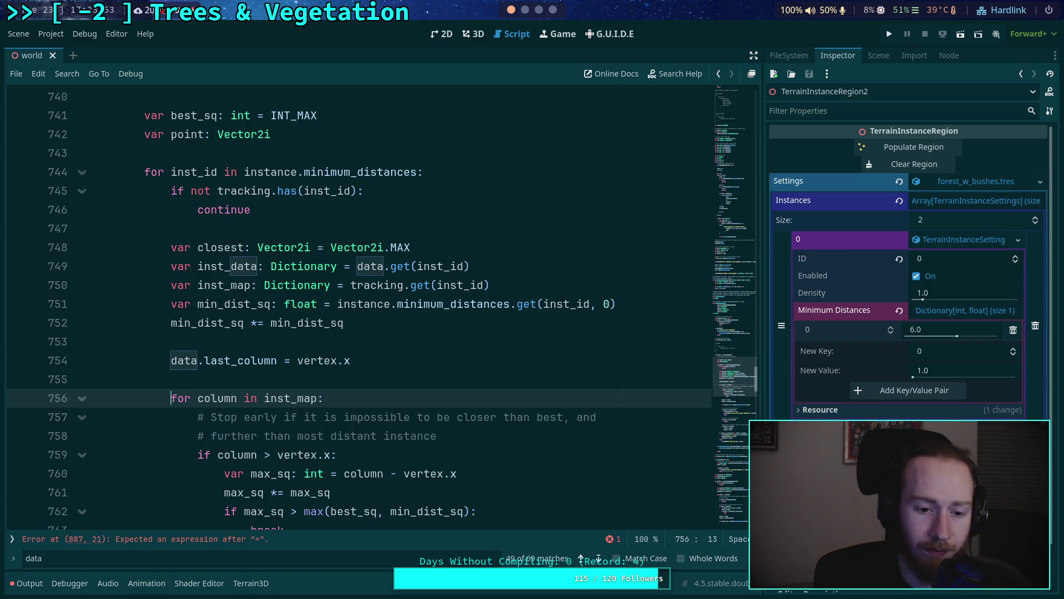
# Step: Try deleting the `inst_data.closest = point` line, then restore it with undo
pyautogui.scroll(-3, 341, 222)
pyautogui.doubleClick(241, 190)
pyautogui.scroll(-4, 341, 221)
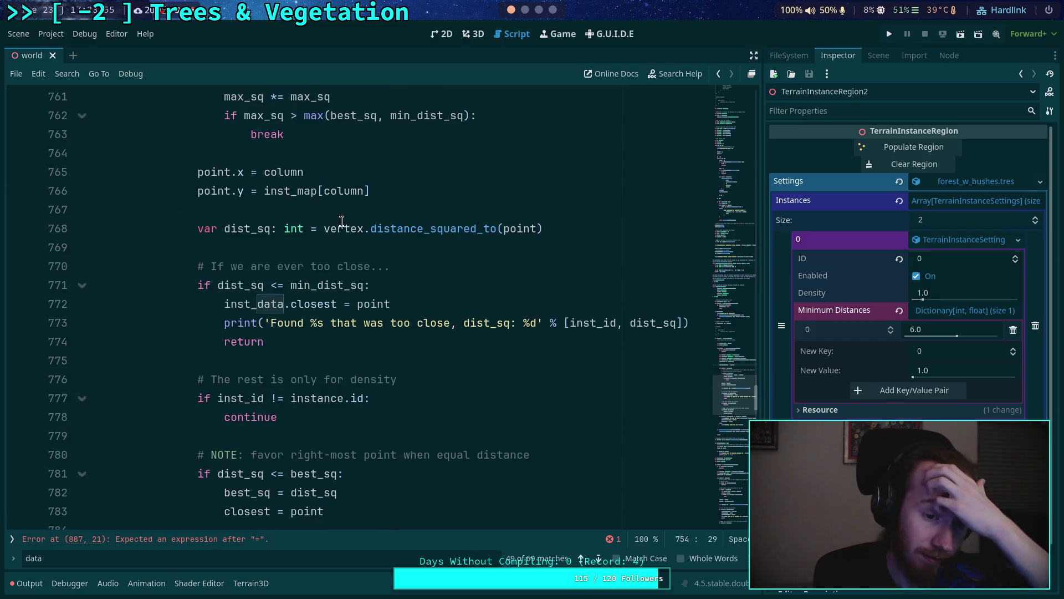
pyautogui.scroll(-3, 341, 221)
pyautogui.scroll(3, 371, 257)
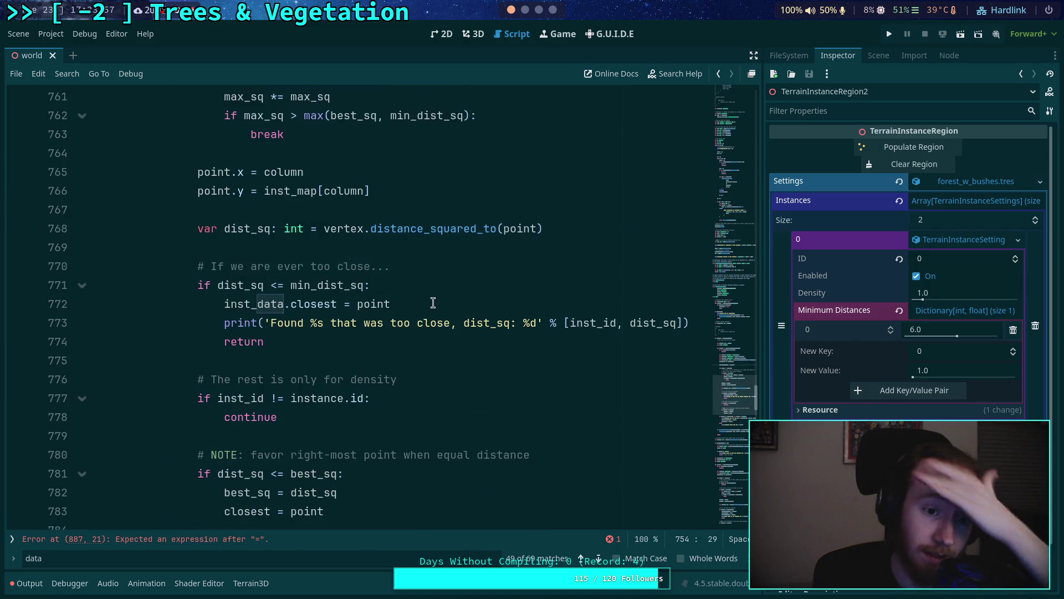
pyautogui.moveTo(434, 303); pyautogui.dragTo(434, 292)
pyautogui.press('BackSpace')
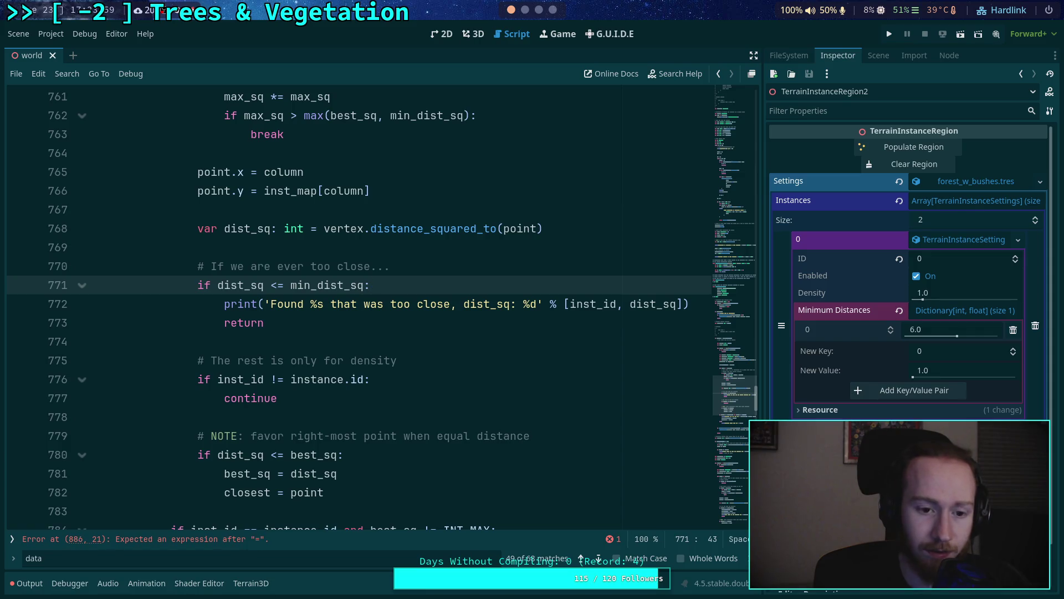
pyautogui.hotkey('ctrl', 'z')
# Step: Rename data to inst_data on line 754, making it `inst_data.last_column = vertex.x`
pyautogui.scroll(5, 422, 300)
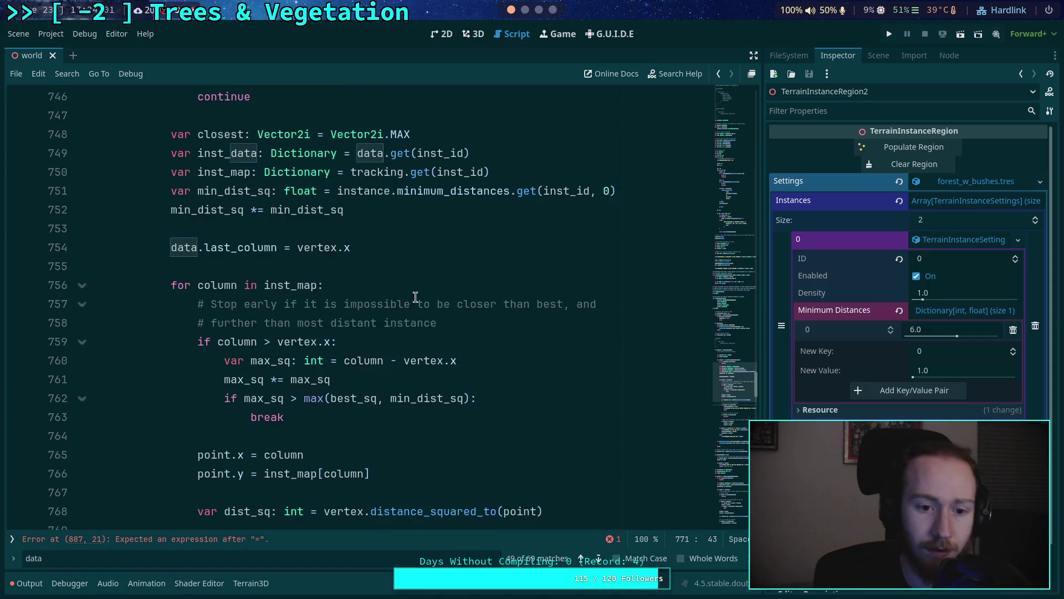
pyautogui.doubleClick(183, 247)
pyautogui.write('inst')
pyautogui.press('Return')
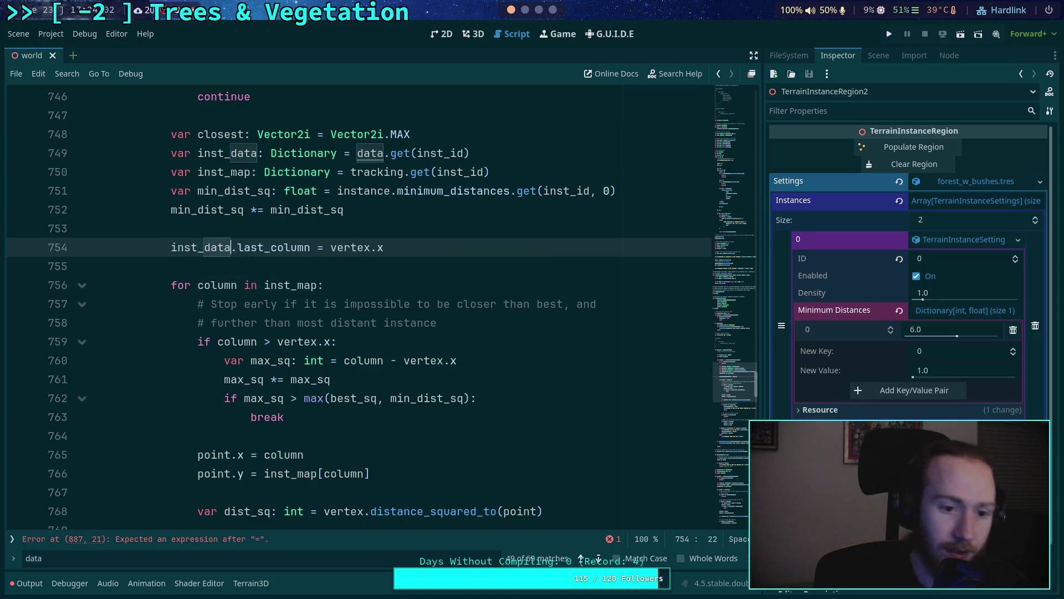
pyautogui.press('Down')
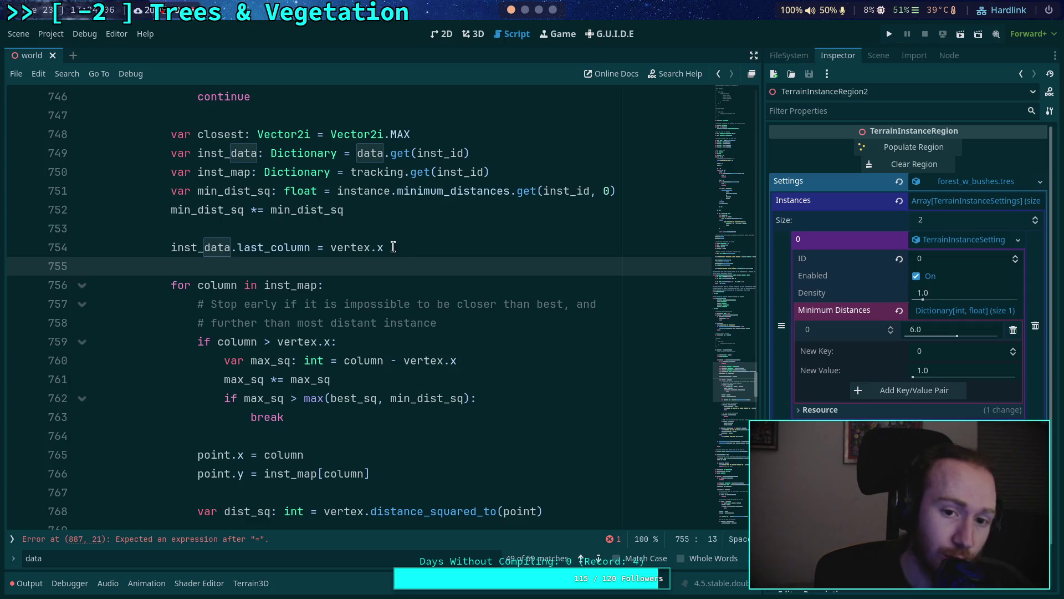
pyautogui.scroll(2, 393, 247)
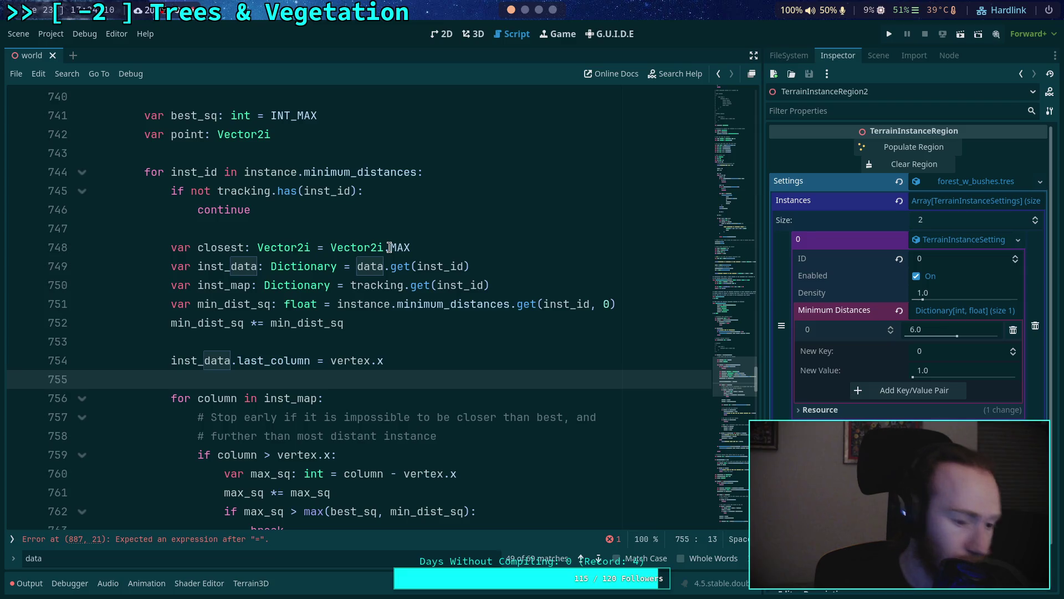
# Step: Save the scene and script with Ctrl+S
pyautogui.scroll(-3, 311, 281)
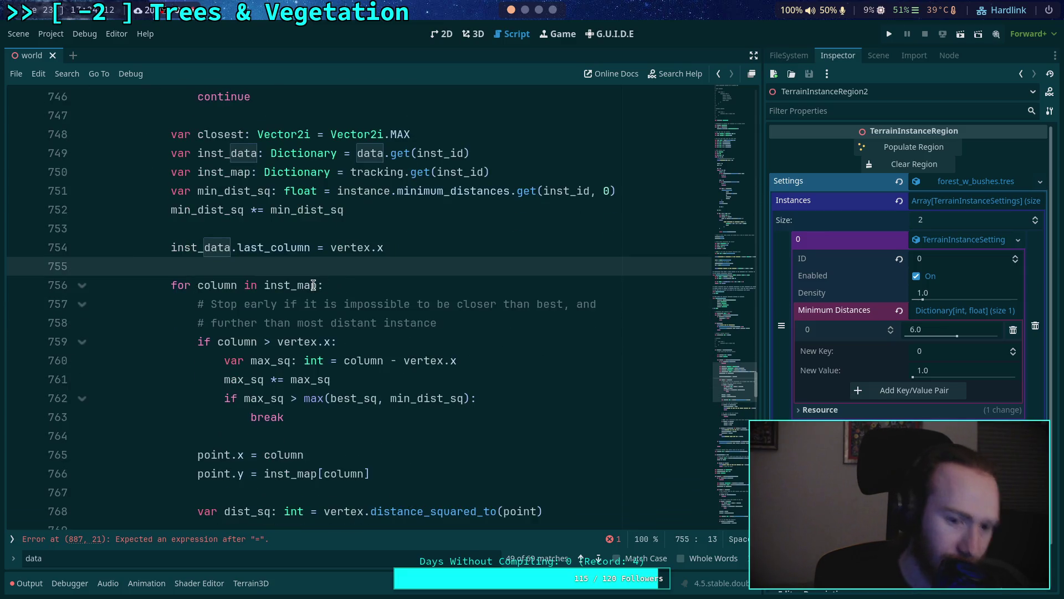
pyautogui.scroll(-2, 304, 279)
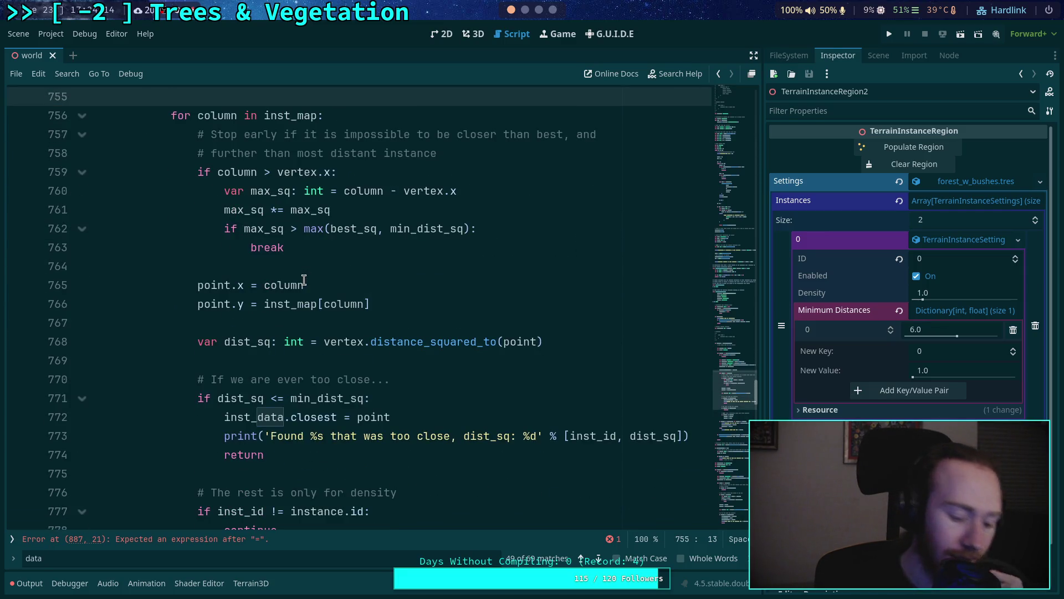
pyautogui.hotkey('ctrl', 's')
pyautogui.scroll(-3, 283, 311)
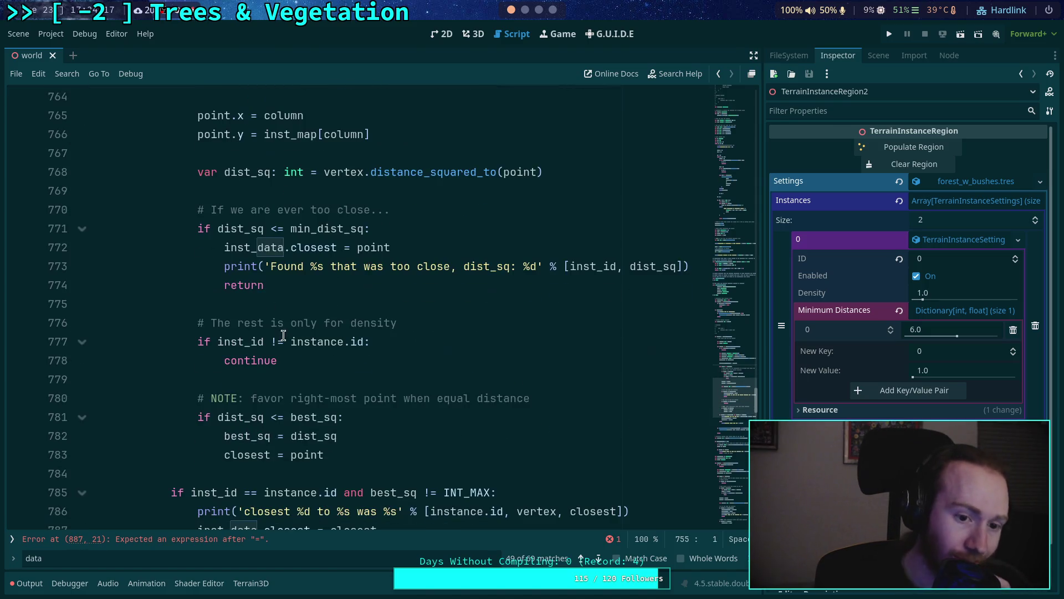
pyautogui.scroll(-2, 284, 304)
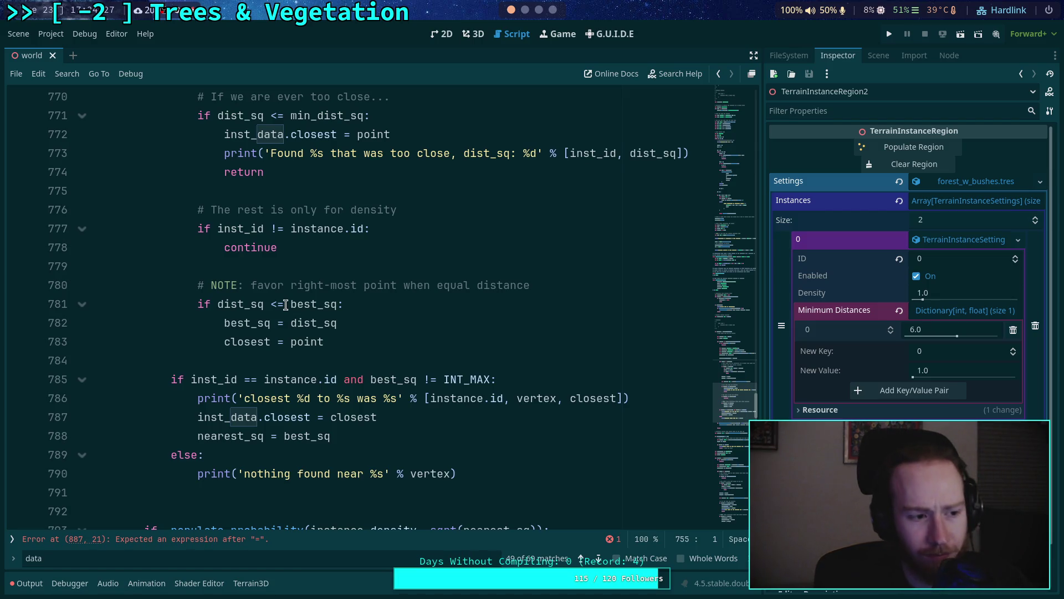
pyautogui.scroll(7, 277, 302)
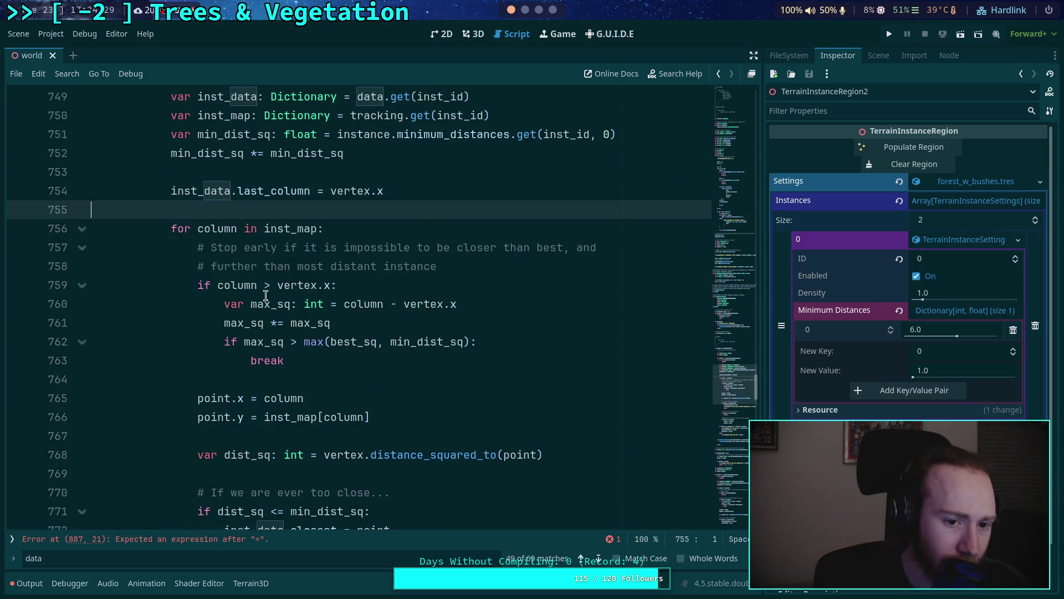
pyautogui.scroll(-1, 268, 299)
pyautogui.scroll(-1, 201, 300)
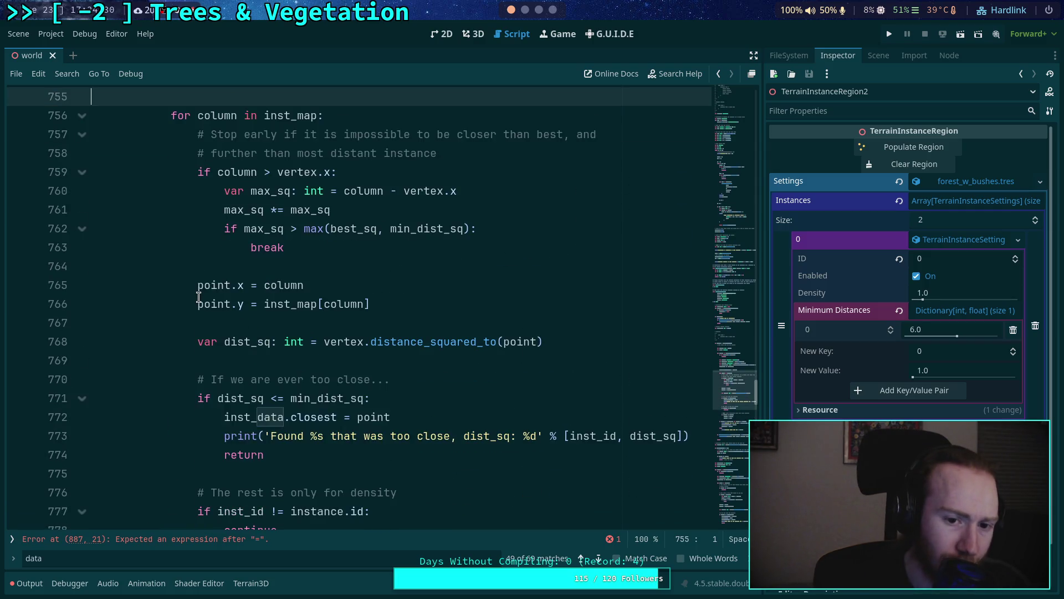
pyautogui.scroll(2, 205, 302)
# Step: Remove 'max(best_sq,' and the stray ')' from line 762 so the break tests max_sq > min_dist_sq
pyautogui.doubleClick(352, 341)
pyautogui.scroll(2, 237, 353)
pyautogui.scroll(2, 237, 354)
pyautogui.scroll(-2, 238, 355)
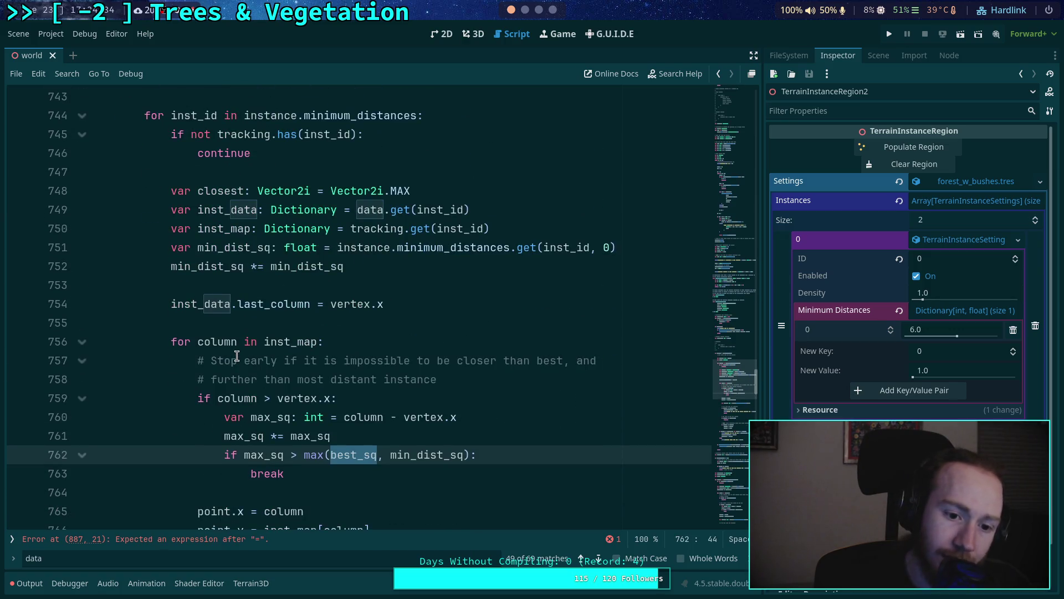
pyautogui.click(384, 432)
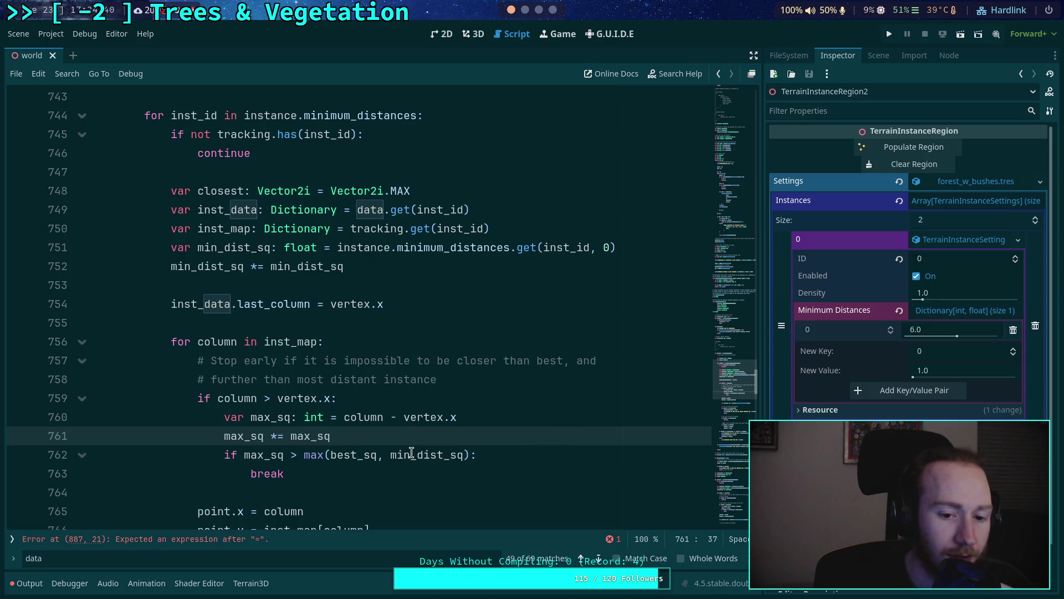
pyautogui.moveTo(409, 453)
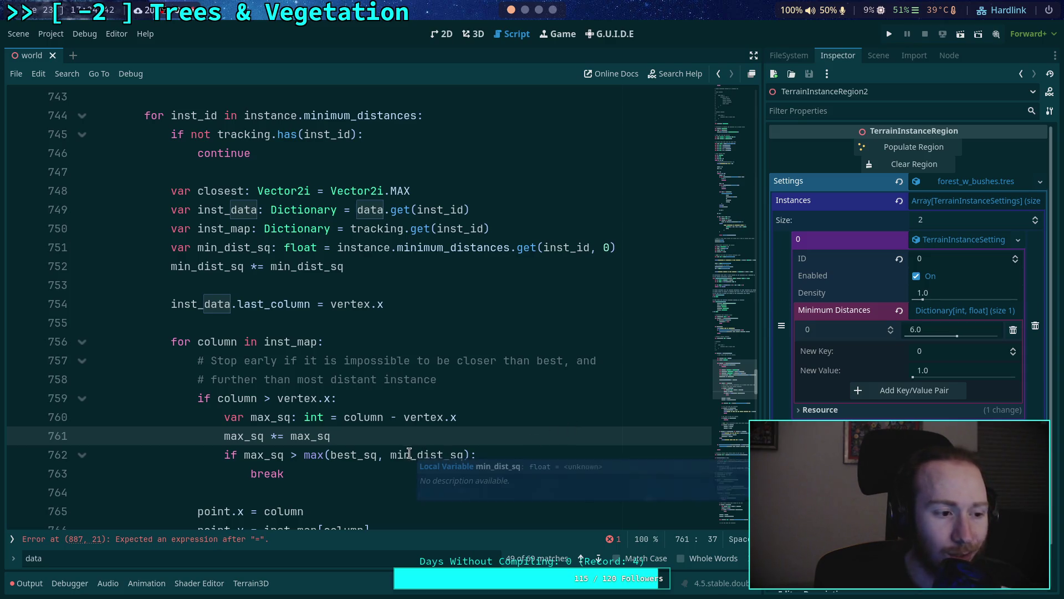
pyautogui.moveTo(304, 456); pyautogui.dragTo(390, 455)
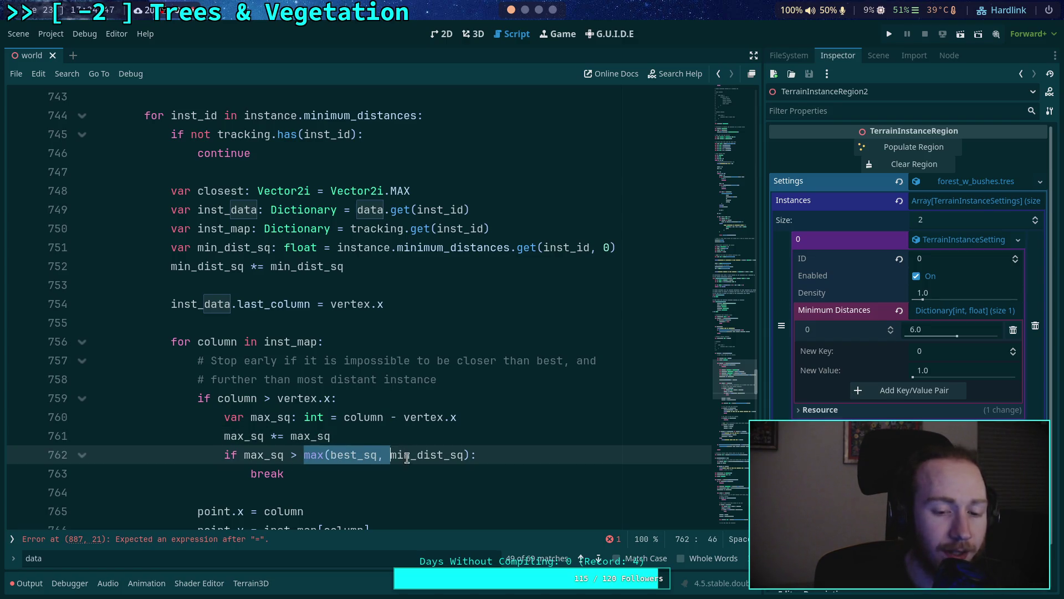
pyautogui.press('BackSpace')
pyautogui.click(382, 455)
pyautogui.press('Delete')
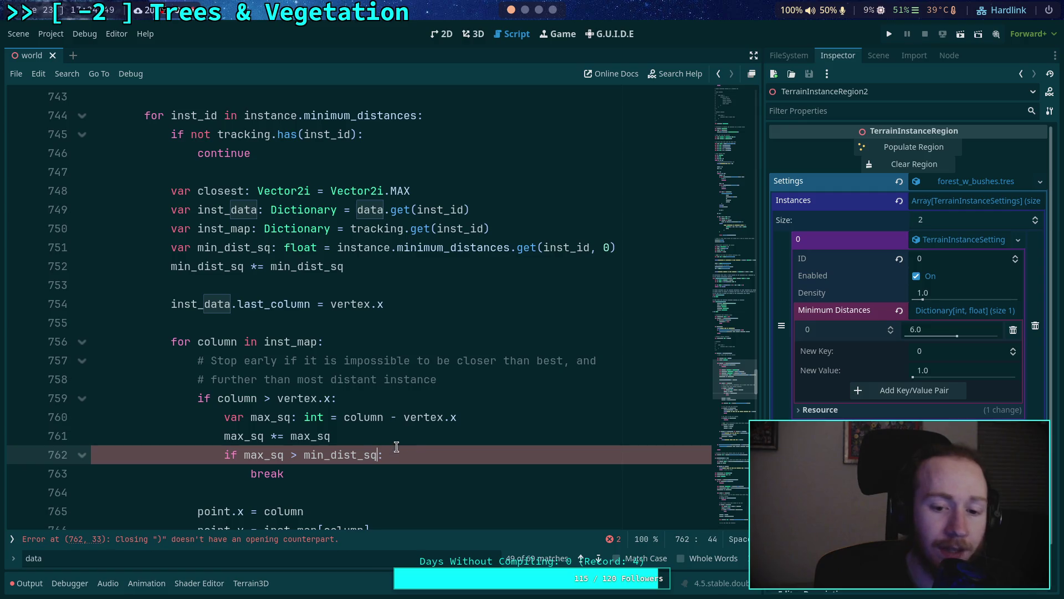
pyautogui.click(431, 438)
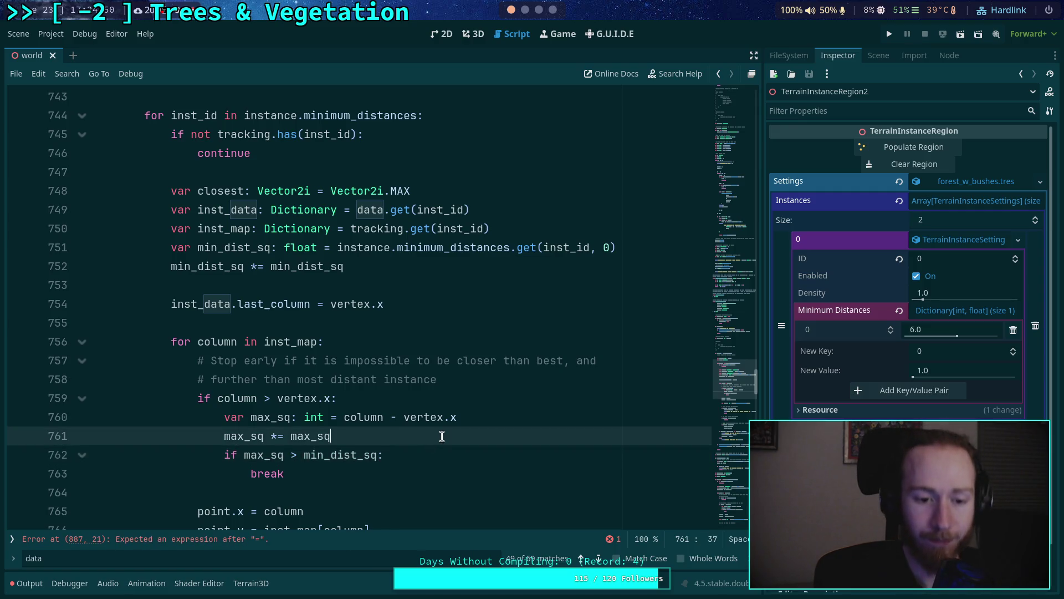
pyautogui.scroll(-1, 442, 436)
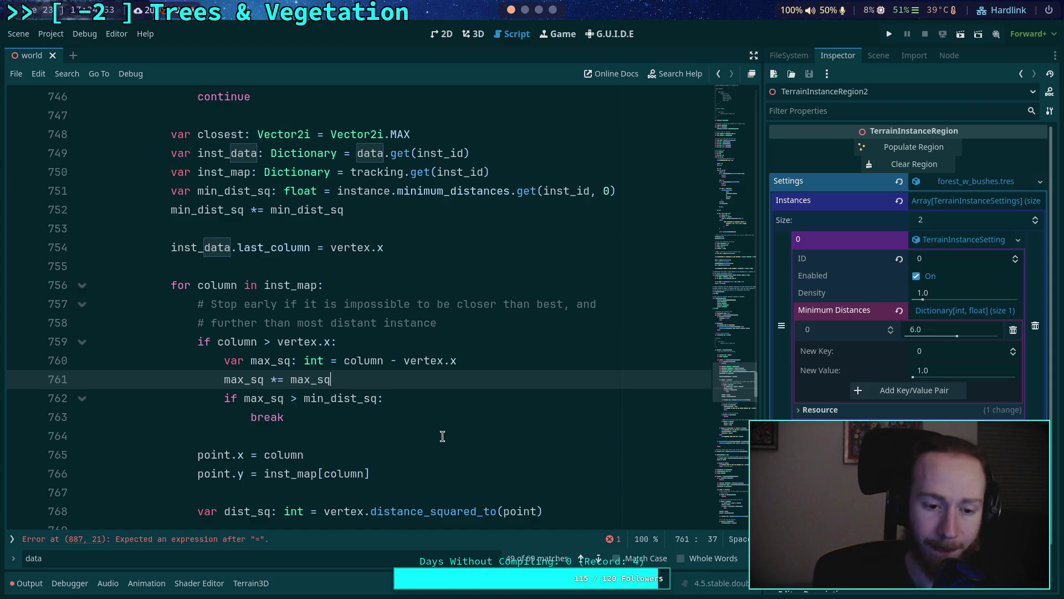
pyautogui.scroll(-1, 463, 394)
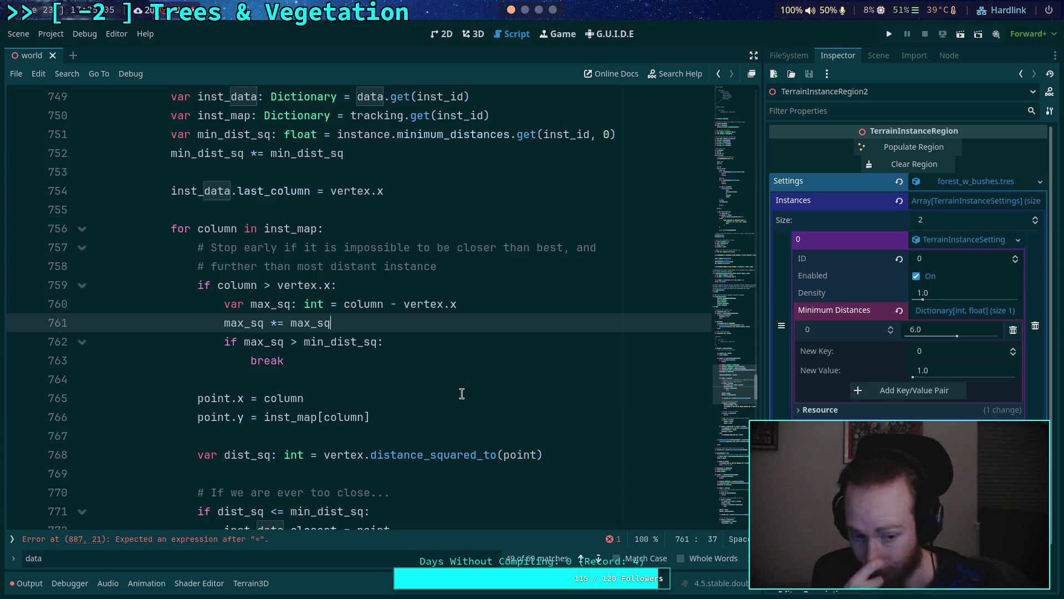
# Step: Start a new line after the max_sq squaring with the partial condition 'inst_id == instance'
pyautogui.press('Return')
pyautogui.write('if')
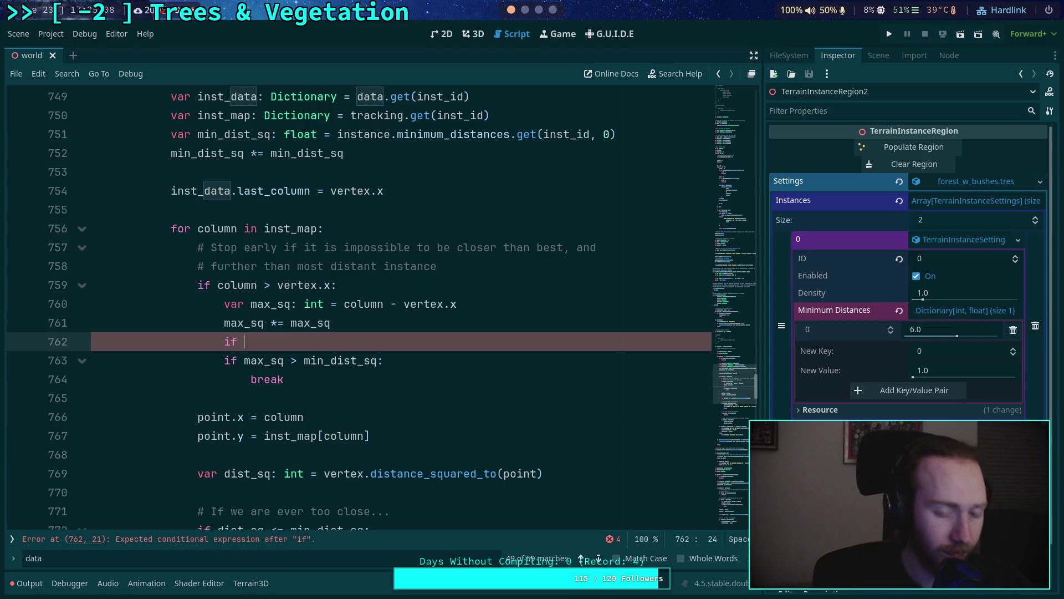
pyautogui.write('inst_id ')
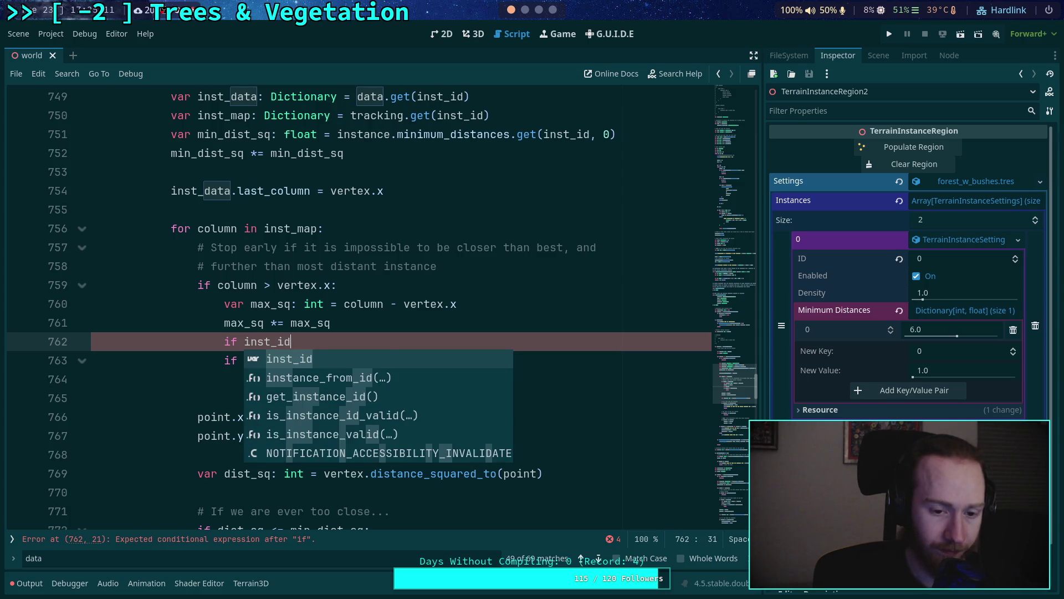
pyautogui.write('== instance')
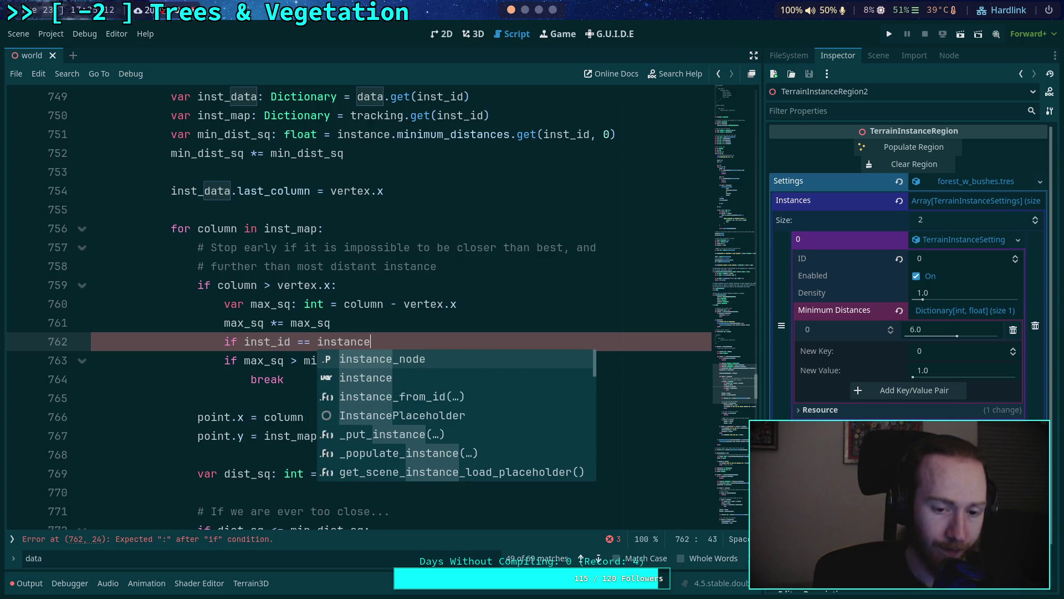
pyautogui.scroll(2, 397, 301)
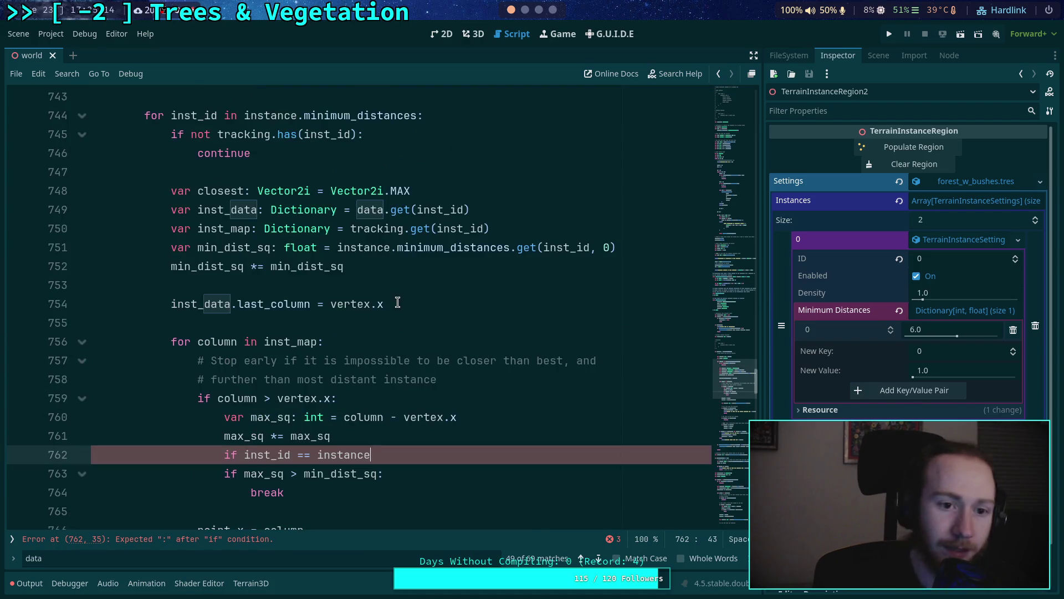
pyautogui.scroll(2, 398, 302)
# Step: Add `var is_self: bool = inst_id == instance.id` above the closest declaration in the loop
pyautogui.click(418, 193)
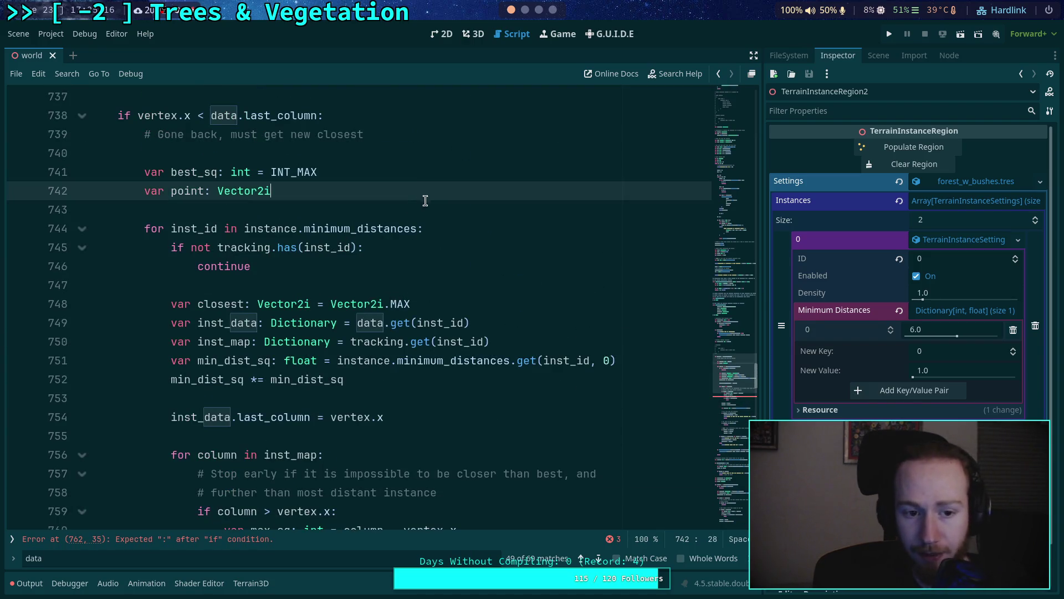
pyautogui.click(487, 232)
pyautogui.press('Down')
pyautogui.press('Down')
pyautogui.press('Down')
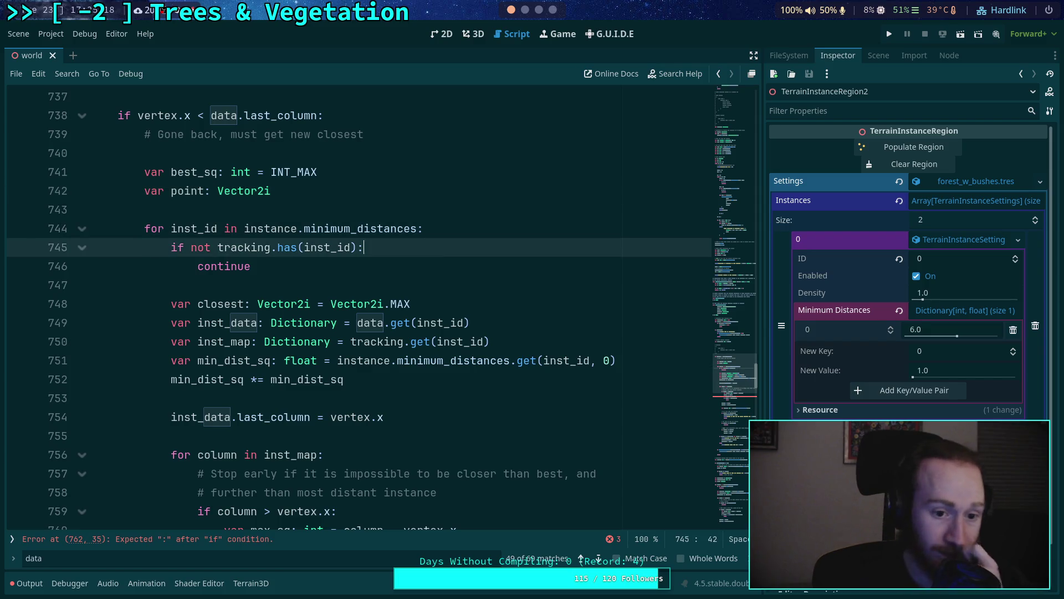
pyautogui.press('Return')
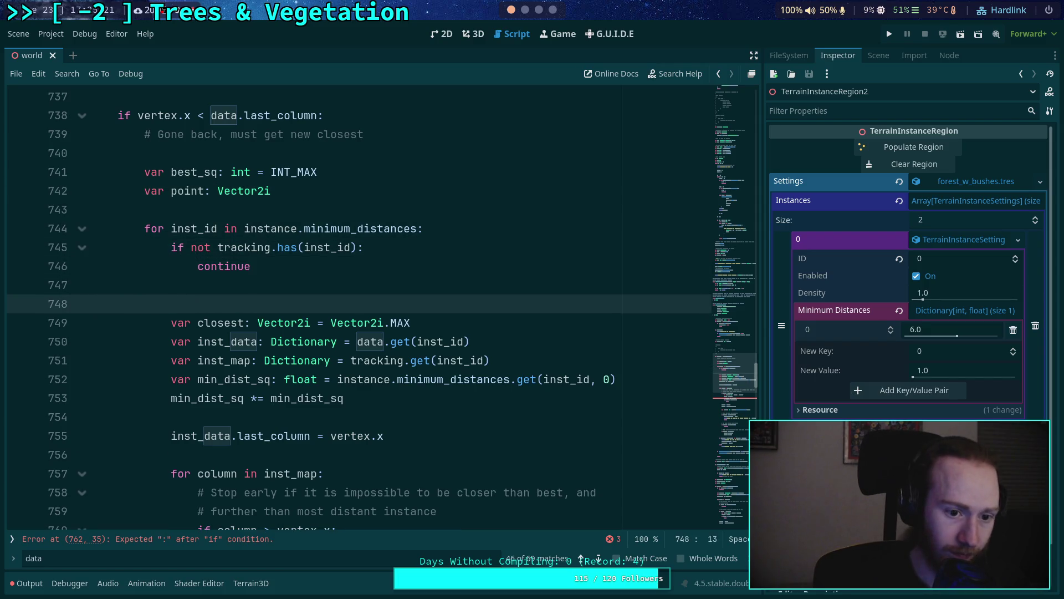
pyautogui.write('varis_self: ')
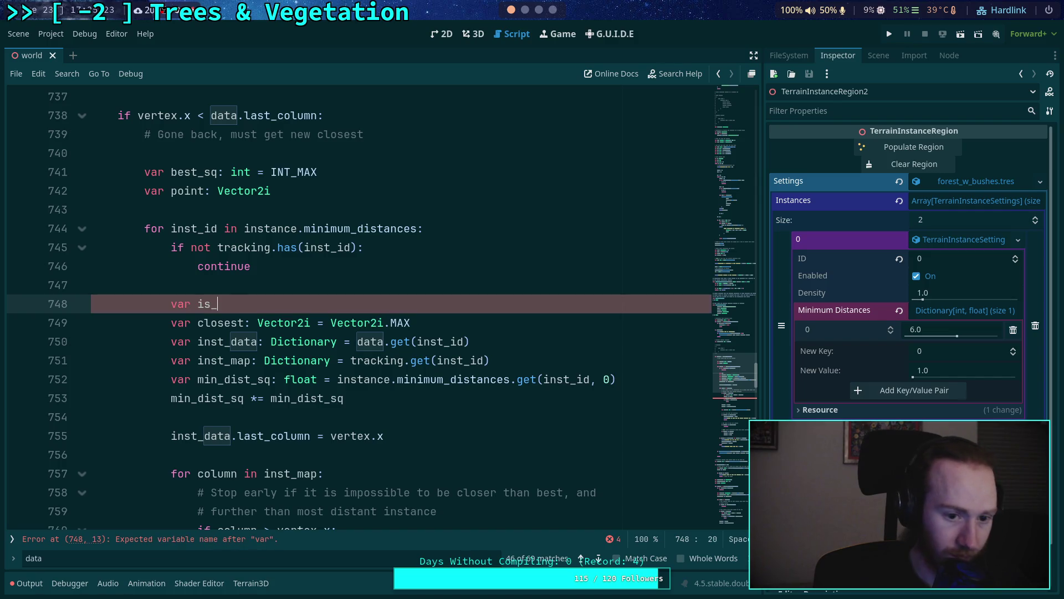
pyautogui.write('bool')
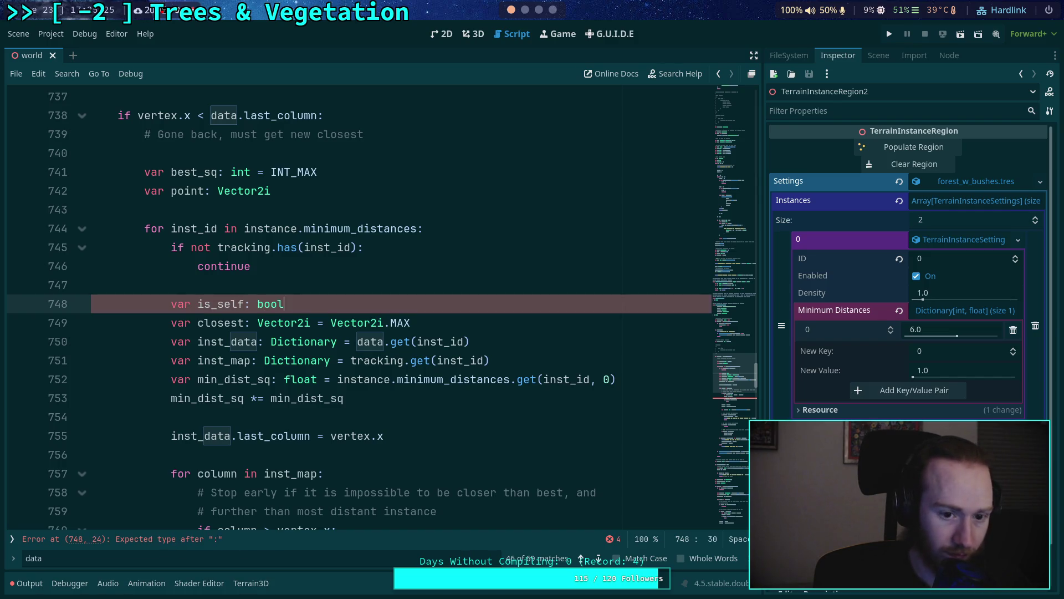
pyautogui.write(' = ins')
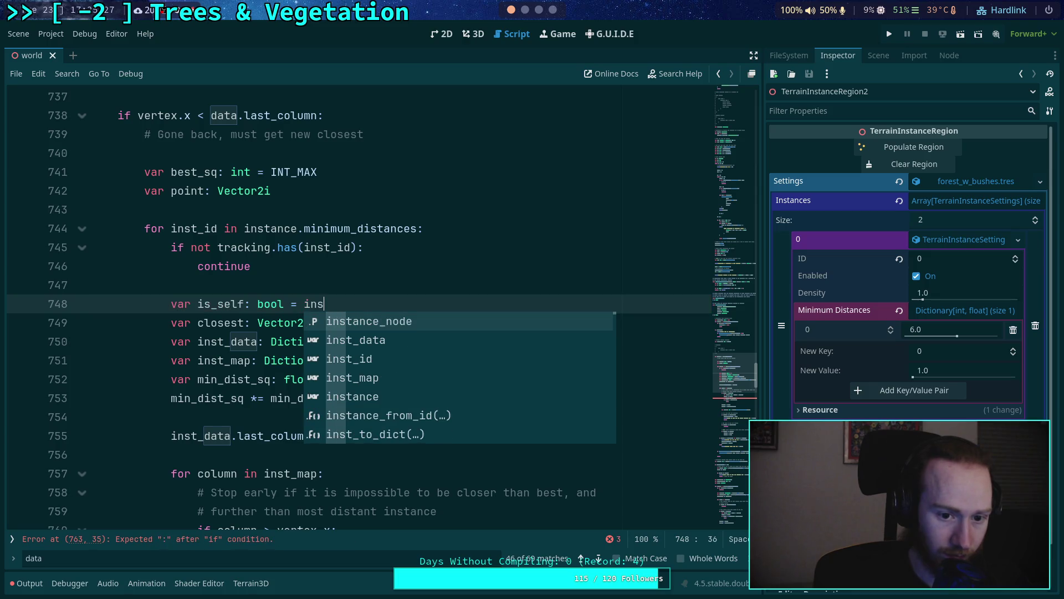
pyautogui.write('t_id == in')
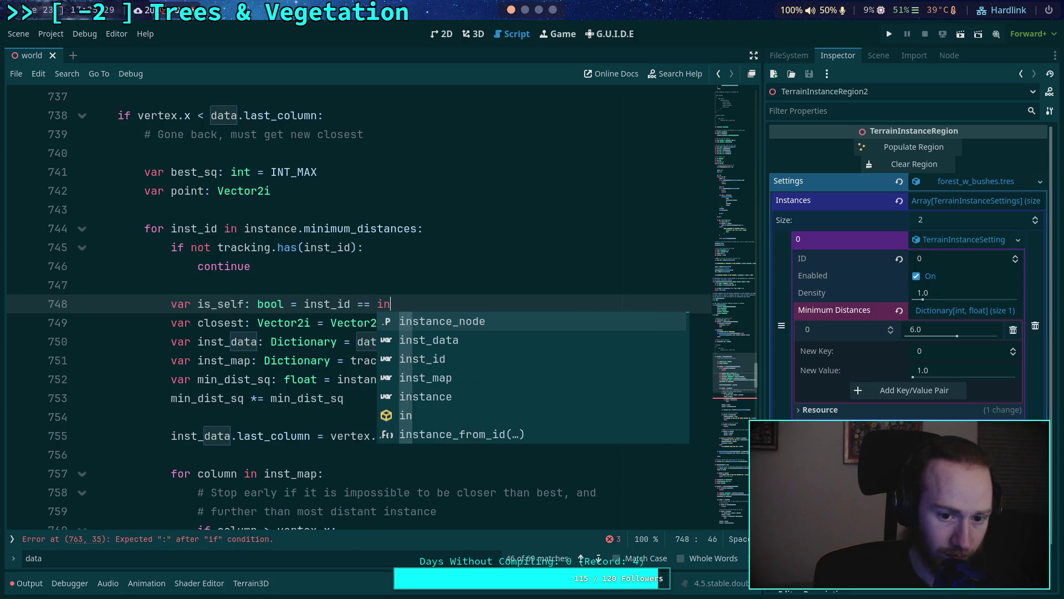
pyautogui.write('stance.id')
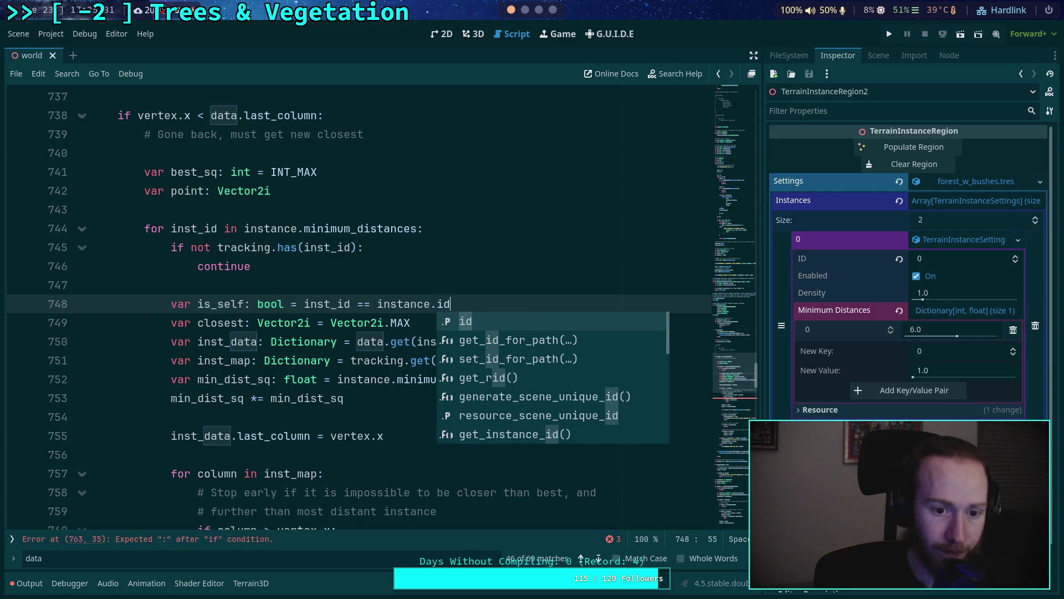
pyautogui.scroll(-2, 326, 294)
pyautogui.scroll(-2, 326, 293)
pyautogui.moveTo(397, 417); pyautogui.dragTo(245, 417)
# Step: Turn the partial line into `if is_self:` with a nested `if max_sq > max(best_sq, min_dist_sq): break`
pyautogui.write('is')
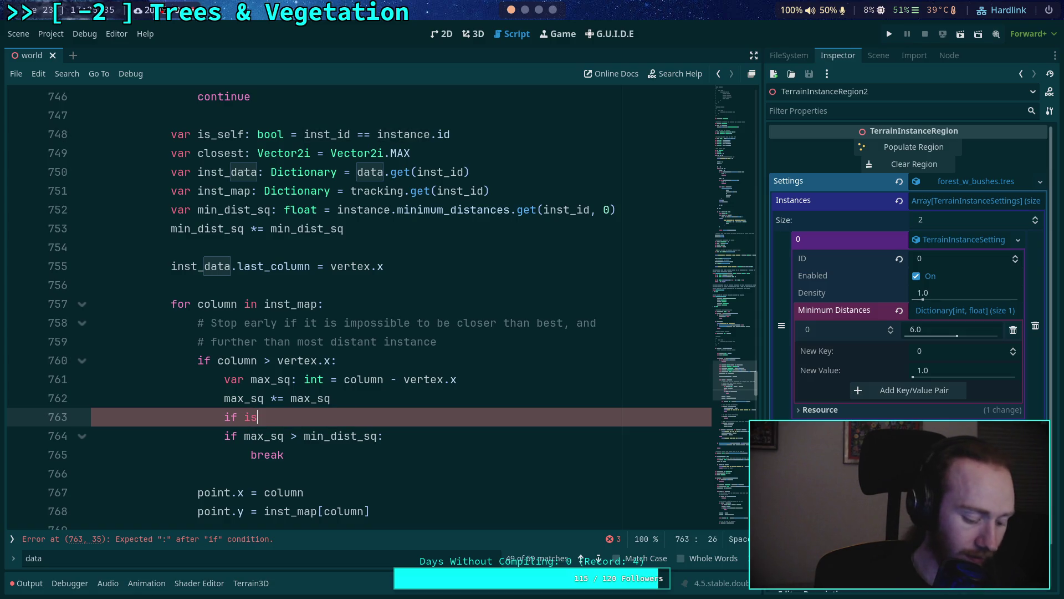
pyautogui.write('_self:')
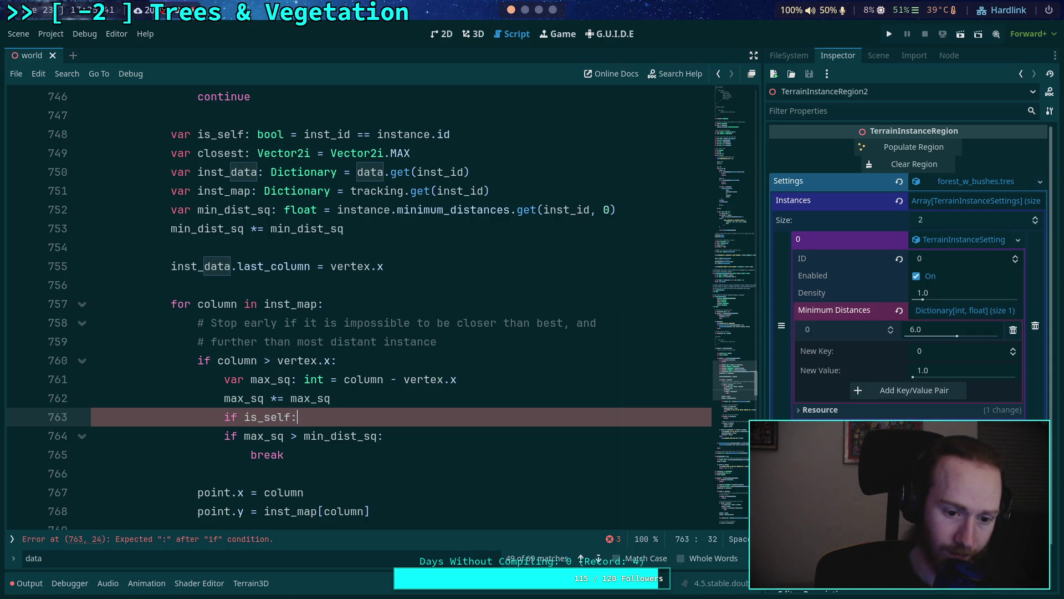
pyautogui.press('Return')
pyautogui.write('if ')
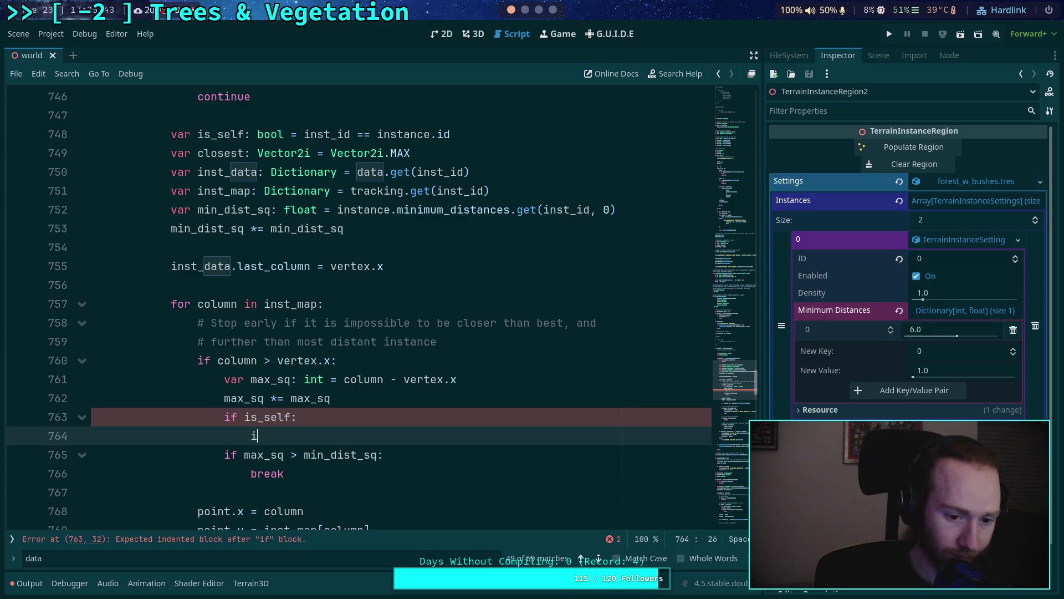
pyautogui.write('max_sq > ')
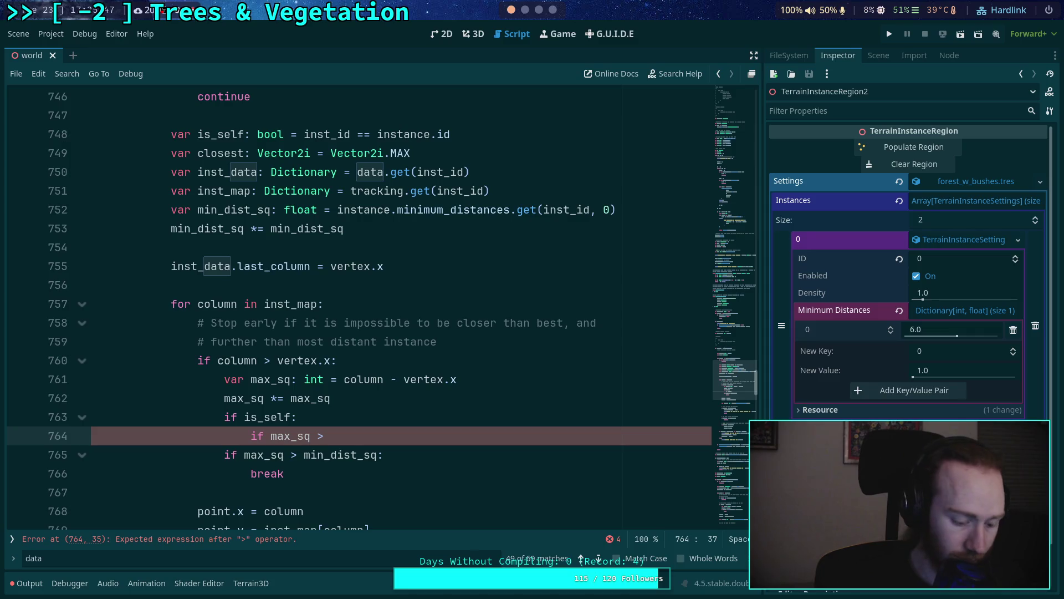
pyautogui.write('max')
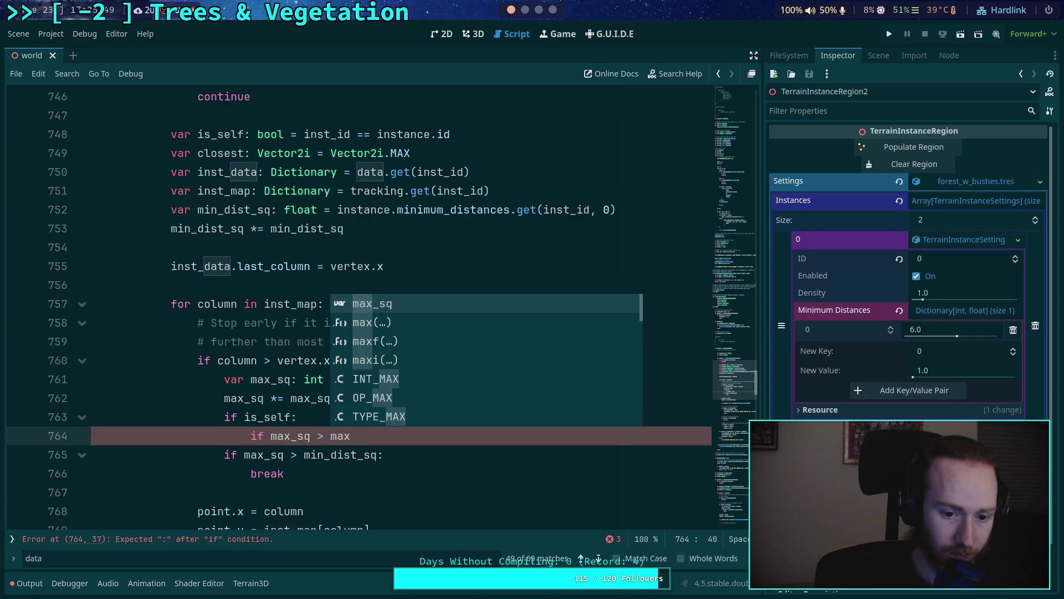
pyautogui.write('(best_s')
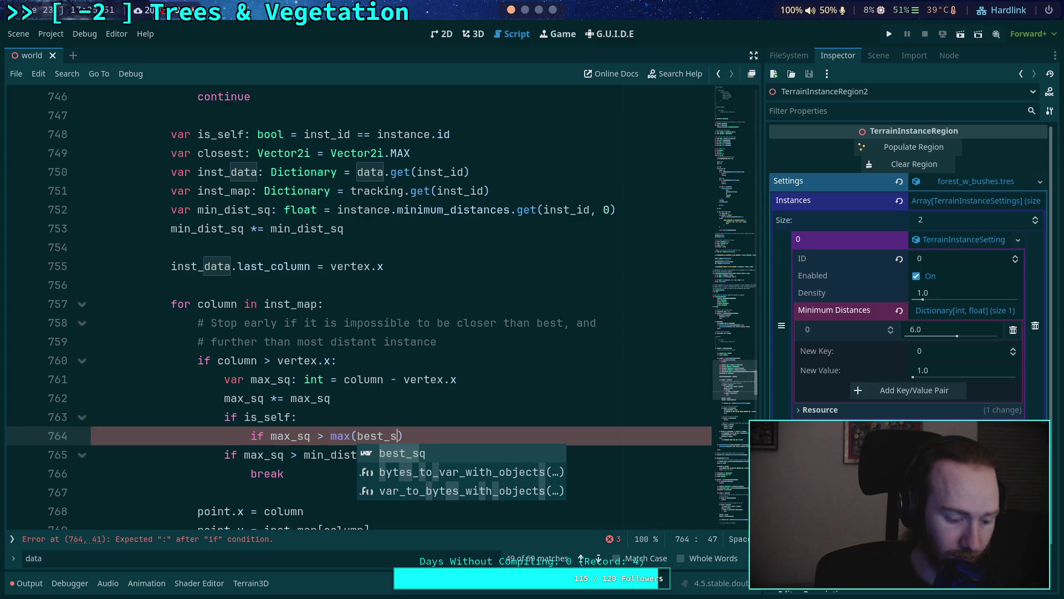
pyautogui.write('q, min_')
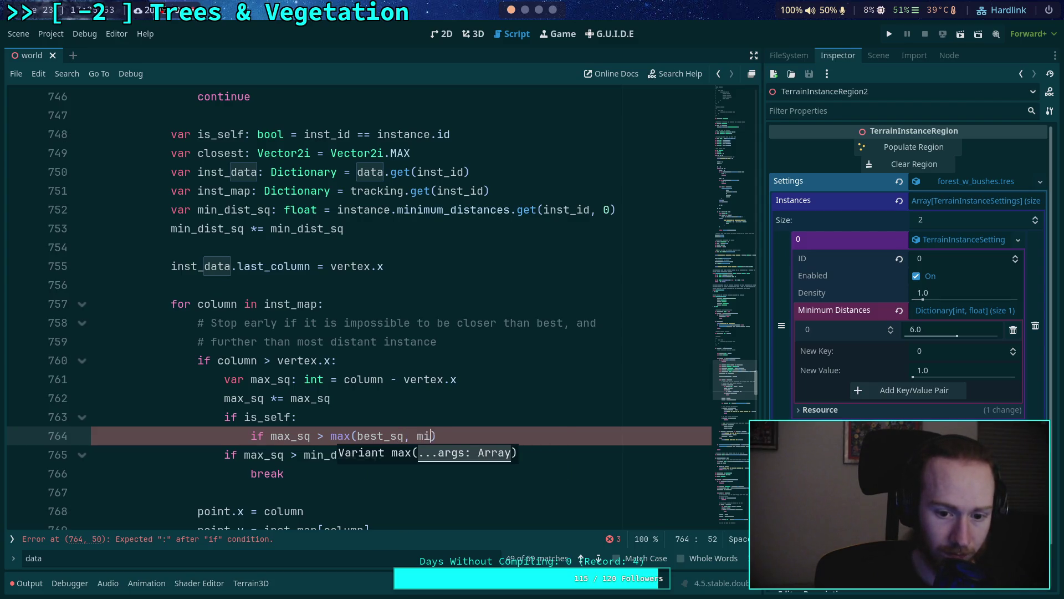
pyautogui.write('d')
pyautogui.press('Return')
pyautogui.write('):')
pyautogui.press('Return')
pyautogui.write('break')
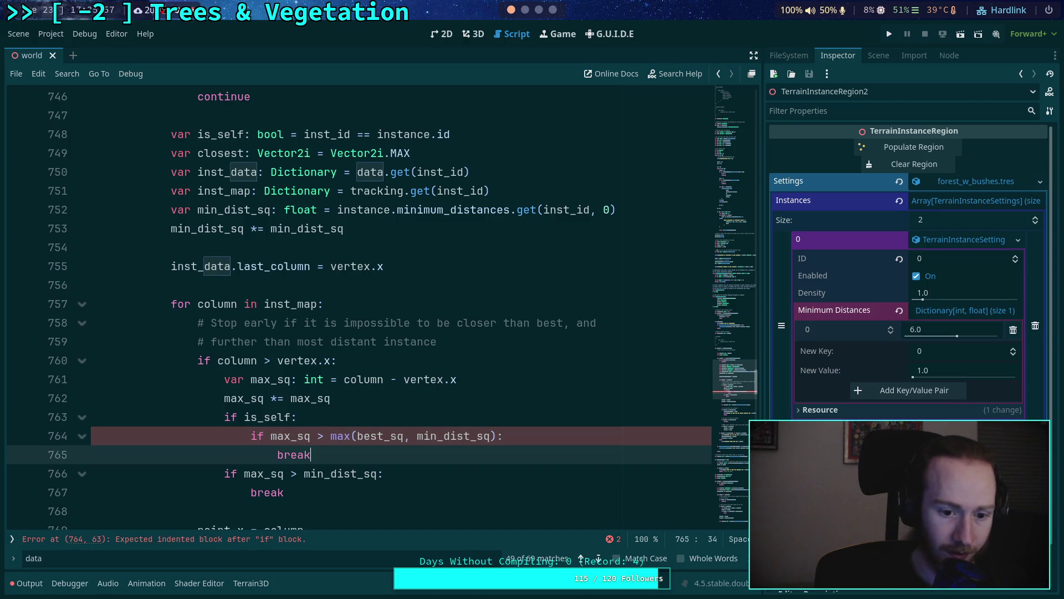
pyautogui.press('Return')
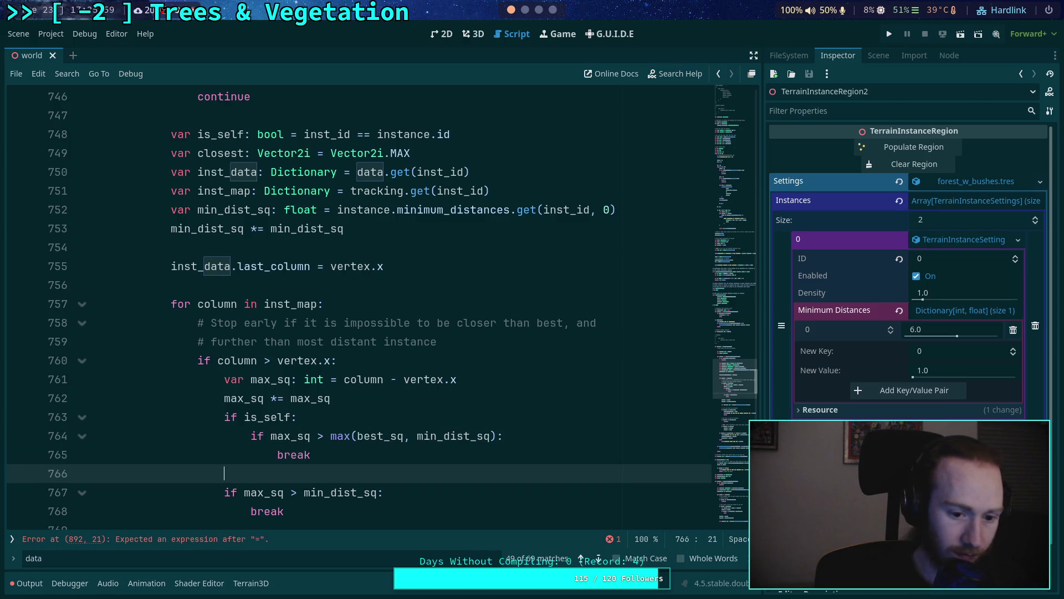
# Step: Change the following min_dist_sq check to elif and remove the leftover empty line
pyautogui.press('Down')
pyautogui.write('el')
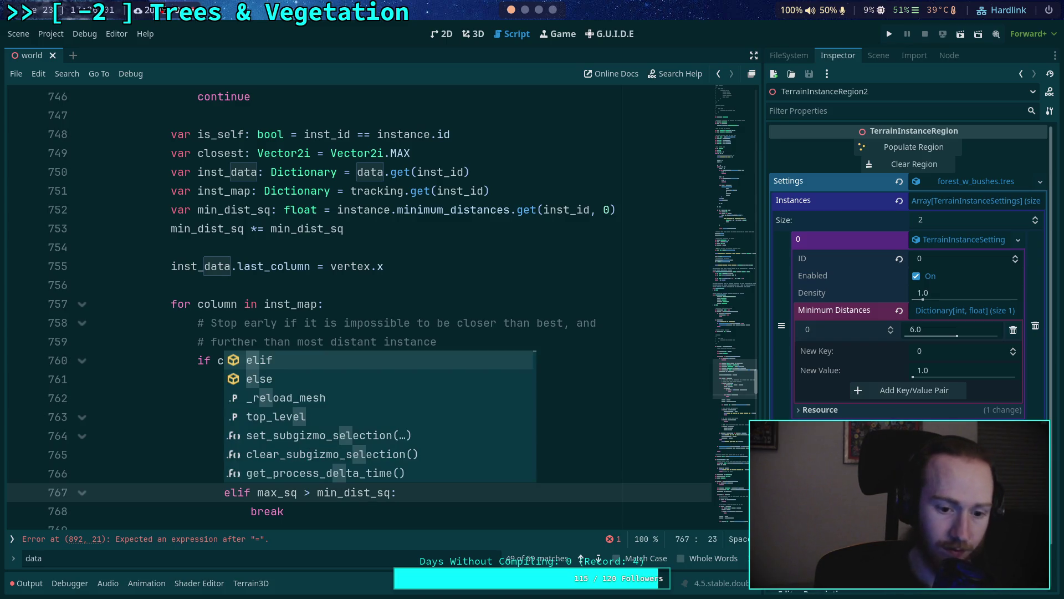
pyautogui.press('Escape')
pyautogui.press('Up')
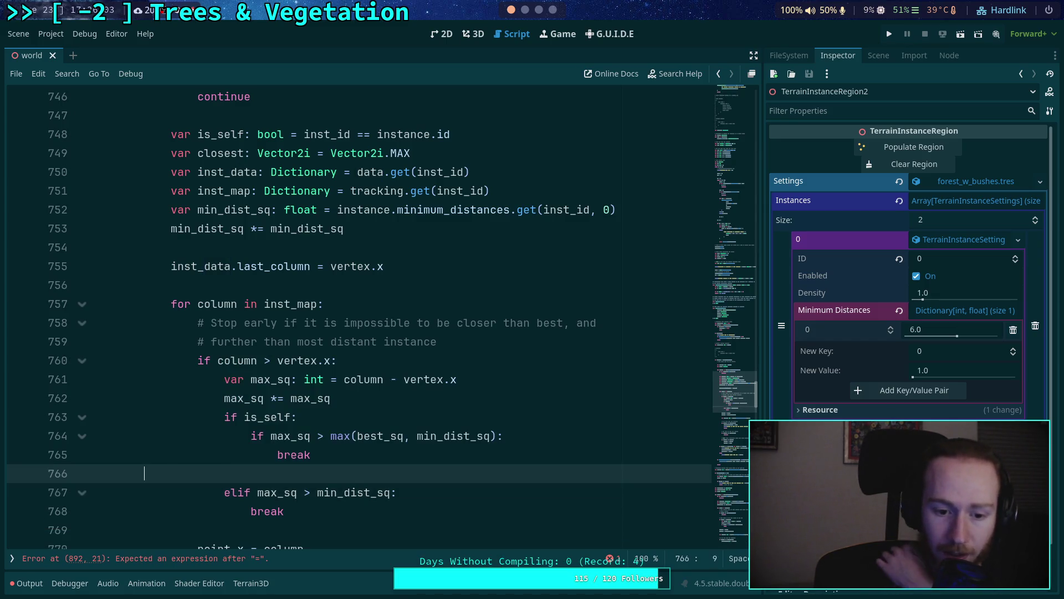
pyautogui.press('BackSpace')
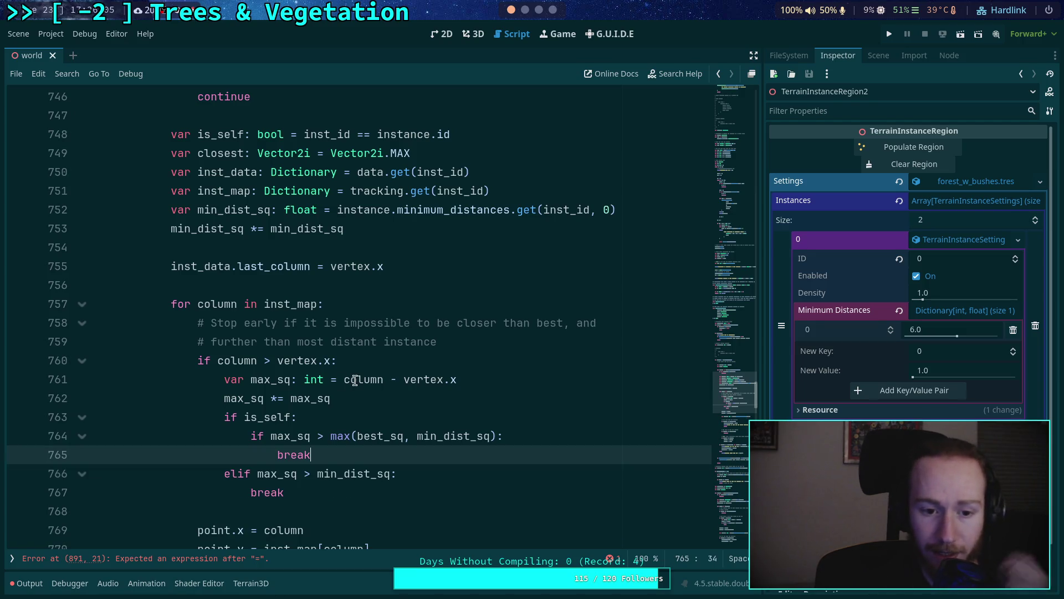
pyautogui.scroll(-2, 349, 388)
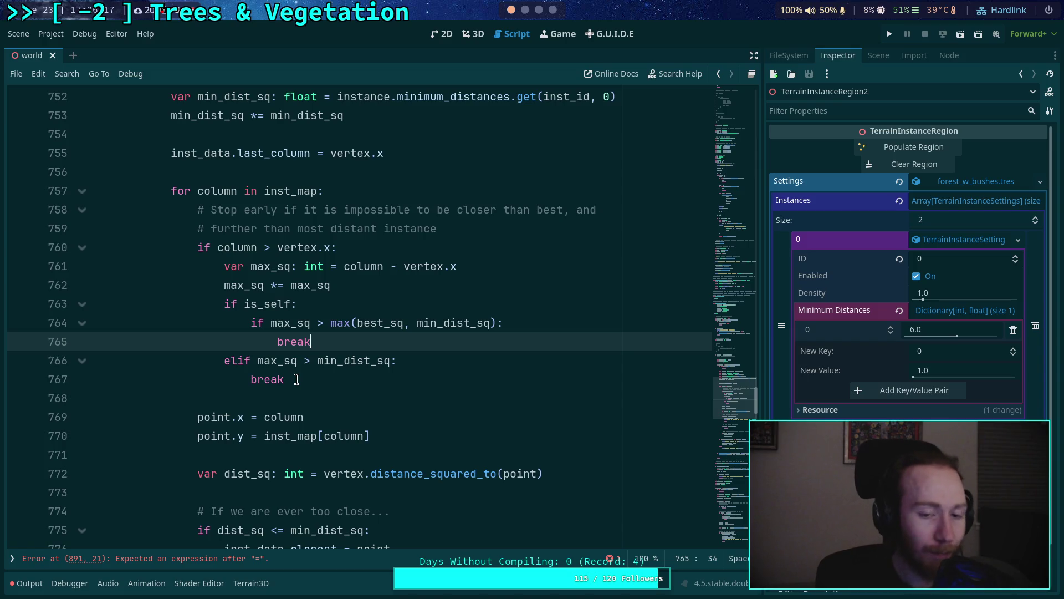
# Step: Replace `inst_id != instance.id` on line 781 with `not is_self`
pyautogui.scroll(-2, 327, 348)
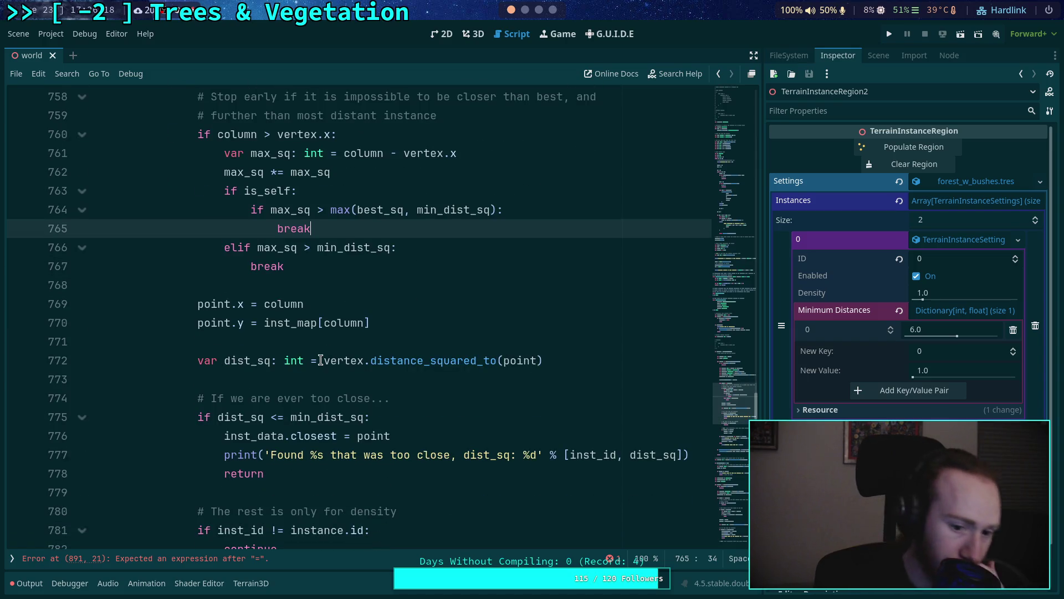
pyautogui.scroll(-1, 242, 404)
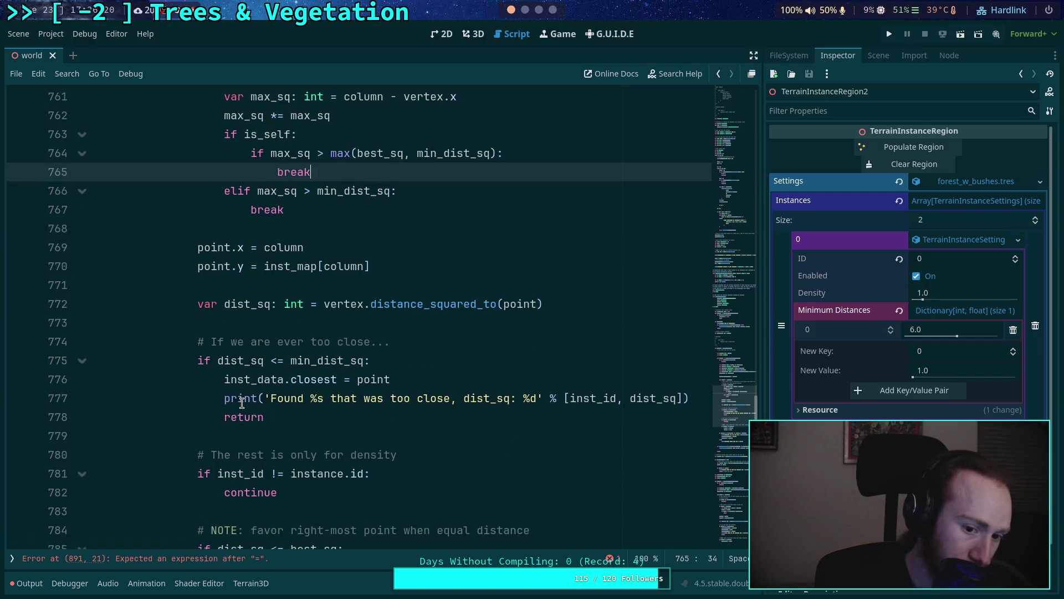
pyautogui.scroll(-1, 242, 404)
pyautogui.moveTo(217, 417); pyautogui.dragTo(363, 419)
pyautogui.moveTo(363, 419)
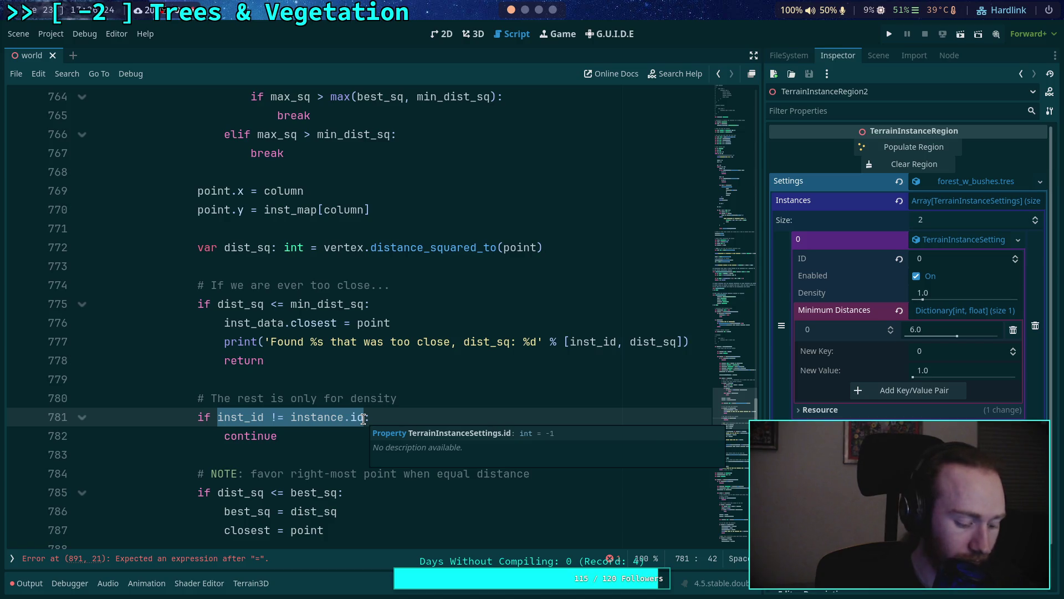
pyautogui.write('not is_self:')
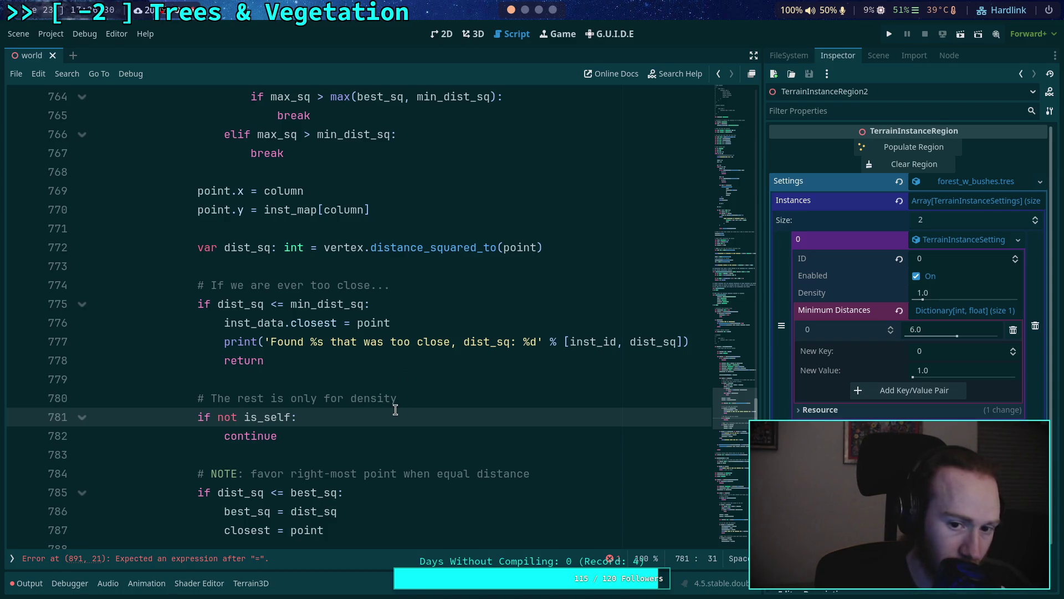
pyautogui.scroll(-3, 395, 410)
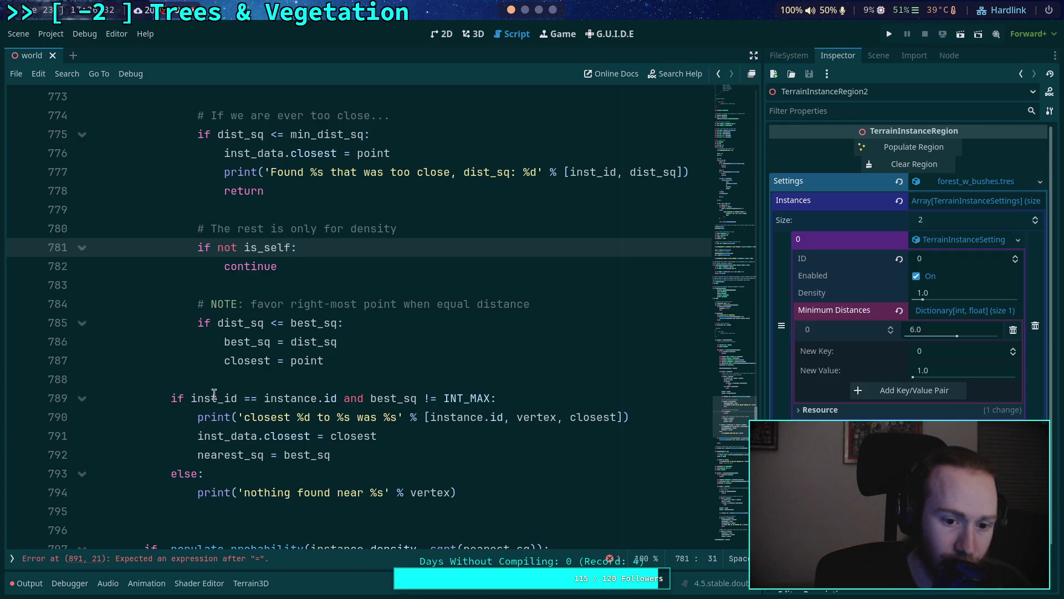
# Step: Rewrite line 789 as `if is_self:` followed by a nested `if best_sq != INT_MAX:`
pyautogui.moveTo(191, 399); pyautogui.dragTo(337, 399)
pyautogui.write('is_')
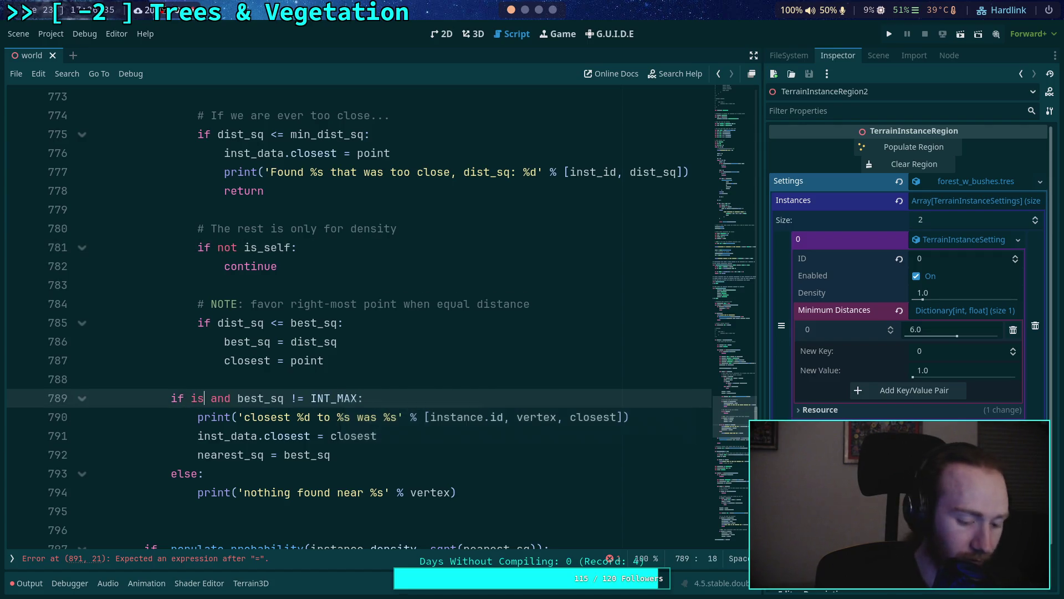
pyautogui.write('self')
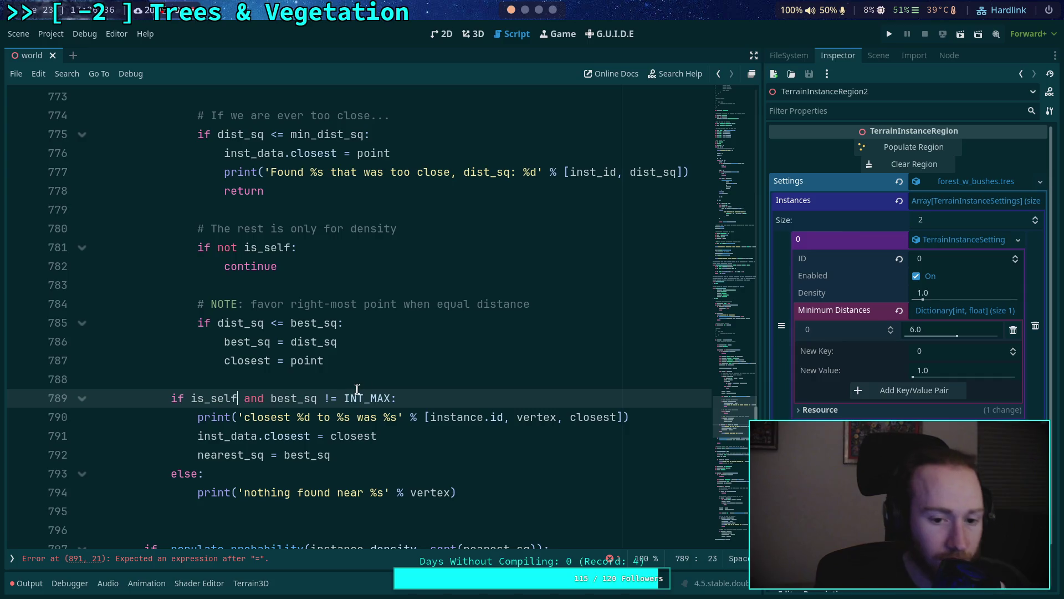
pyautogui.click(358, 387)
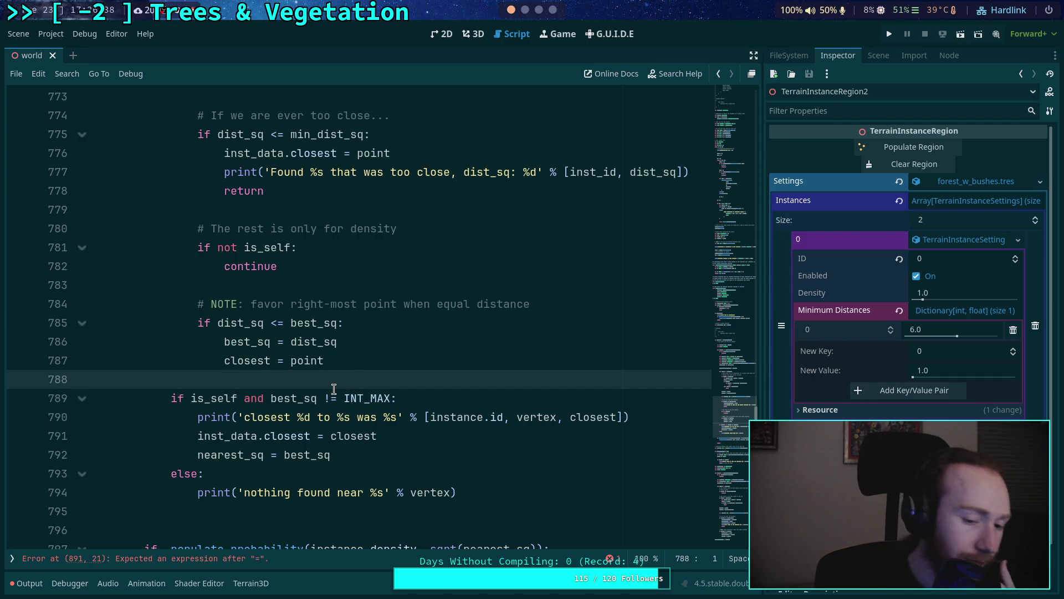
pyautogui.click(240, 398)
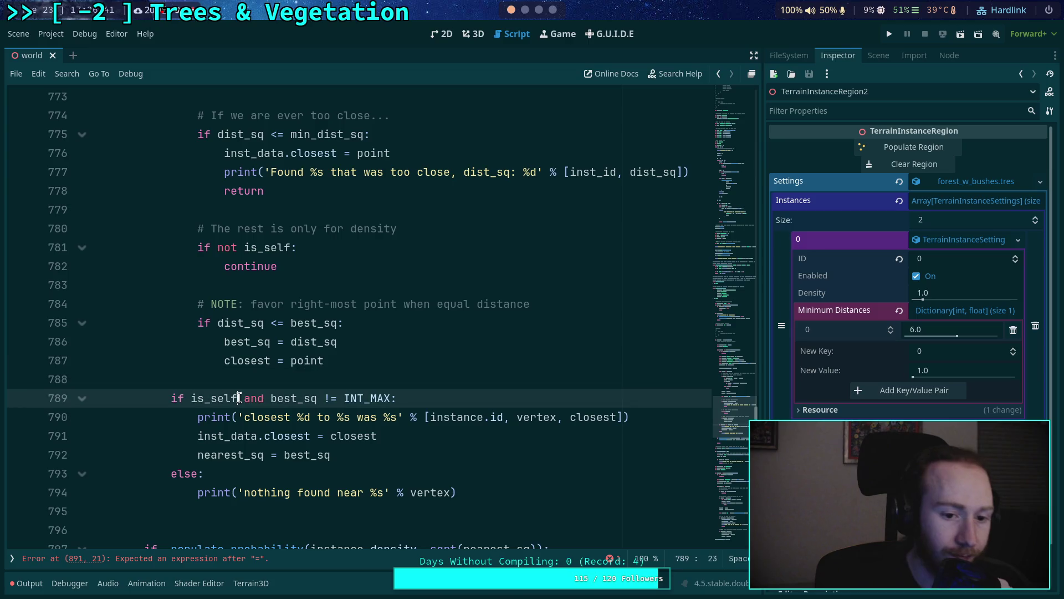
pyautogui.write(':')
pyautogui.press('Return')
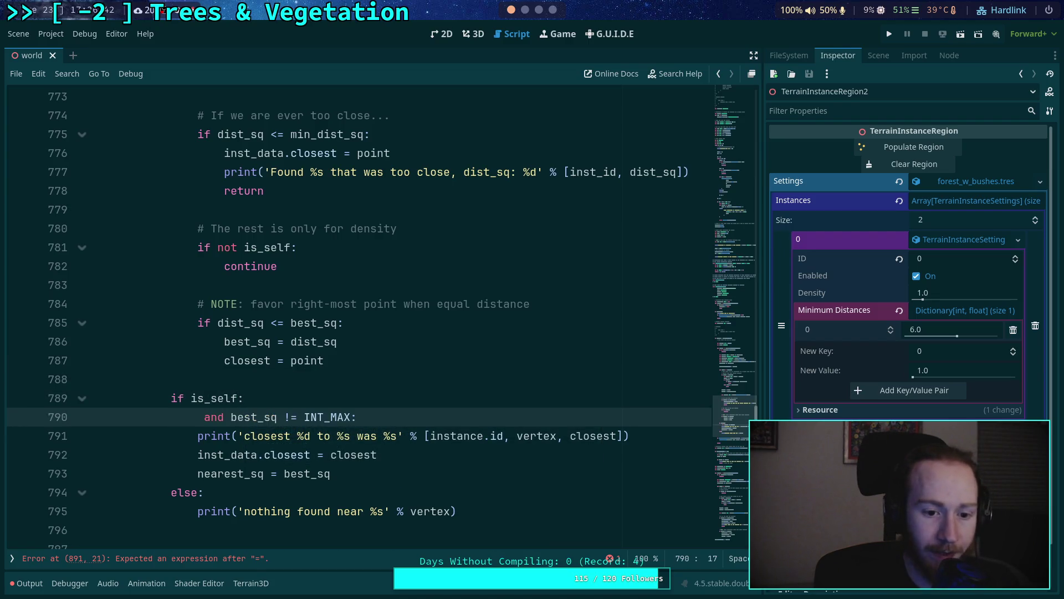
pyautogui.write('if')
pyautogui.press('Delete')
pyautogui.press('Delete')
pyautogui.press('Delete')
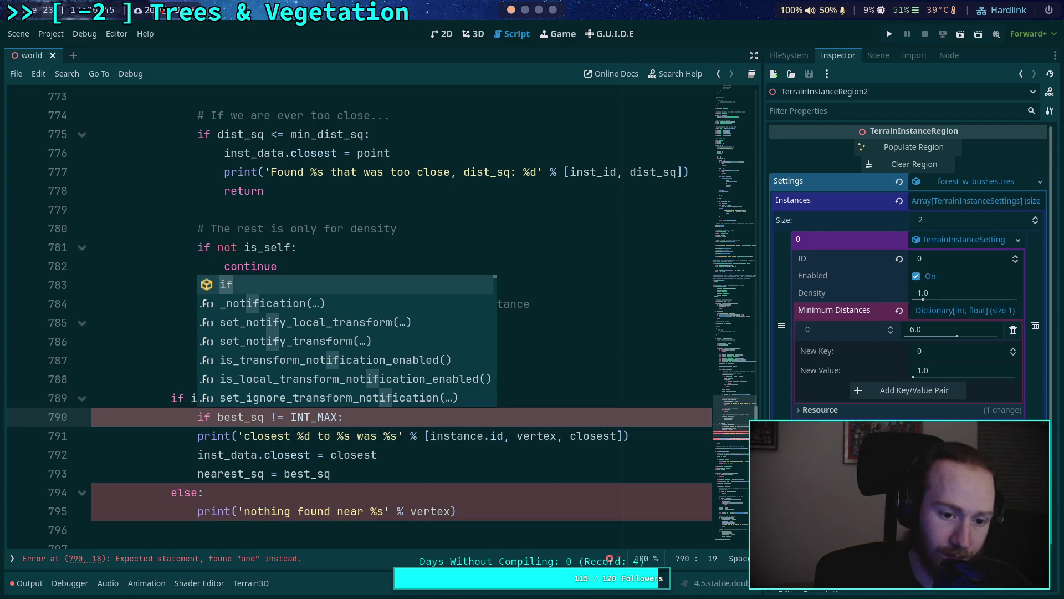
# Step: Indent the print and assignment lines under the nested check and delete the extra blank line
pyautogui.moveTo(198, 436); pyautogui.dragTo(456, 511)
pyautogui.press('Tab')
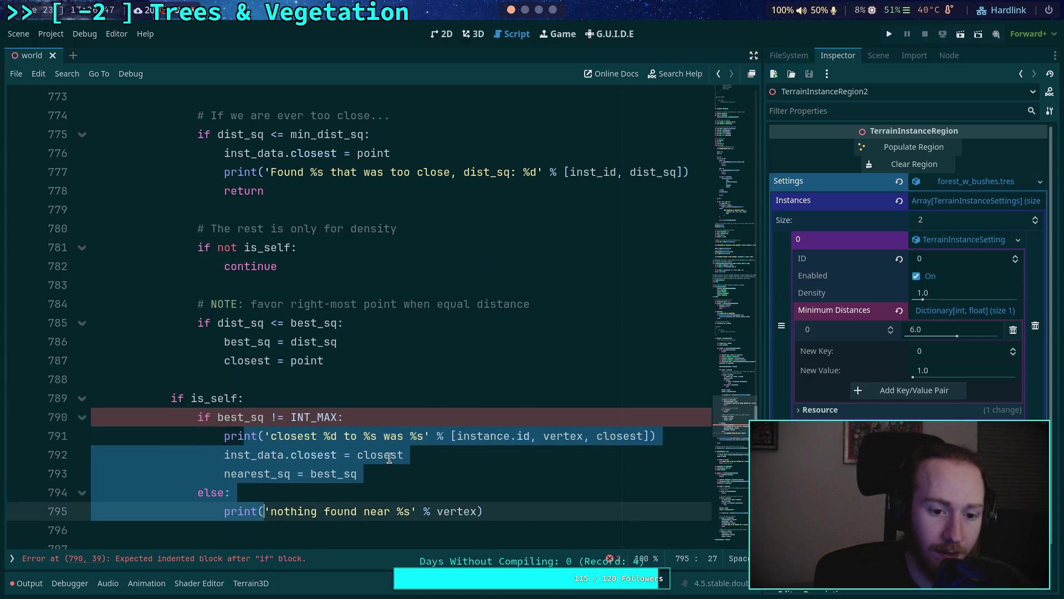
pyautogui.click(391, 455)
pyautogui.scroll(-1, 353, 424)
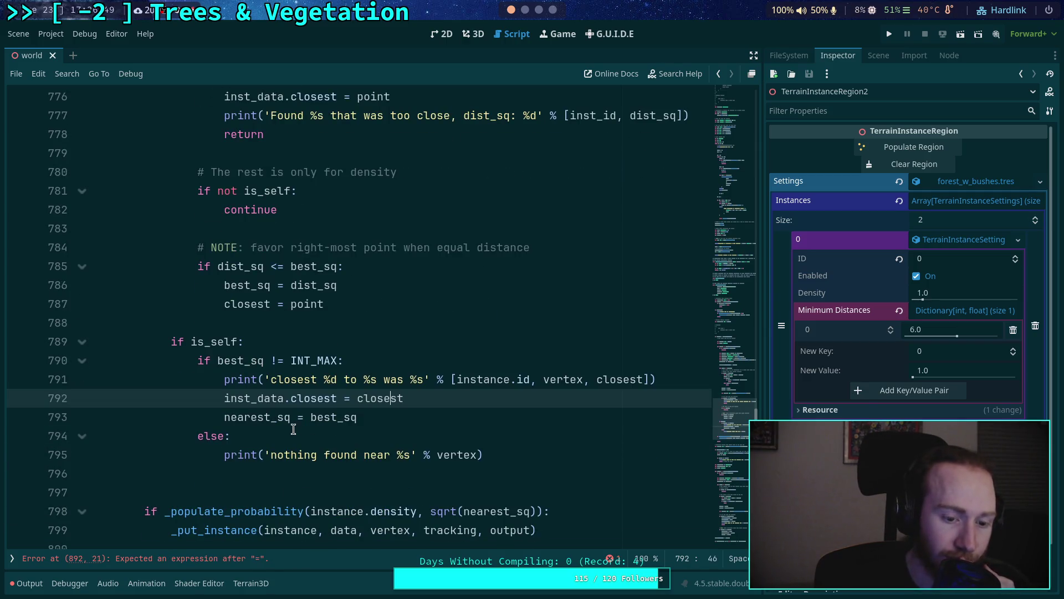
pyautogui.click(255, 468)
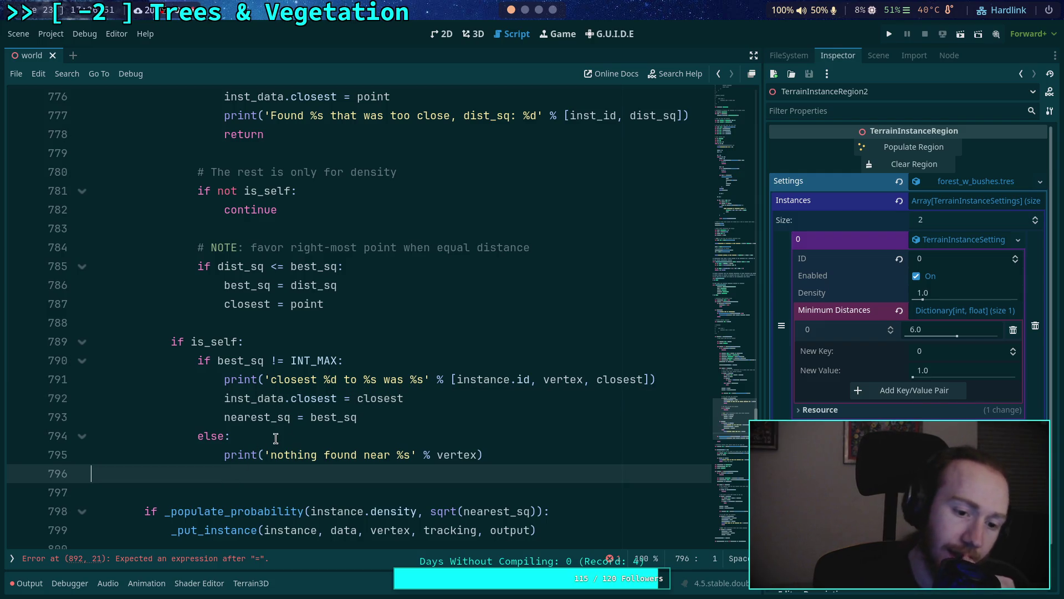
pyautogui.press('BackSpace')
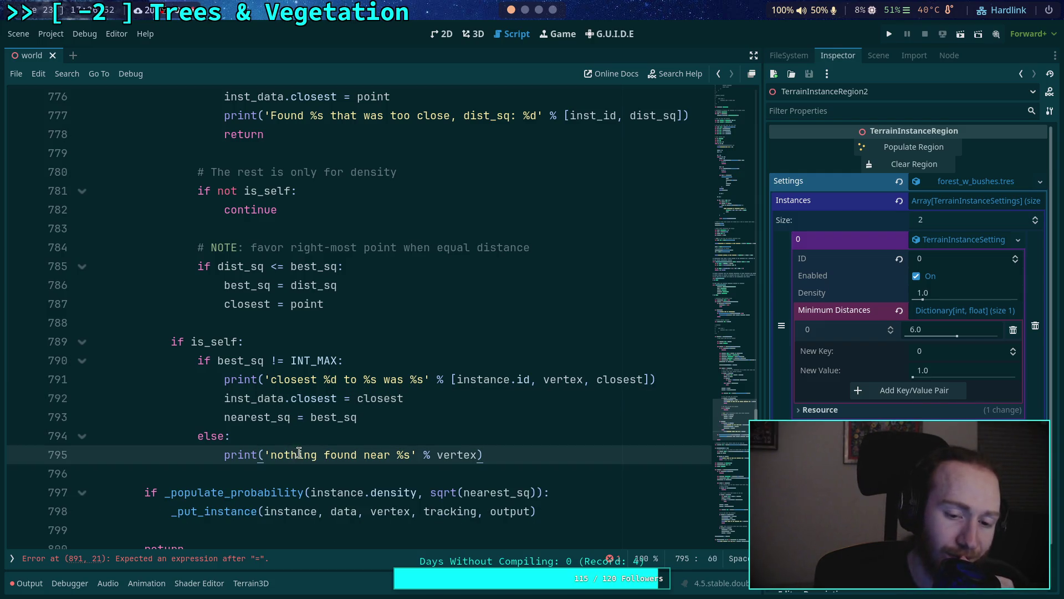
# Step: Remove '%d ' and 'instance.id, ' from the closest-point print message
pyautogui.moveTo(324, 380); pyautogui.dragTo(343, 380)
pyautogui.press('BackSpace')
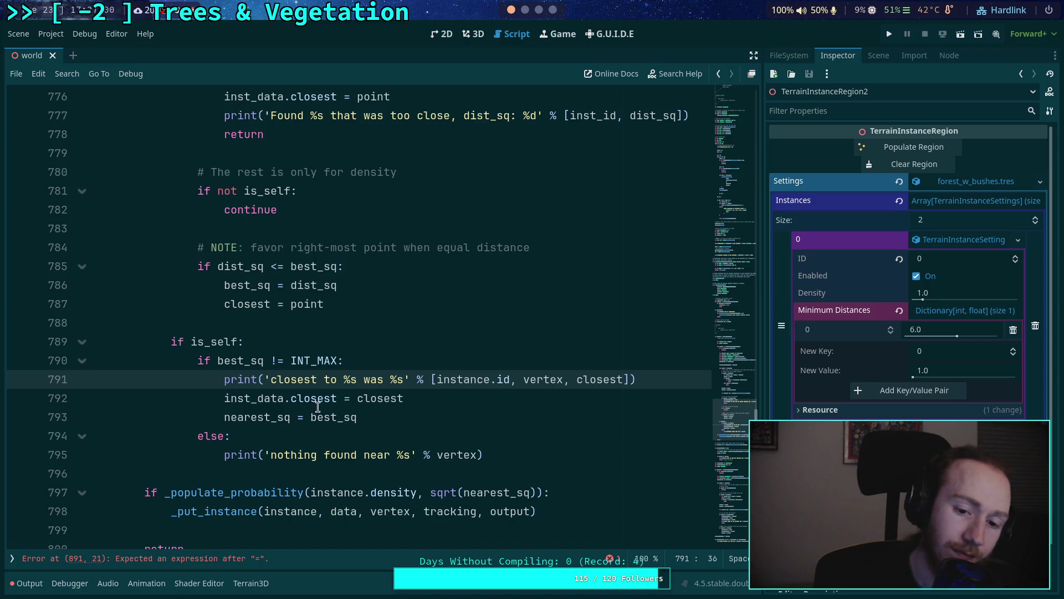
pyautogui.moveTo(437, 380); pyautogui.dragTo(524, 379)
pyautogui.press('BackSpace')
pyautogui.click(468, 411)
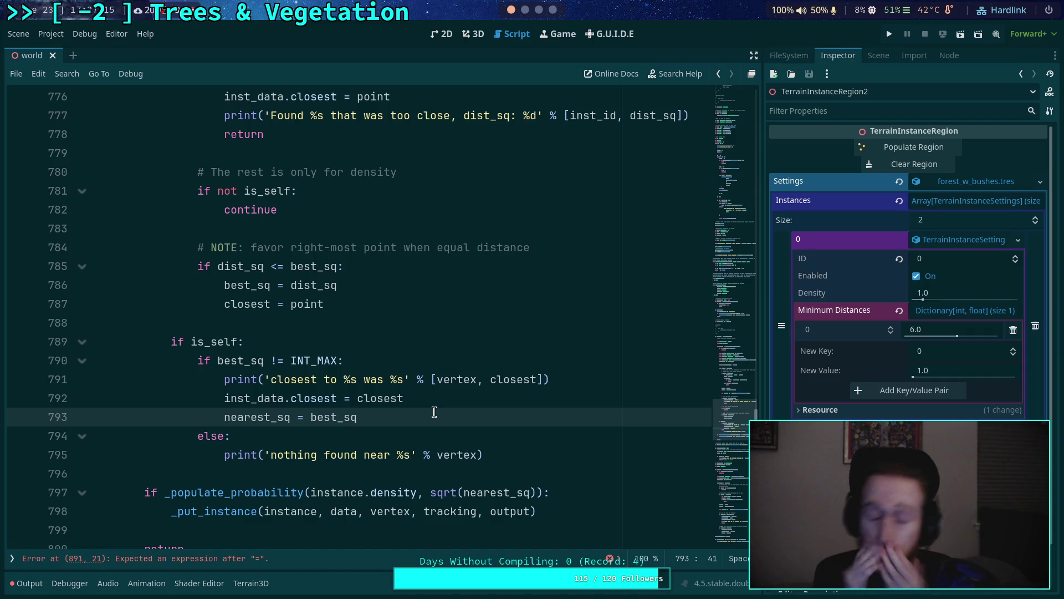
pyautogui.scroll(6, 434, 411)
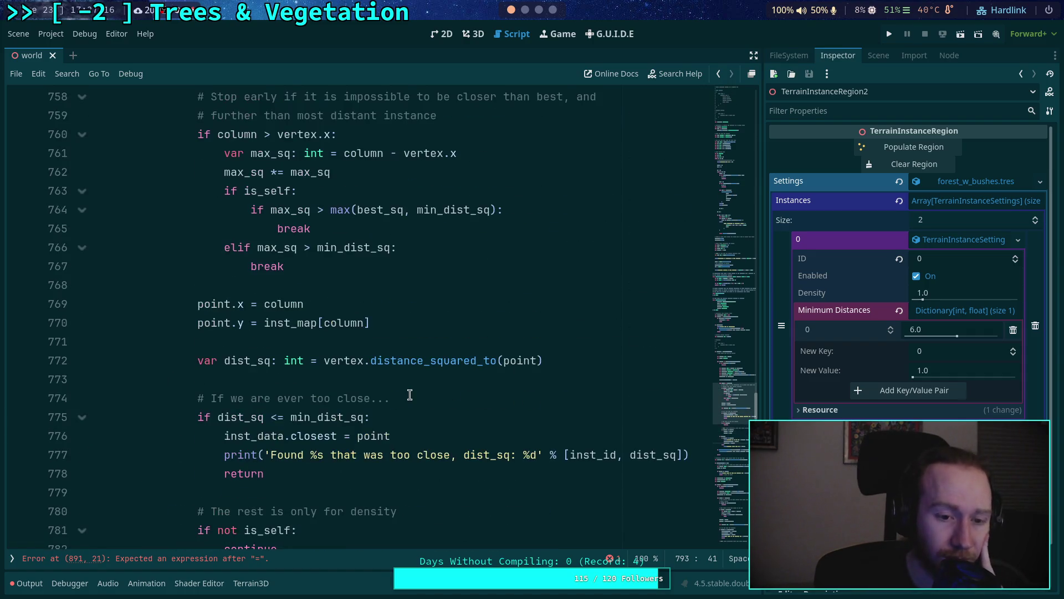
pyautogui.scroll(8, 406, 383)
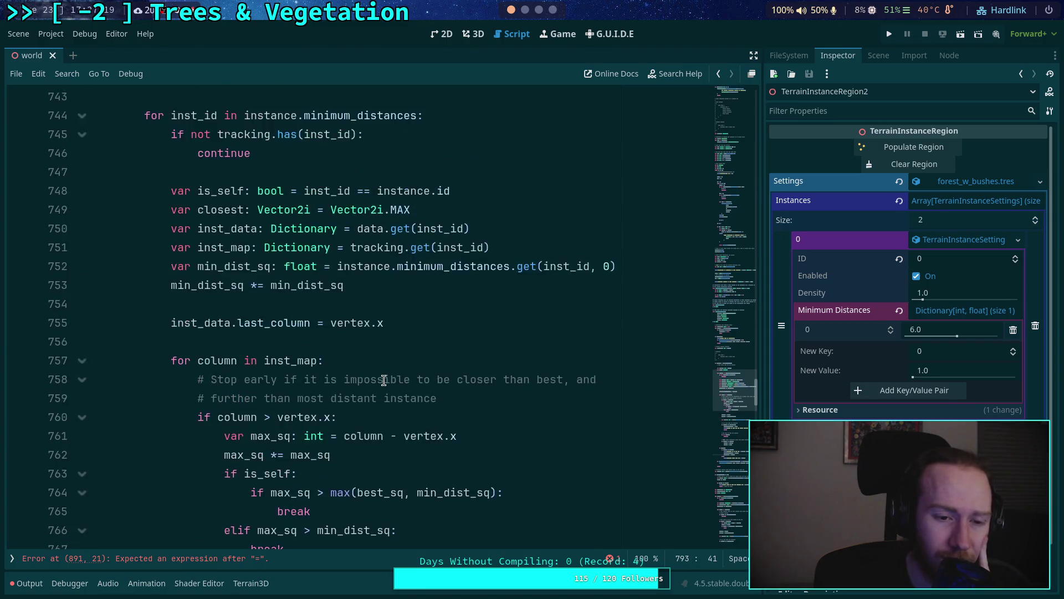
pyautogui.scroll(2, 322, 366)
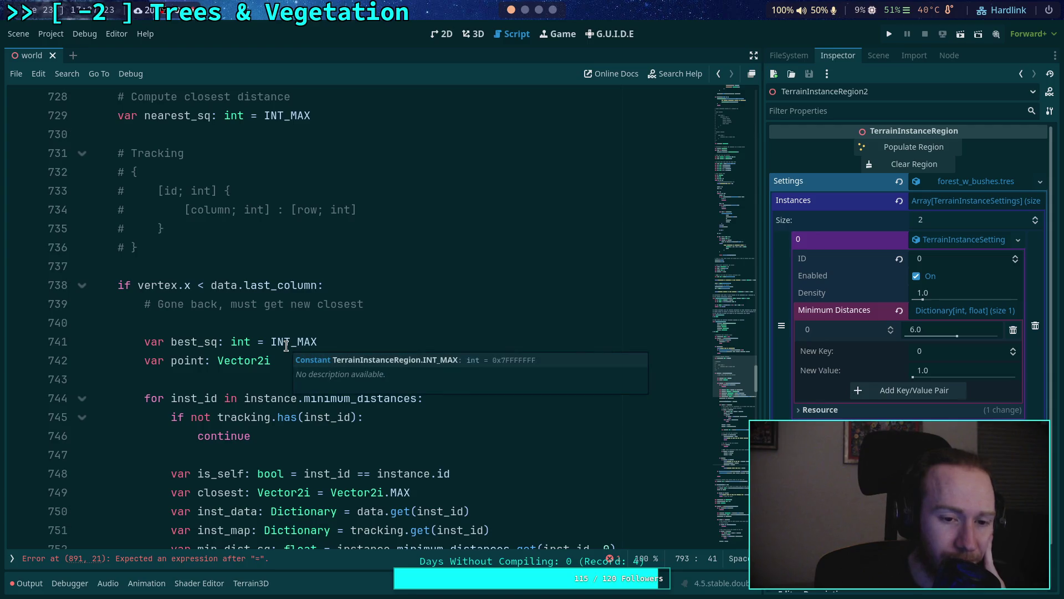
pyautogui.scroll(-2, 205, 358)
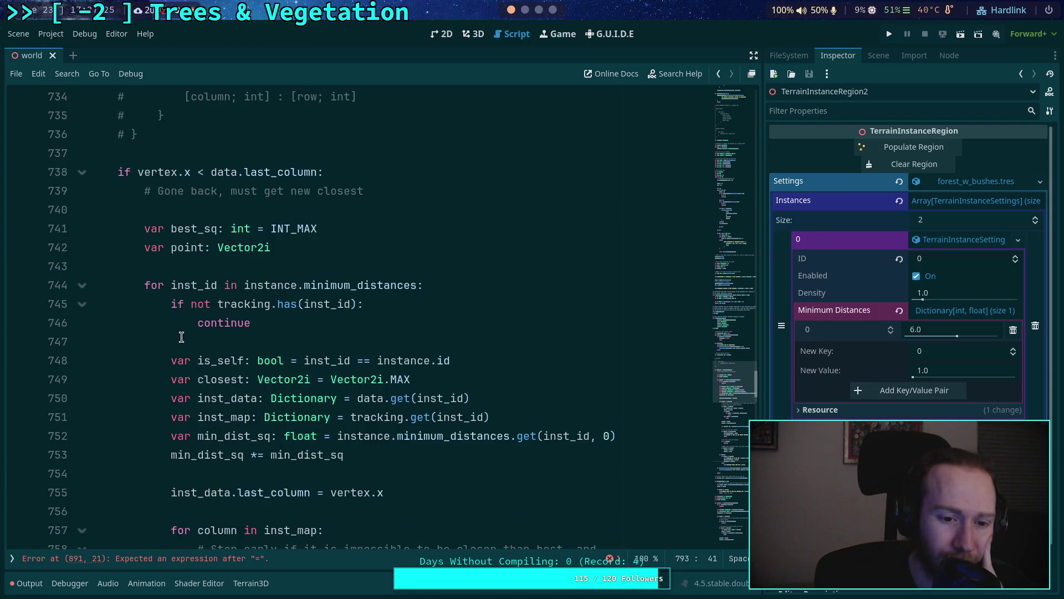
pyautogui.scroll(-1, 182, 340)
pyautogui.doubleClick(216, 324)
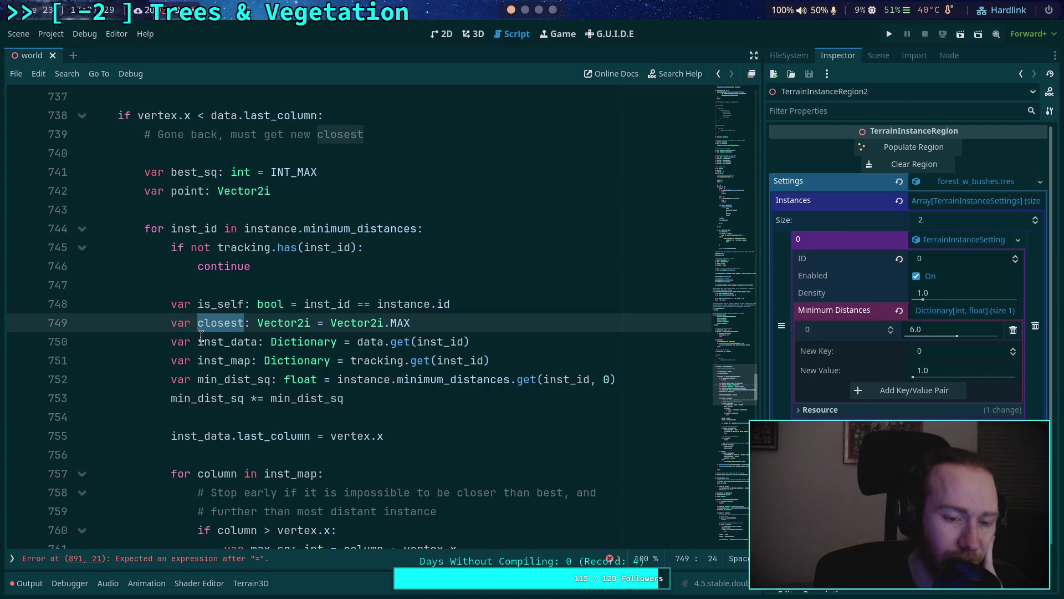
pyautogui.doubleClick(223, 304)
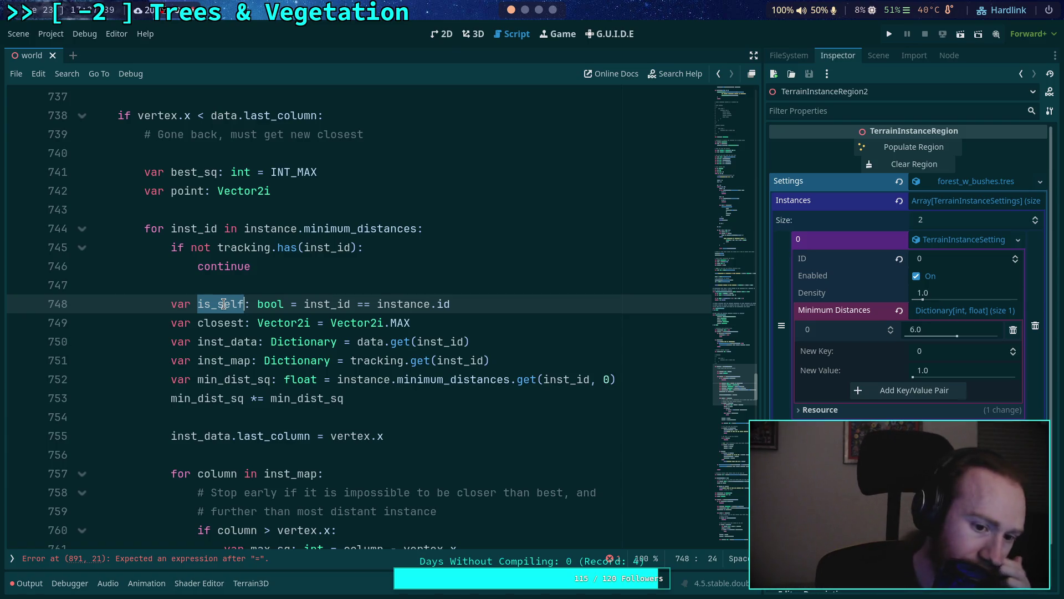
pyautogui.scroll(-2, 309, 340)
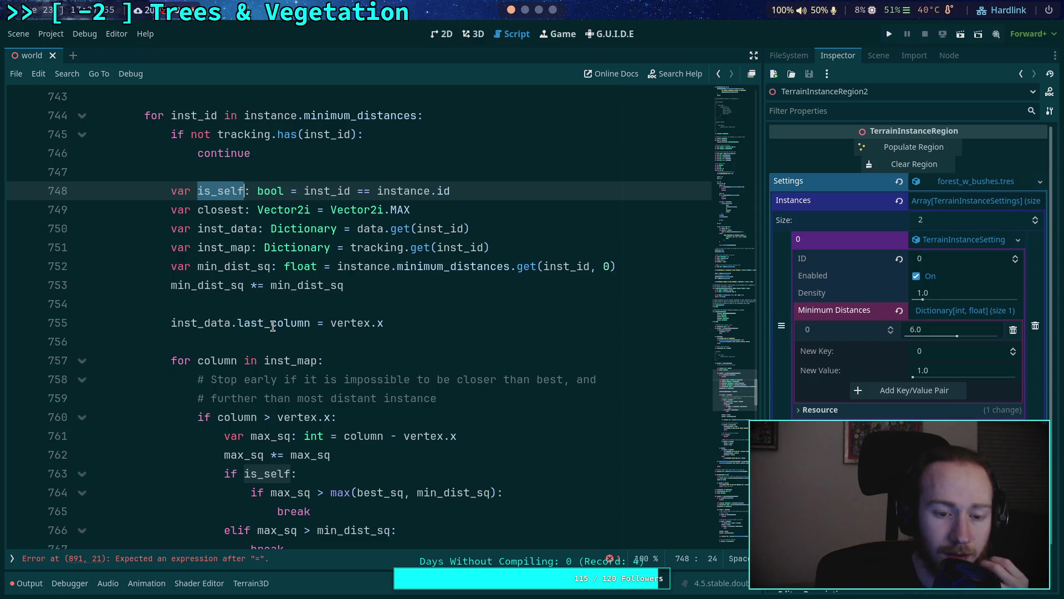
# Step: Move the inst_data declaration and the last_column assignment to the top of the instance loop
pyautogui.click(271, 325)
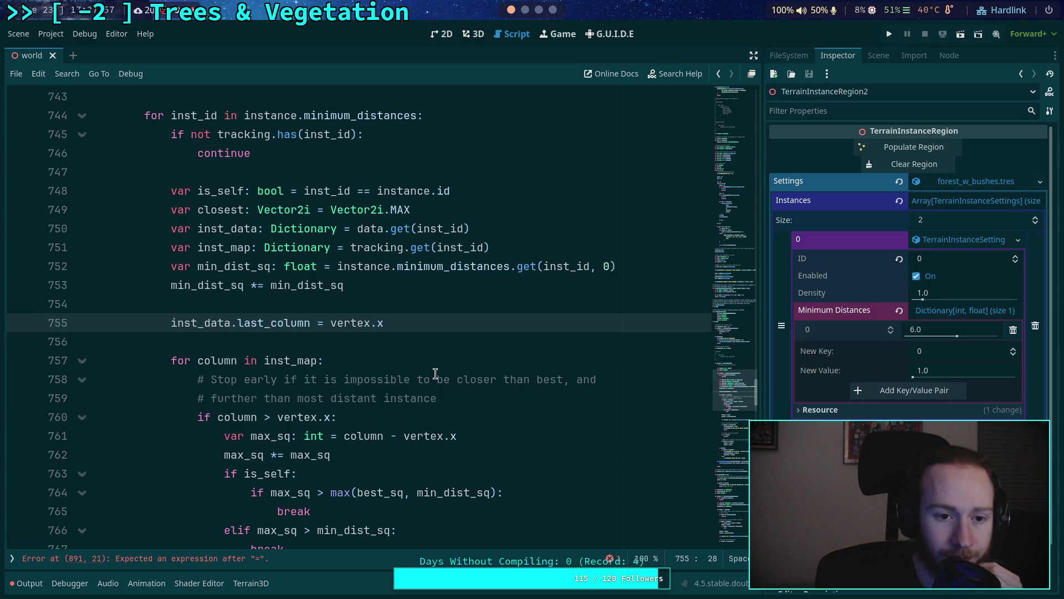
pyautogui.click(345, 230)
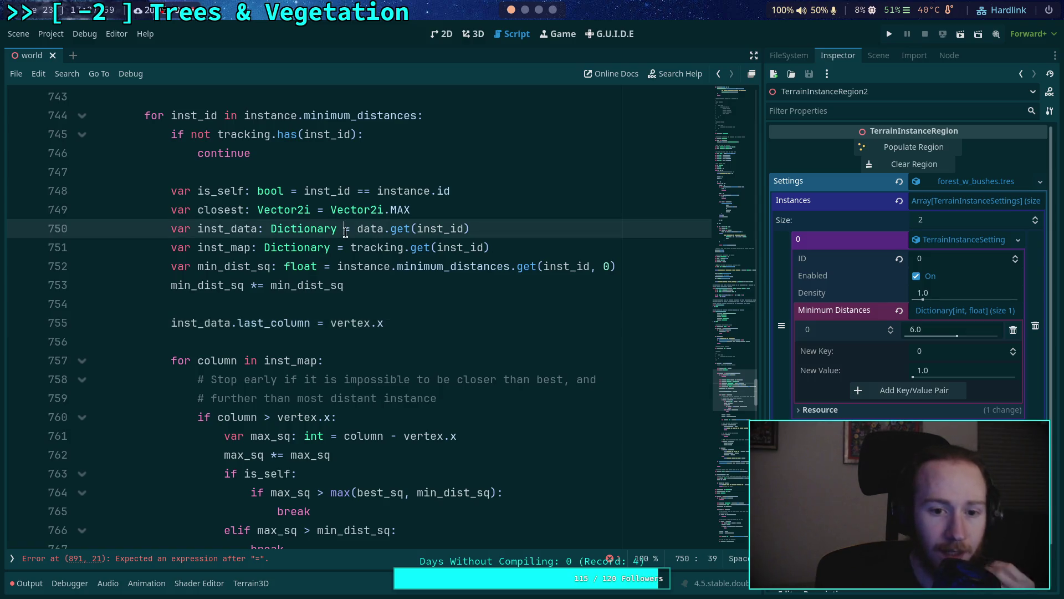
pyautogui.hotkey('alt', 'Up')
pyautogui.hotkey('alt', 'Up')
pyautogui.hotkey('alt', 'Up')
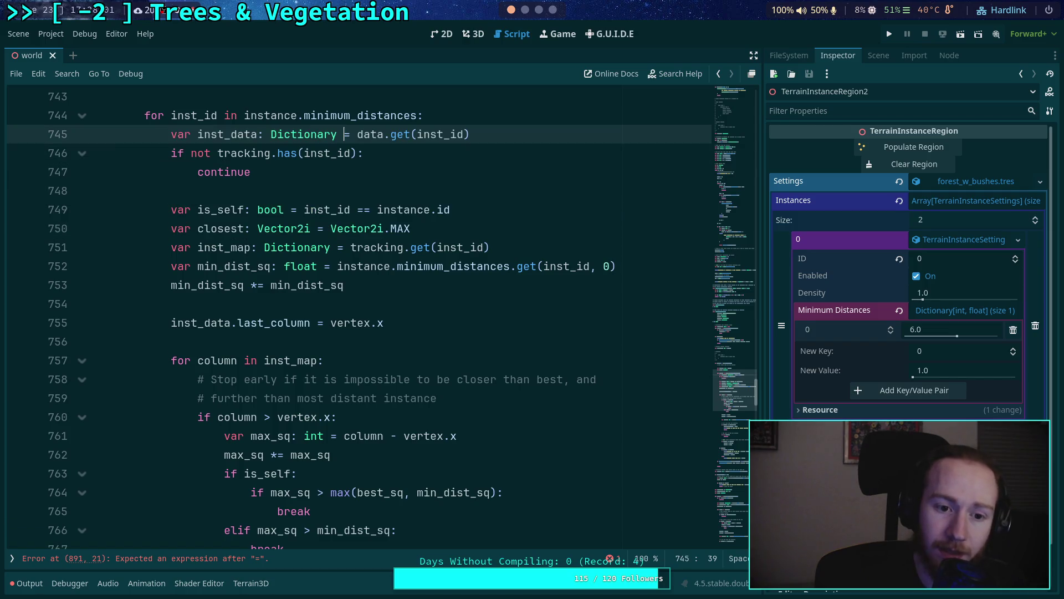
pyautogui.click(344, 285)
pyautogui.press('Down')
pyautogui.press('Down')
pyautogui.hotkey('alt', 'Up')
pyautogui.hotkey('alt', 'Up')
pyautogui.hotkey('alt', 'Up')
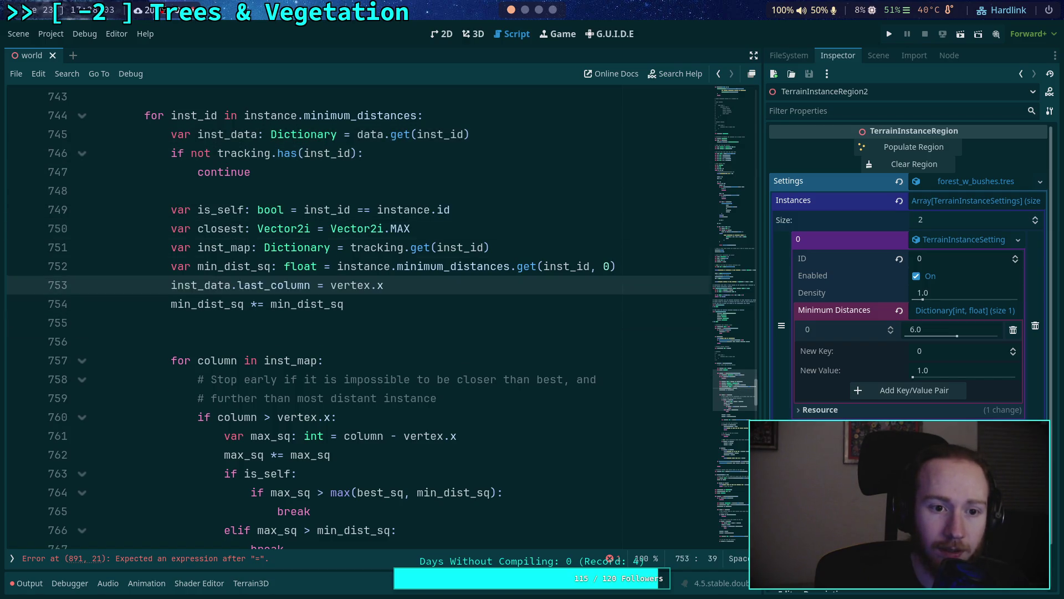
pyautogui.press('Down')
# Step: Add a blank line above the tracking check and delete the extra blank line after min_dist_sq
pyautogui.press('Up')
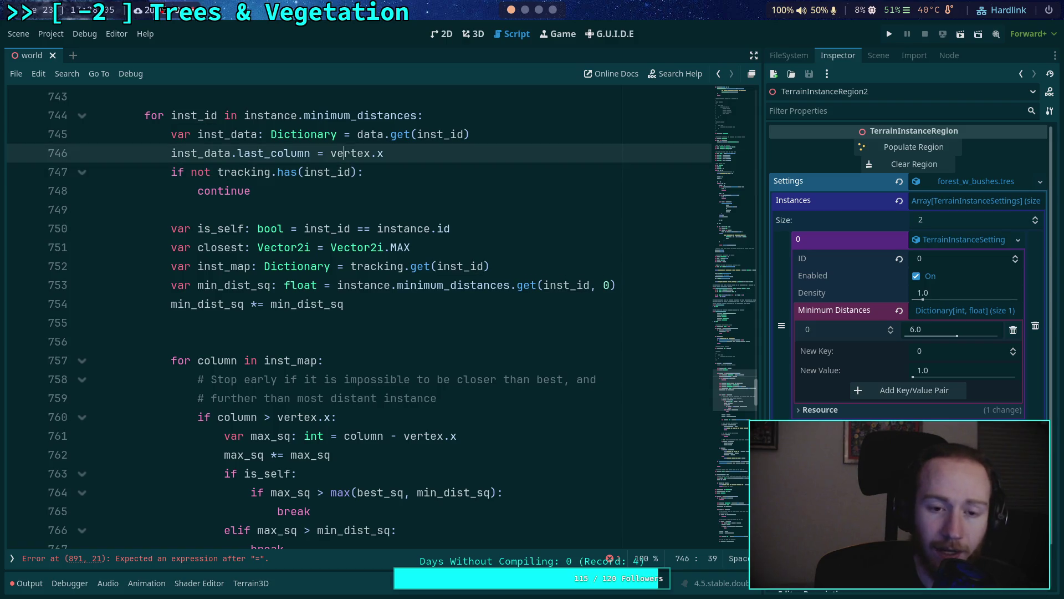
pyautogui.press('End')
pyautogui.press('Return')
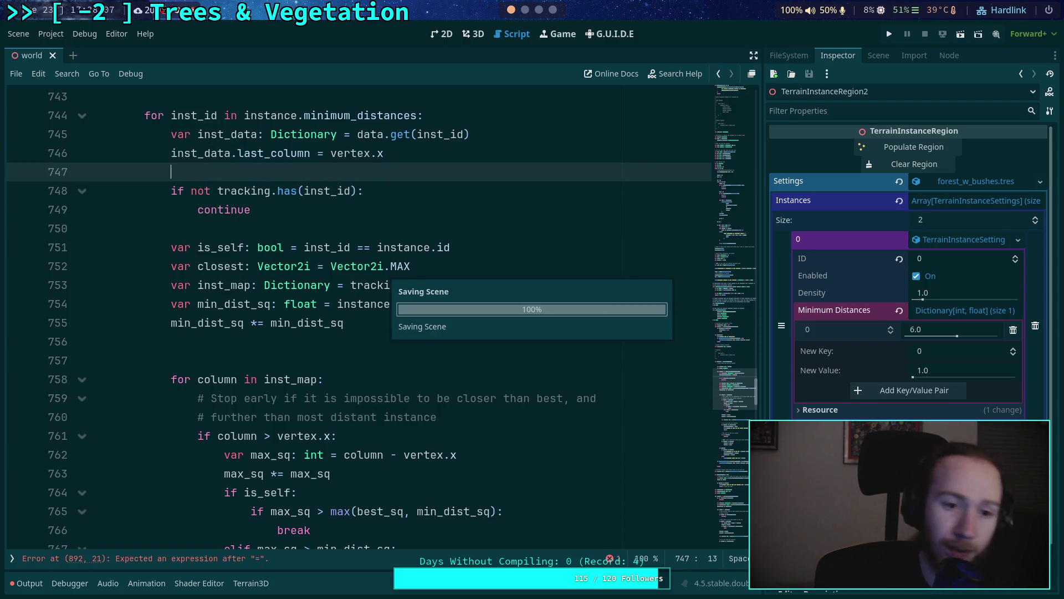
pyautogui.press('Down')
pyautogui.press('Down')
pyautogui.press('Down')
pyautogui.click(316, 340)
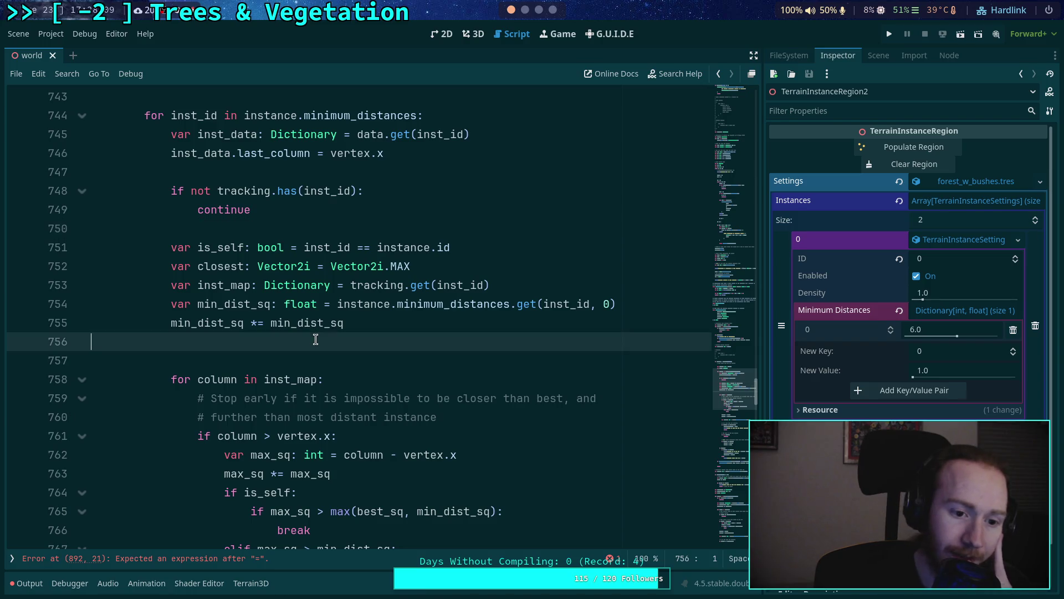
pyautogui.press('BackSpace')
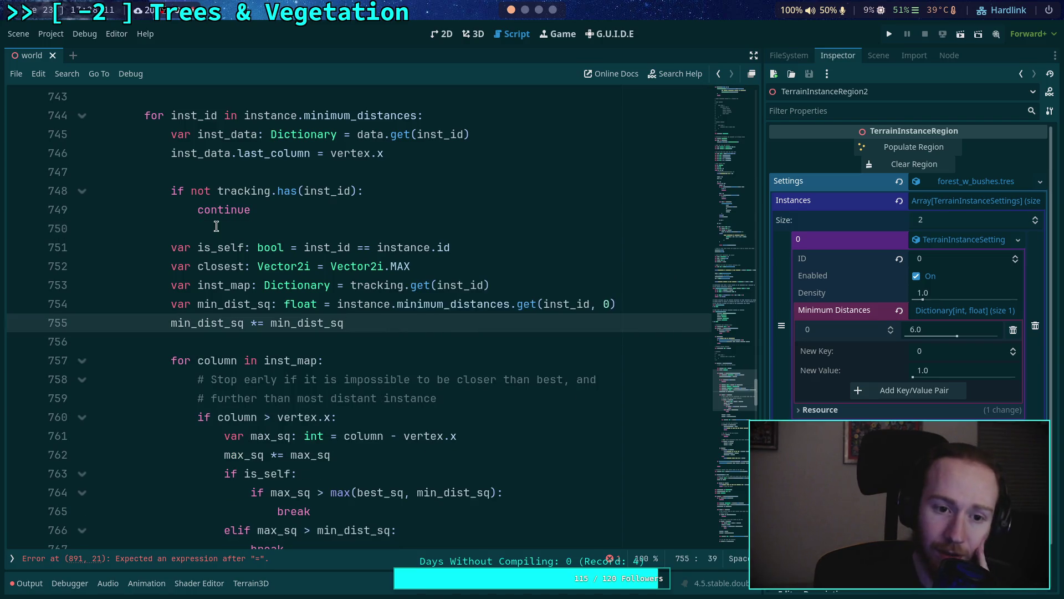
pyautogui.doubleClick(243, 192)
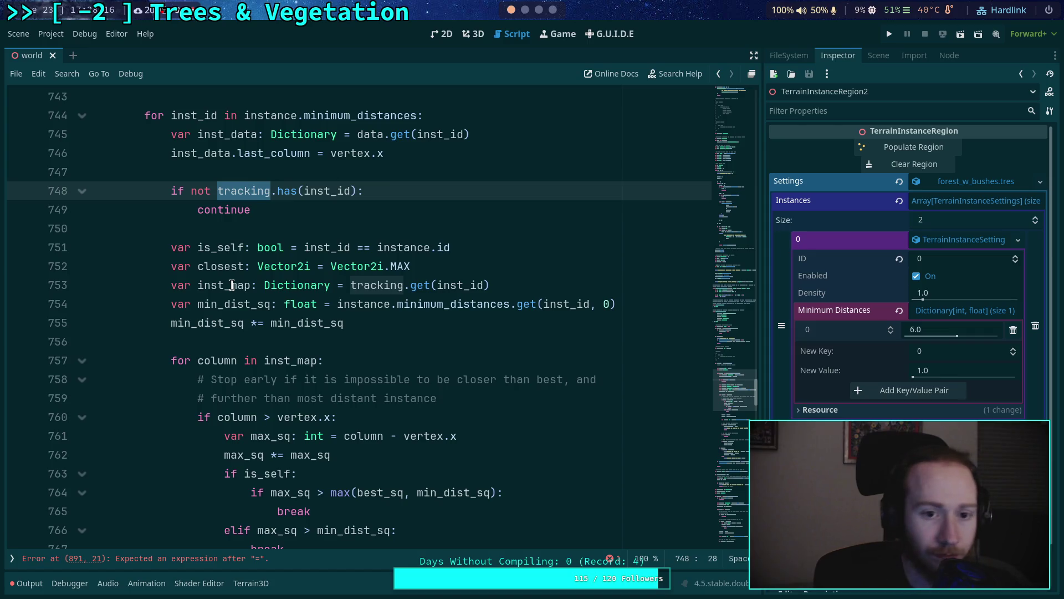
pyautogui.scroll(2, 353, 275)
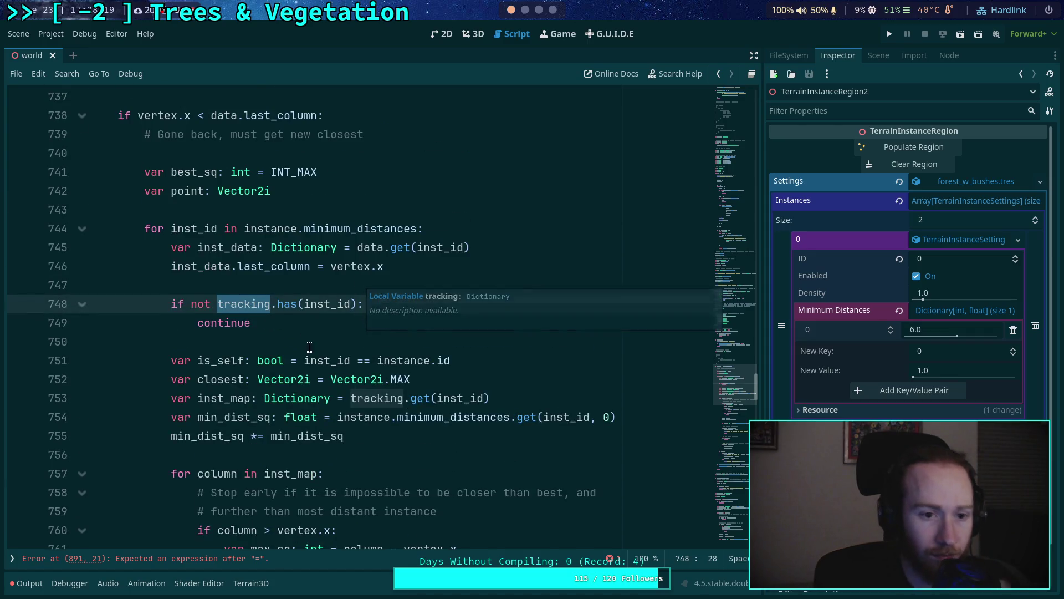
pyautogui.scroll(1, 309, 346)
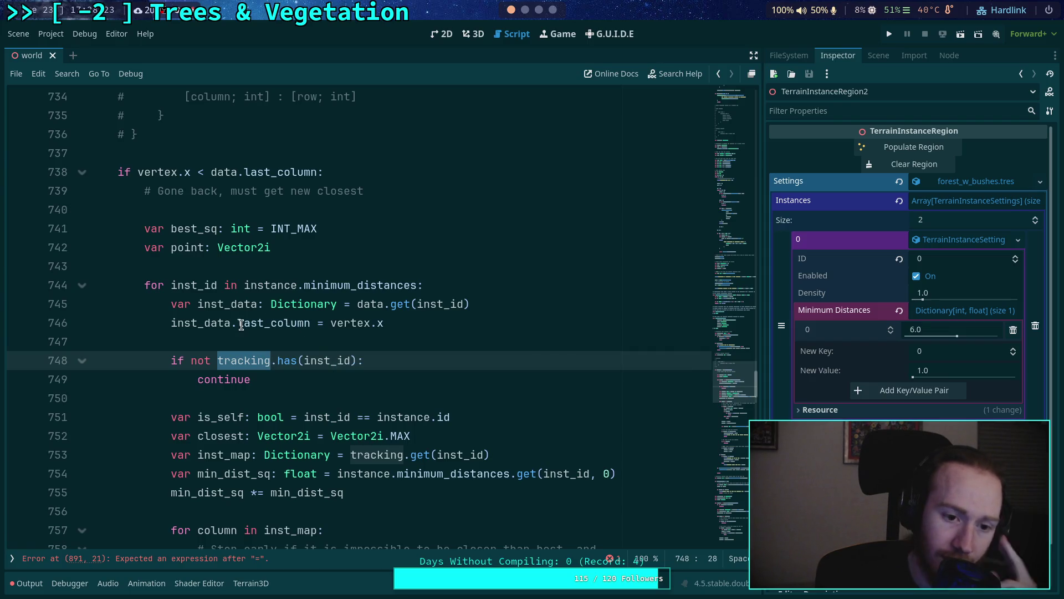
pyautogui.moveTo(232, 323); pyautogui.dragTo(384, 323)
pyautogui.moveTo(363, 361); pyautogui.dragTo(172, 361)
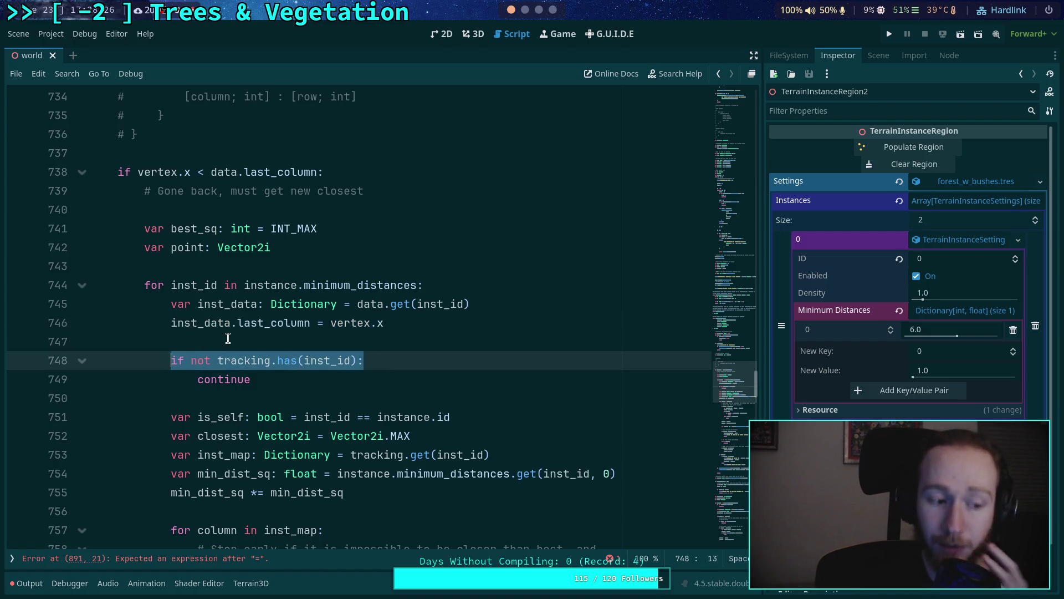
pyautogui.click(249, 348)
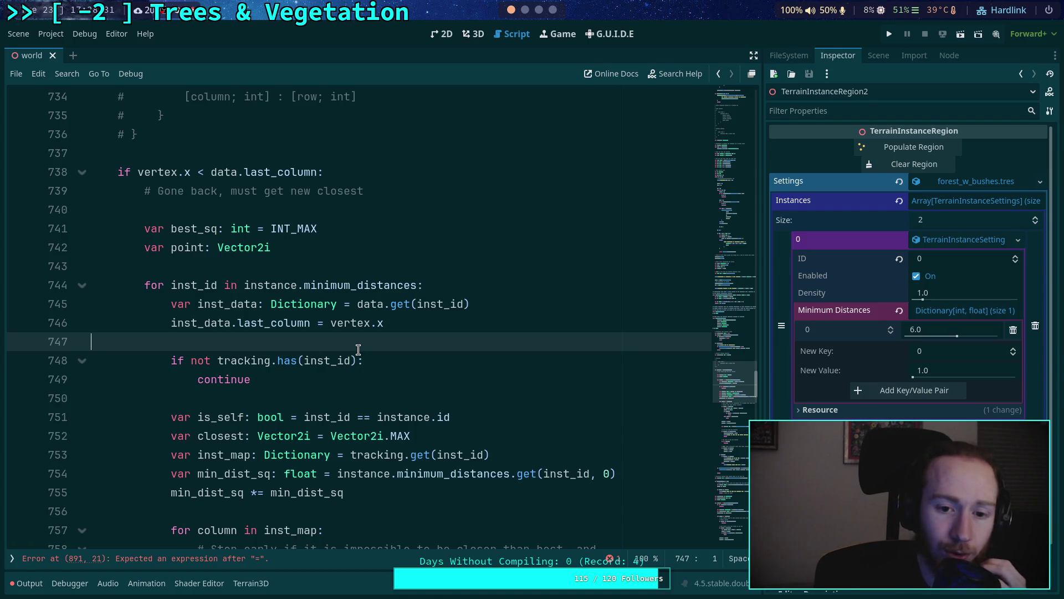
pyautogui.scroll(-13, 355, 352)
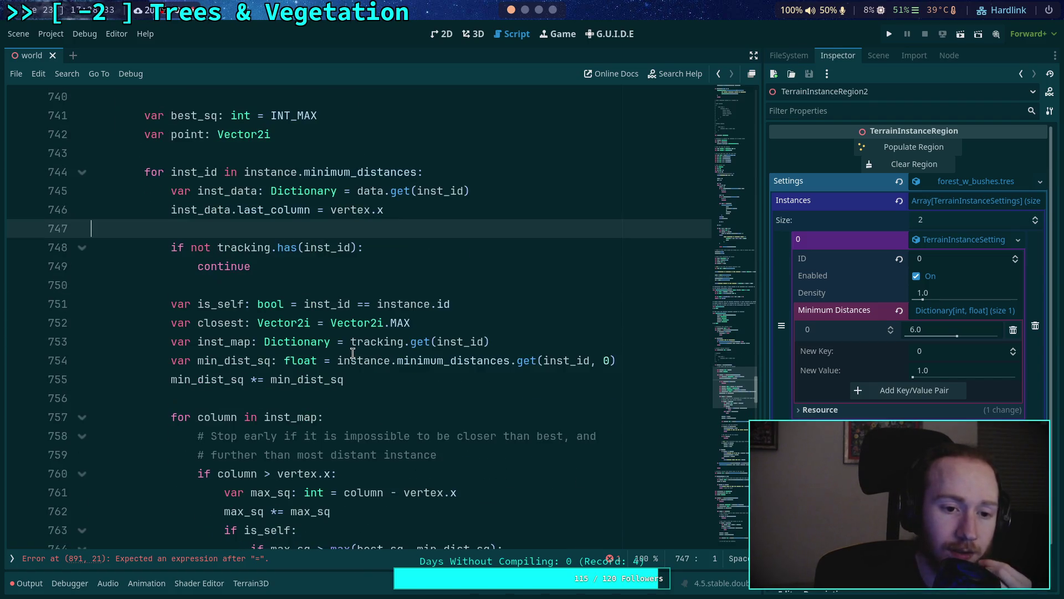
pyautogui.scroll(-14, 346, 351)
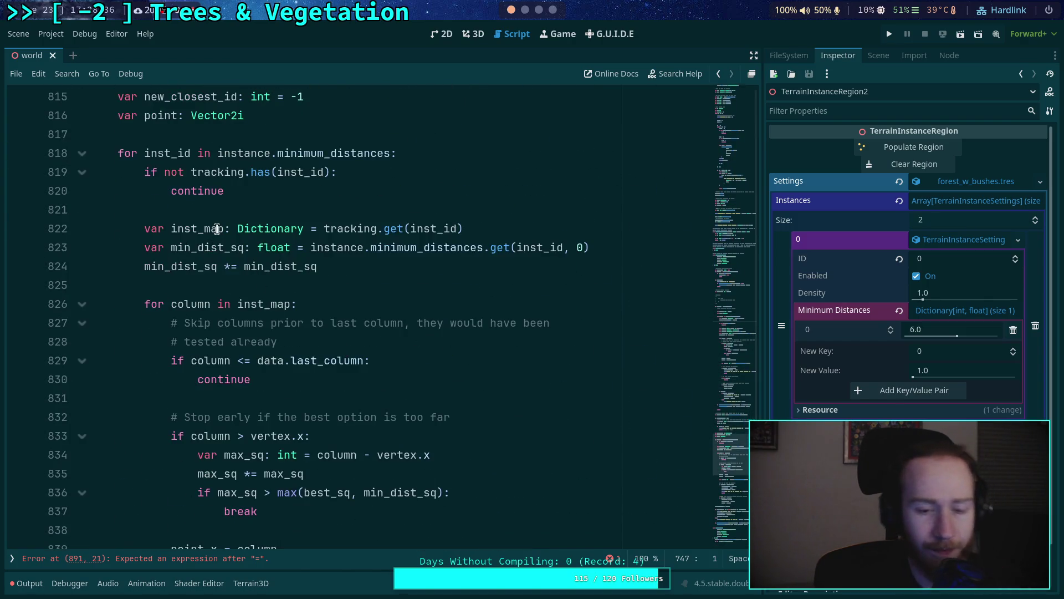
# Step: Move the second loop's inst_map declaration below the tracking check, opening blank lines
pyautogui.click(216, 229)
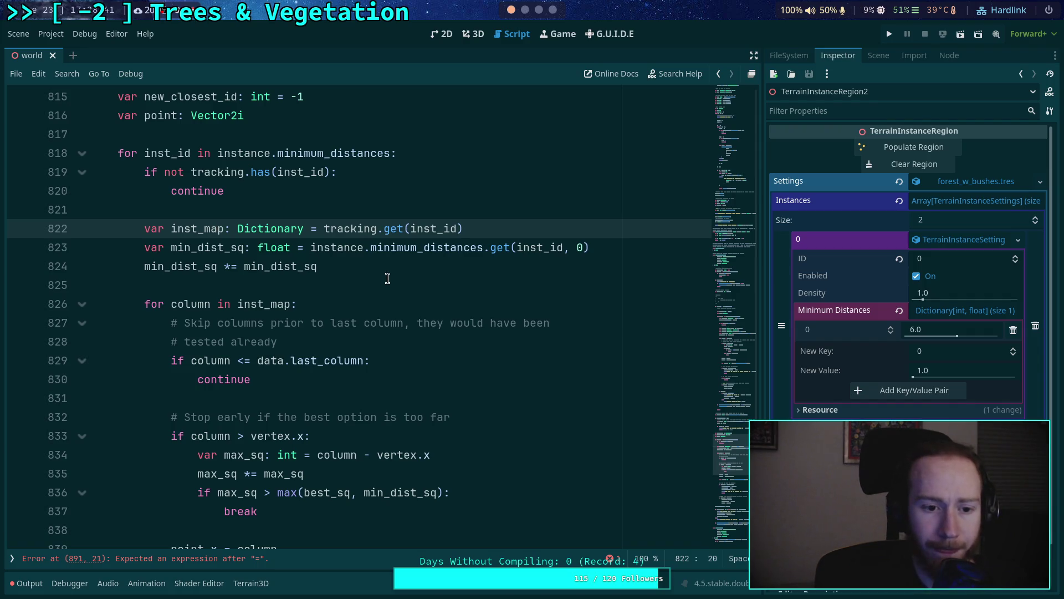
pyautogui.scroll(-5, 388, 278)
pyautogui.scroll(2, 398, 317)
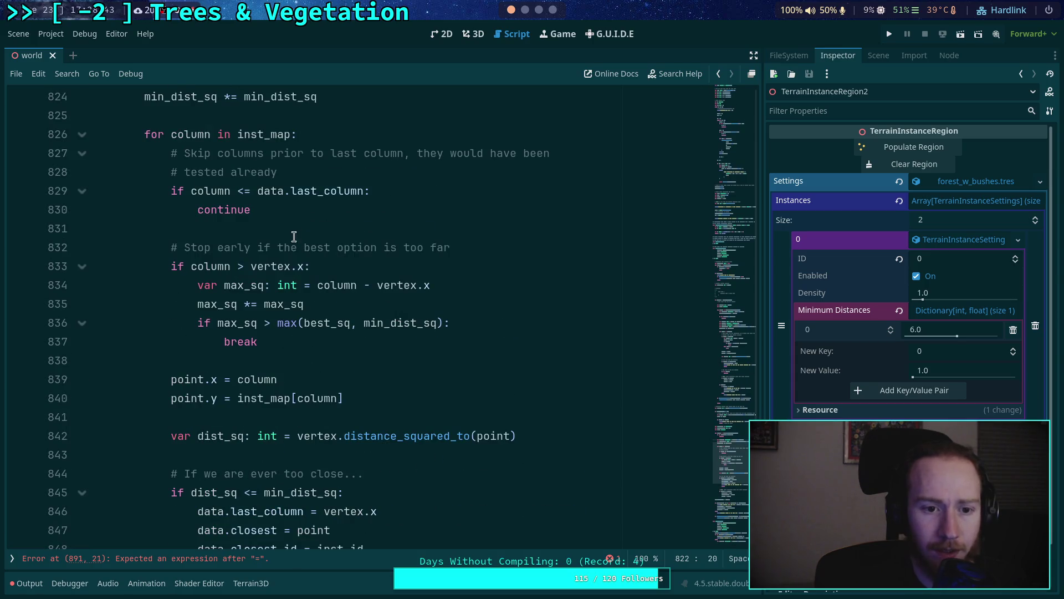
pyautogui.scroll(4, 299, 244)
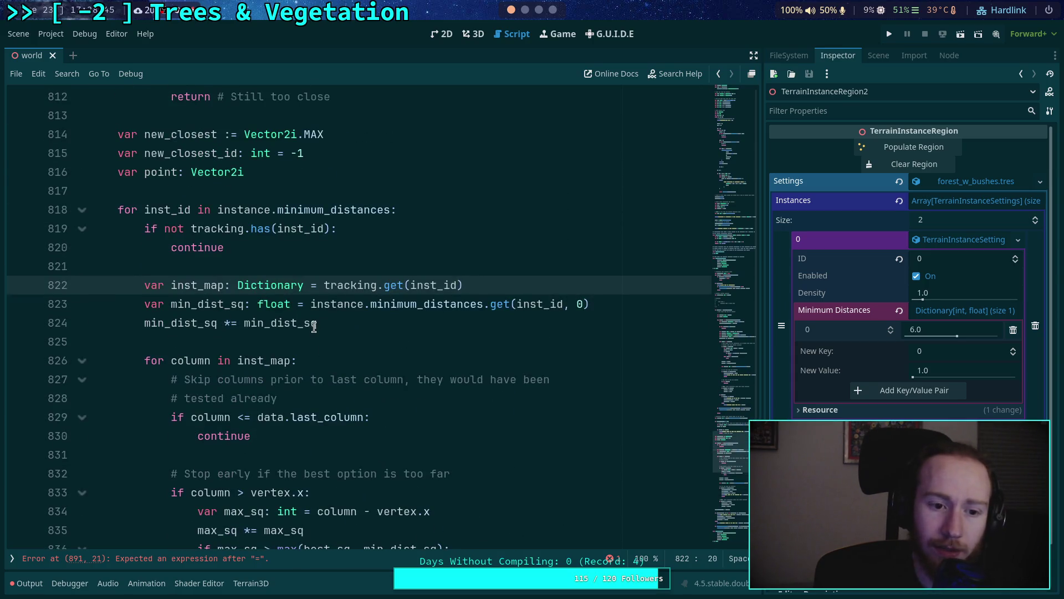
pyautogui.hotkey('alt', 'Up')
pyautogui.hotkey('alt', 'Up')
pyautogui.hotkey('alt', 'Up')
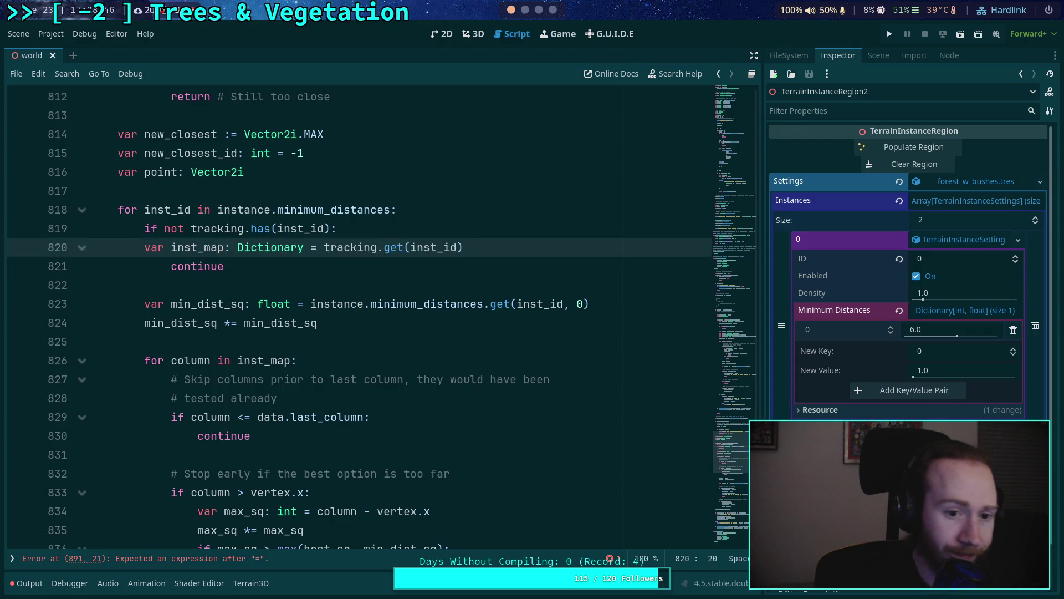
pyautogui.hotkey('ctrl', 'Return')
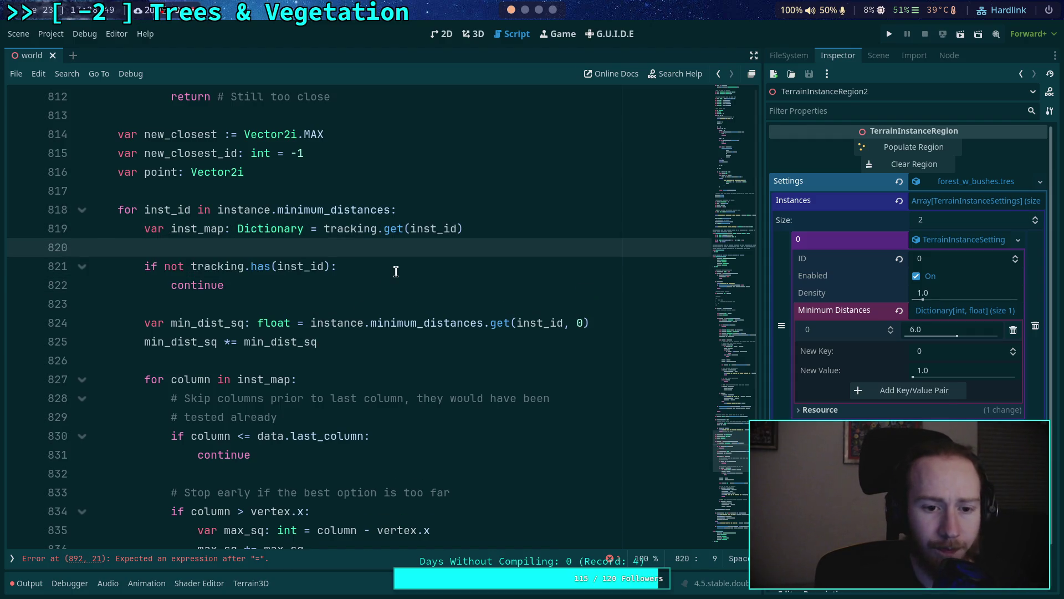
pyautogui.click(396, 272)
pyautogui.scroll(-1, 396, 272)
pyautogui.hotkey('ctrl', 'Return')
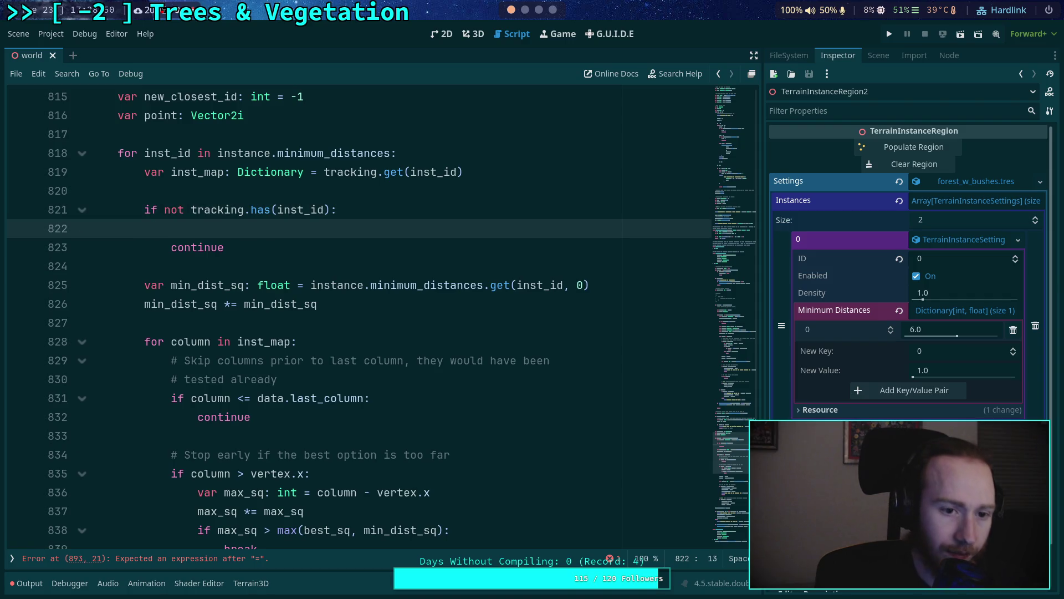
pyautogui.click(416, 172)
pyautogui.hotkey('alt', 'Down')
pyautogui.hotkey('alt', 'Down')
pyautogui.hotkey('alt', 'Down')
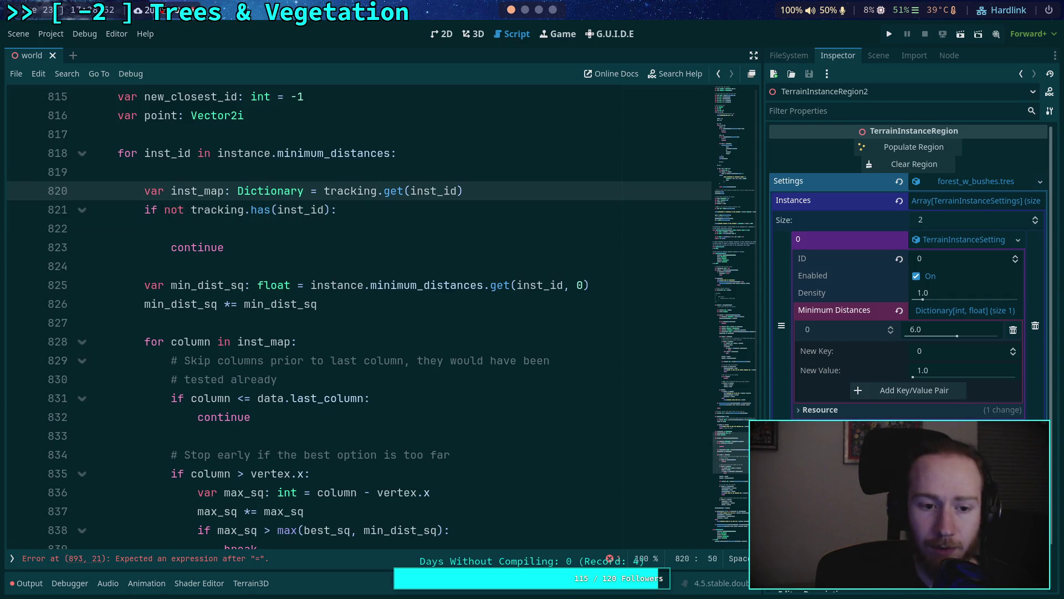
# Step: Paste the inst_data lookup and last_column update at the top of the second instance loop
pyautogui.scroll(10, 339, 355)
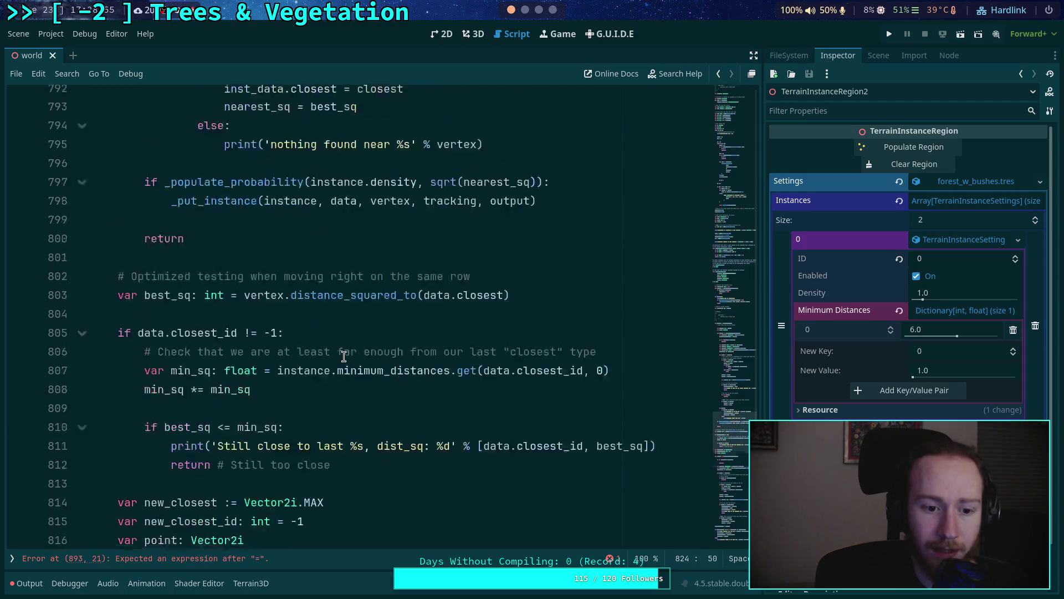
pyautogui.scroll(1, 336, 370)
pyautogui.scroll(-4, 335, 370)
pyautogui.scroll(-2, 336, 370)
pyautogui.scroll(7, 336, 370)
pyautogui.scroll(16, 335, 370)
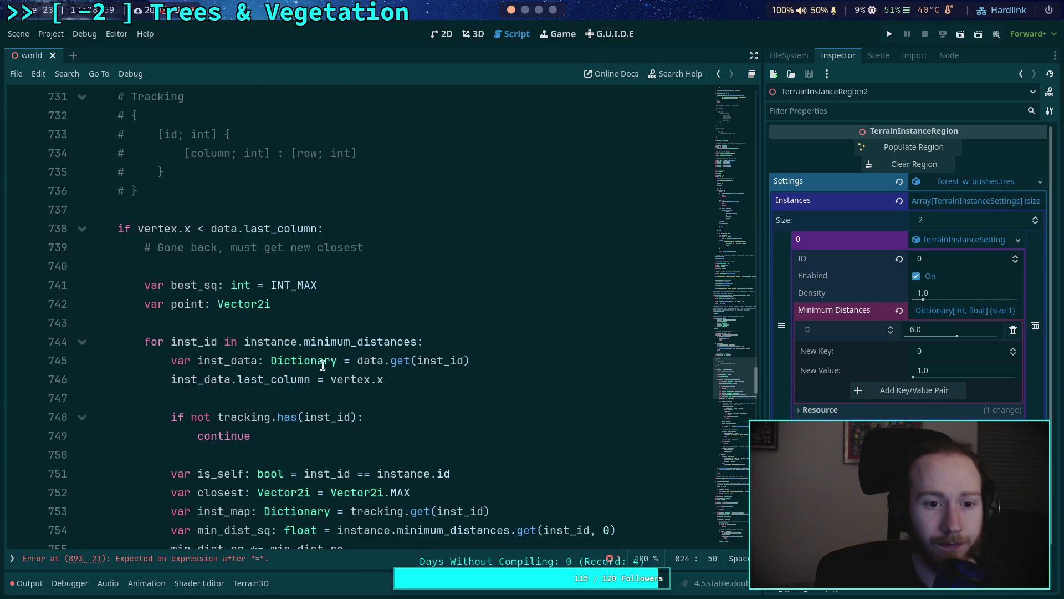
pyautogui.moveTo(171, 360); pyautogui.dragTo(397, 379)
pyautogui.hotkey('ctrl', 'c')
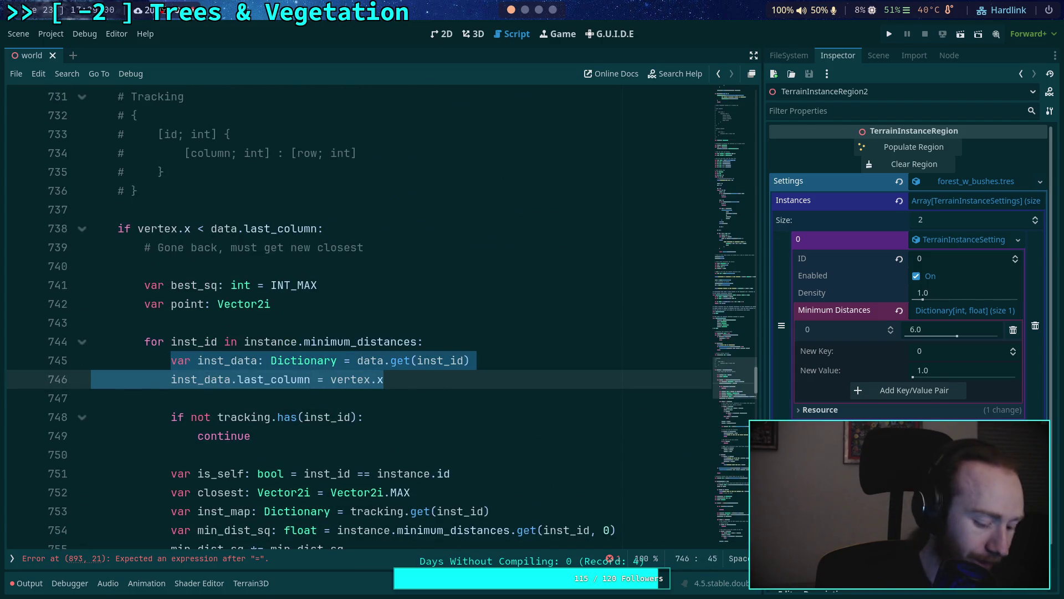
pyautogui.scroll(-20, 410, 346)
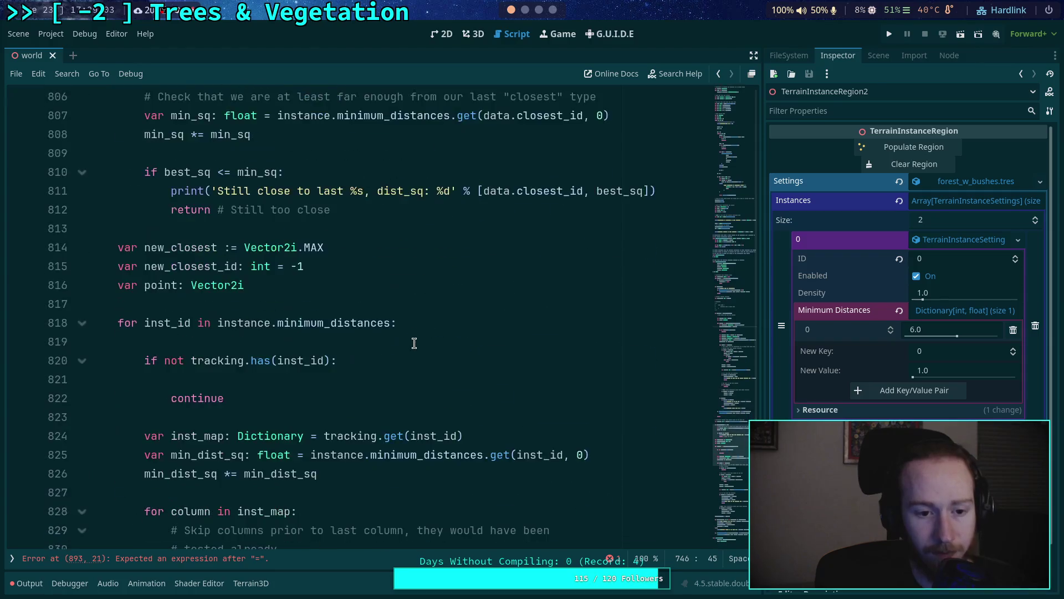
pyautogui.click(462, 169)
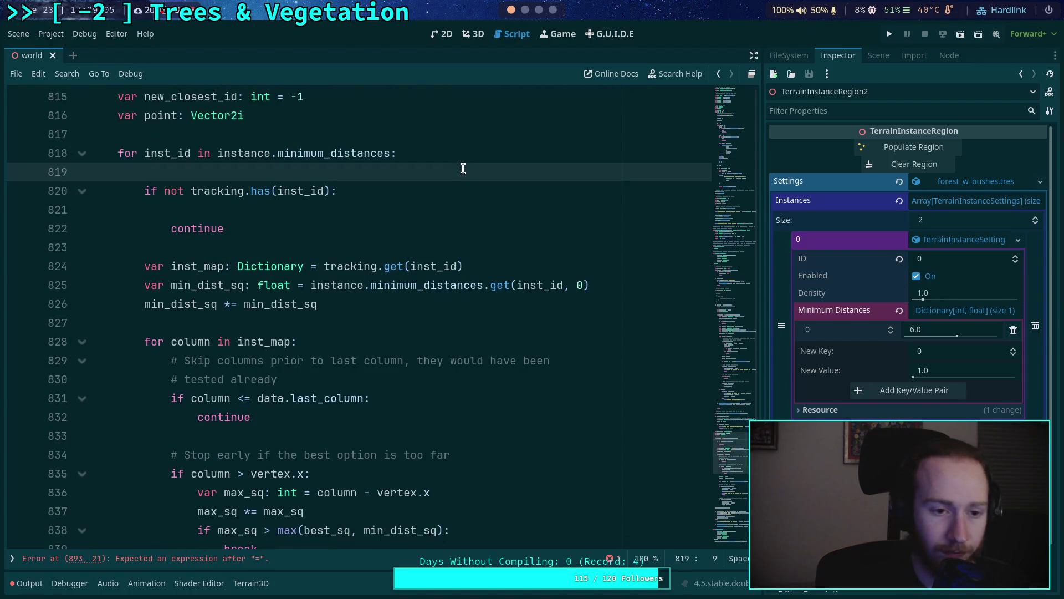
pyautogui.hotkey('ctrl', 'v')
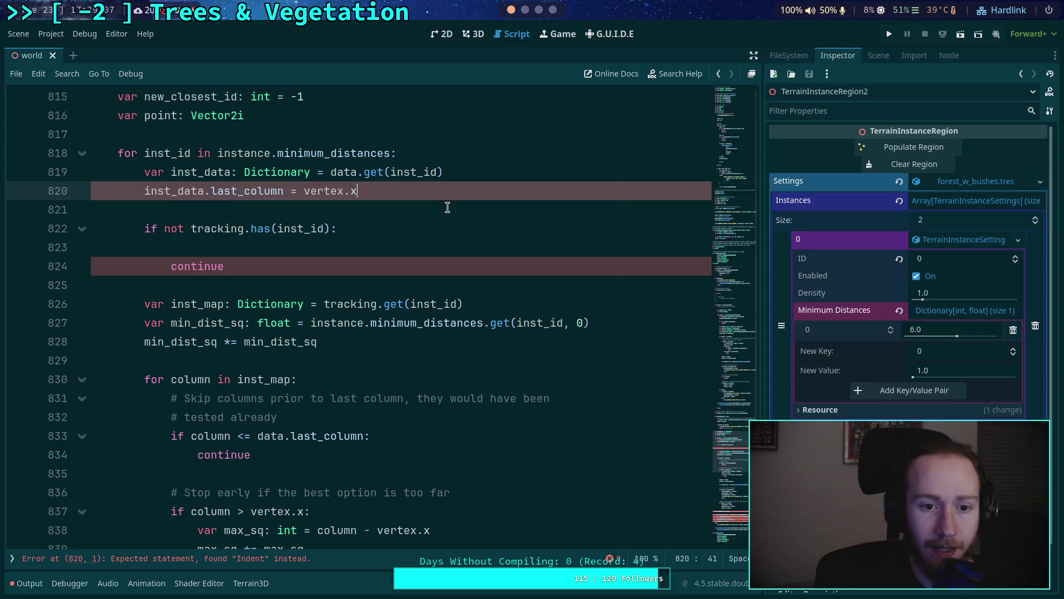
# Step: Add a blank line after inst_data and move the last_column update into the tracking check
pyautogui.click(468, 155)
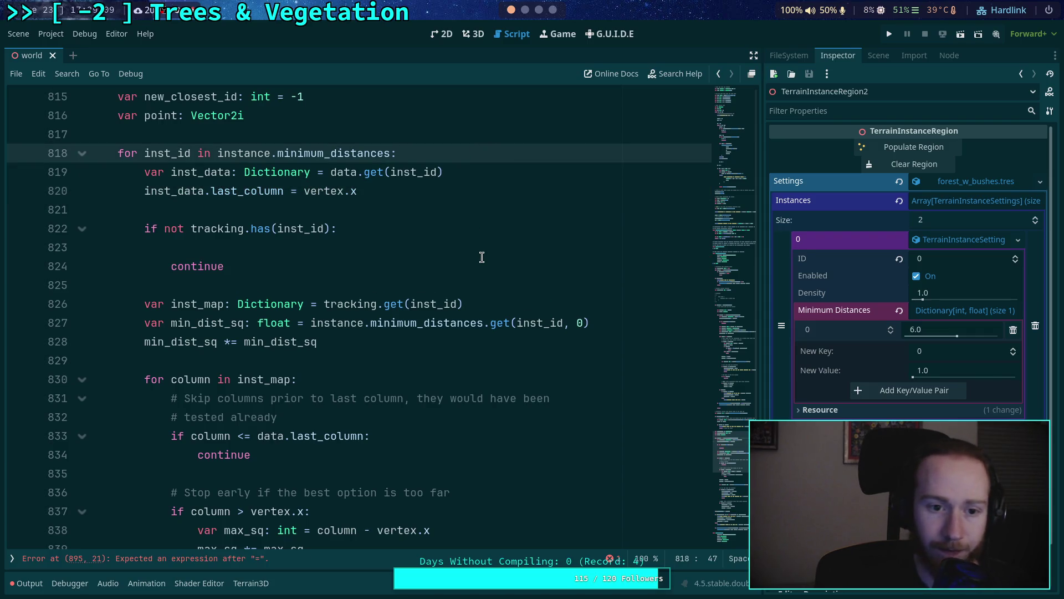
pyautogui.click(516, 172)
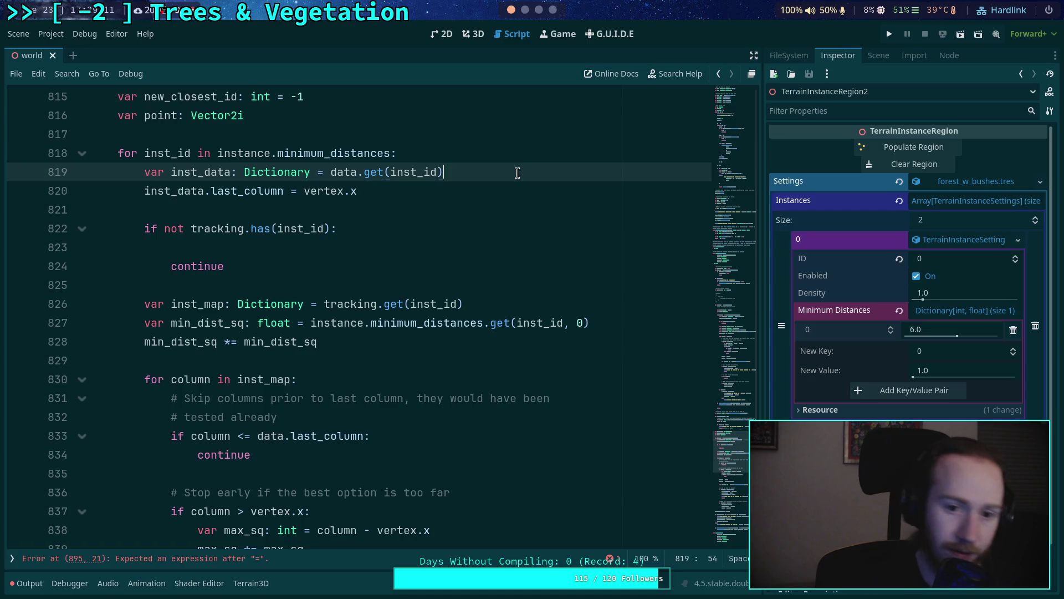
pyautogui.press('Return')
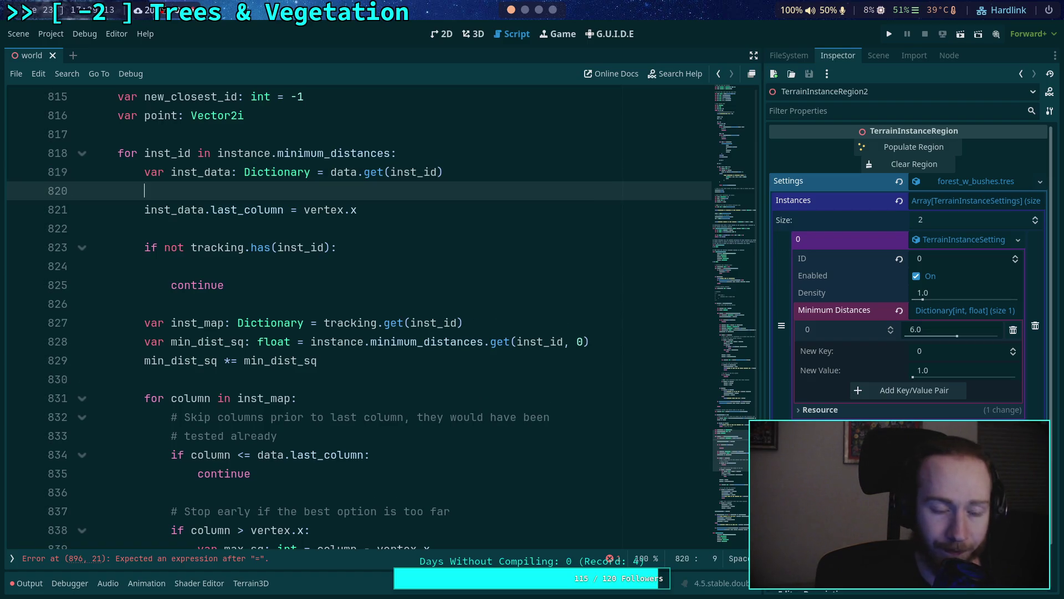
pyautogui.press('Down')
pyautogui.hotkey('alt', 'Down')
pyautogui.hotkey('alt', 'Down')
pyautogui.press('Tab')
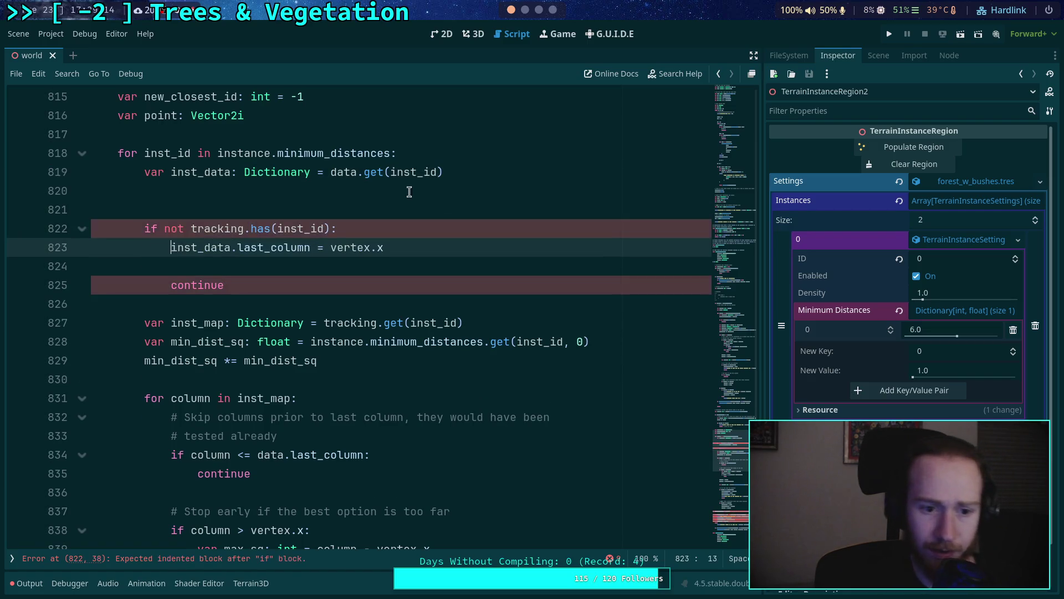
pyautogui.press('Down')
# Step: Delete the blank lines around the continue statement
pyautogui.click(313, 191)
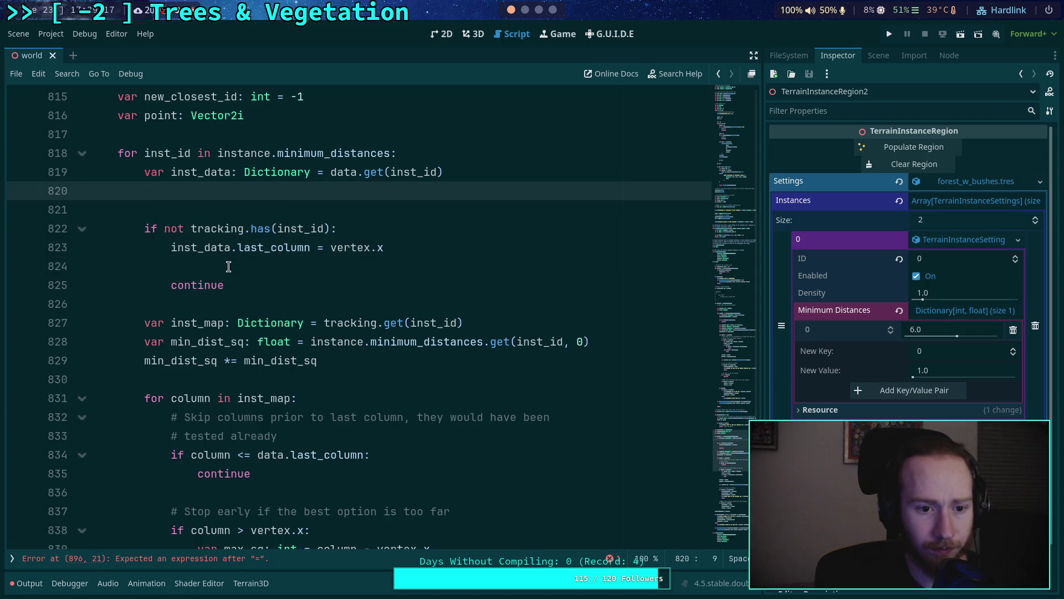
pyautogui.press('BackSpace')
pyautogui.click(216, 247)
pyautogui.press('BackSpace')
# Step: Declare 'var last_column: int = inst_data.last_column' on a new line above inst_map
pyautogui.click(337, 243)
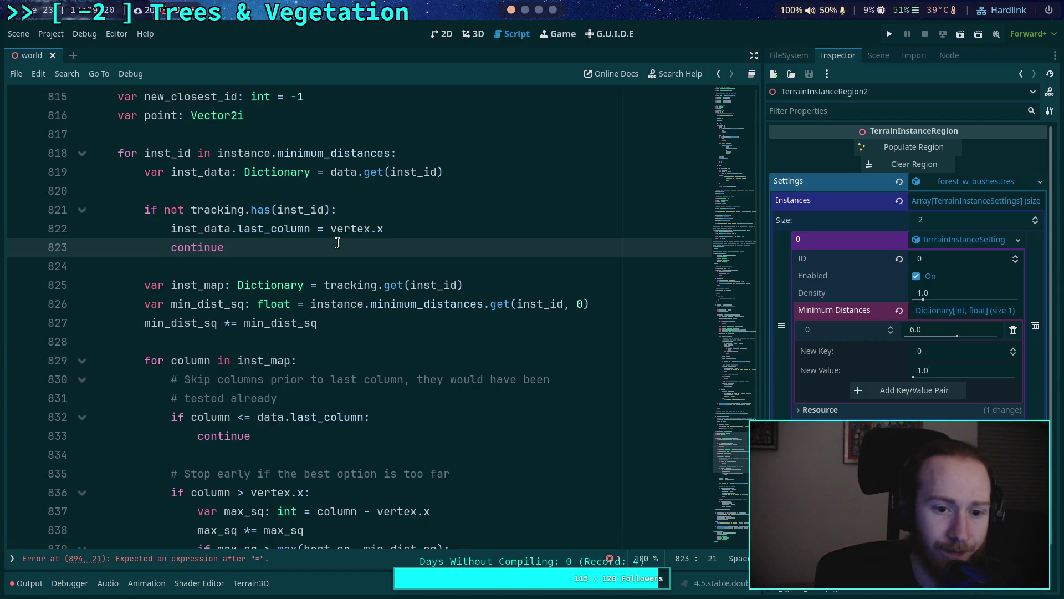
pyautogui.click(406, 270)
pyautogui.press('Return')
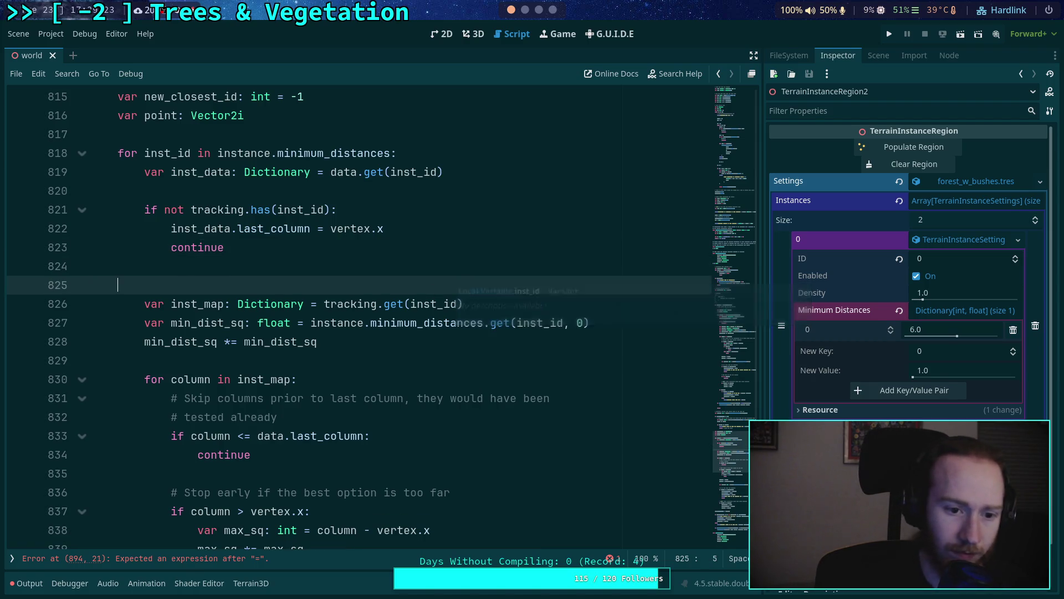
pyautogui.write('var last_column: int = inst_data')
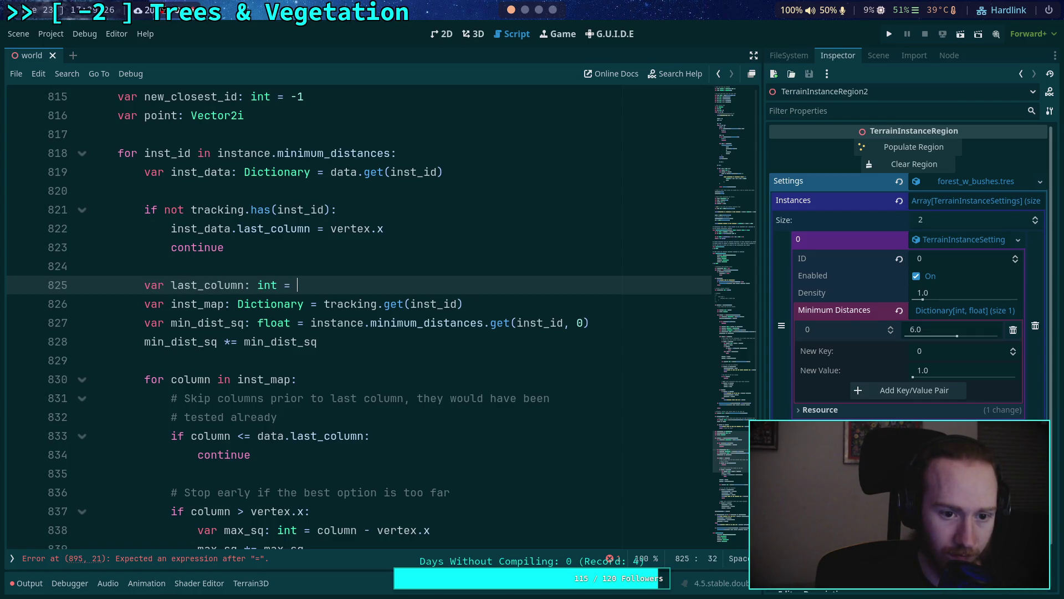
pyautogui.write('.last_')
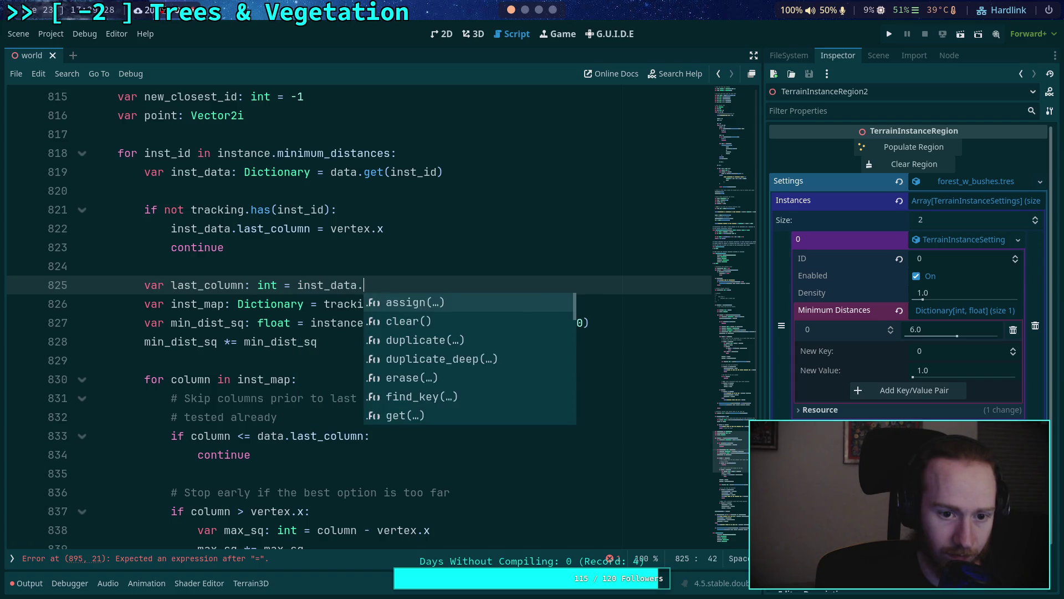
pyautogui.write('column')
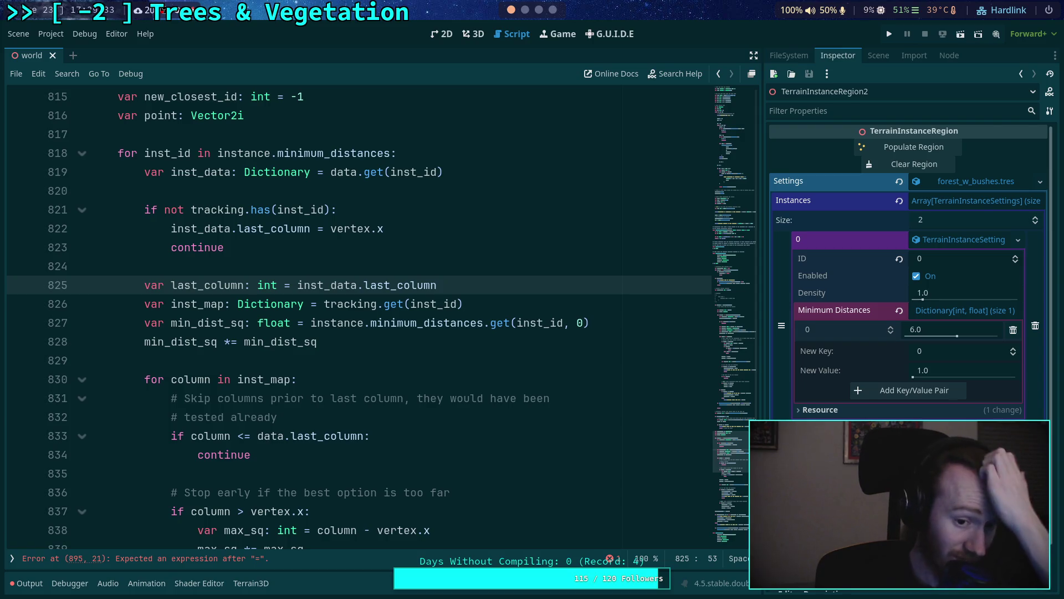
# Step: Paste the inst_data.last_column = vertex.x assignment below the new last_column declaration
pyautogui.click(401, 227)
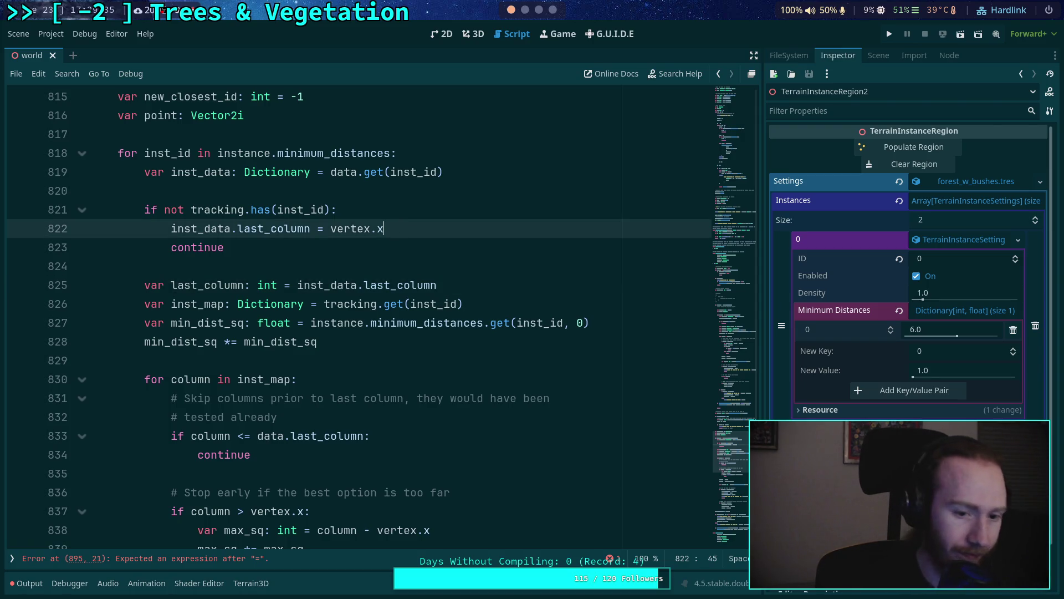
pyautogui.click(491, 281)
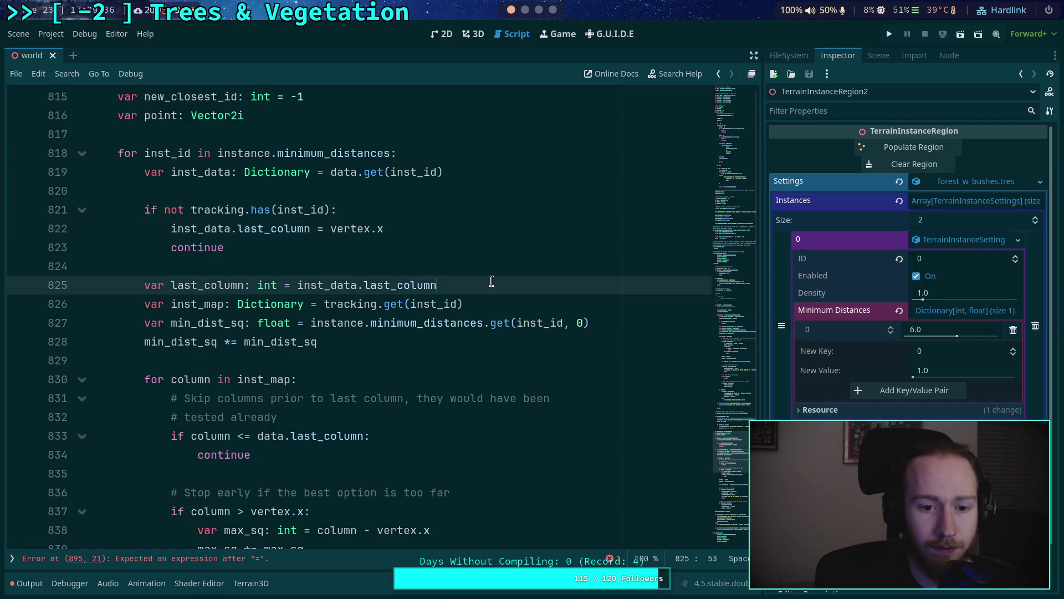
pyautogui.press('Return')
pyautogui.write('inst_data.last_column = vertex.x')
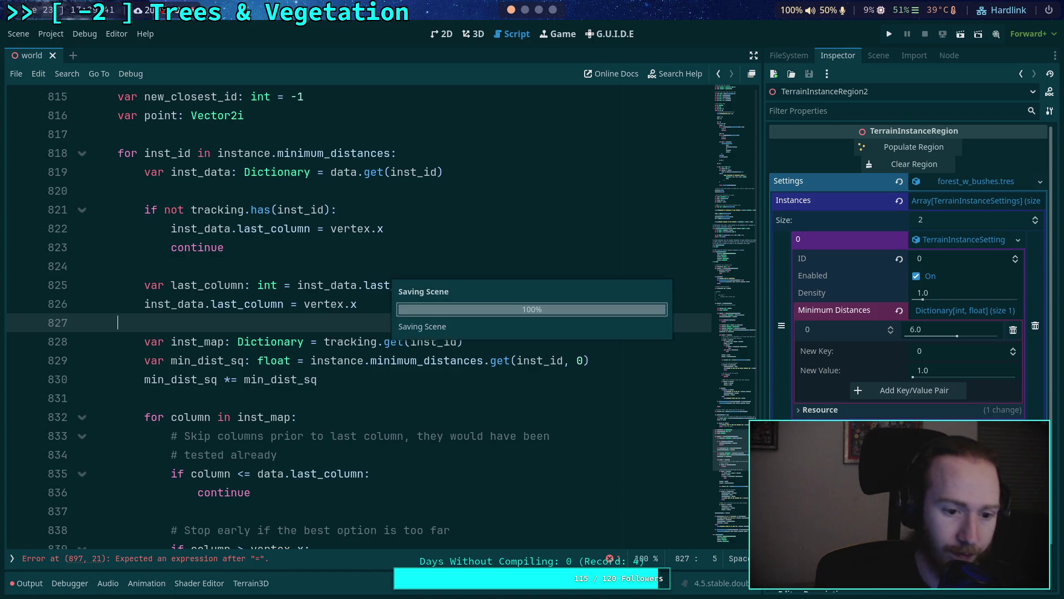
pyautogui.press('BackSpace')
# Step: Select inst_data on line 819 and search the script for data
pyautogui.scroll(1, 302, 280)
pyautogui.doubleClick(225, 230)
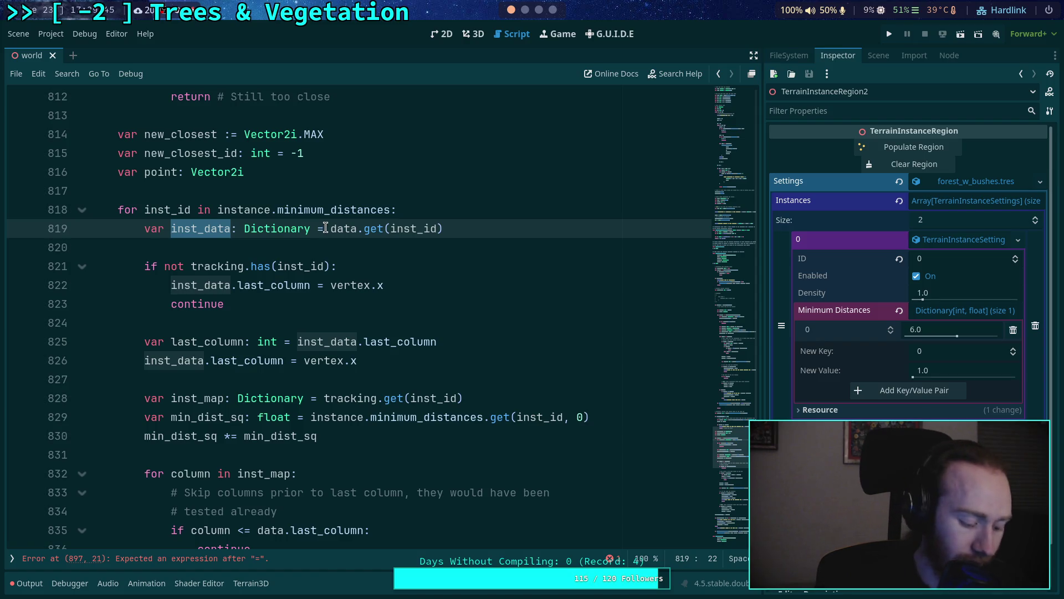
pyautogui.doubleClick(340, 227)
pyautogui.hotkey('ctrl', 'f')
pyautogui.doubleClick(222, 231)
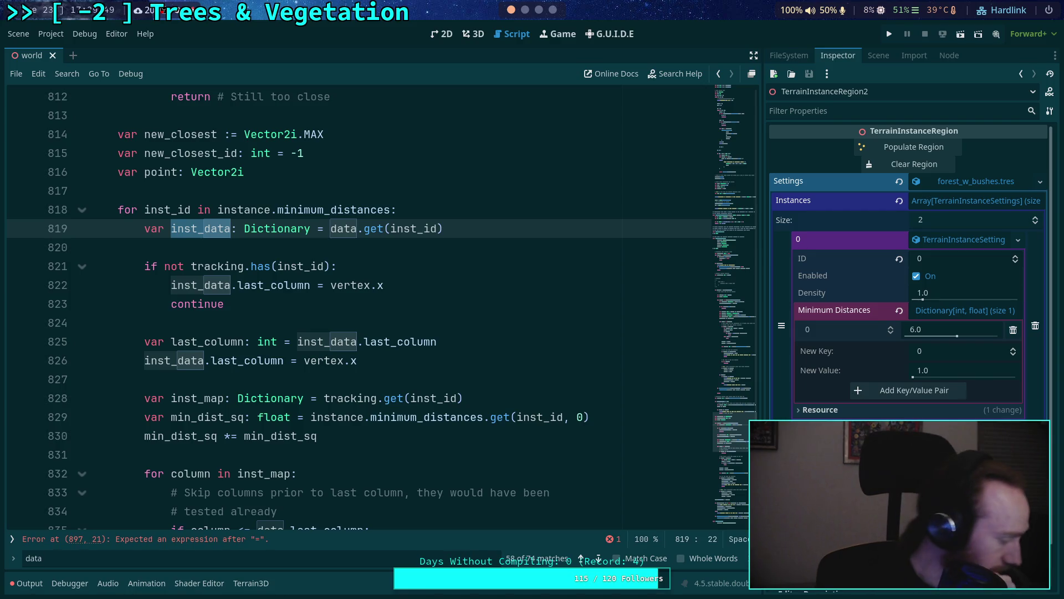
# Step: Remove the 'data.' prefix so the column comparison on line 835 uses the local last_column
pyautogui.scroll(-2, 249, 249)
pyautogui.doubleClick(270, 417)
pyautogui.press('Left')
pyautogui.hotkey('shift', 'ctrl', 'Right')
pyautogui.press('Delete')
pyautogui.press('Delete')
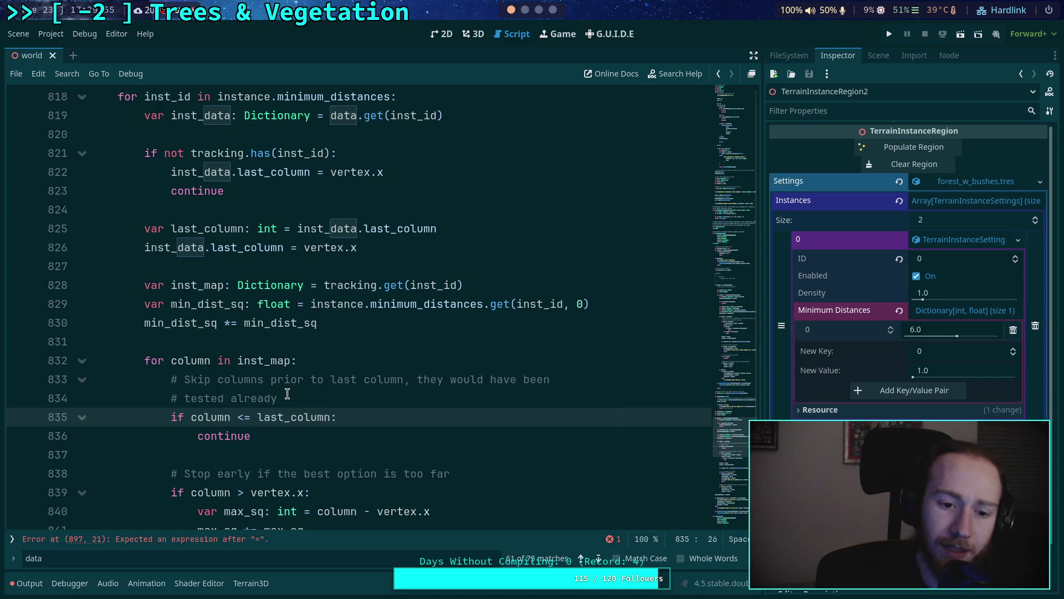
# Step: Copy the is_self declaration from the earlier loop into the new loop after the vertex.x assignment, fixing its indent
pyautogui.scroll(-1, 292, 389)
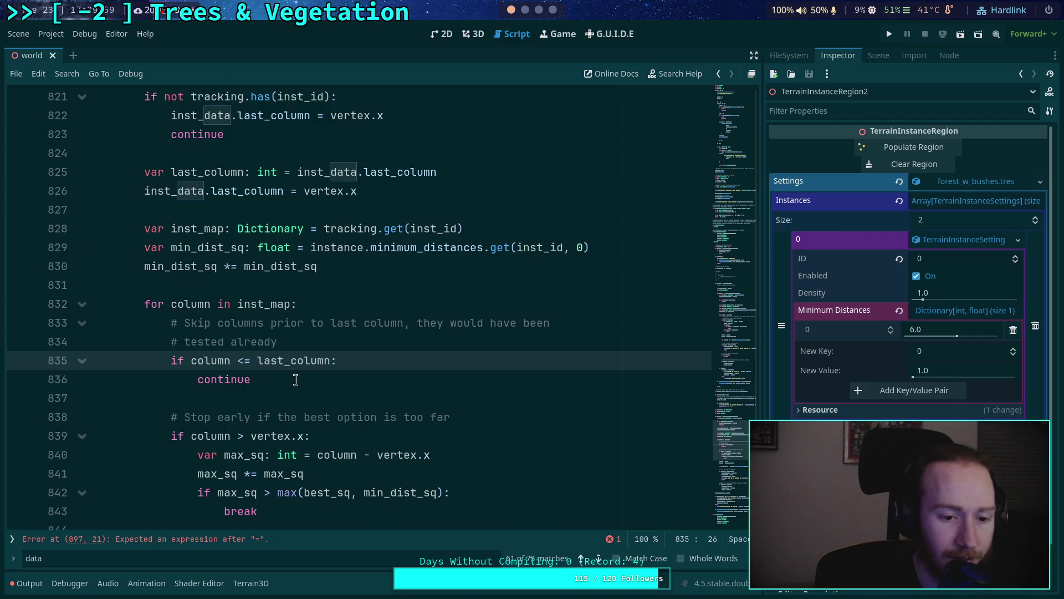
pyautogui.scroll(-2, 295, 380)
pyautogui.scroll(12, 309, 392)
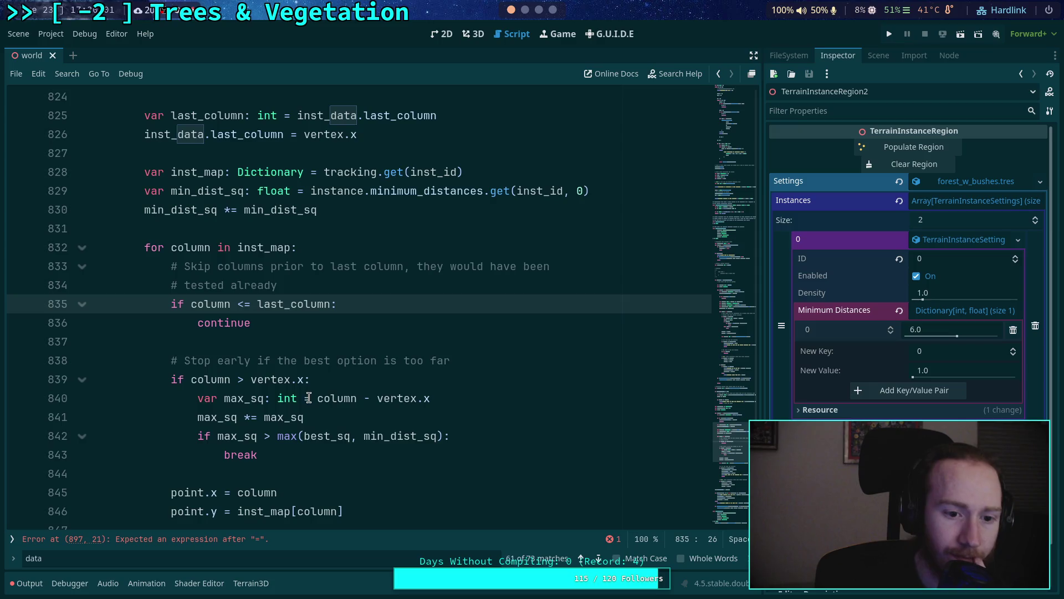
pyautogui.scroll(14, 277, 391)
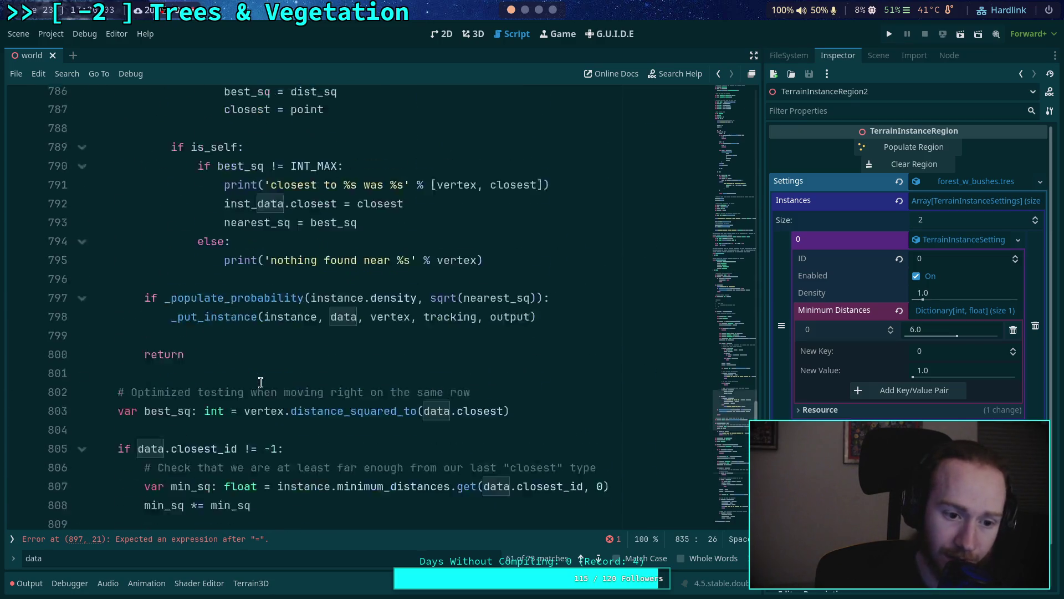
pyautogui.scroll(2, 261, 382)
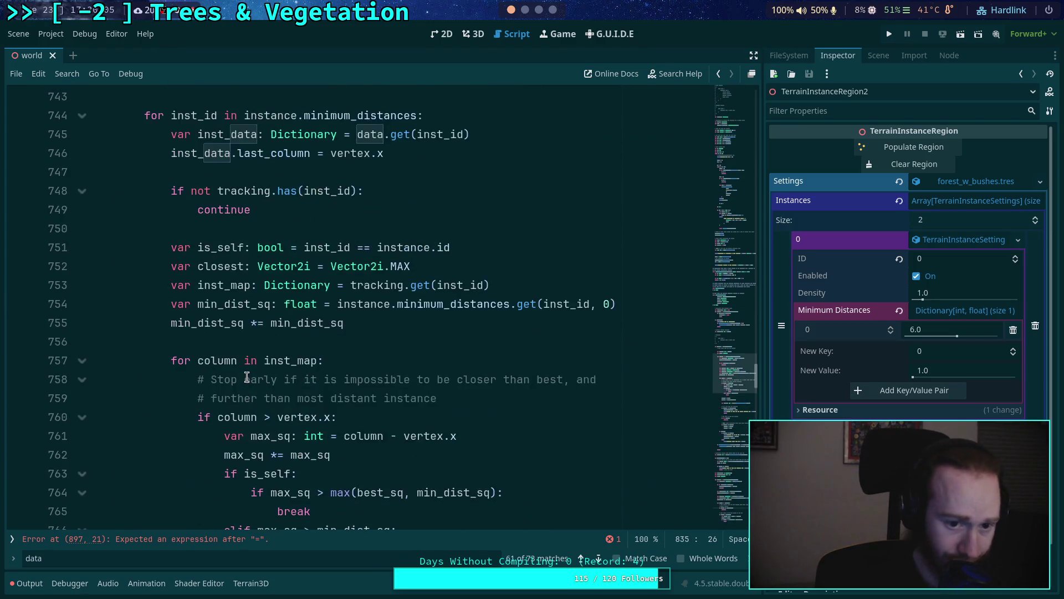
pyautogui.click(268, 247)
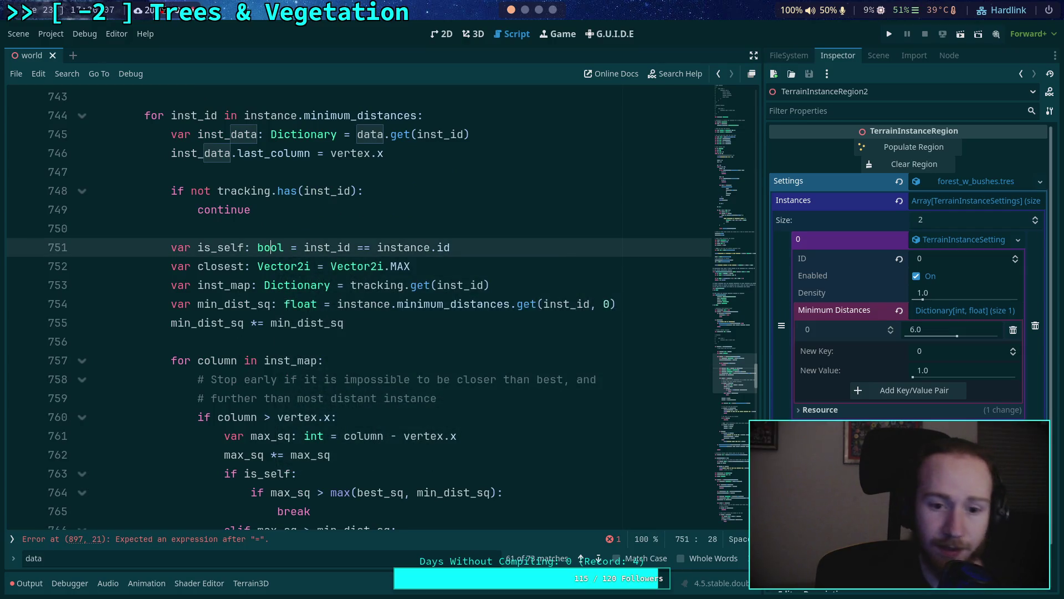
pyautogui.scroll(-20, 257, 285)
pyautogui.scroll(-2, 257, 285)
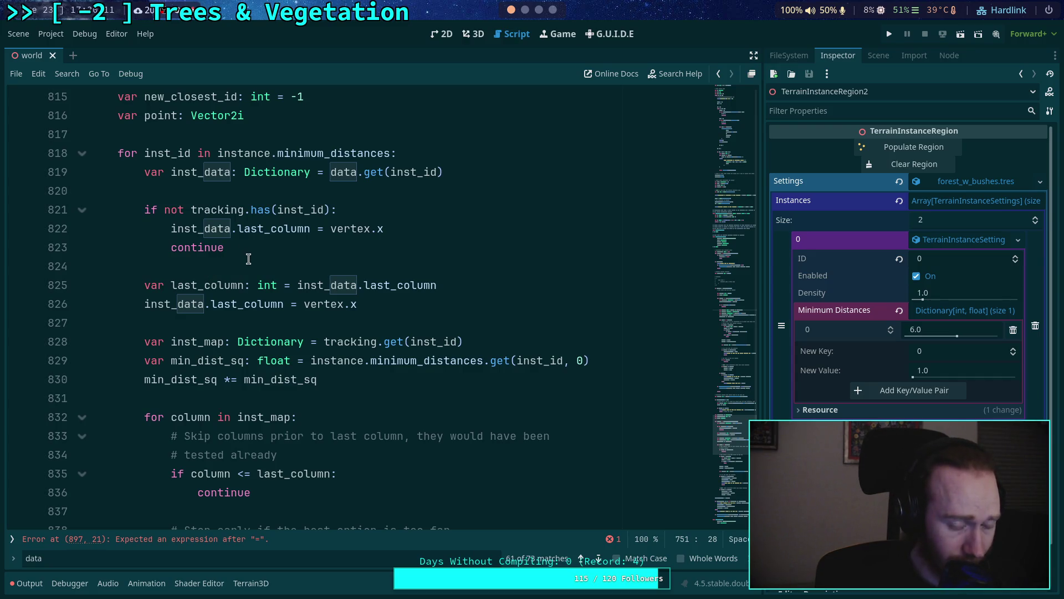
pyautogui.click(289, 328)
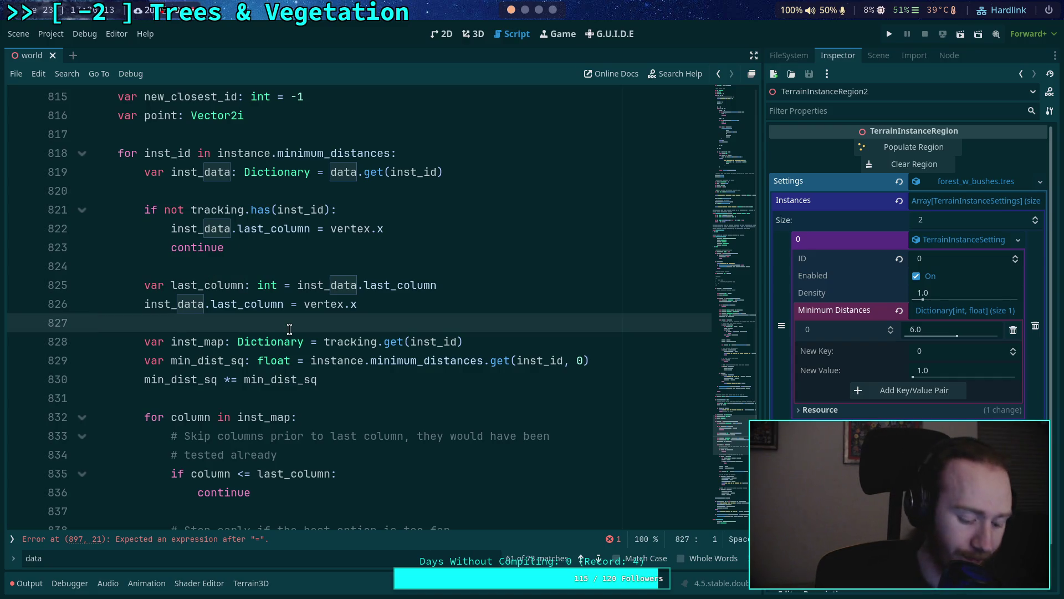
pyautogui.hotkey('ctrl', 'v')
pyautogui.press('Up')
pyautogui.hotkey('shift', 'Tab')
pyautogui.press('End')
pyautogui.press('Delete')
# Step: Delete the new_closest_id declaration and review the remaining declarations above the loop
pyautogui.scroll(10, 361, 311)
pyautogui.scroll(12, 287, 391)
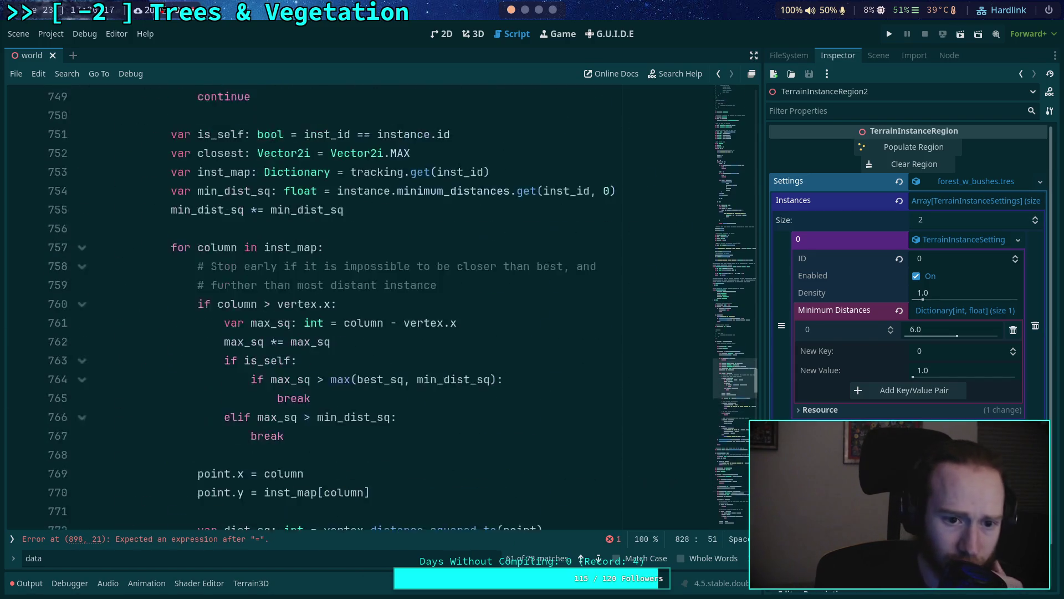
pyautogui.scroll(-20, 286, 390)
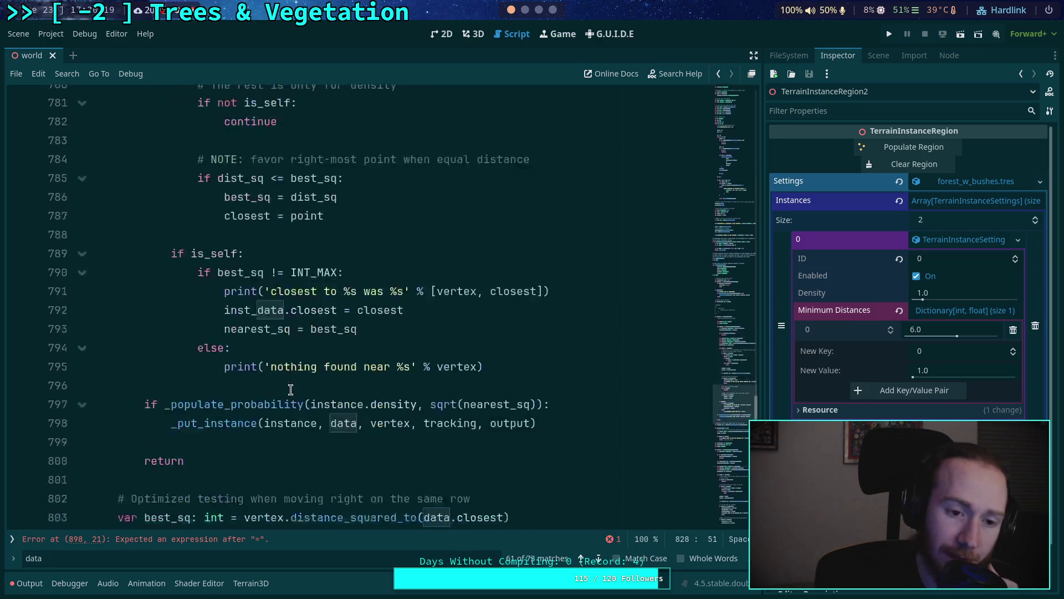
pyautogui.scroll(-2, 261, 387)
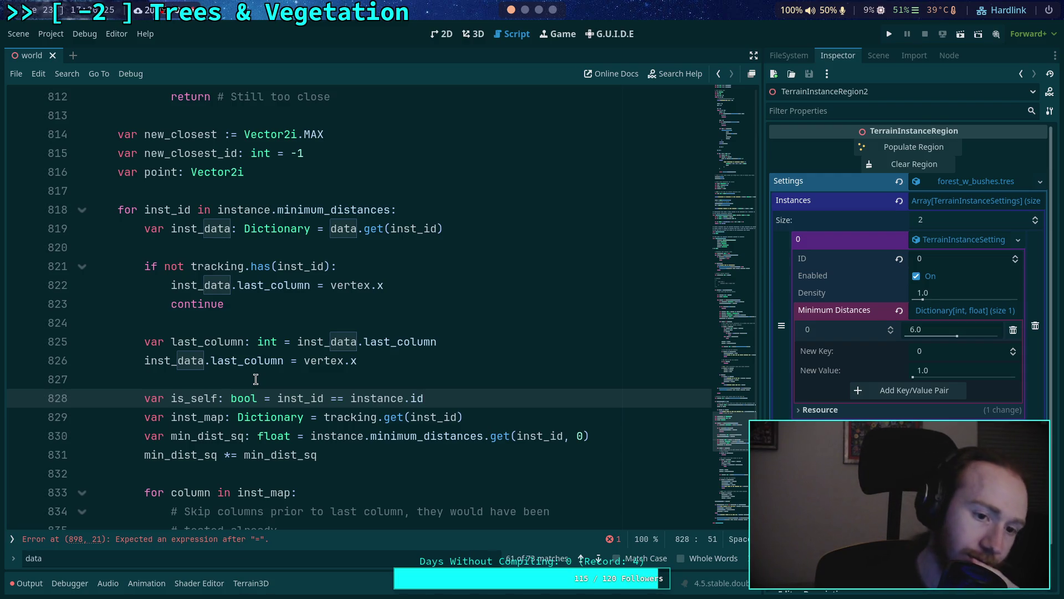
pyautogui.moveTo(341, 151); pyautogui.dragTo(333, 136)
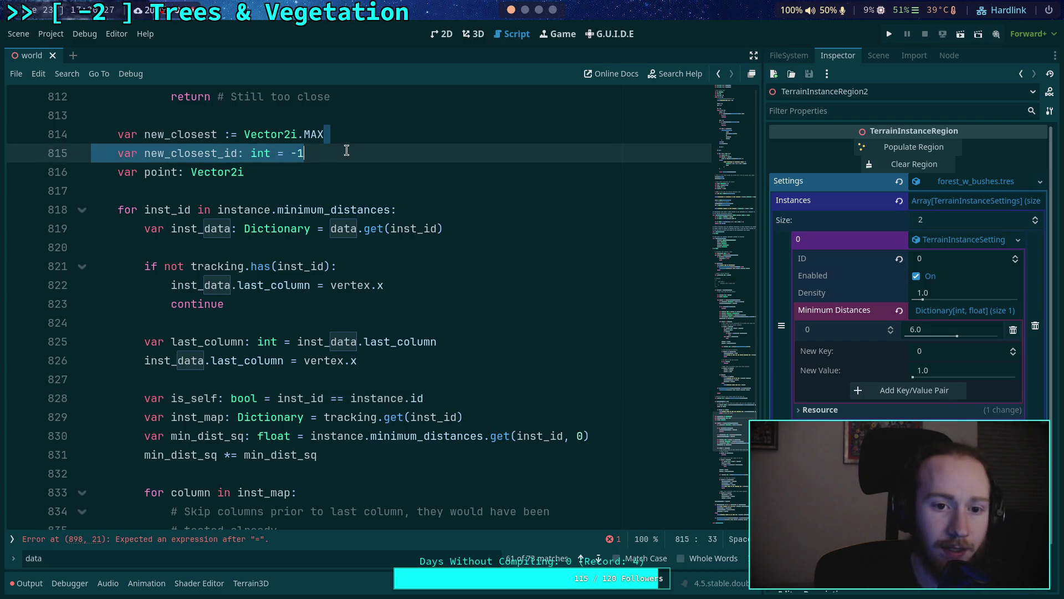
pyautogui.press('BackSpace')
pyautogui.scroll(15, 373, 308)
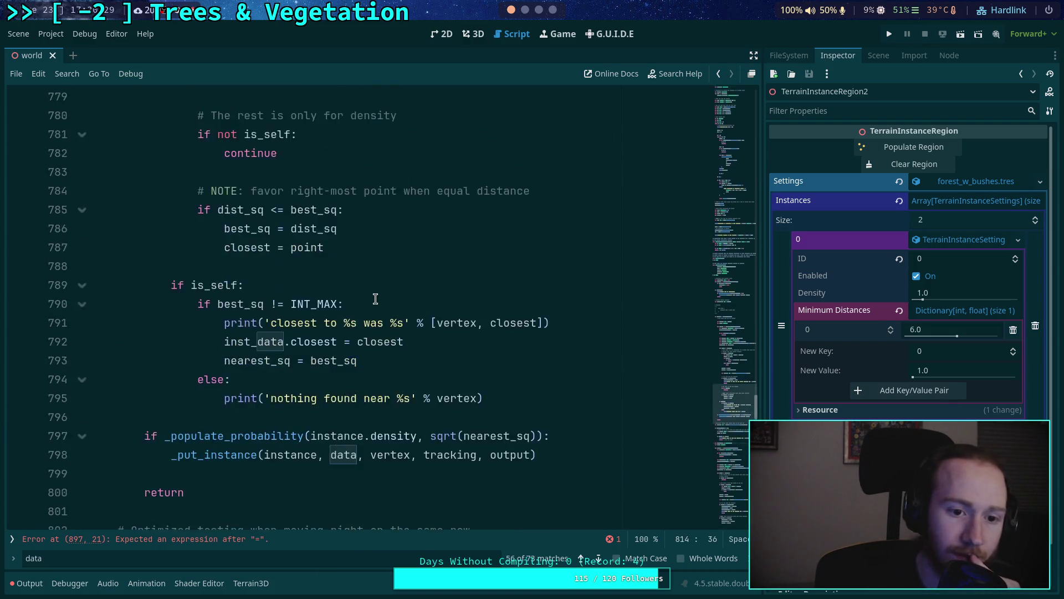
pyautogui.scroll(1, 373, 299)
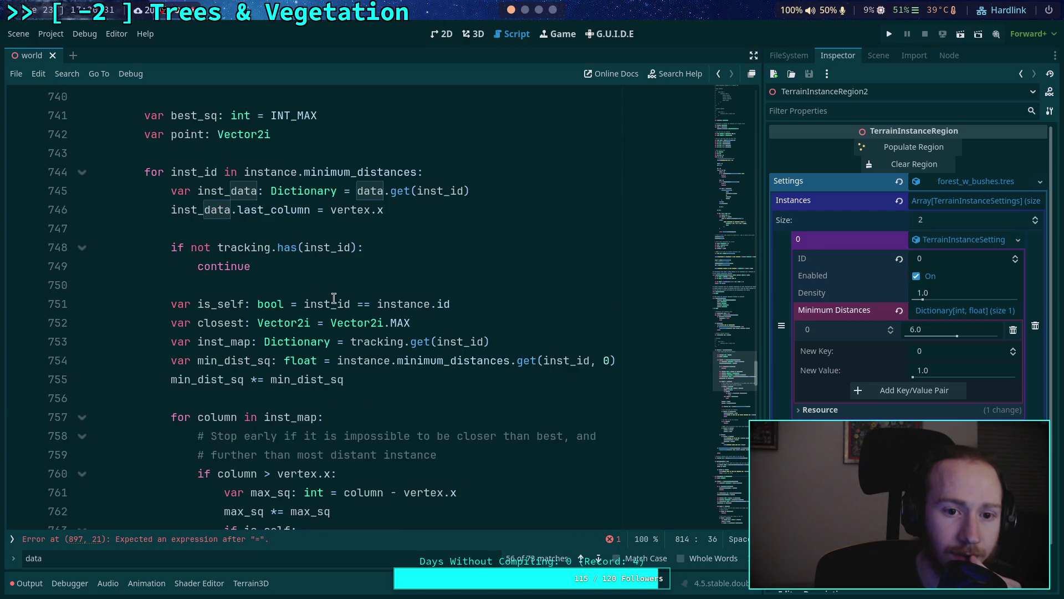
pyautogui.moveTo(170, 173); pyautogui.dragTo(412, 207)
pyautogui.moveTo(166, 323); pyautogui.dragTo(434, 327)
pyautogui.scroll(2, 434, 327)
pyautogui.scroll(-2, 427, 333)
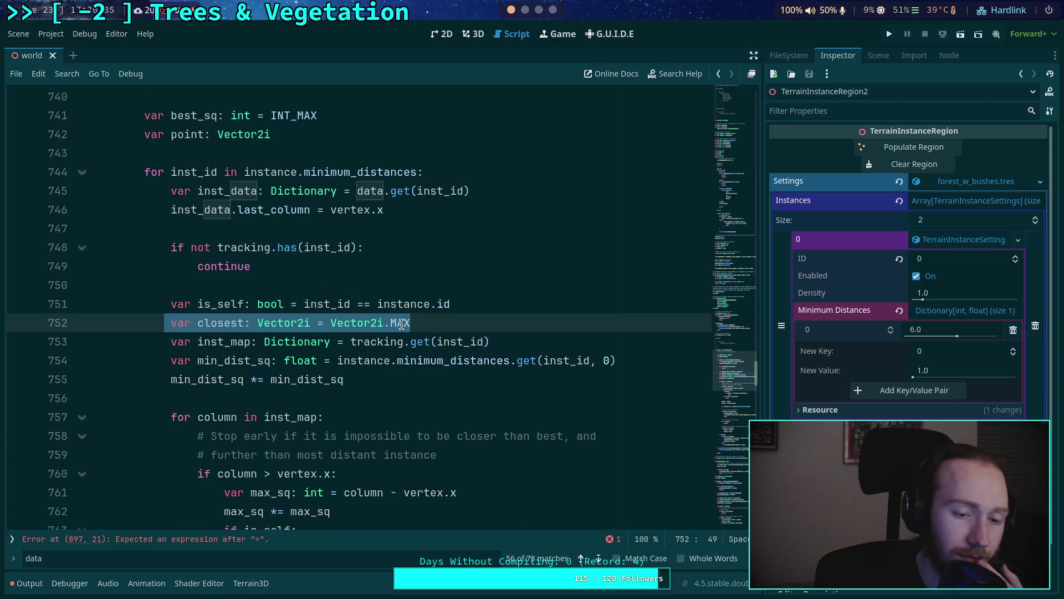
pyautogui.scroll(-20, 402, 324)
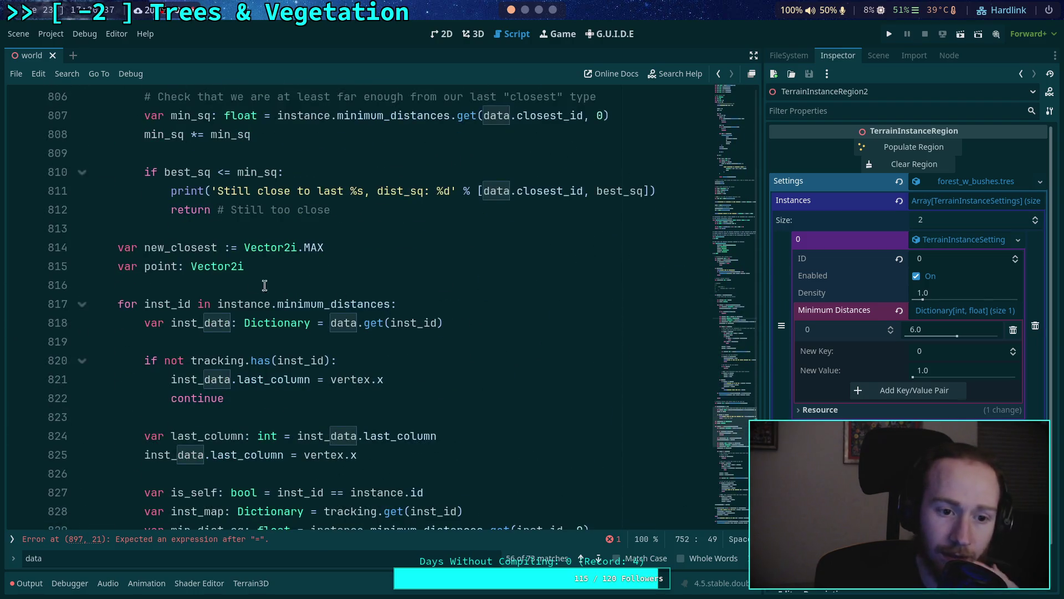
pyautogui.scroll(-2, 150, 242)
# Step: Rename new_closest to closest and move the closest and point declarations into the loop body
pyautogui.click(172, 133)
pyautogui.press('BackSpace')
pyautogui.press('BackSpace')
pyautogui.press('BackSpace')
pyautogui.moveTo(198, 133); pyautogui.dragTo(198, 153)
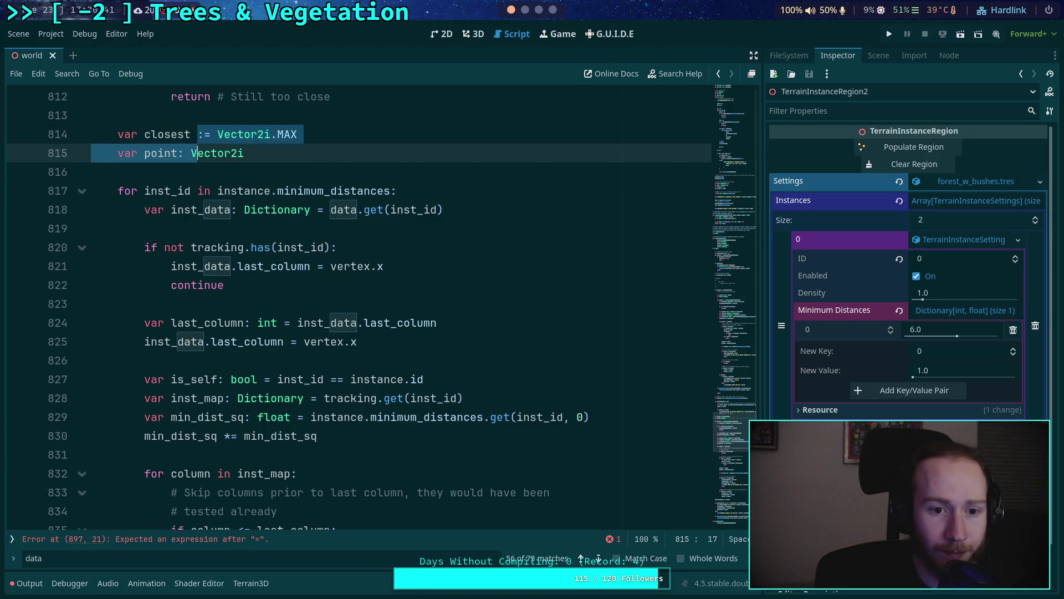
pyautogui.hotkey('alt', 'Down')
pyautogui.hotkey('alt', 'Down')
pyautogui.hotkey('alt', 'Down')
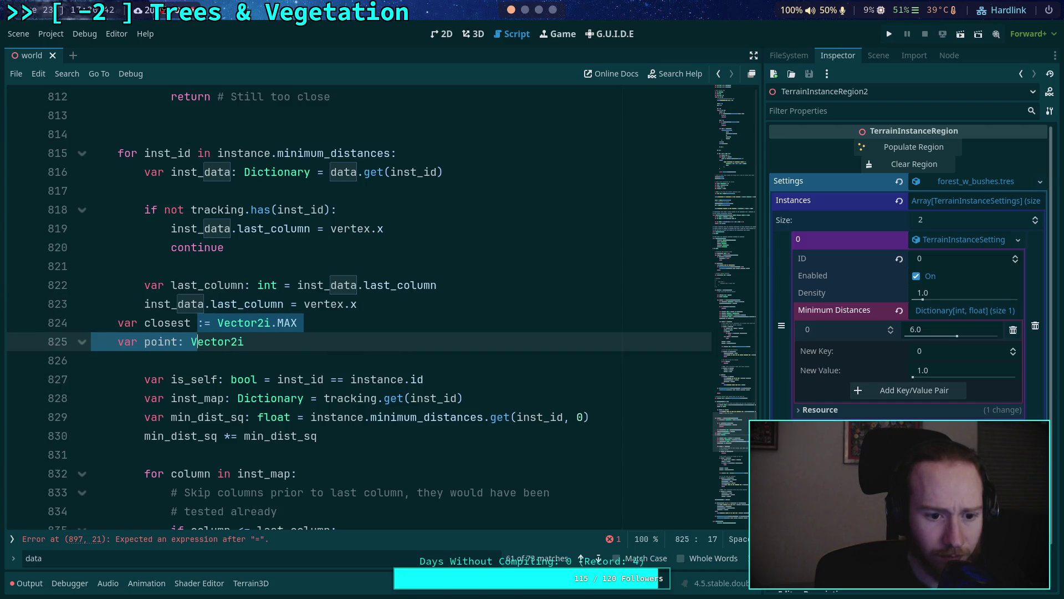
pyautogui.hotkey('alt', 'Down')
pyautogui.press('Tab')
pyautogui.click(222, 191)
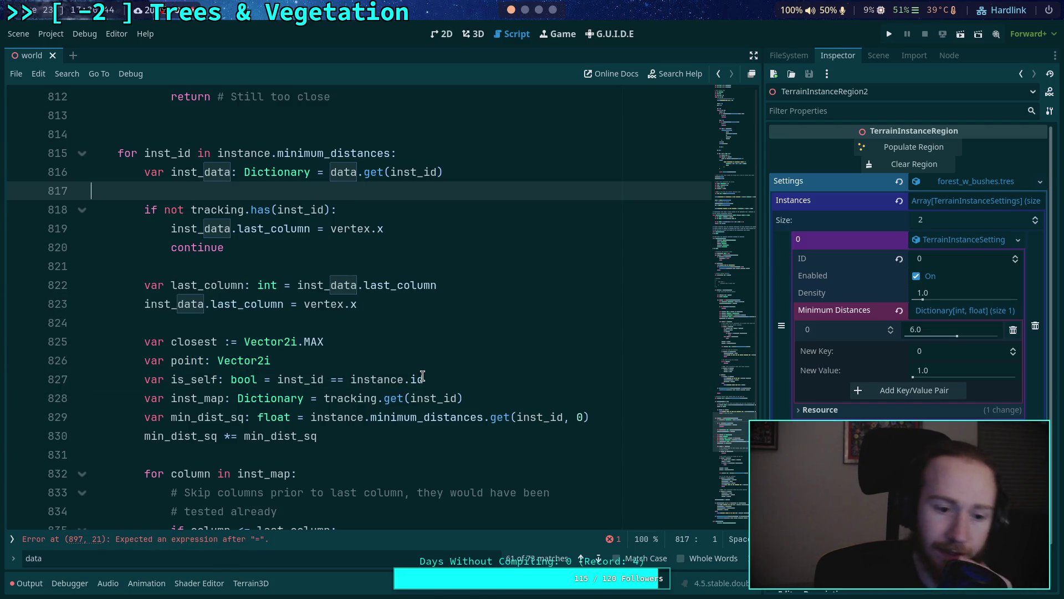
# Step: Select best_sq, then point on line 742, and search the script for every use of point
pyautogui.scroll(15, 423, 376)
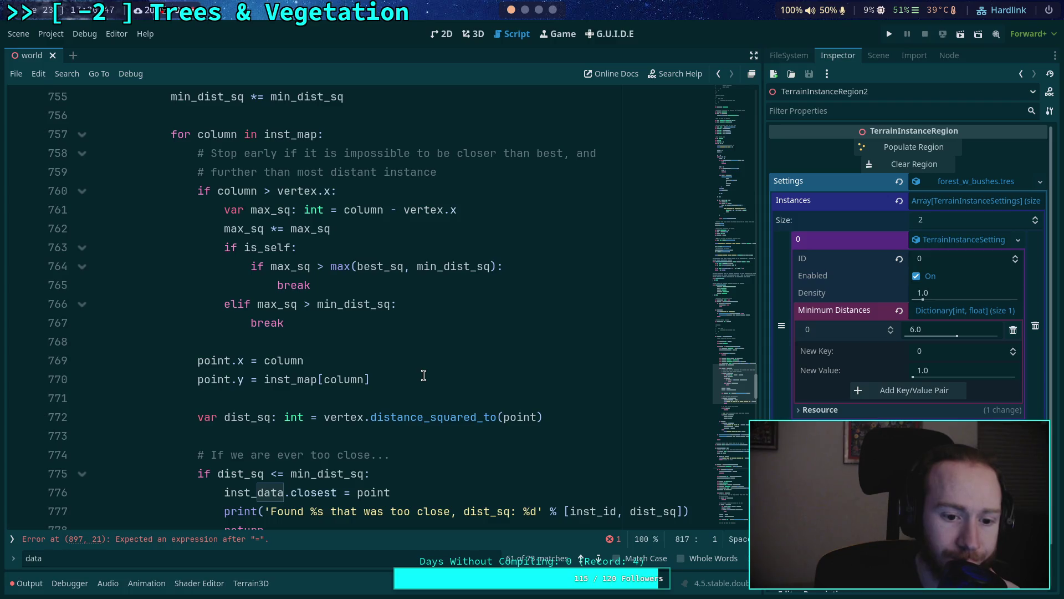
pyautogui.scroll(5, 423, 375)
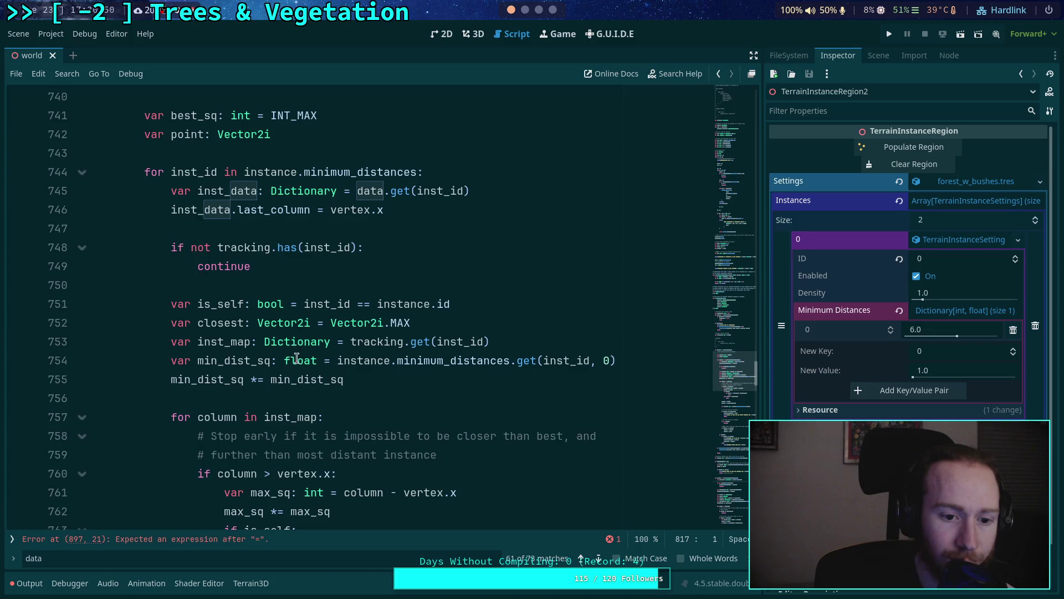
pyautogui.scroll(1, 300, 317)
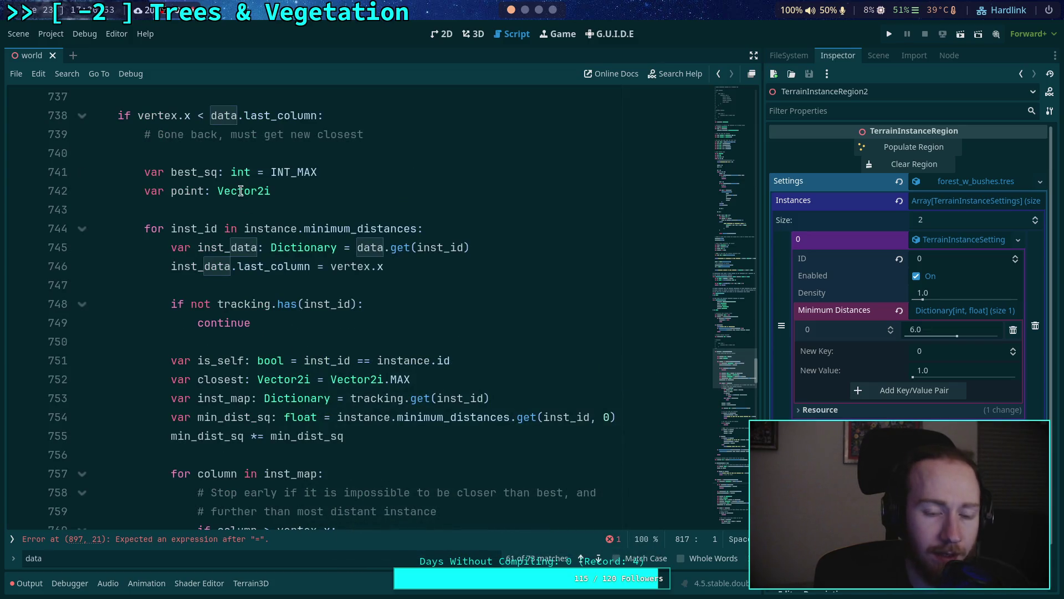
pyautogui.click(185, 194)
pyautogui.doubleClick(215, 178)
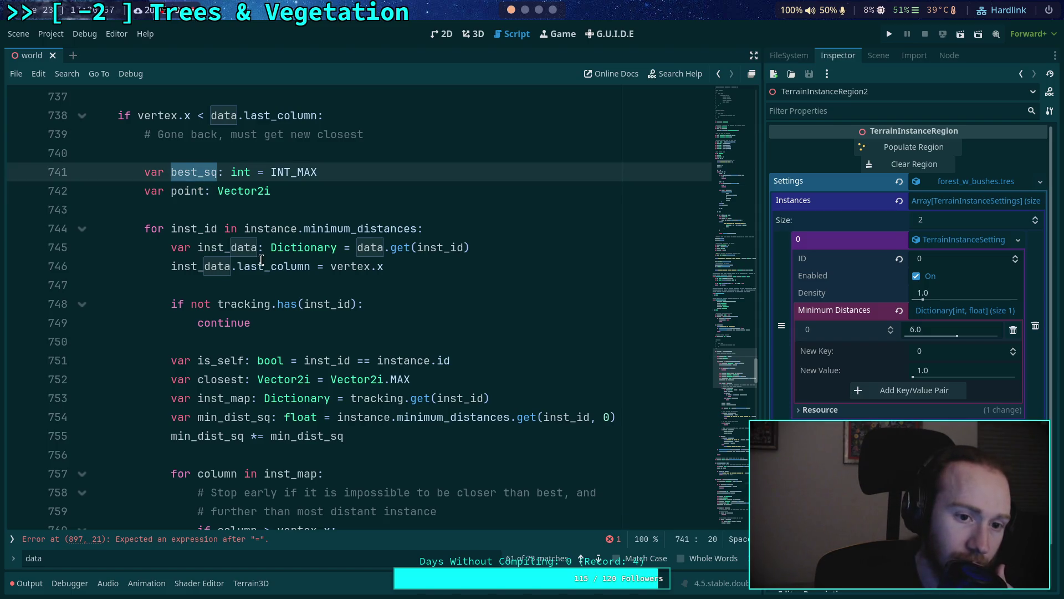
pyautogui.scroll(-20, 164, 244)
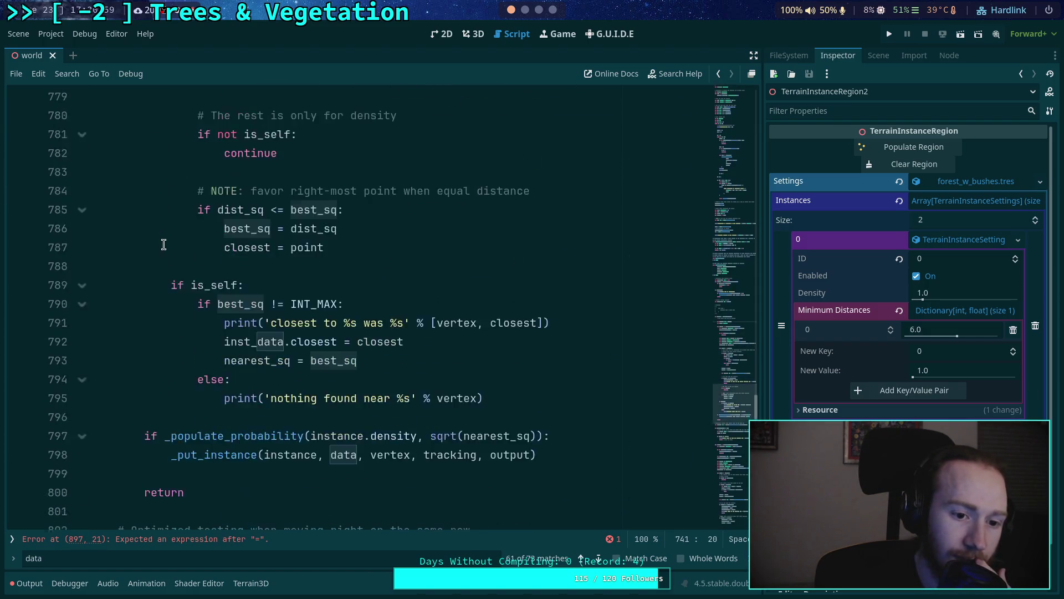
pyautogui.scroll(20, 171, 243)
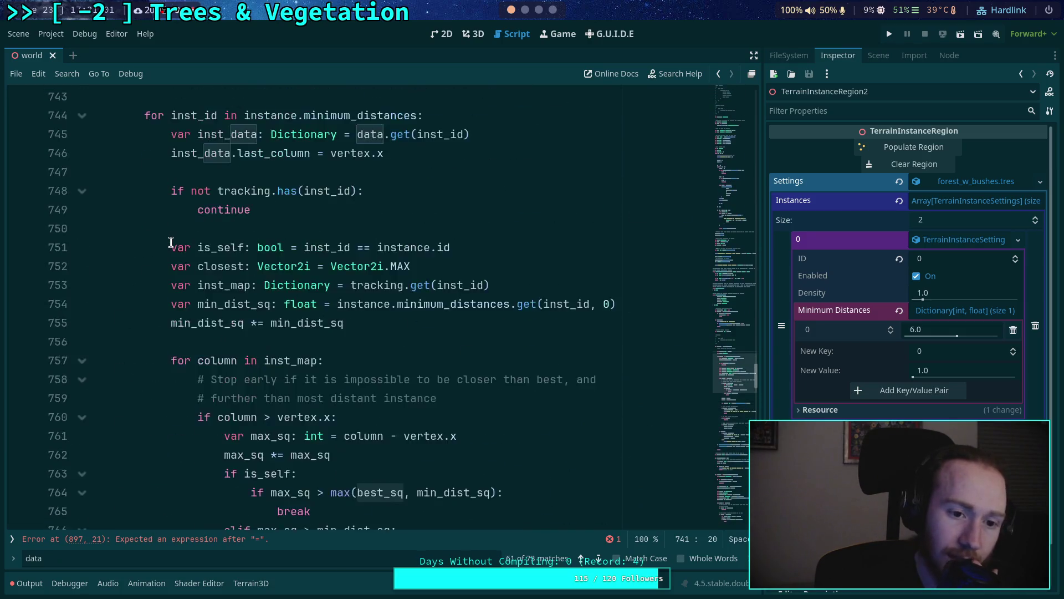
pyautogui.doubleClick(174, 358)
pyautogui.scroll(-14, 175, 355)
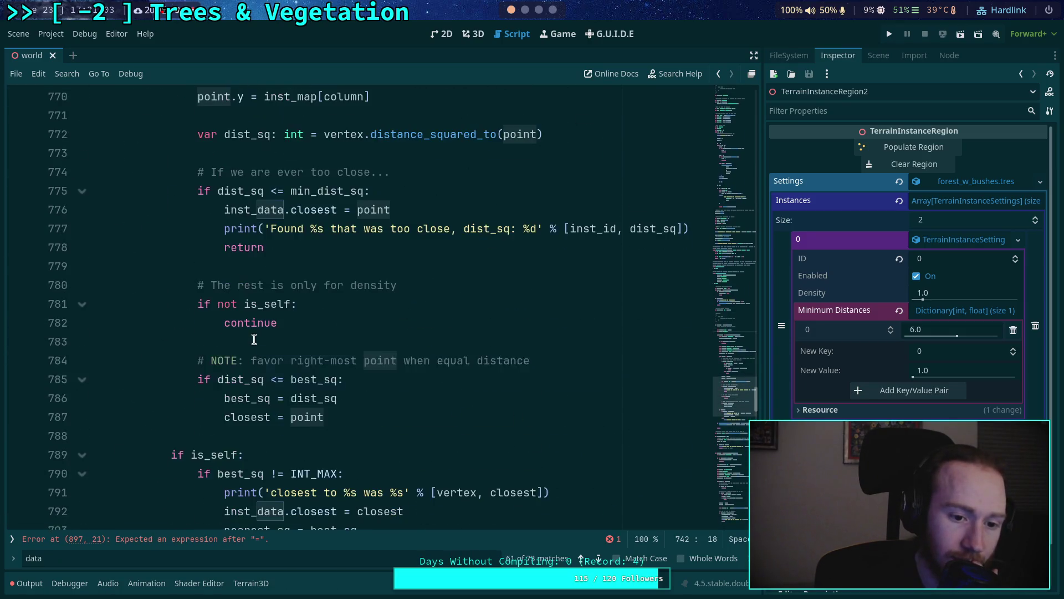
pyautogui.hotkey('ctrl', 'f')
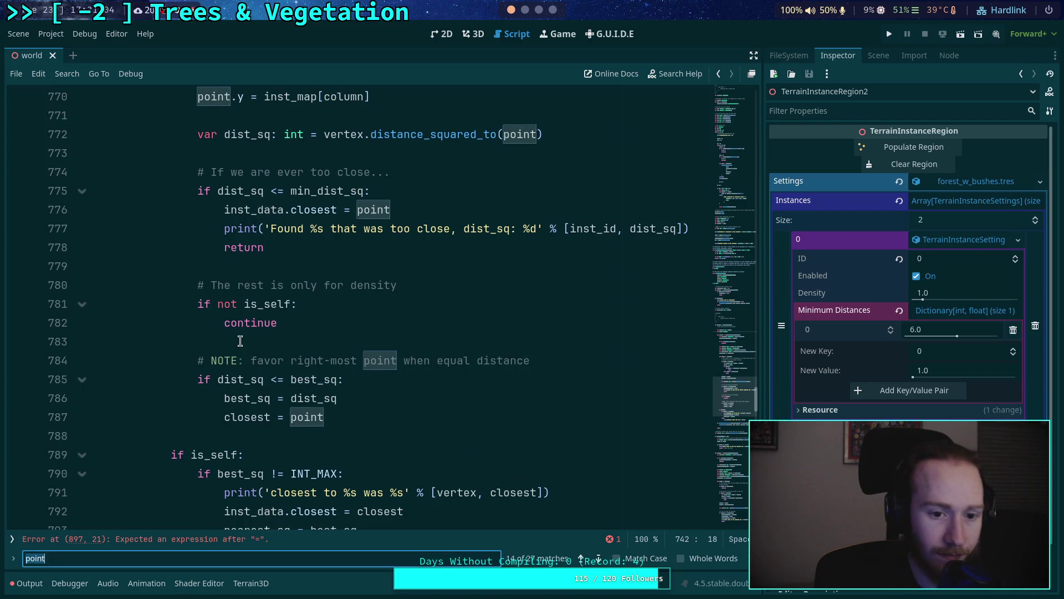
# Step: Move 'var point: Vector2i' above the second instance loop and dedent it to function level
pyautogui.scroll(-5, 259, 338)
pyautogui.scroll(14, 259, 338)
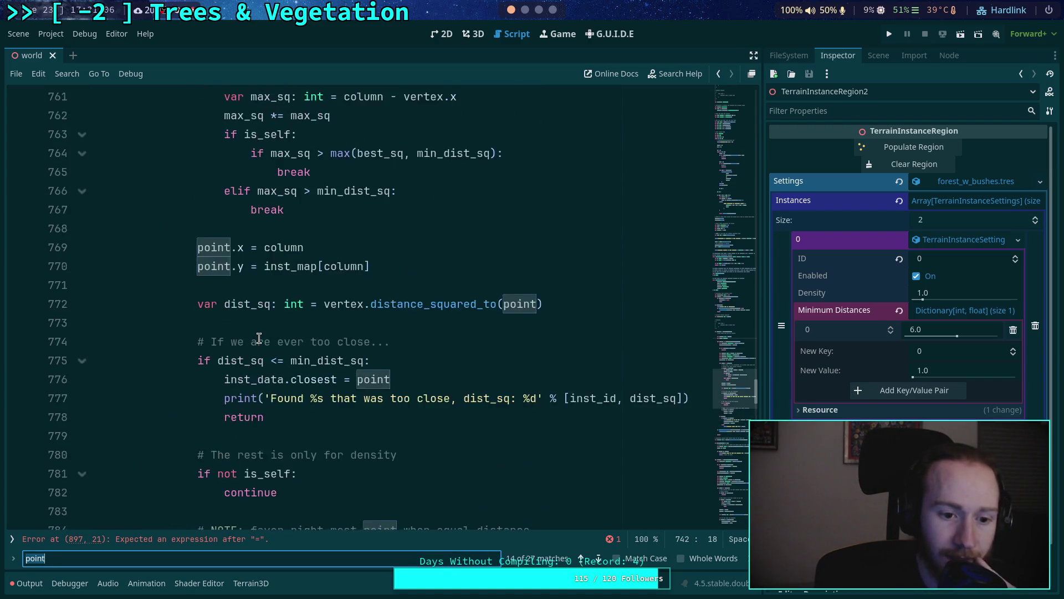
pyautogui.scroll(3, 259, 336)
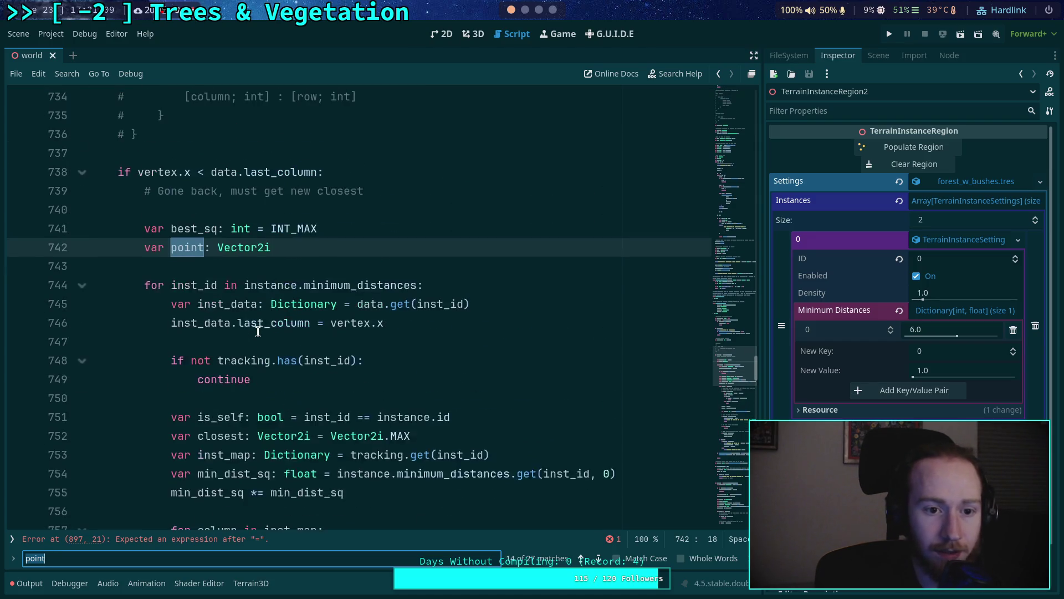
pyautogui.scroll(-4, 259, 328)
pyautogui.scroll(-3, 259, 323)
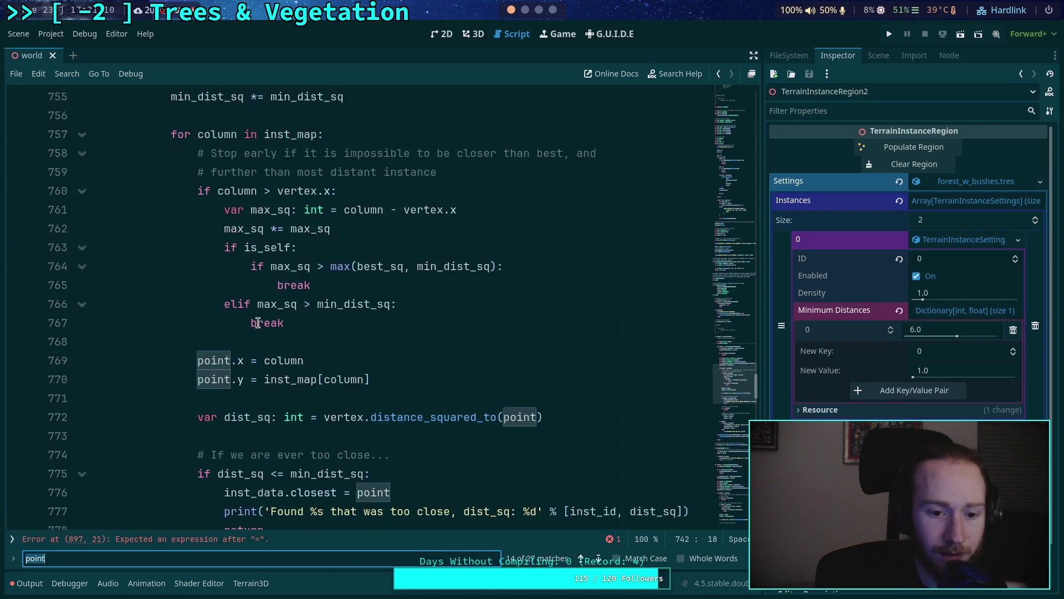
pyautogui.scroll(5, 258, 323)
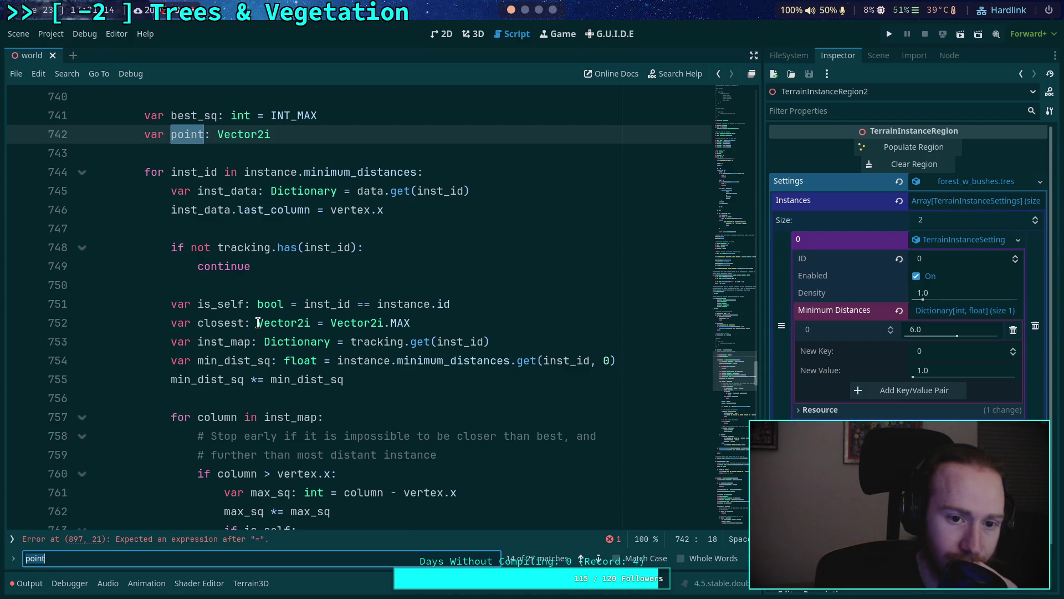
pyautogui.scroll(2, 280, 350)
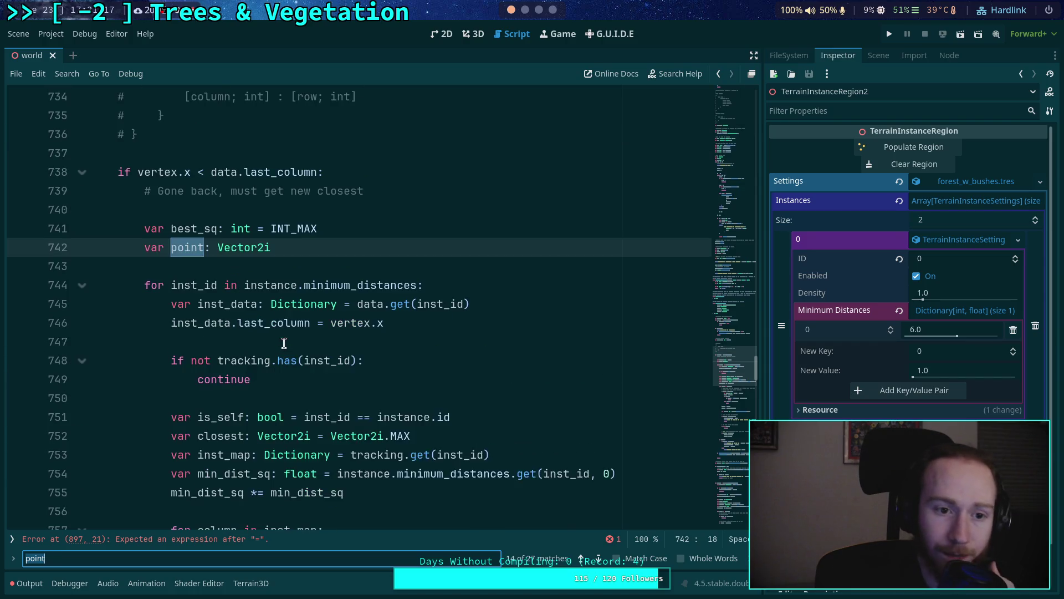
pyautogui.scroll(-14, 222, 310)
pyautogui.scroll(-14, 211, 304)
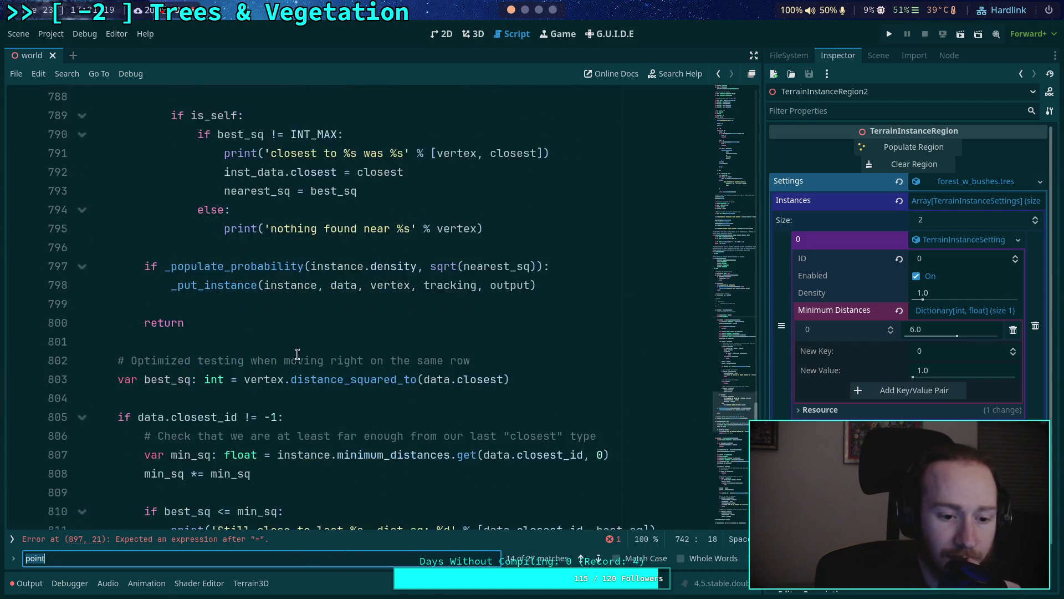
pyautogui.scroll(2, 200, 294)
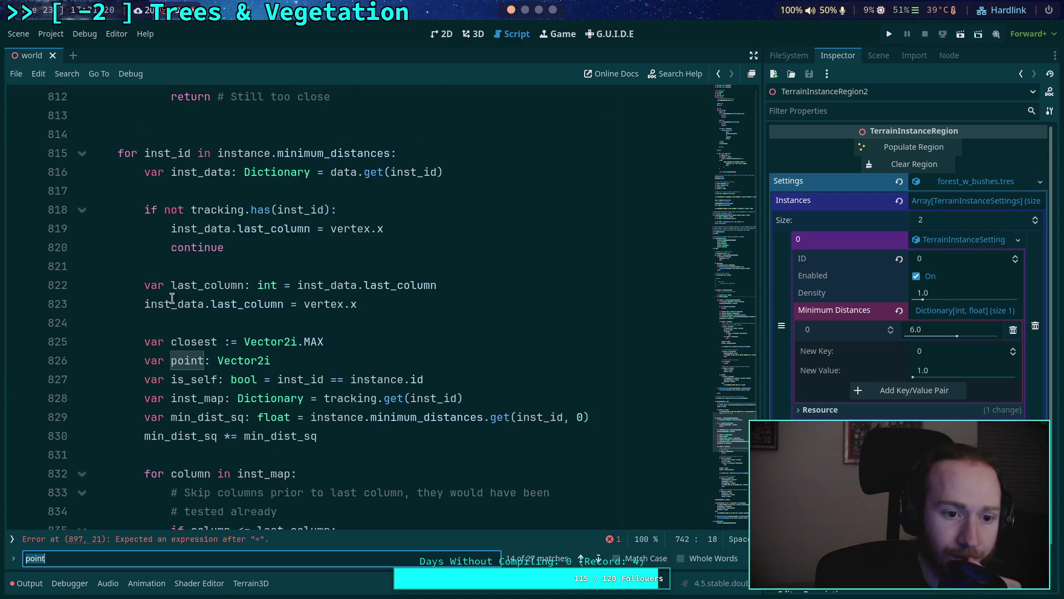
pyautogui.scroll(1, 209, 292)
pyautogui.scroll(-1, 209, 292)
pyautogui.click(195, 360)
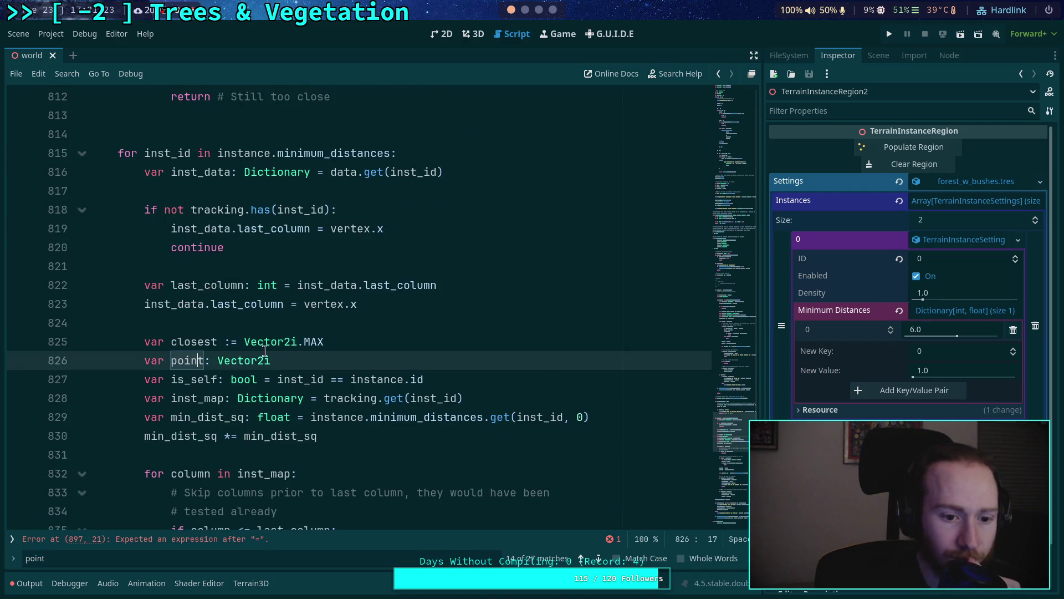
pyautogui.scroll(2, 418, 359)
pyautogui.hotkey('alt', 'Up')
pyautogui.hotkey('alt', 'Up')
pyautogui.hotkey('alt', 'Up')
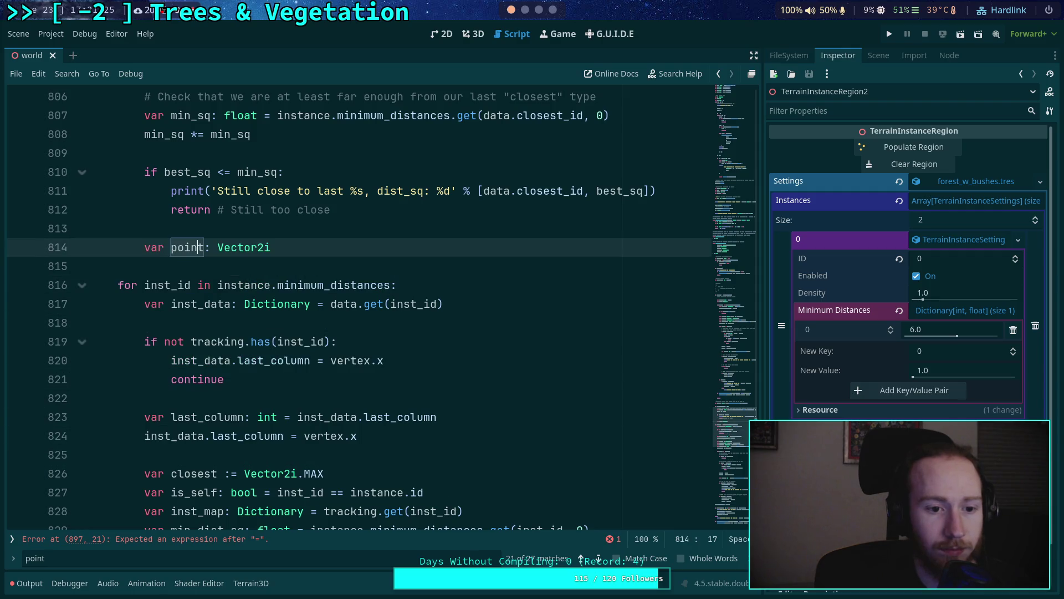
pyautogui.hotkey('shift', 'Tab')
# Step: Insert a blank spacing line after line 753
pyautogui.scroll(-1, 402, 355)
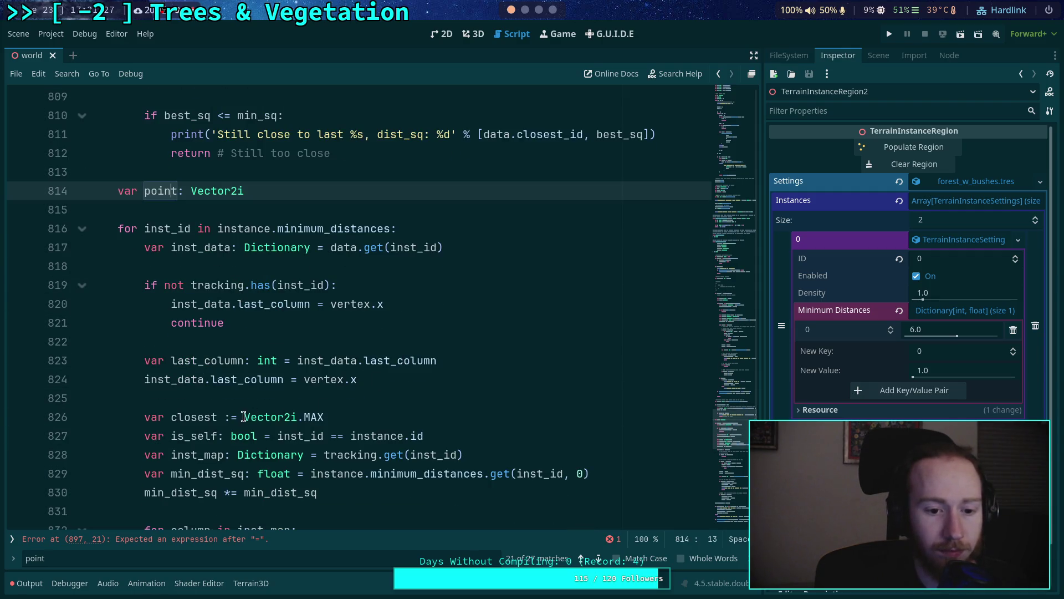
pyautogui.doubleClick(180, 417)
pyautogui.click(197, 417)
pyautogui.scroll(-3, 199, 408)
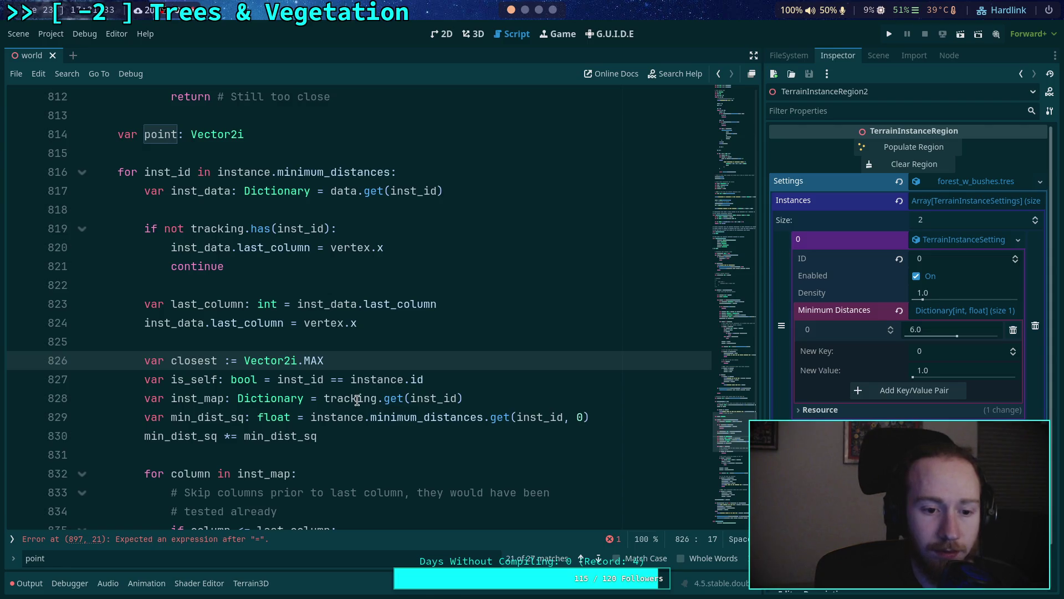
pyautogui.scroll(20, 357, 399)
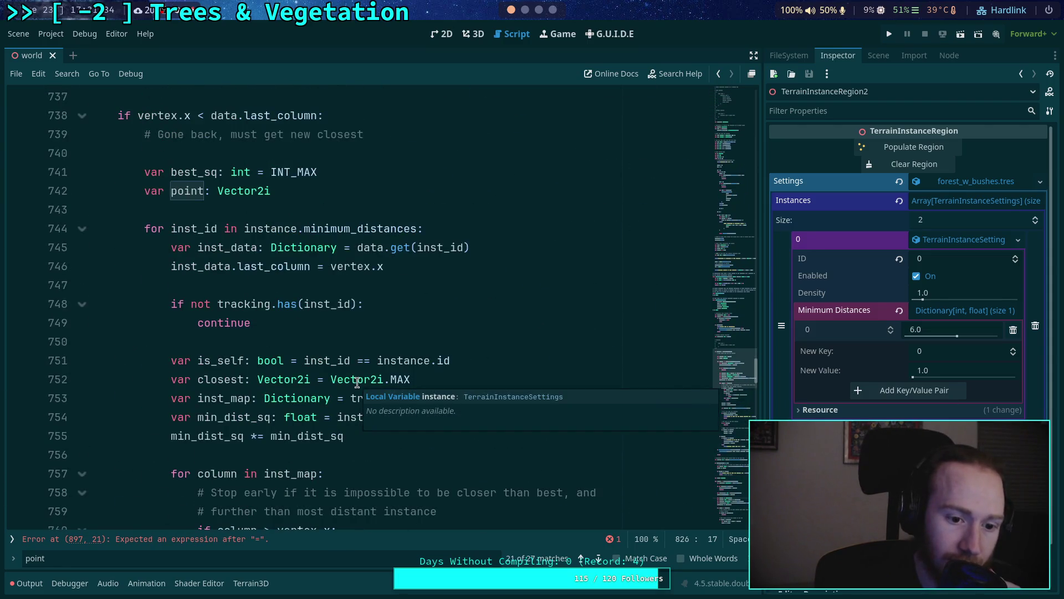
pyautogui.click(351, 417)
pyautogui.click(491, 398)
pyautogui.press('Return')
# Step: Add a blank spacing line after line 829 and save the scene
pyautogui.scroll(-3, 489, 398)
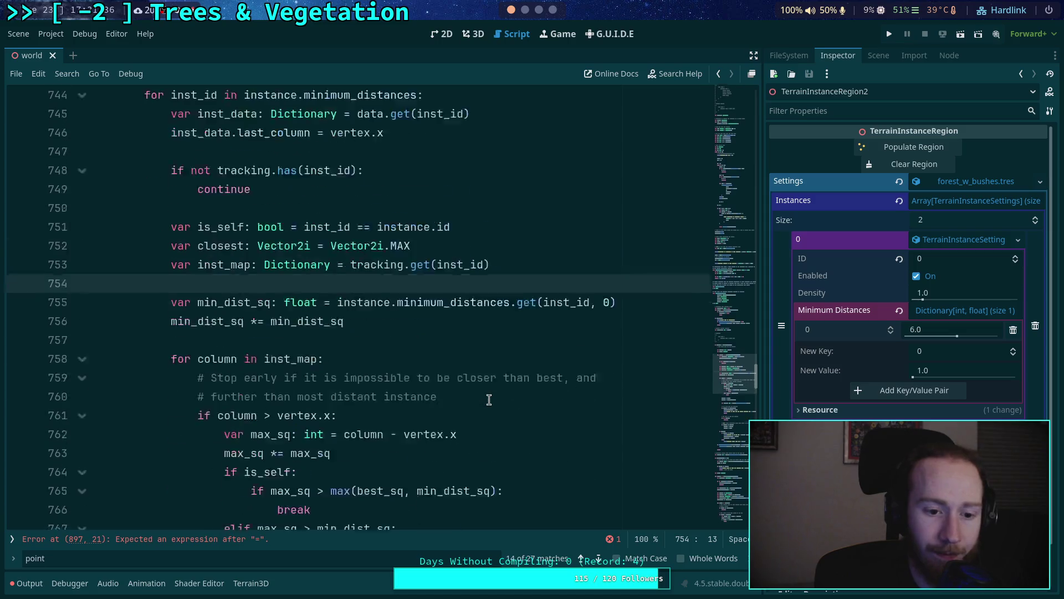
pyautogui.scroll(-9, 400, 399)
pyautogui.scroll(11, 400, 399)
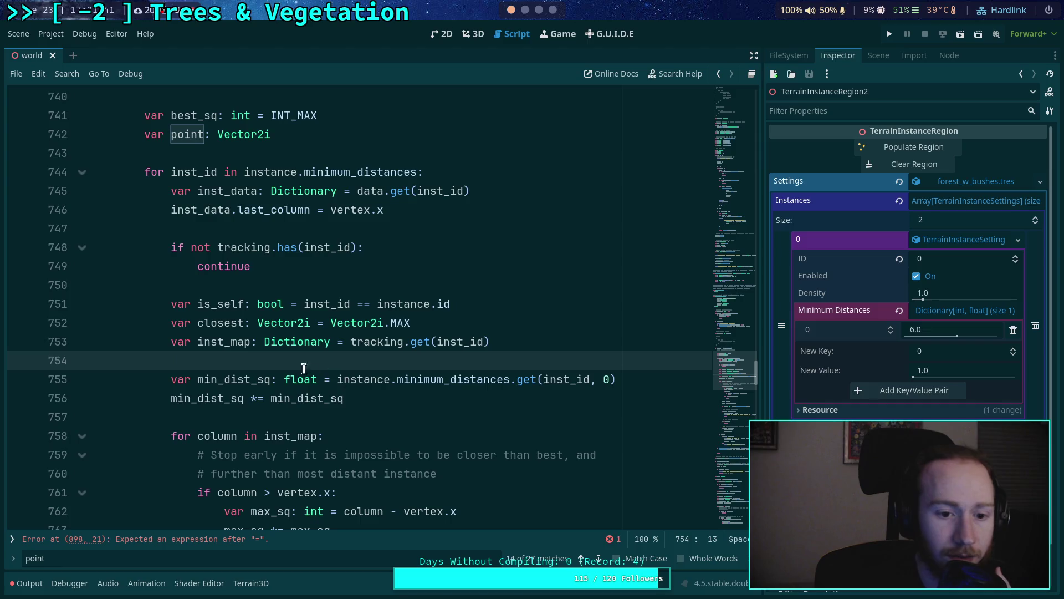
pyautogui.doubleClick(391, 379)
pyautogui.doubleClick(443, 379)
pyautogui.scroll(-10, 305, 374)
pyautogui.scroll(-7, 305, 374)
pyautogui.scroll(-1, 263, 359)
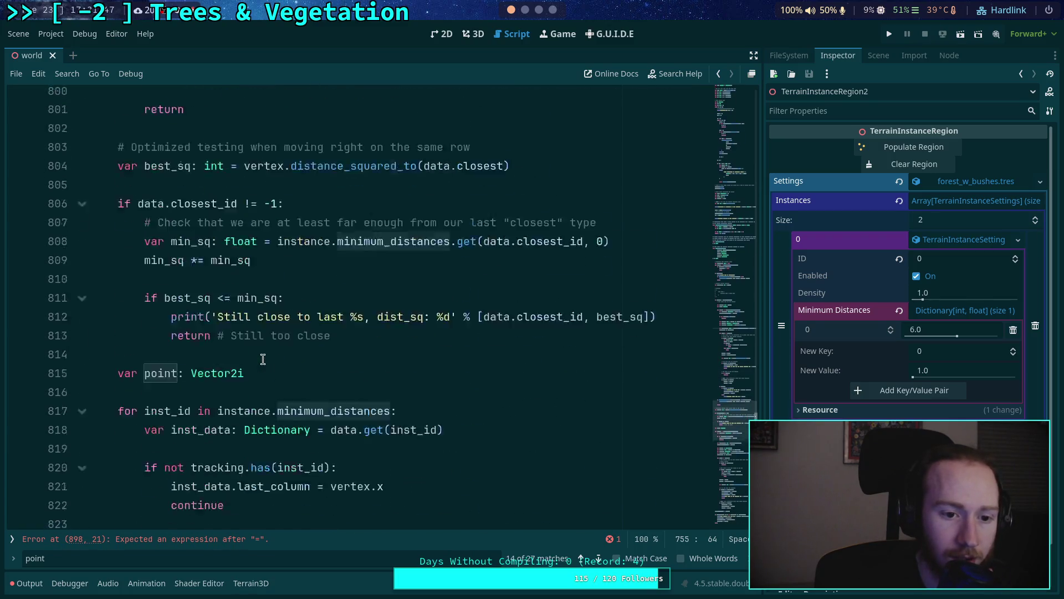
pyautogui.scroll(-2, 263, 359)
pyautogui.scroll(-4, 212, 365)
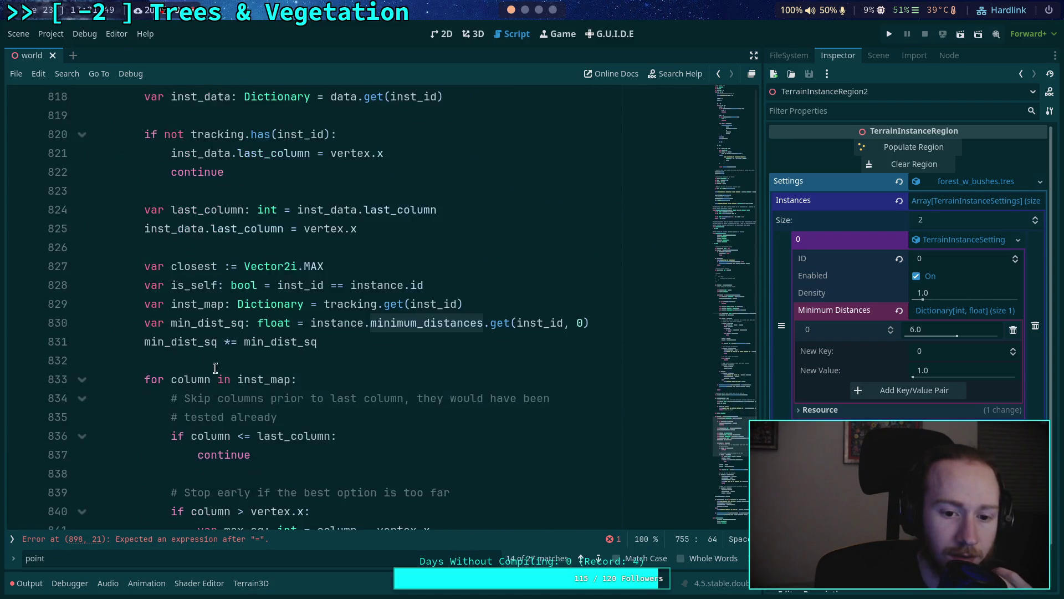
pyautogui.click(497, 306)
pyautogui.press('Return')
pyautogui.hotkey('ctrl', 's')
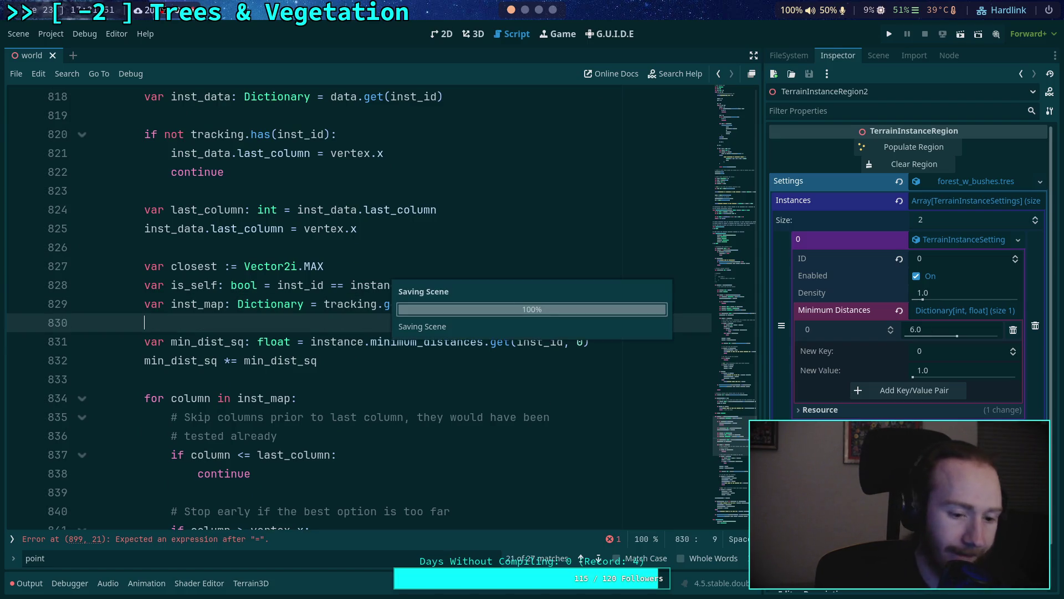
# Step: Search the script for every use of 'data', then select inst_data on line 821
pyautogui.scroll(1, 314, 233)
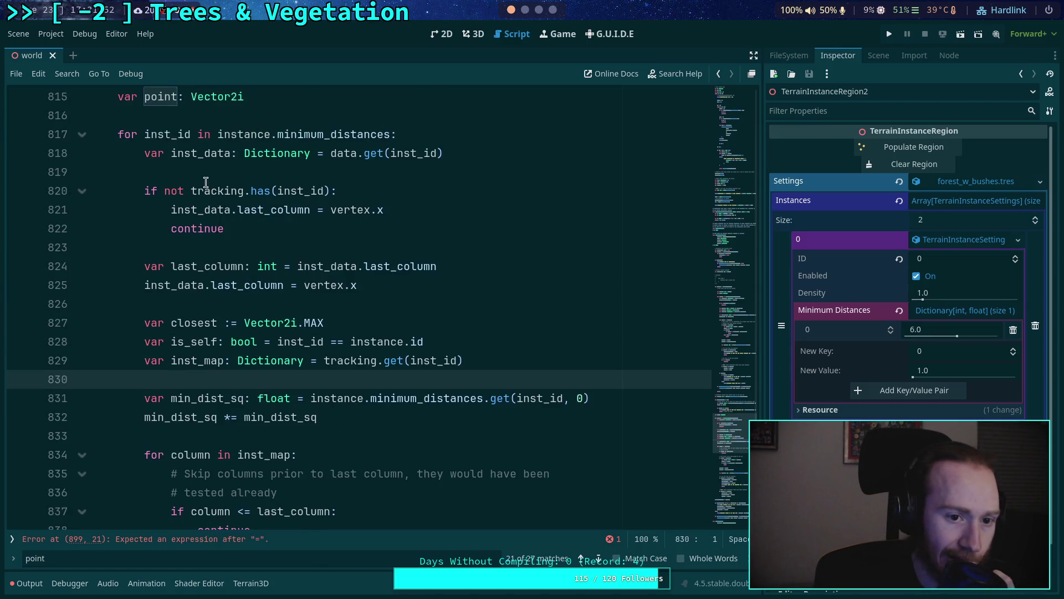
pyautogui.doubleClick(346, 153)
pyautogui.hotkey('ctrl', 'f')
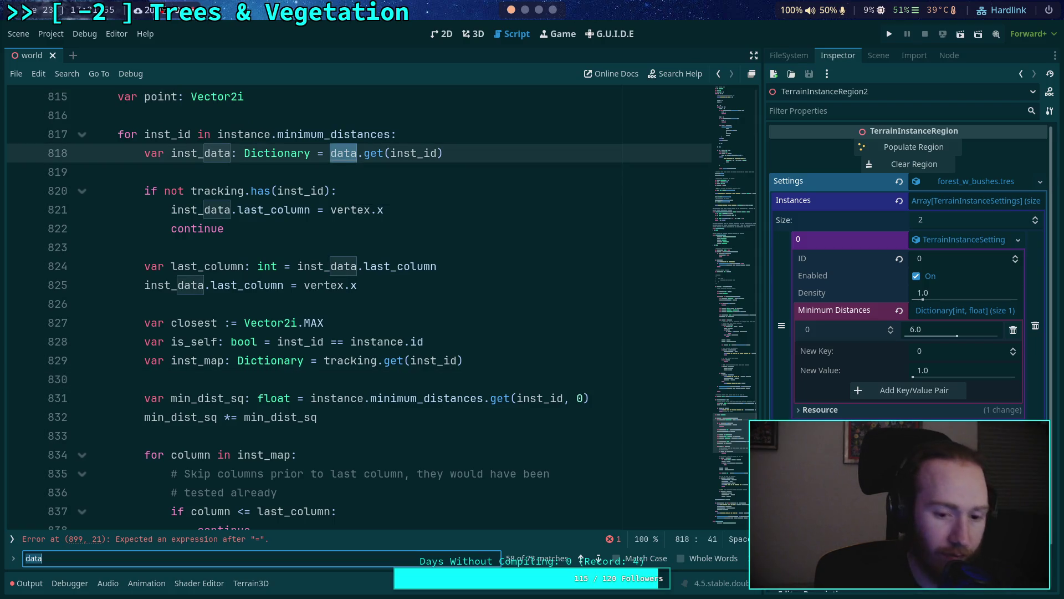
pyautogui.doubleClick(206, 210)
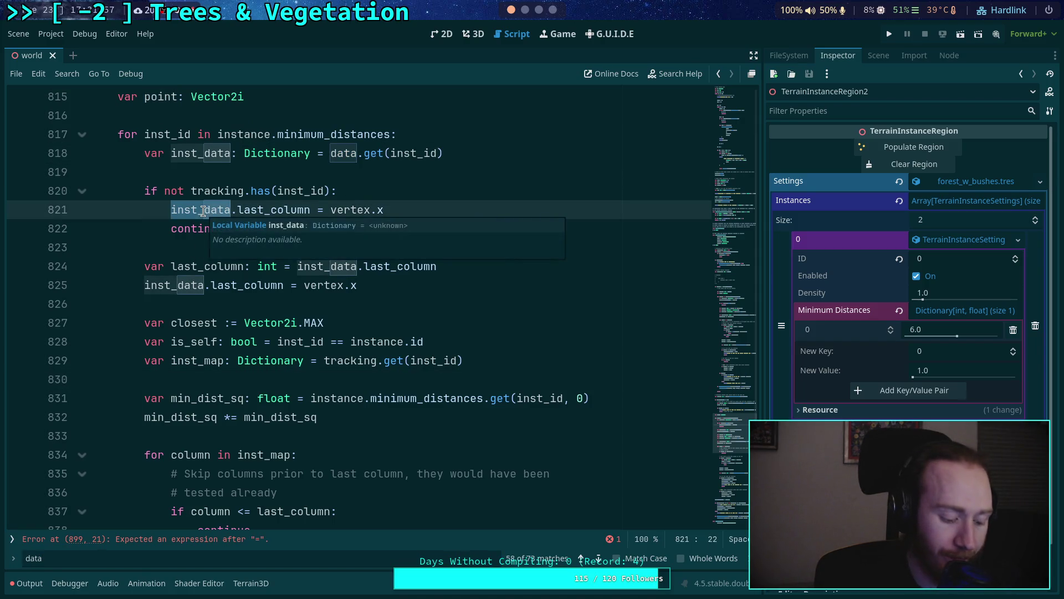
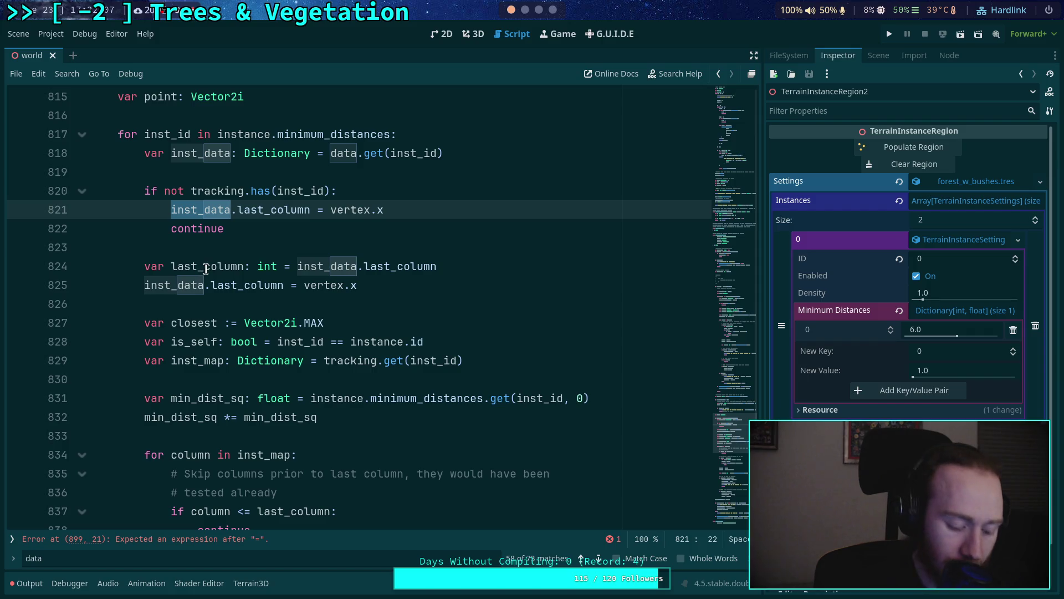
# Step: Nest the existing max_sq check and break under a new 'if is_self:' line
pyautogui.scroll(-1, 241, 292)
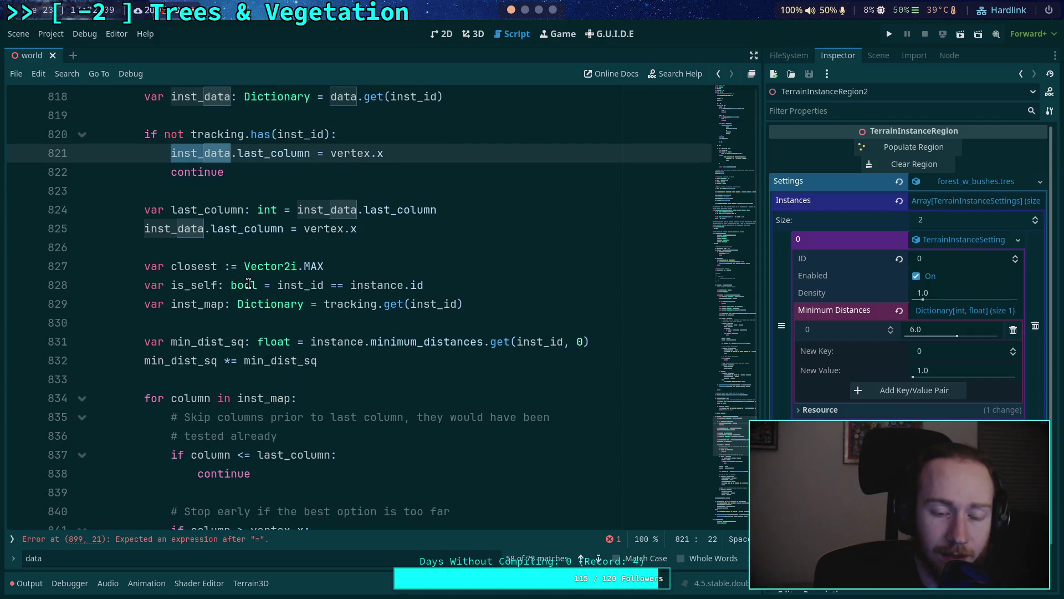
pyautogui.scroll(-2, 249, 280)
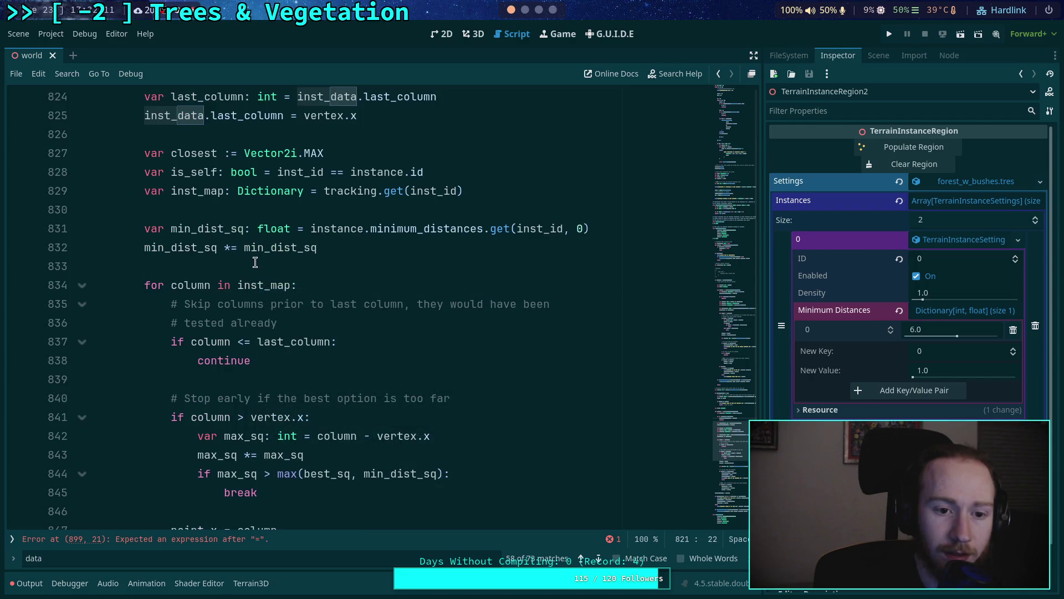
pyautogui.scroll(-2, 255, 263)
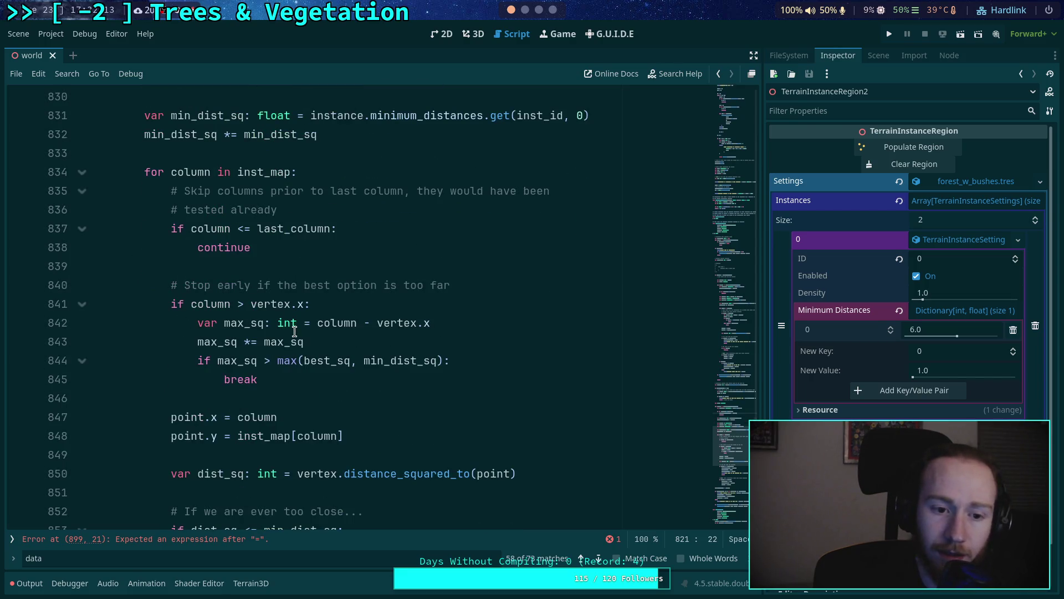
pyautogui.scroll(1, 332, 336)
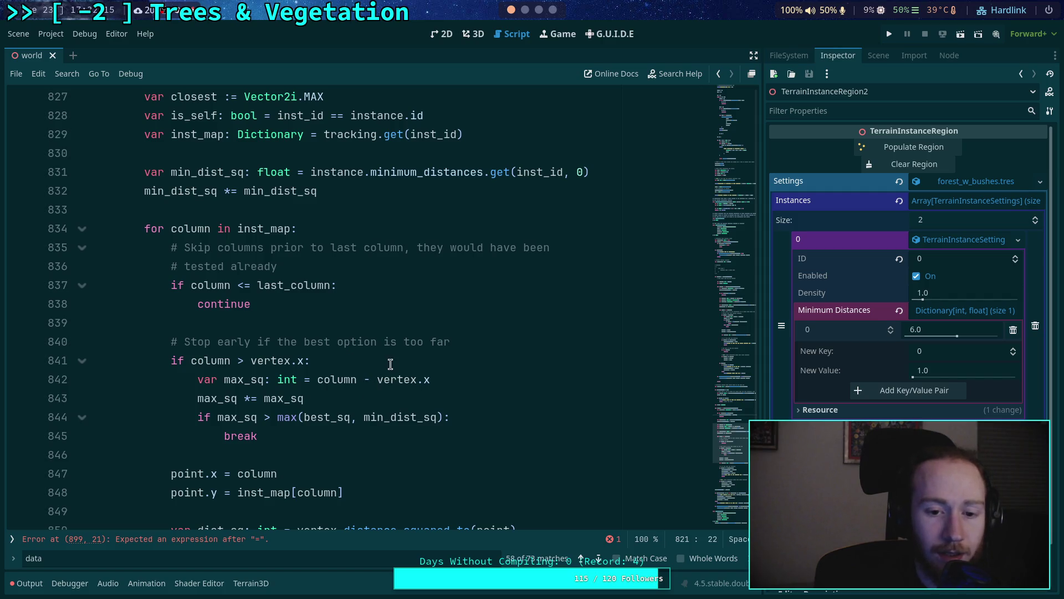
pyautogui.click(395, 402)
pyautogui.press('Return')
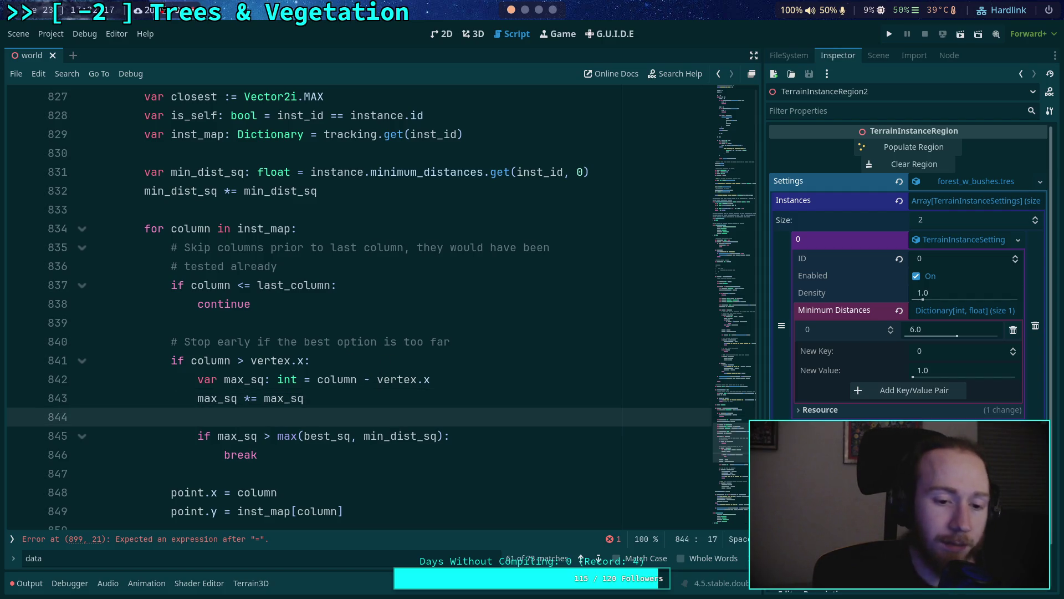
pyautogui.write('if is_self:')
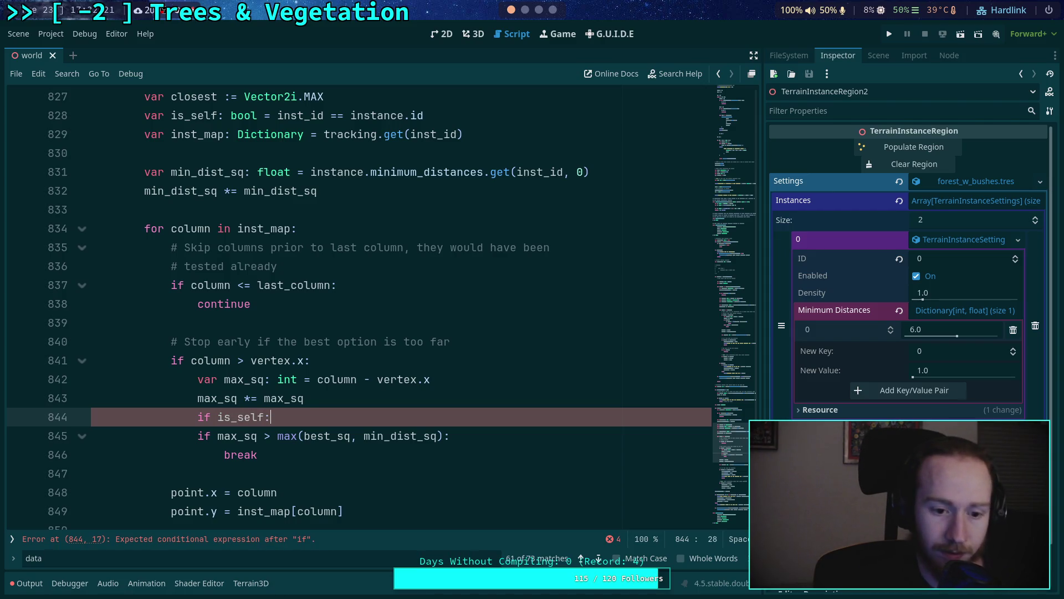
pyautogui.press('Return')
pyautogui.moveTo(230, 454); pyautogui.dragTo(242, 473)
pyautogui.click(345, 446)
pyautogui.press('Tab')
pyautogui.click(333, 437)
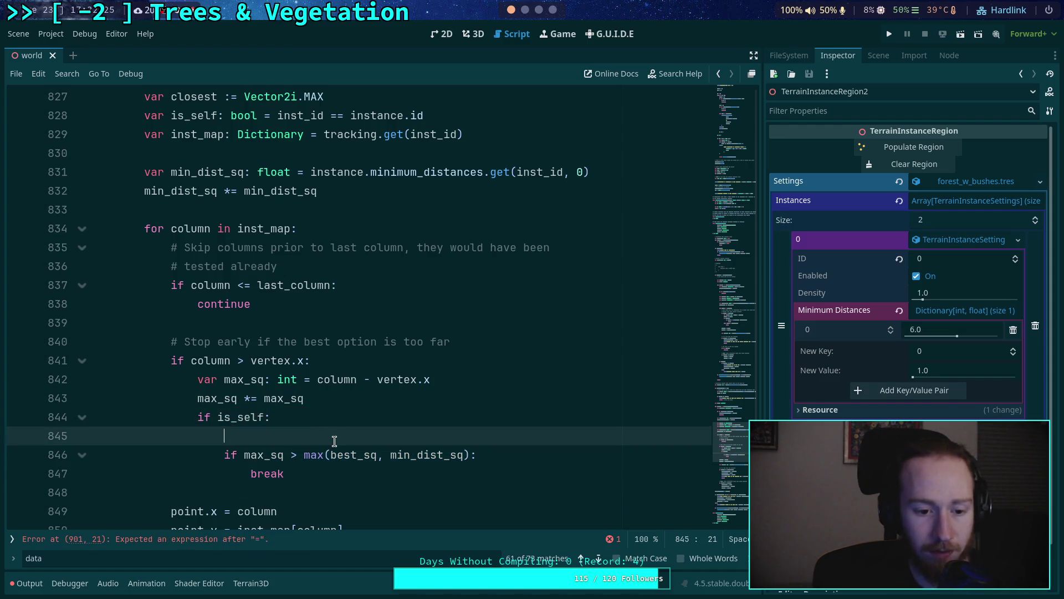
pyautogui.press('BackSpace')
# Step: Add 'elif max_sq > min_dist_sq: break' after it and save the script
pyautogui.click(347, 455)
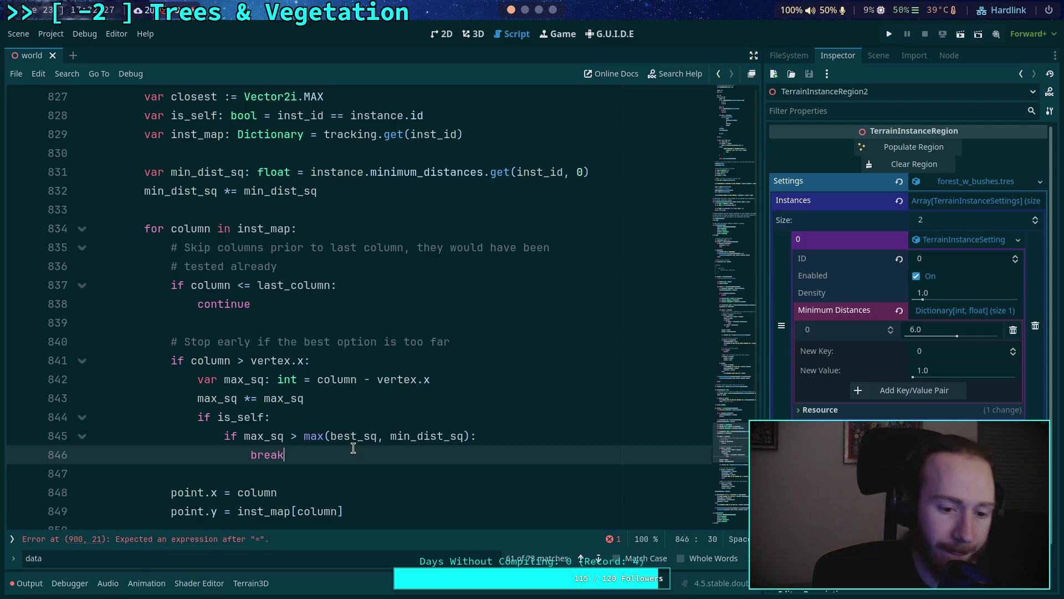
pyautogui.press('Return')
pyautogui.write('elif wa')
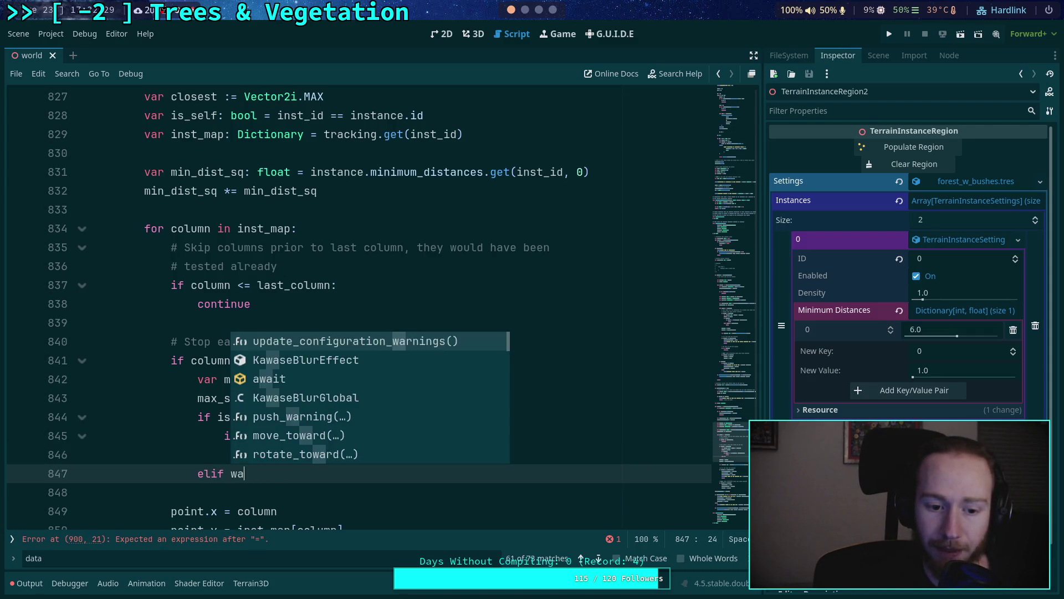
pyautogui.press('BackSpace')
pyautogui.write('m')
pyautogui.press('Down')
pyautogui.press('Return')
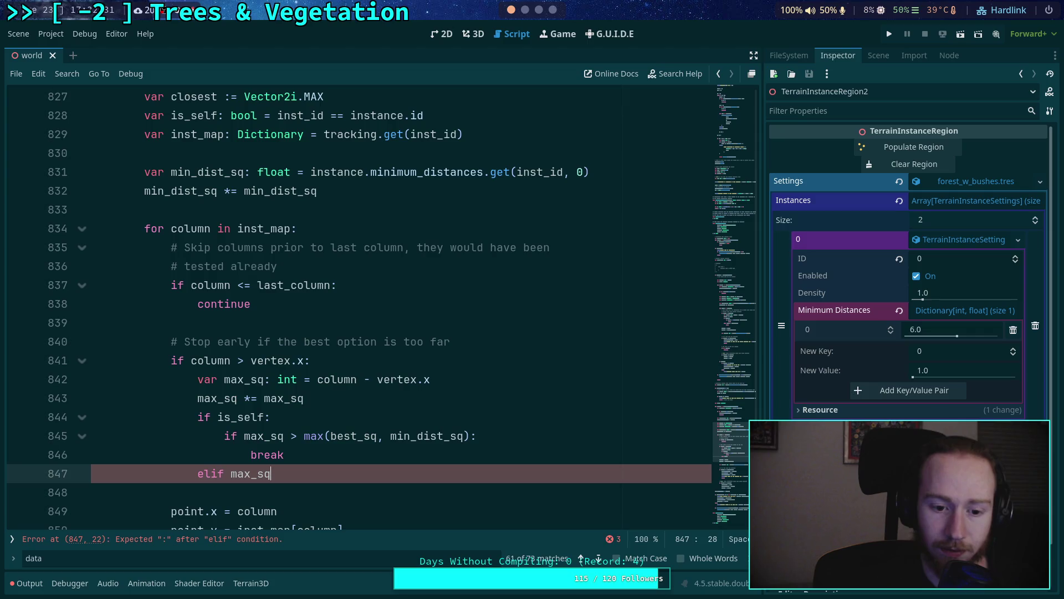
pyautogui.write('min_')
pyautogui.press('Return')
pyautogui.press('Return')
pyautogui.write('break')
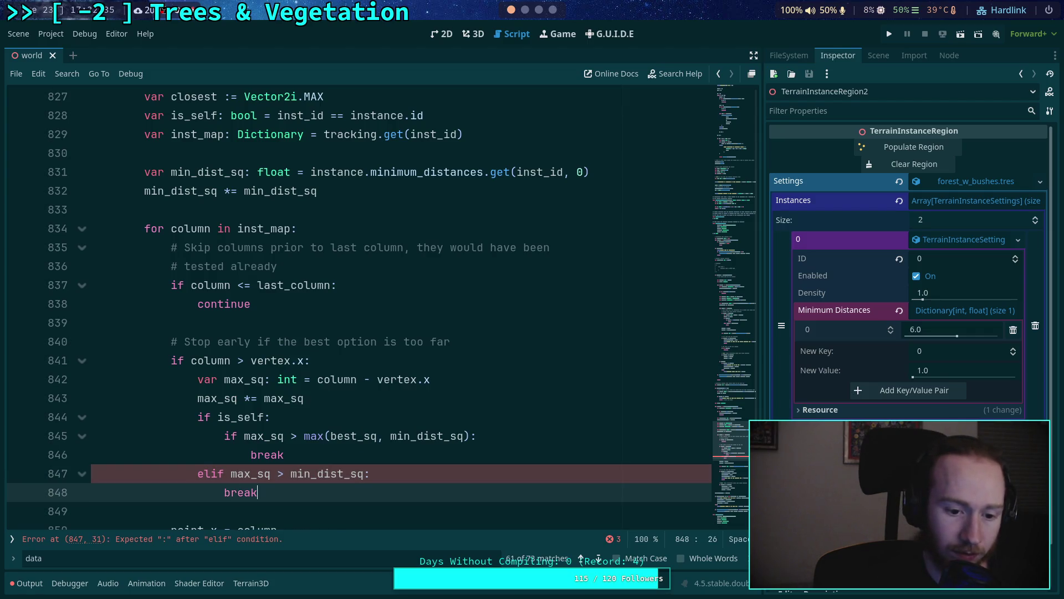
pyautogui.hotkey('ctrl', 's')
pyautogui.scroll(-1, 324, 424)
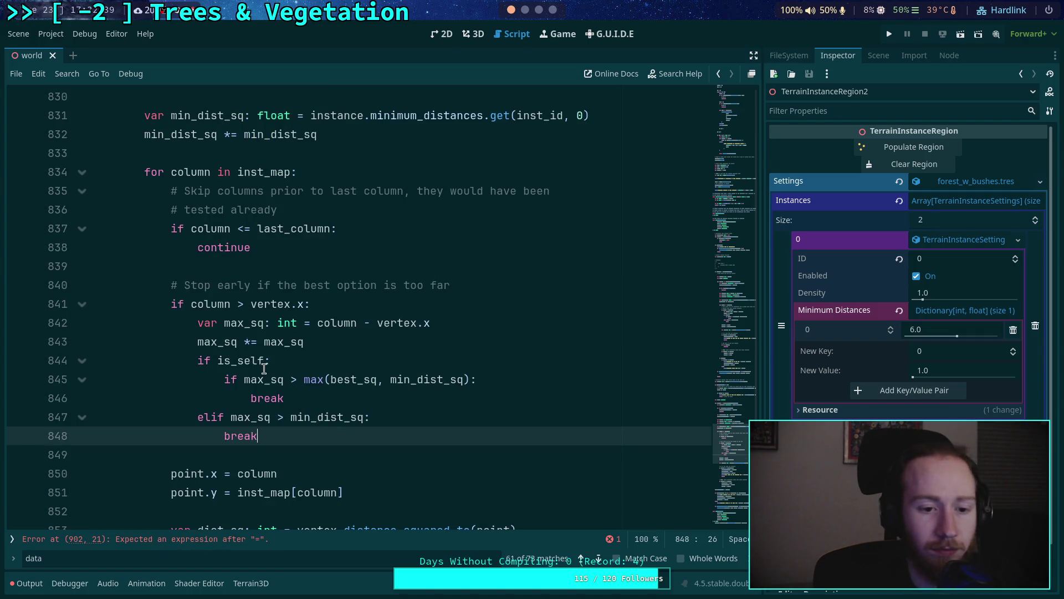
pyautogui.scroll(-4, 272, 359)
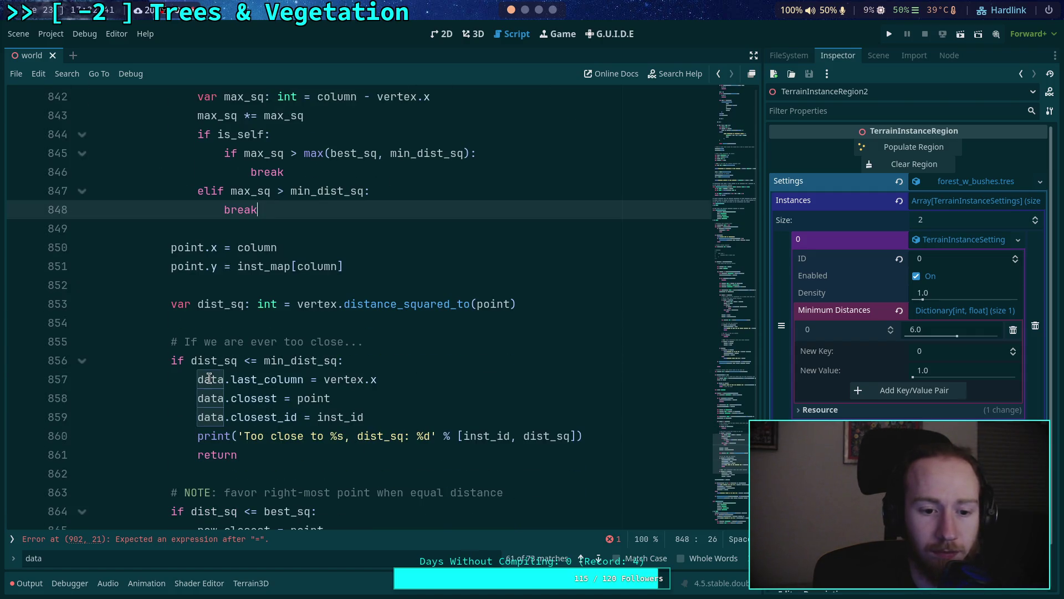
# Step: Change data to inst_data on the three too-close lines 857–859
pyautogui.click(237, 379)
pyautogui.press('Home')
pyautogui.write('inst_')
pyautogui.press('Tab')
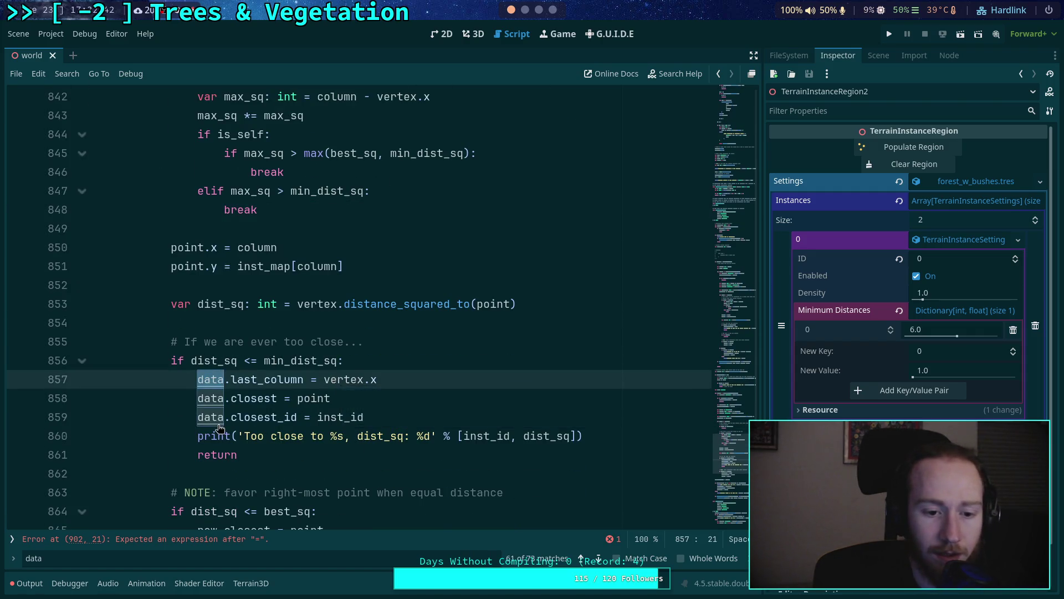
pyautogui.press('Down')
pyautogui.press('Home')
pyautogui.write('inst_')
pyautogui.press('Tab')
pyautogui.press('Down')
pyautogui.press('Home')
pyautogui.write('inst_')
pyautogui.press('Tab')
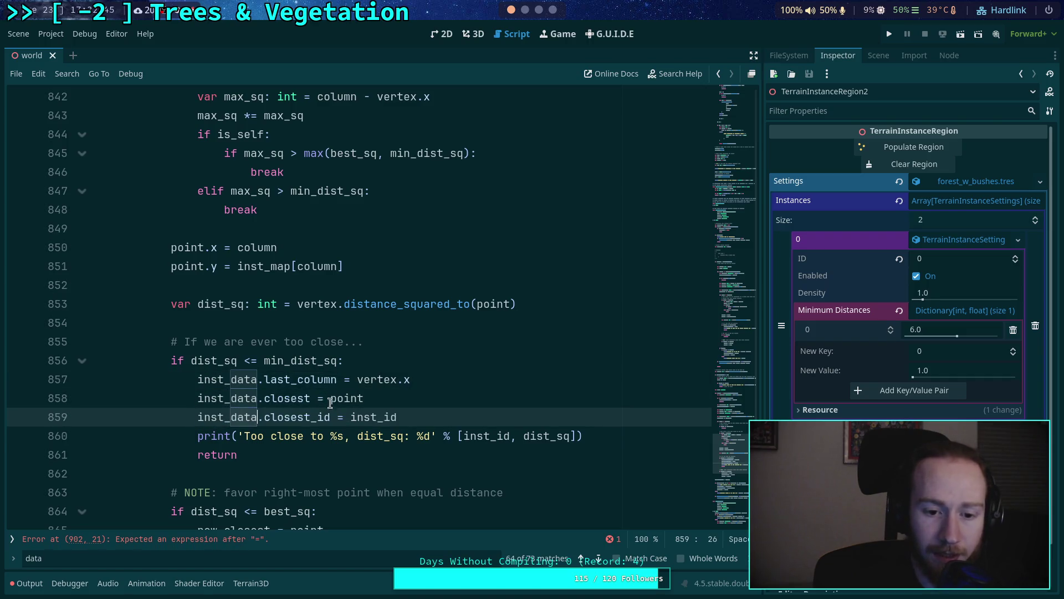
# Step: Delete the inst_data.last_column and closest_id assignment lines
pyautogui.moveTo(404, 388); pyautogui.dragTo(430, 358)
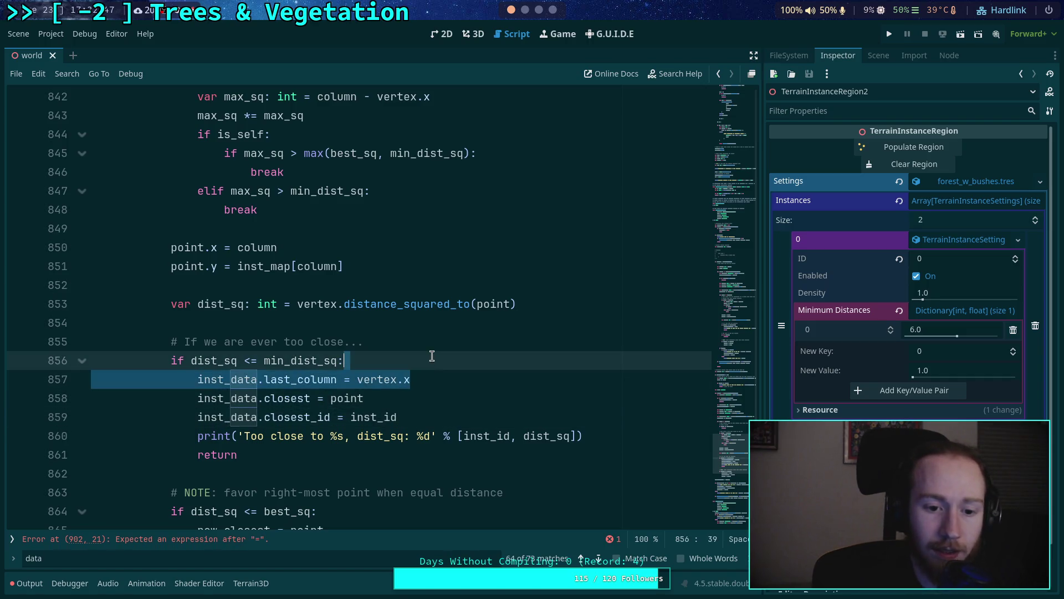
pyautogui.press('BackSpace')
pyautogui.moveTo(406, 399); pyautogui.dragTo(408, 384)
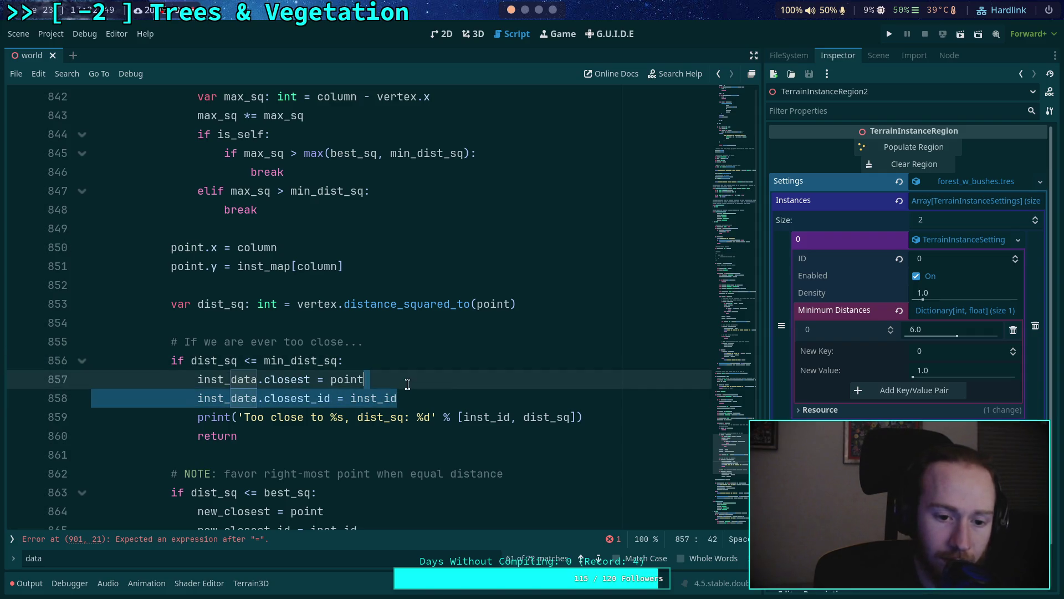
pyautogui.press('BackSpace')
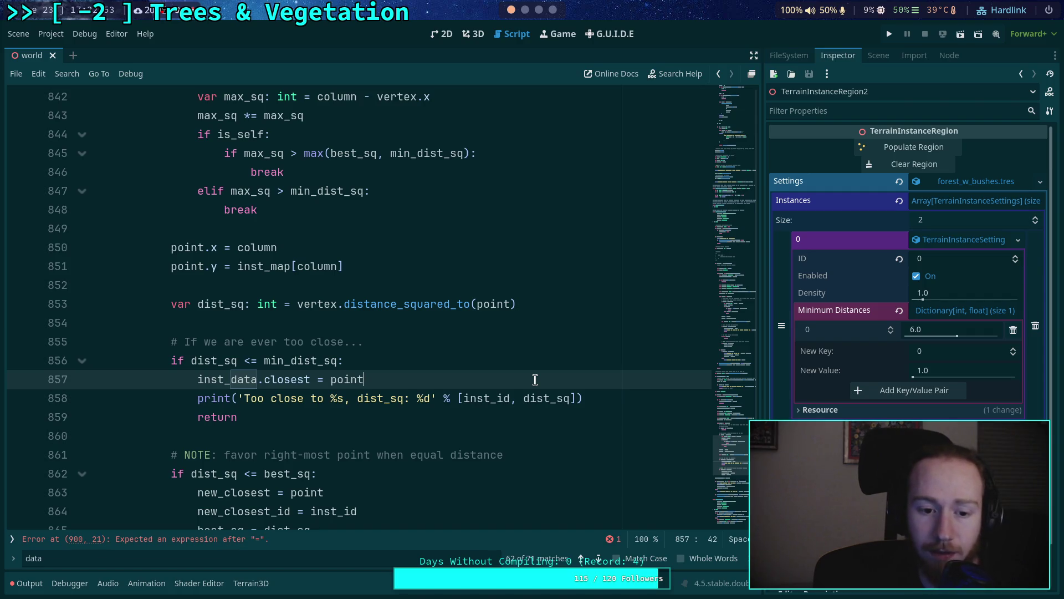
# Step: Remove the new_closest_id line and rename new_closest to closest
pyautogui.scroll(-2, 535, 380)
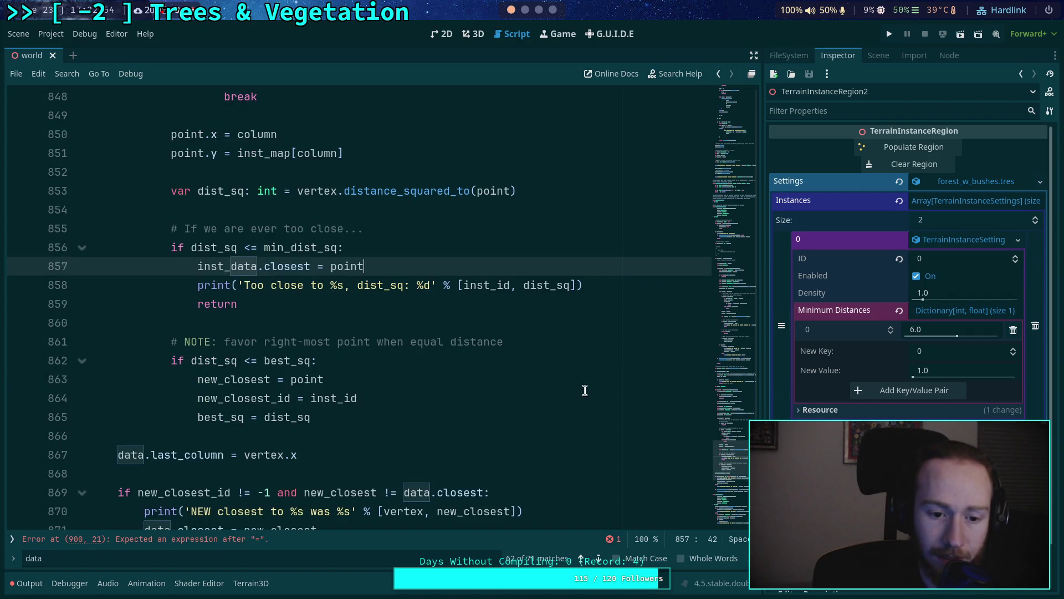
pyautogui.moveTo(400, 404); pyautogui.dragTo(404, 380)
pyautogui.press('BackSpace')
pyautogui.moveTo(224, 380); pyautogui.dragTo(198, 380)
pyautogui.press('BackSpace')
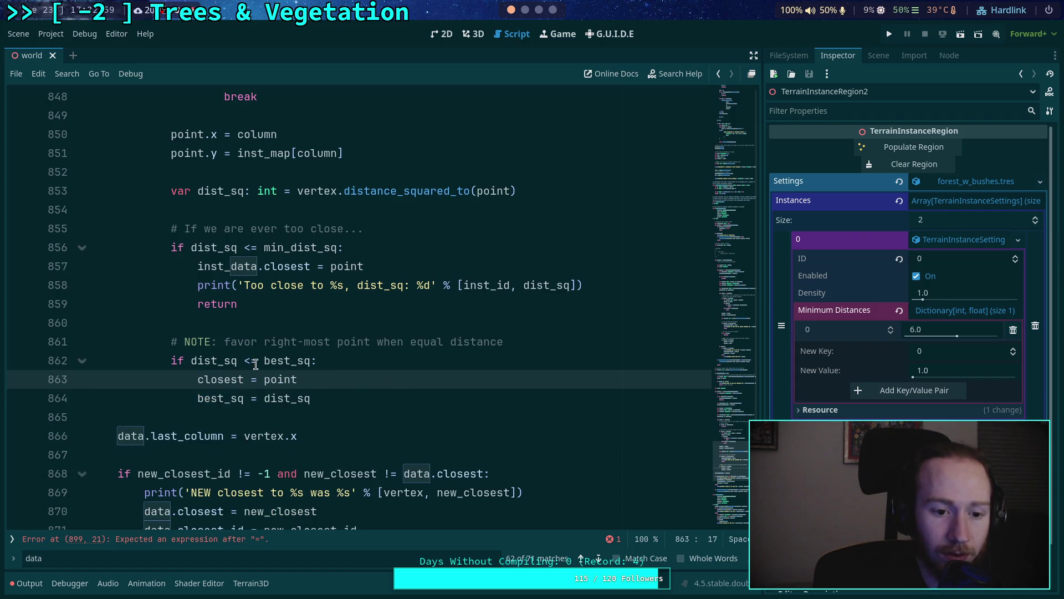
pyautogui.click(314, 317)
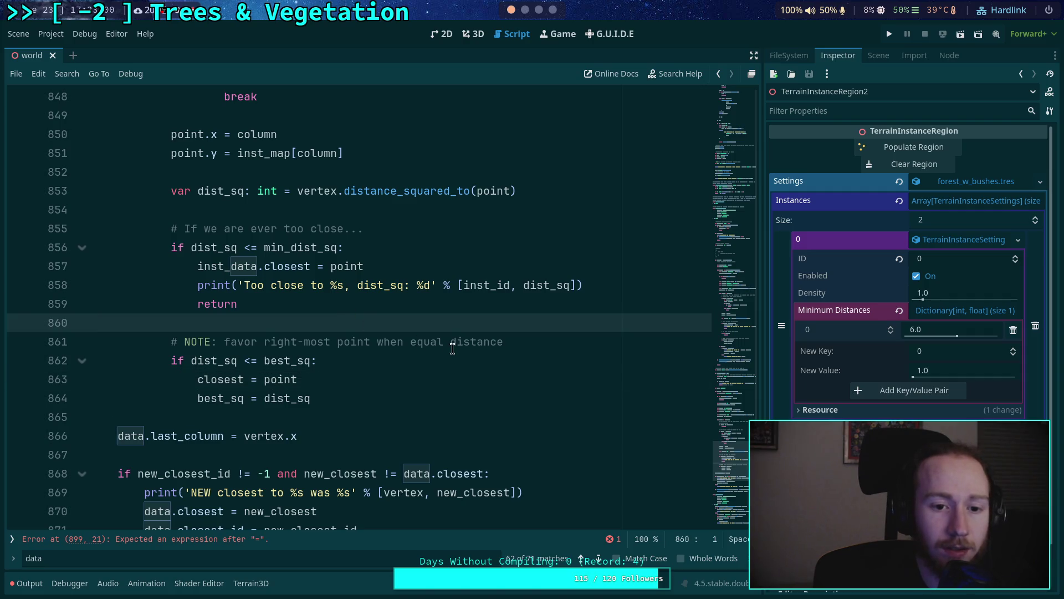
# Step: Insert 'if not is_self: continue' after line 860
pyautogui.press('Return')
pyautogui.write('if not is_s-e')
pyautogui.press('BackSpace')
pyautogui.press('BackSpace')
pyautogui.write('elf:')
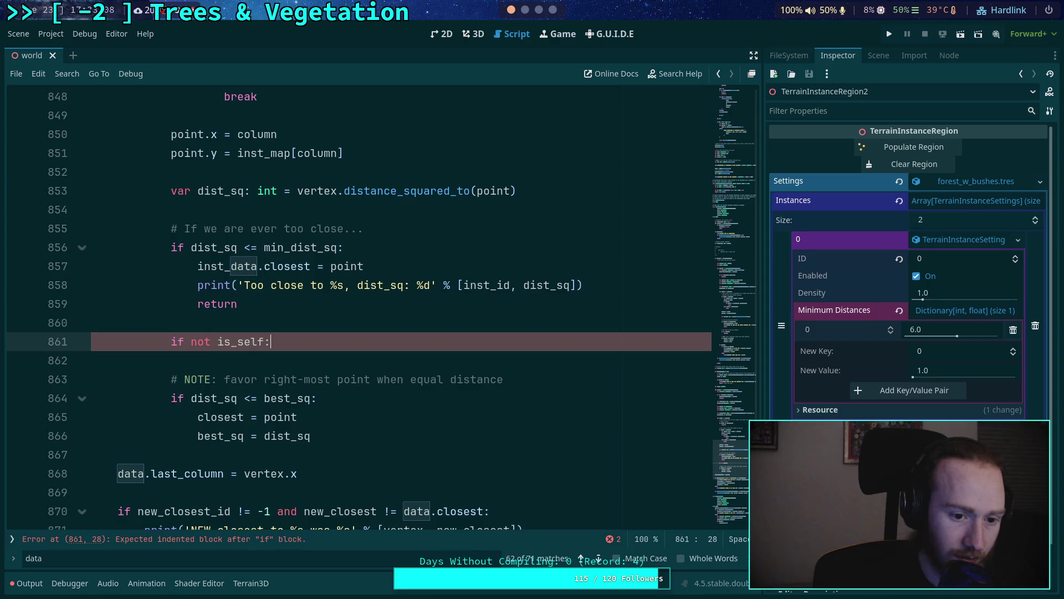
pyautogui.press('Return')
pyautogui.write('continue')
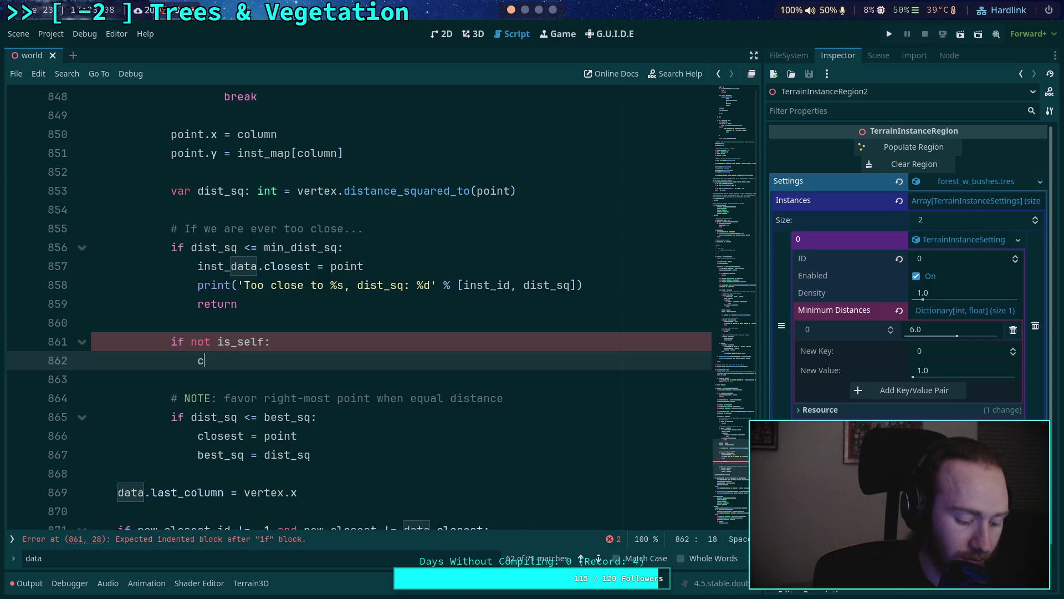
# Step: Replace those lines with the commented 'The rest is only for density' block from above, dedented
pyautogui.scroll(7, 359, 305)
pyautogui.scroll(14, 418, 299)
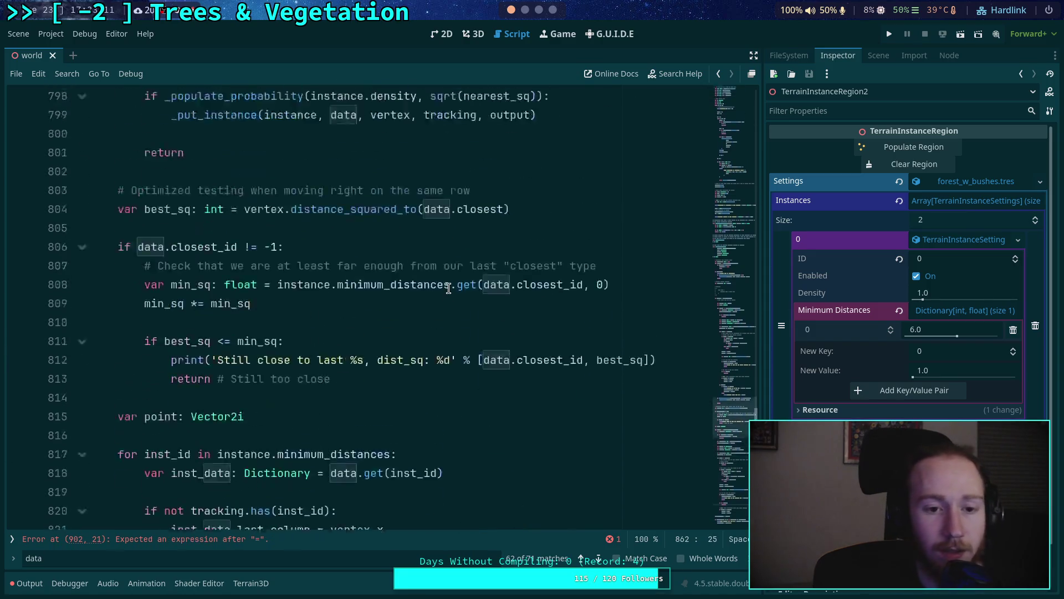
pyautogui.scroll(4, 247, 312)
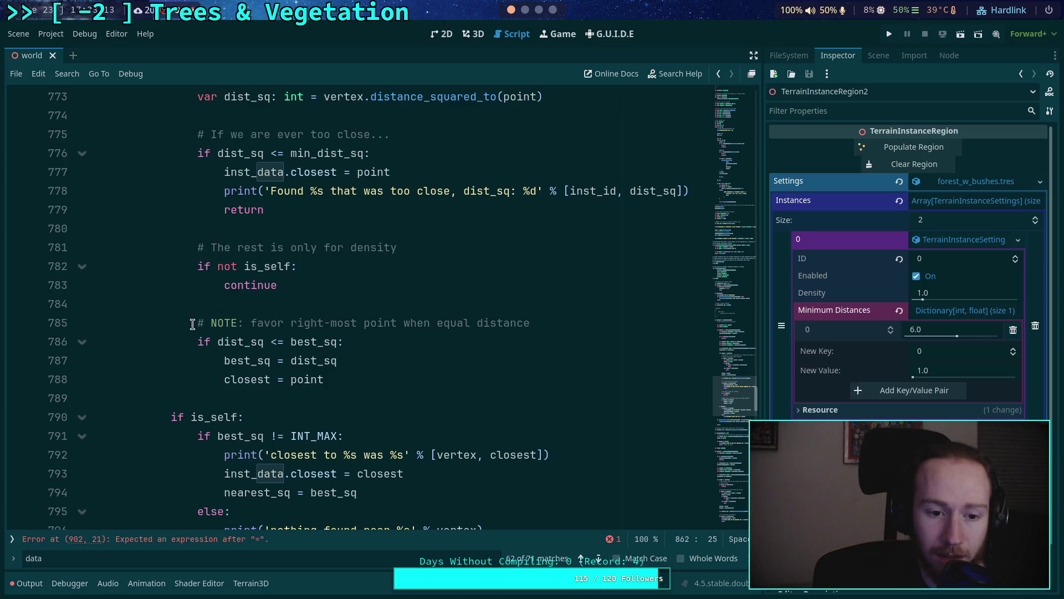
pyautogui.moveTo(195, 247); pyautogui.dragTo(297, 284)
pyautogui.hotkey('ctrl', 'c')
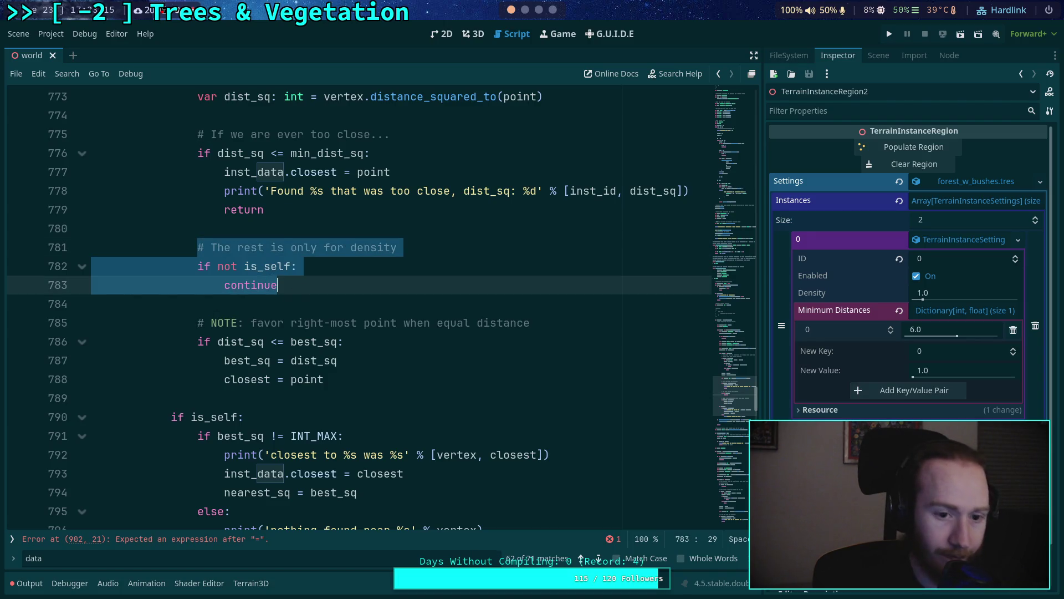
pyautogui.scroll(-20, 390, 351)
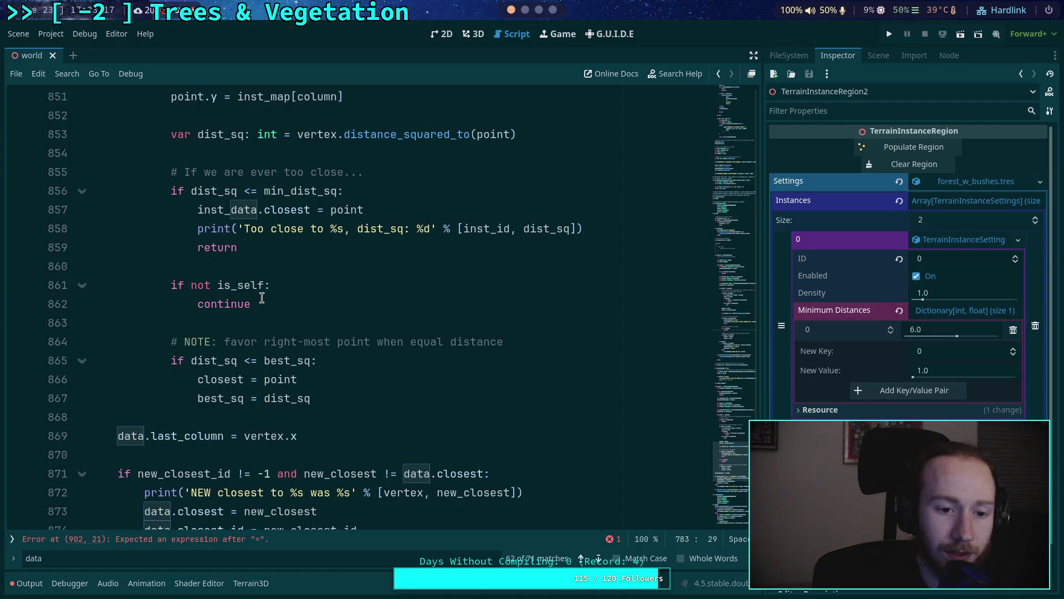
pyautogui.moveTo(262, 297); pyautogui.dragTo(166, 285)
pyautogui.hotkey('ctrl', 'v')
pyautogui.moveTo(244, 304); pyautogui.dragTo(244, 326)
pyautogui.hotkey('shift', 'Tab')
pyautogui.scroll(-3, 282, 332)
# Step: Delete the data.last_column assignment line
pyautogui.click(325, 277)
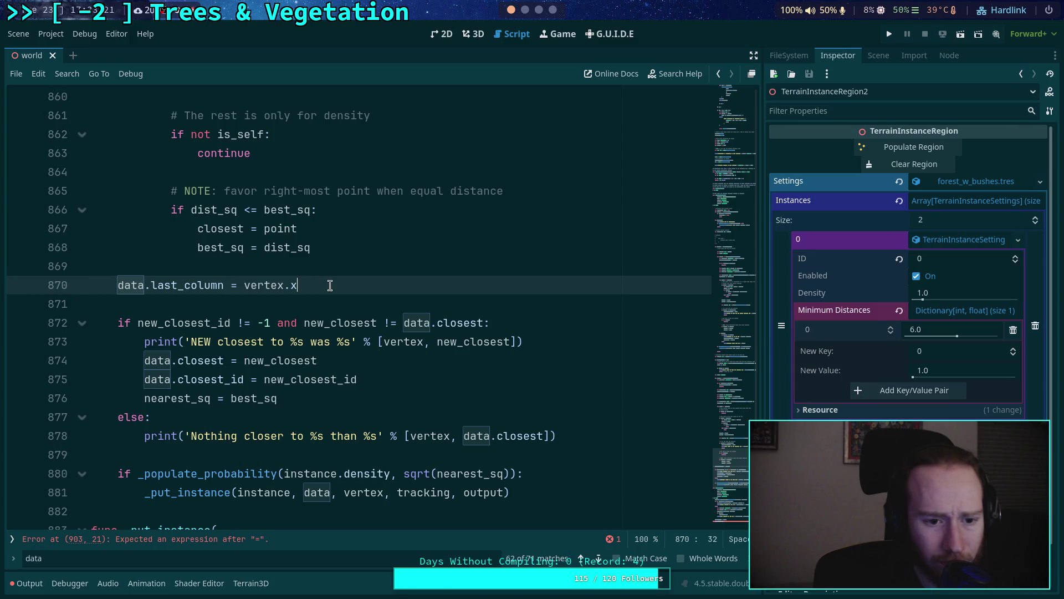
pyautogui.hotkey('ctrl', 'shift', 'k')
pyautogui.press('BackSpace')
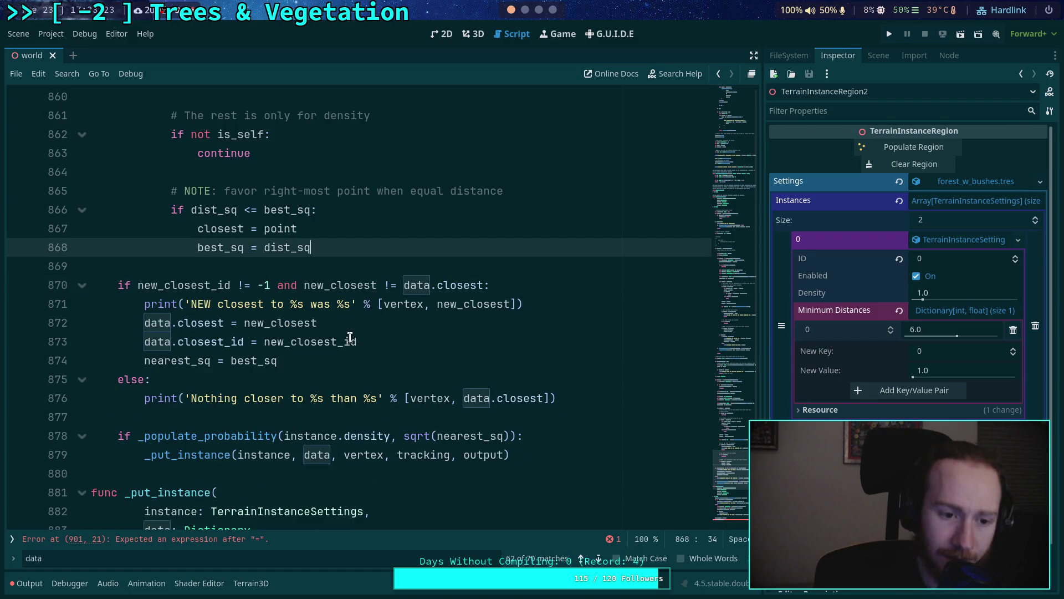
# Step: Indent the new_closest update block one level deeper
pyautogui.scroll(2, 277, 355)
pyautogui.scroll(-3, 143, 383)
pyautogui.moveTo(171, 229); pyautogui.dragTo(166, 304)
pyautogui.click(171, 229)
pyautogui.moveTo(171, 228); pyautogui.dragTo(189, 332)
pyautogui.press('Tab')
# Step: Delete the data.closest_id assignment line from the update block
pyautogui.scroll(2, 290, 341)
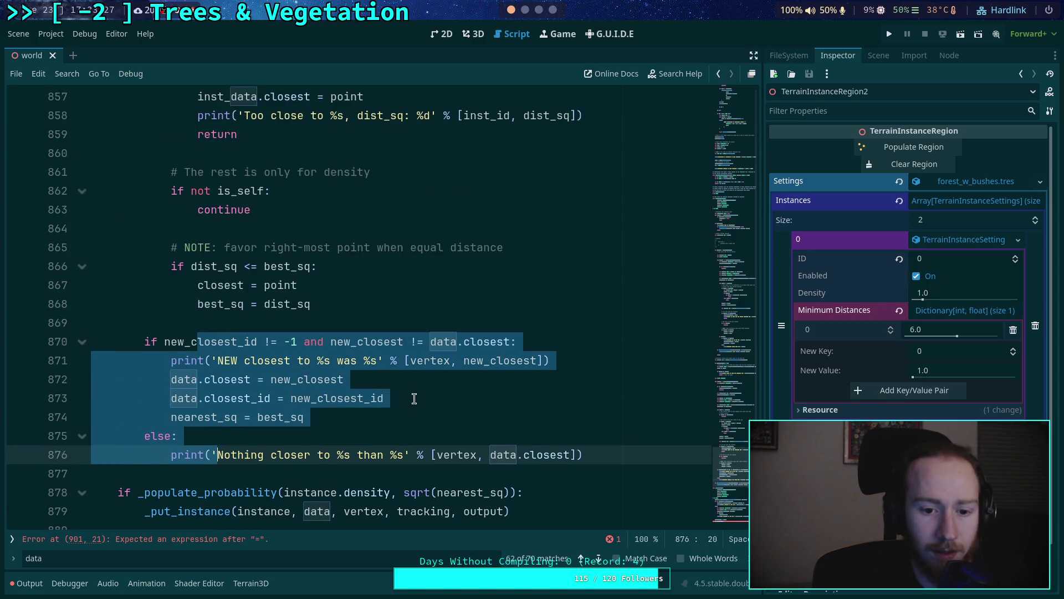
pyautogui.moveTo(415, 399); pyautogui.dragTo(405, 383)
pyautogui.press('BackSpace')
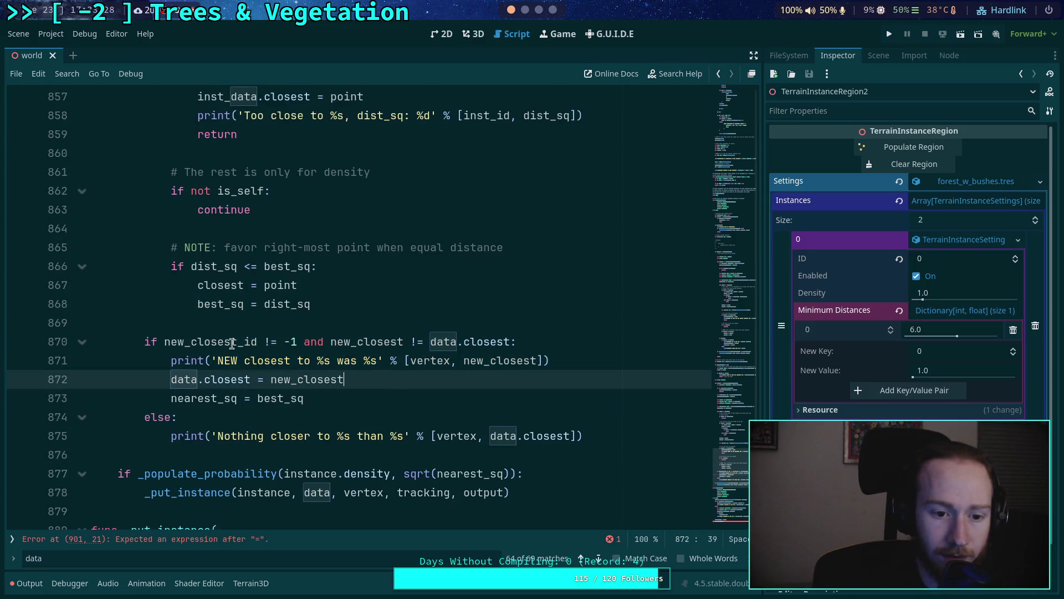
pyautogui.click(190, 342)
# Step: Select the earlier is_self block above for reference
pyautogui.scroll(19, 305, 343)
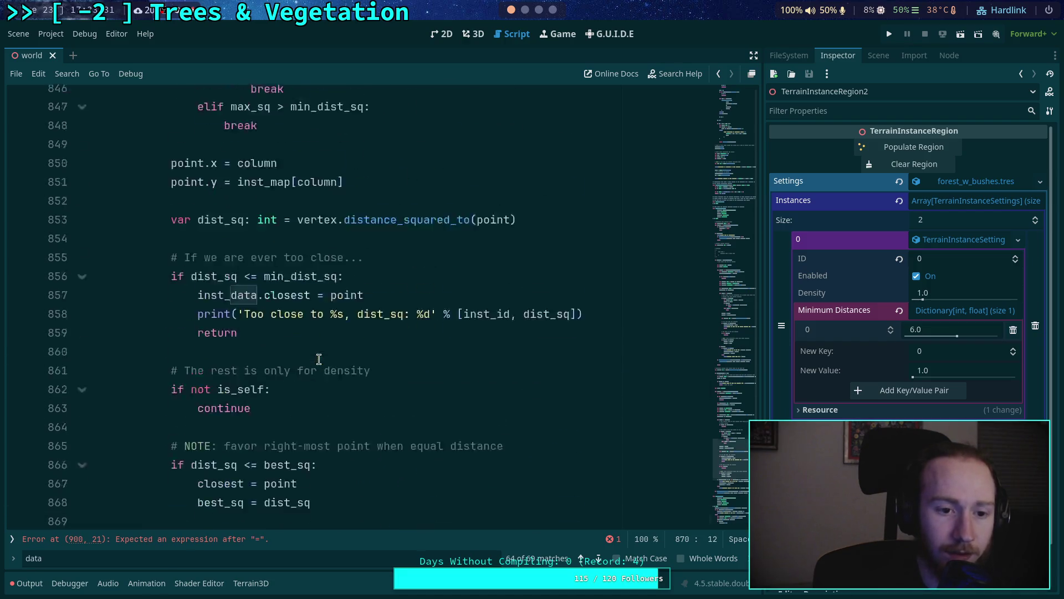
pyautogui.scroll(7, 305, 343)
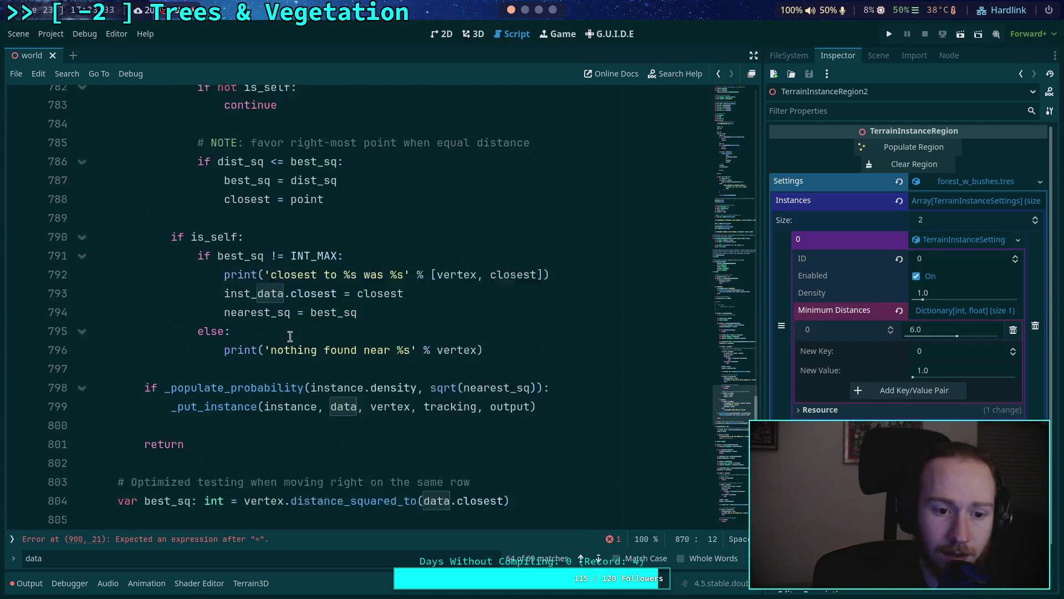
pyautogui.moveTo(171, 304); pyautogui.dragTo(508, 411)
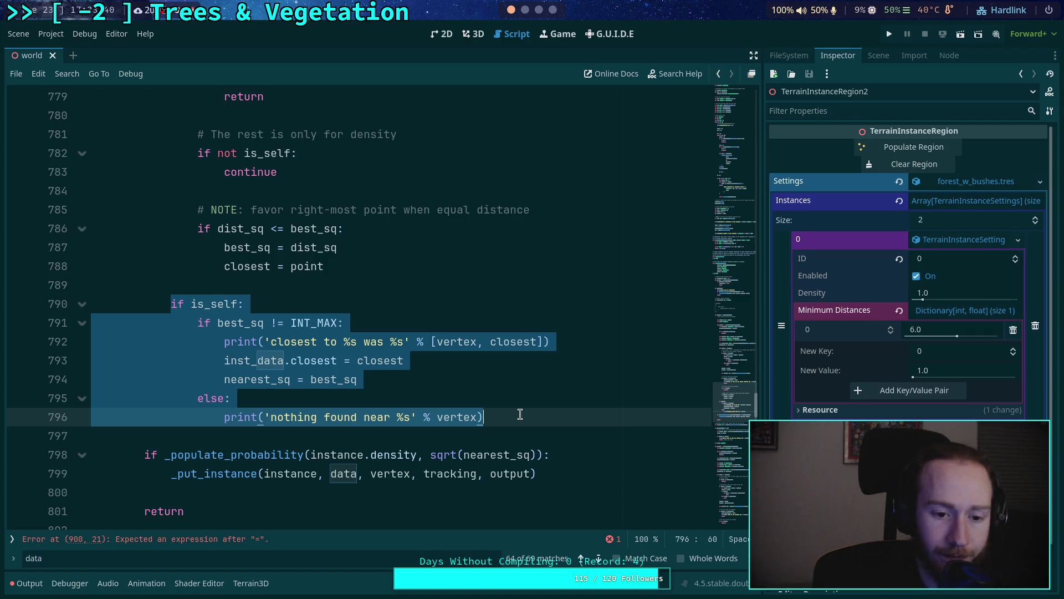
pyautogui.scroll(-20, 520, 414)
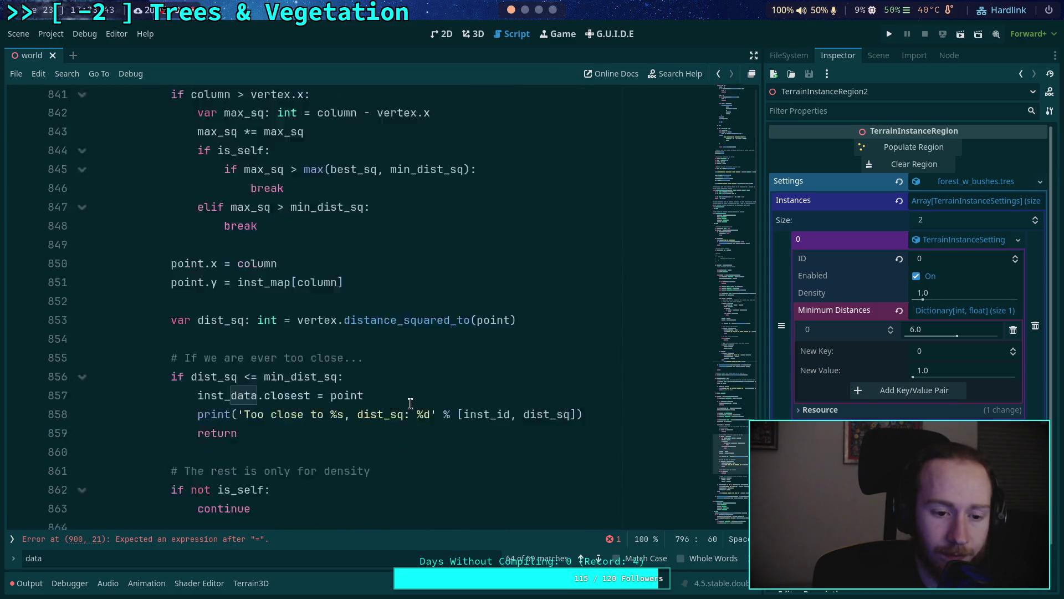
pyautogui.scroll(-4, 351, 391)
# Step: Add an 'if is_self:' line above the update block
pyautogui.click(205, 269)
pyautogui.press('Return')
pyautogui.write('if')
pyautogui.press('BackSpace')
pyautogui.press('BackSpace')
pyautogui.press('Tab')
pyautogui.write('if')
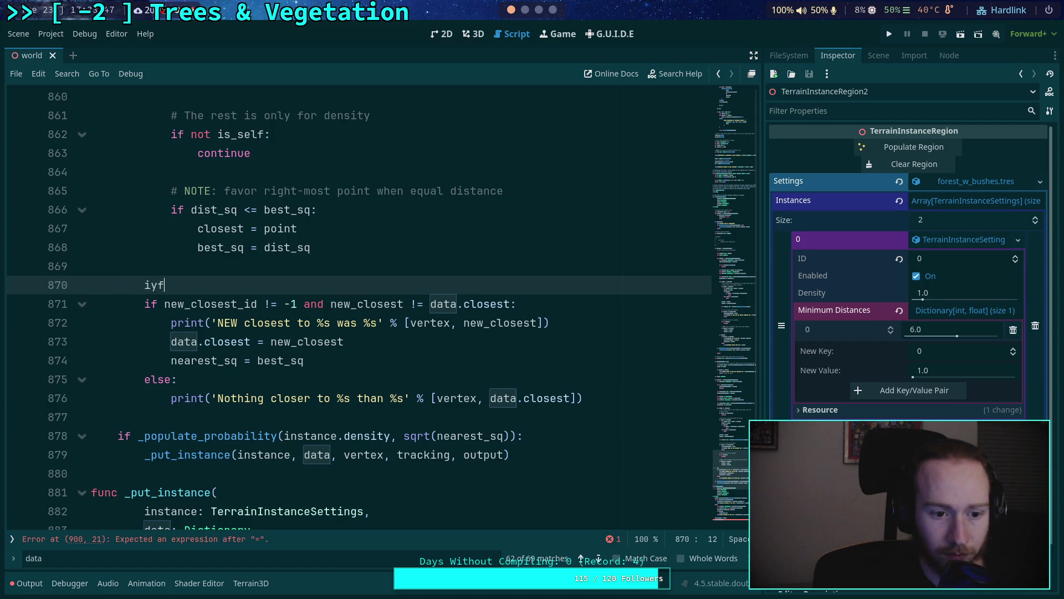
pyautogui.write('_selg:')
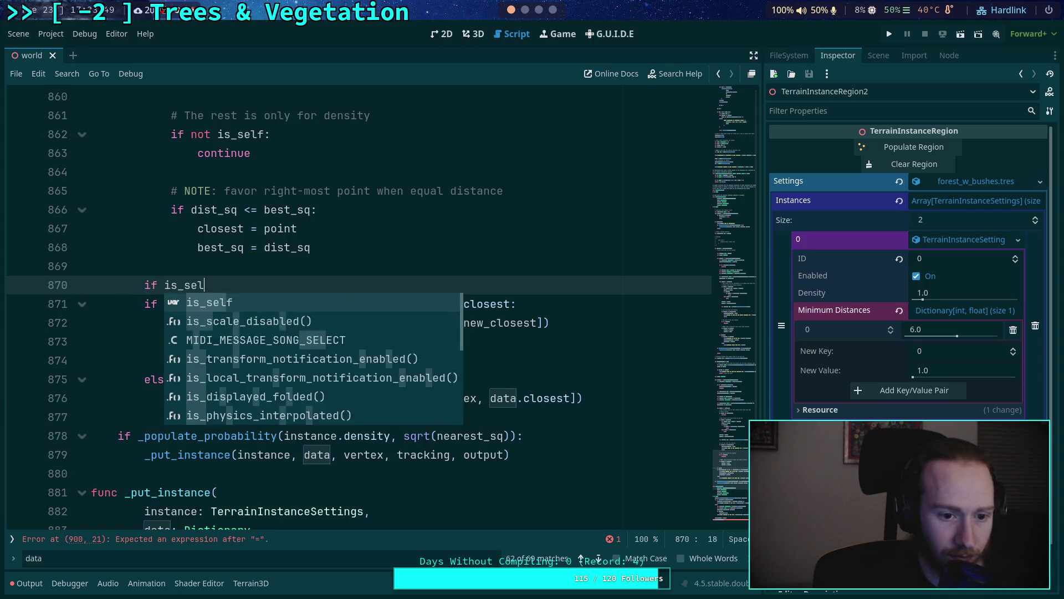
# Step: Indent the block under it and make the condition 'closest != Vector2i.MAX and closest != data.closest'
pyautogui.moveTo(141, 304)
pyautogui.mouseDown()
pyautogui.moveTo(143, 338)
pyautogui.moveTo(204, 398)
pyautogui.mouseUp()
pyautogui.press('Tab')
pyautogui.click(315, 318)
pyautogui.moveTo(191, 304)
pyautogui.mouseDown()
pyautogui.moveTo(345, 304)
pyautogui.moveTo(323, 304)
pyautogui.mouseUp()
pyautogui.write('closest != ')
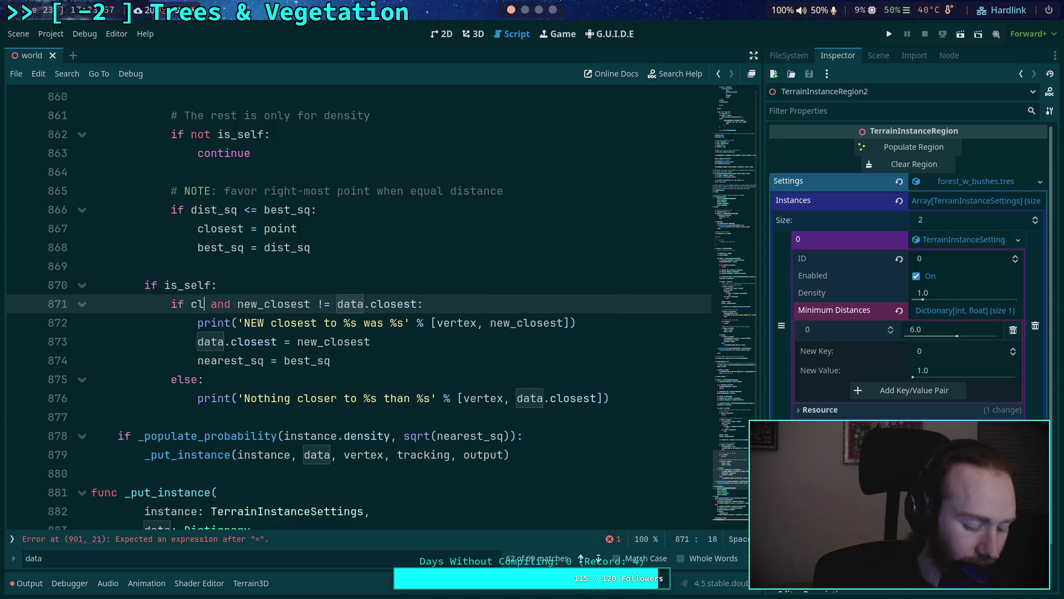
pyautogui.write('Vector1')
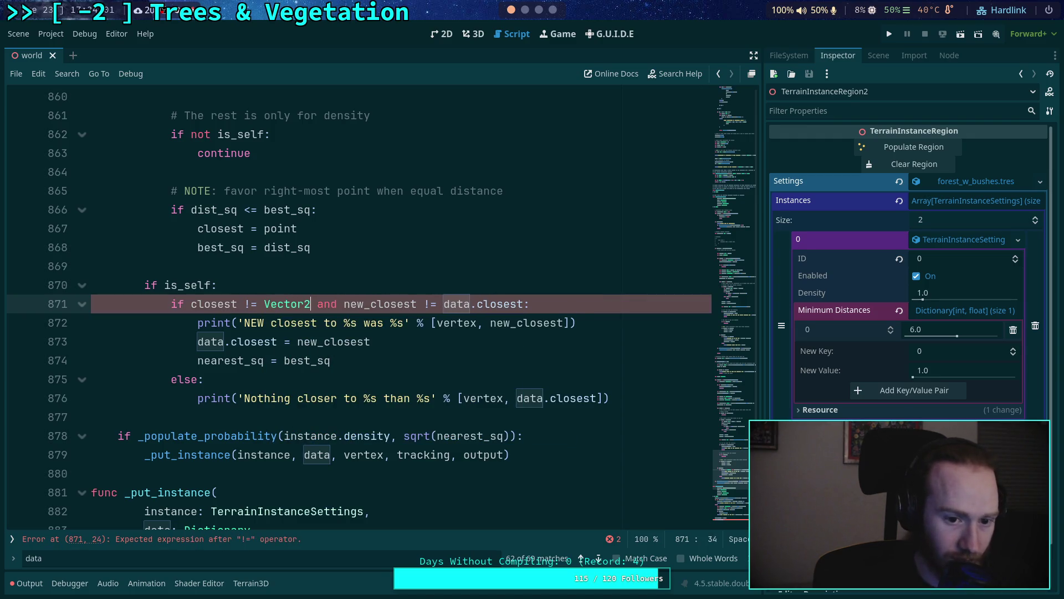
pyautogui.write('i.MAX')
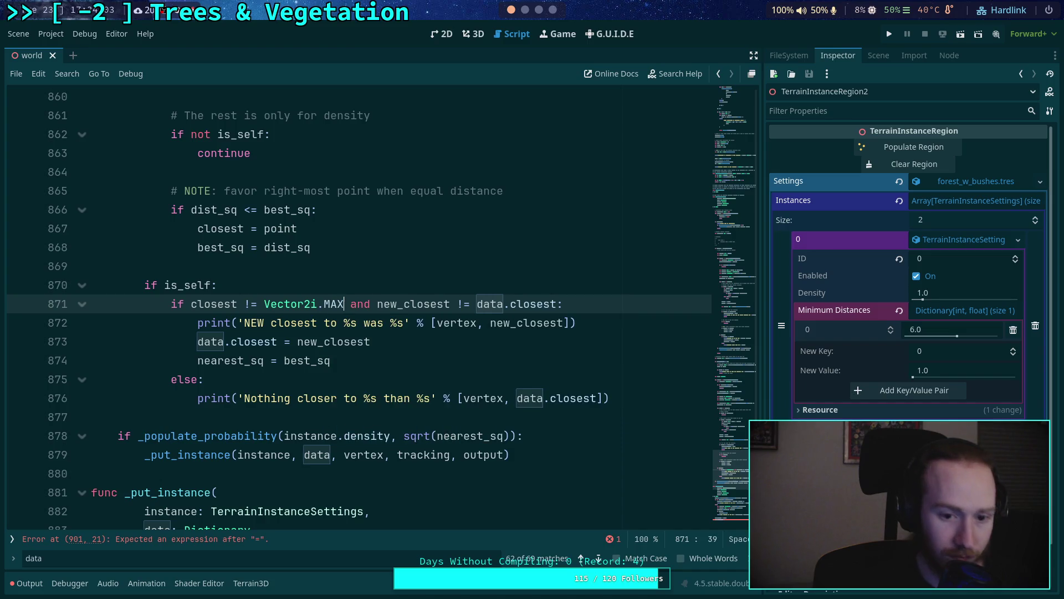
pyautogui.scroll(2, 365, 283)
pyautogui.moveTo(404, 419); pyautogui.dragTo(378, 422)
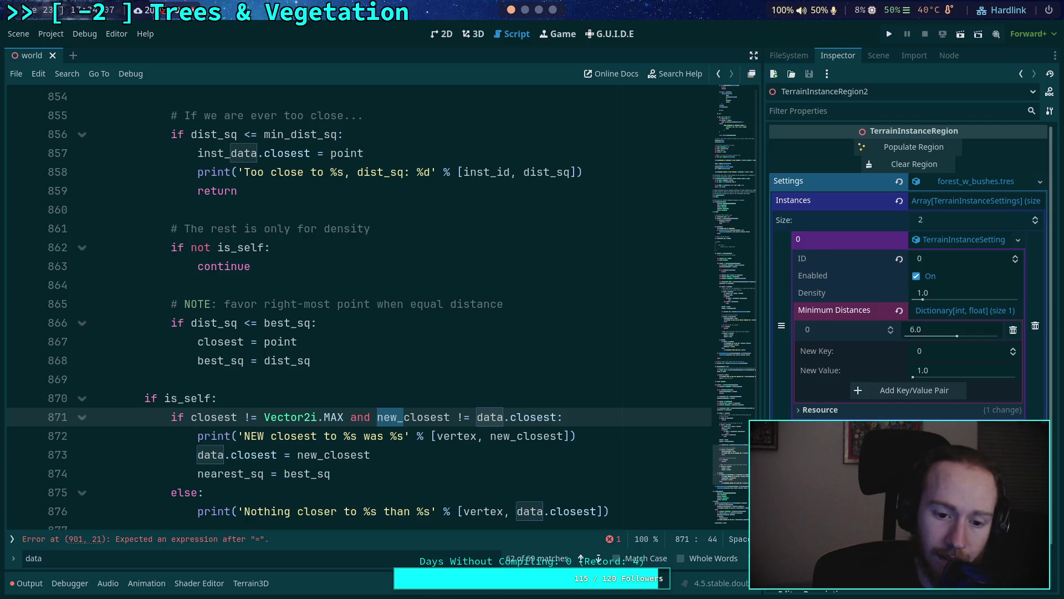
pyautogui.press('BackSpace')
# Step: Use inst_data instead of data in the condition and the closest assignment
pyautogui.doubleClick(453, 416)
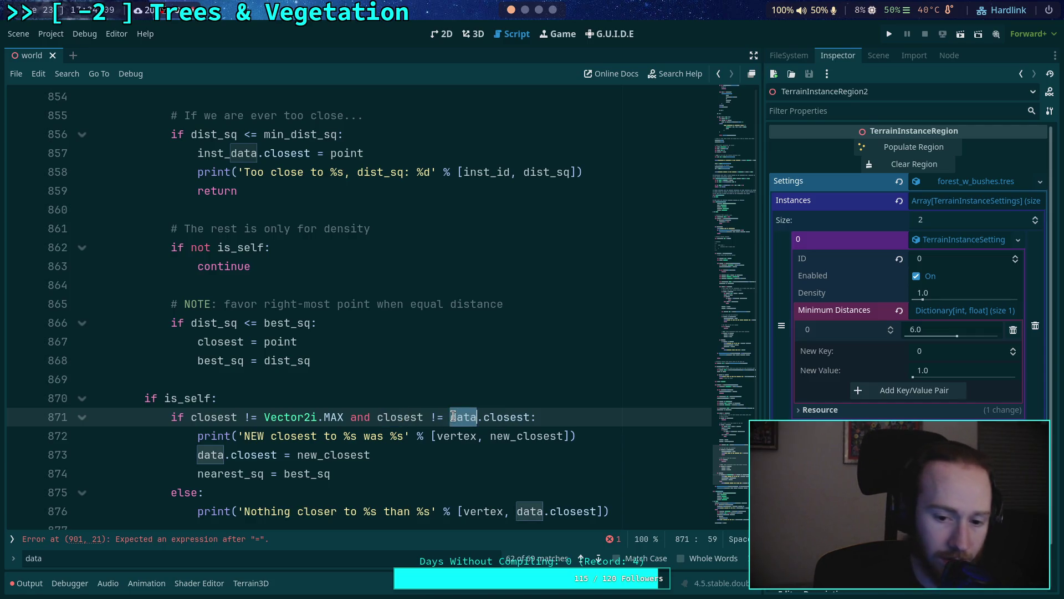
pyautogui.hotkey('ctrl', 'v')
pyautogui.hotkey('ctrl', 'z')
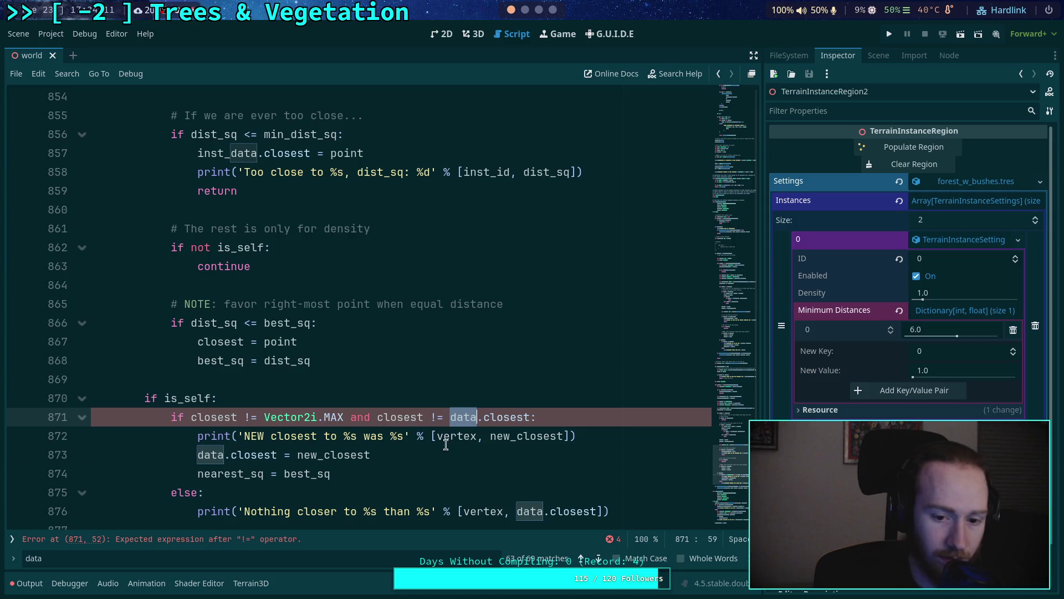
pyautogui.doubleClick(233, 152)
pyautogui.hotkey('ctrl', 'c')
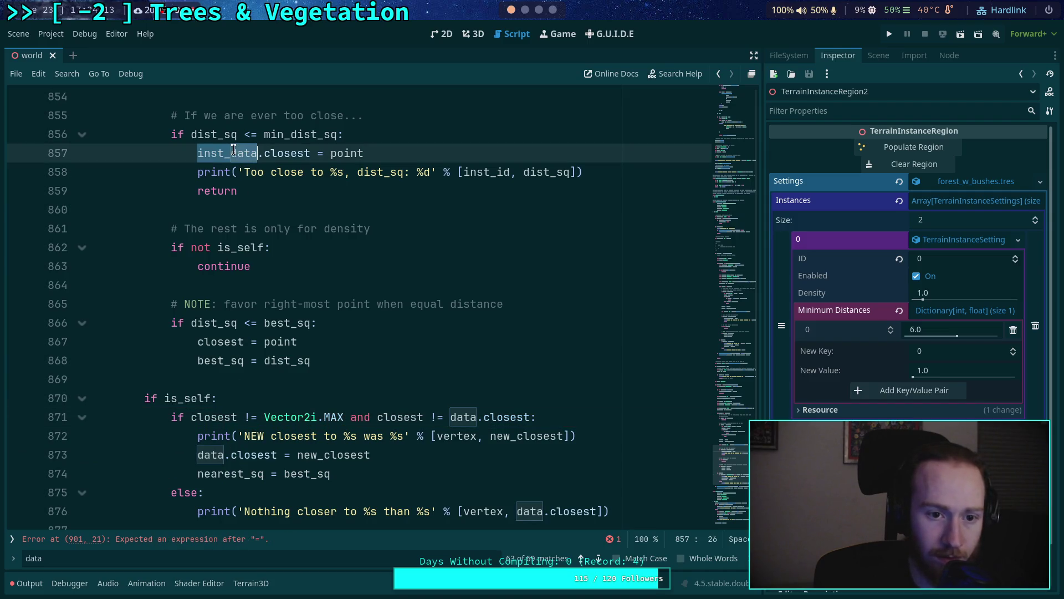
pyautogui.doubleClick(463, 417)
pyautogui.hotkey('ctrl', 'v')
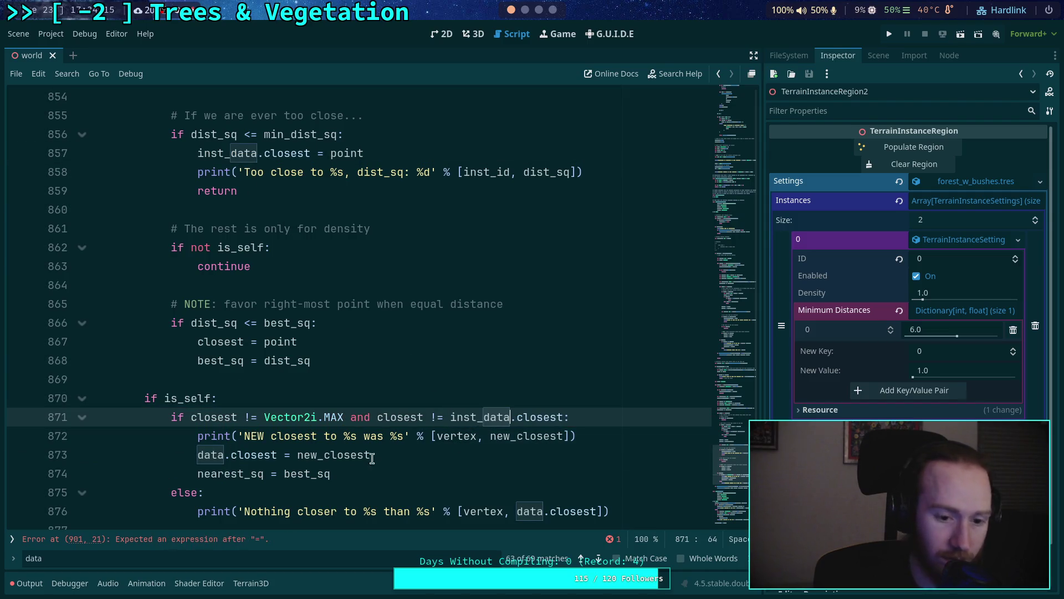
pyautogui.doubleClick(213, 454)
pyautogui.hotkey('ctrl', 'v')
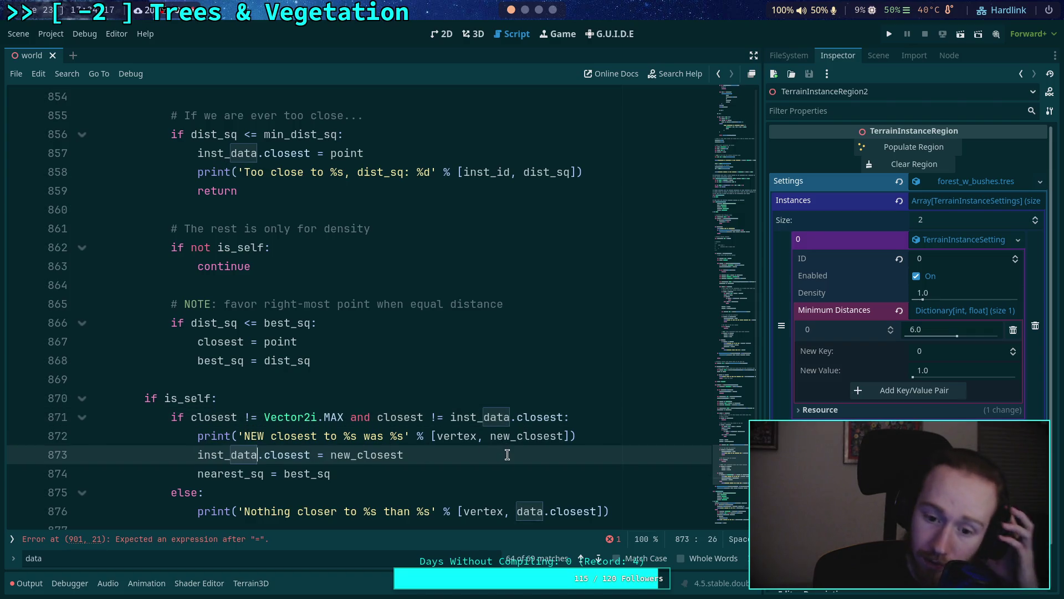
# Step: Make the debug prints show closest and inst_data
pyautogui.moveTo(516, 436); pyautogui.dragTo(490, 436)
pyautogui.press('BackSpace')
pyautogui.scroll(-1, 451, 467)
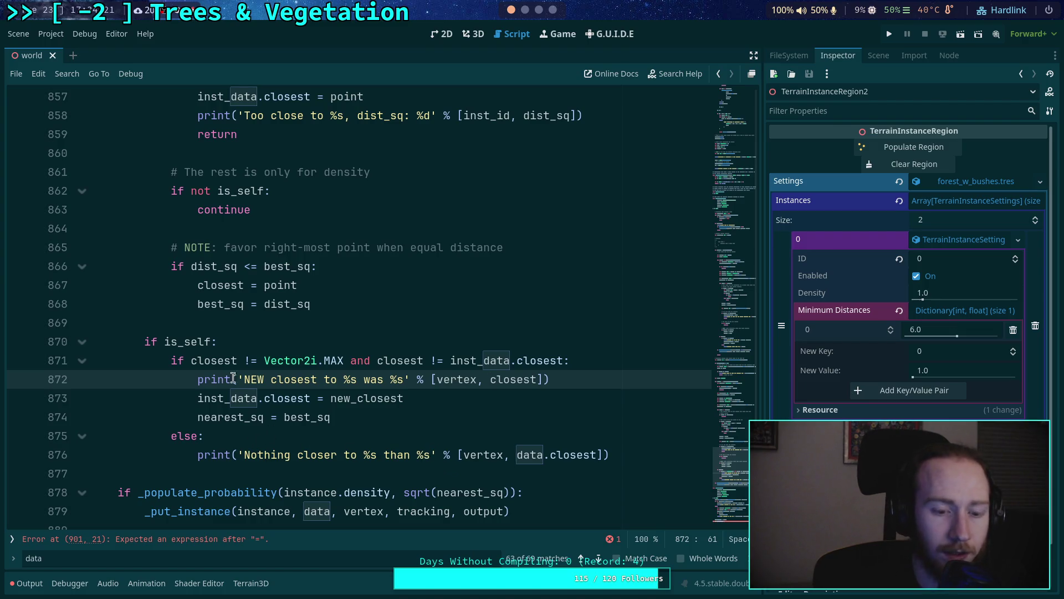
pyautogui.doubleClick(522, 456)
pyautogui.write('inst_data')
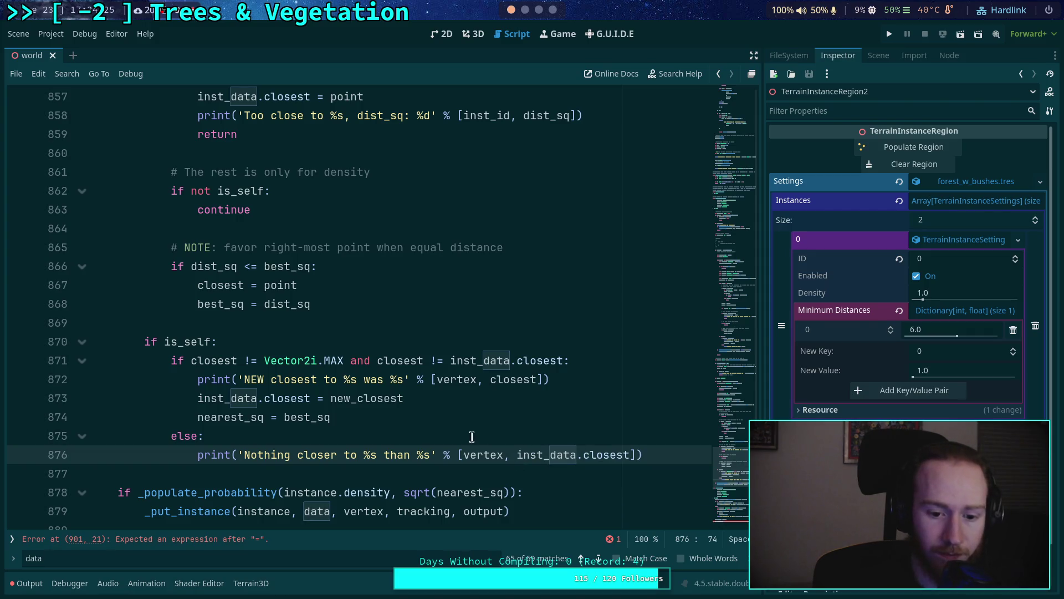
pyautogui.scroll(-1, 473, 436)
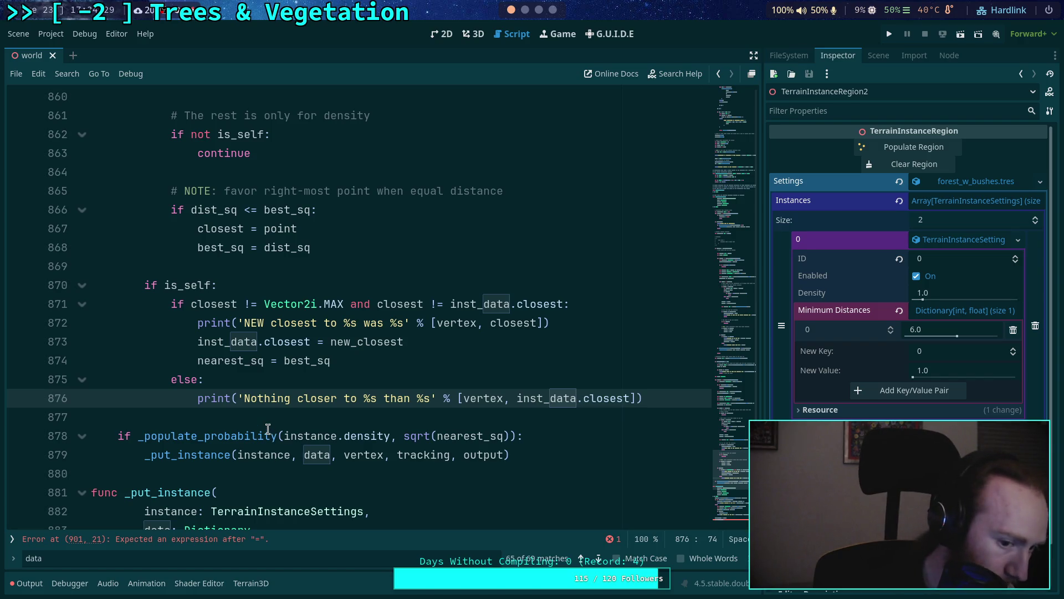
pyautogui.scroll(-2, 269, 431)
pyautogui.scroll(-1, 215, 426)
pyautogui.scroll(-4, 216, 426)
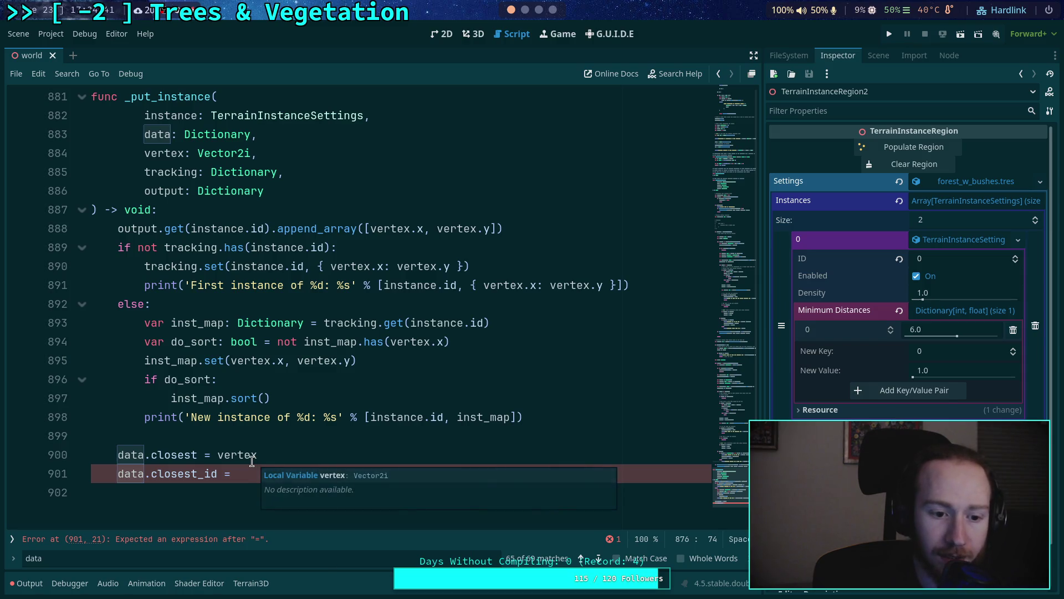
# Step: Add 'data.get(instance.id).closest = vertex' in _put_instance
pyautogui.click(246, 455)
pyautogui.click(282, 444)
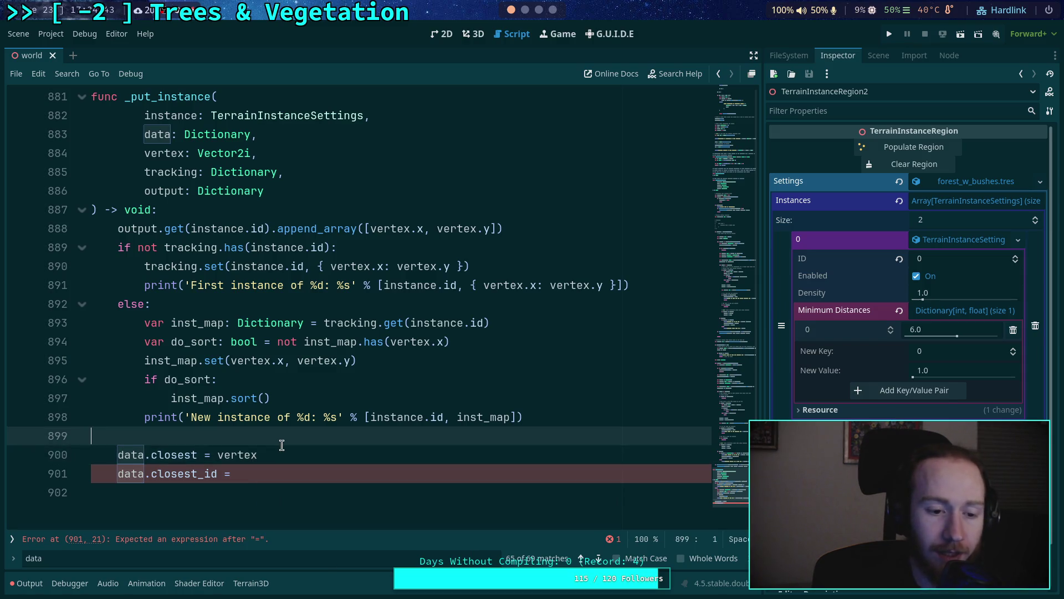
pyautogui.press('Return')
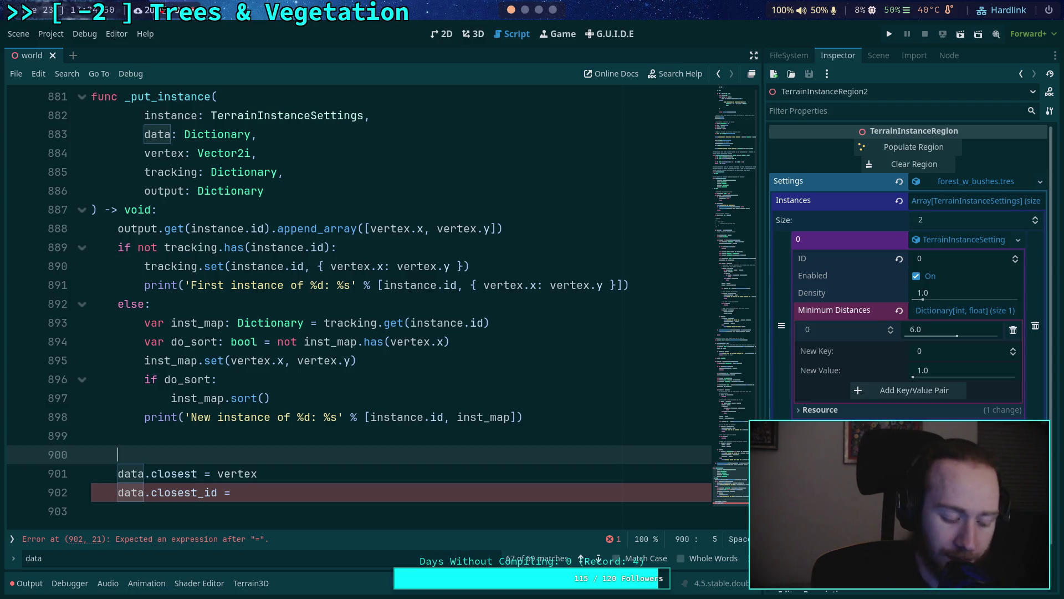
pyautogui.write('de')
pyautogui.press('BackSpace')
pyautogui.write('a')
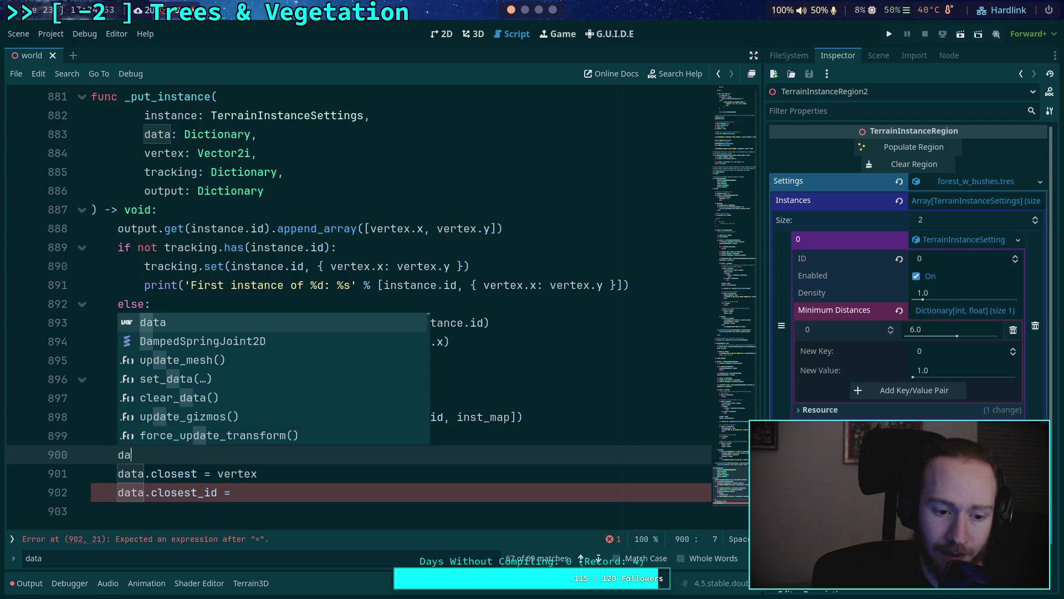
pyautogui.write('ta.get(instance.')
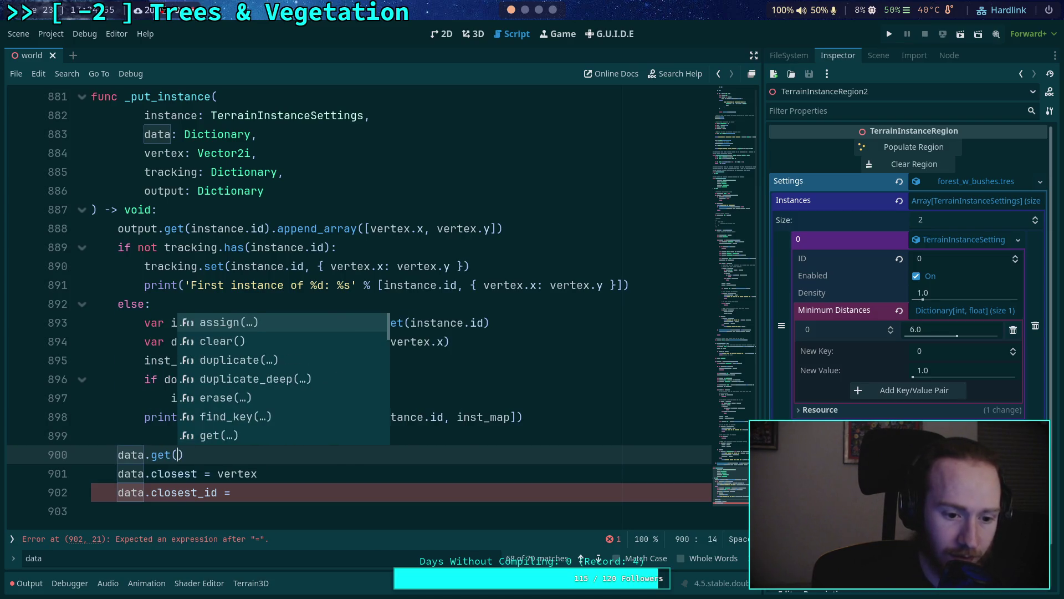
pyautogui.write('id)')
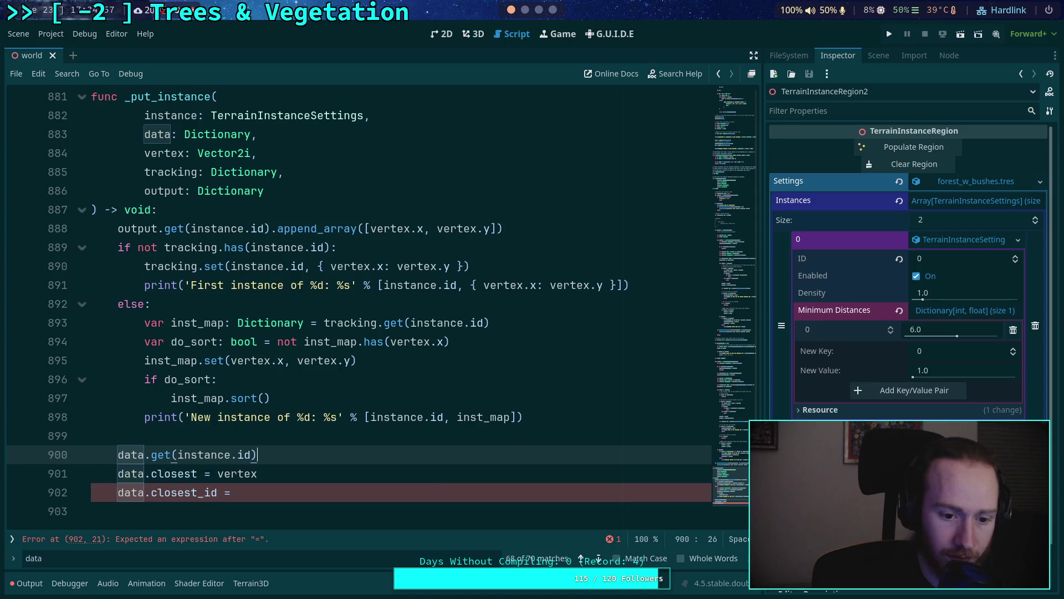
pyautogui.write('.se')
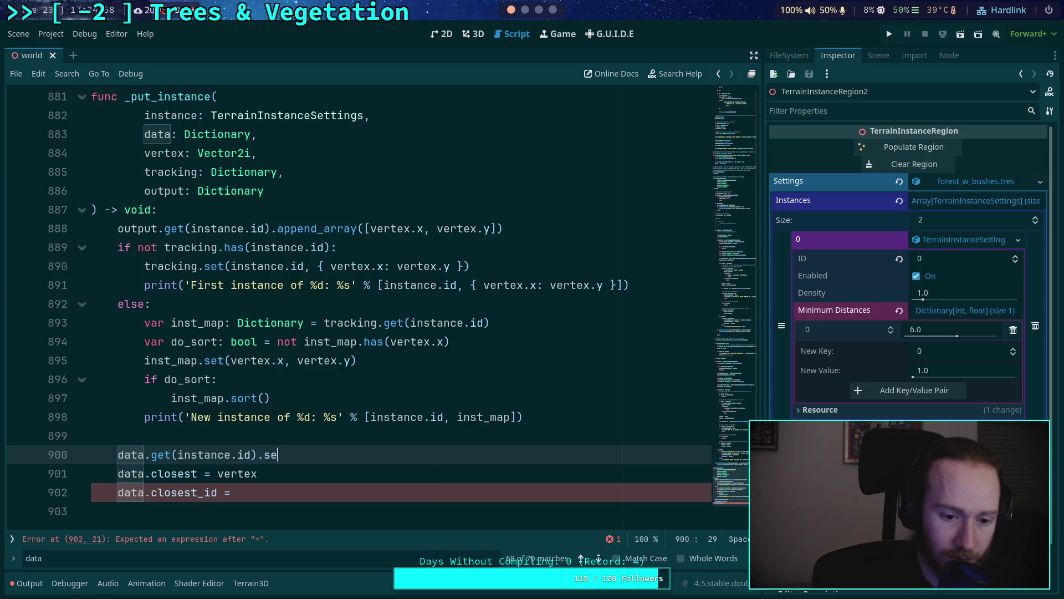
pyautogui.write('tclosest =vertex')
# Step: Delete the old data.closest and data.closest_id lines
pyautogui.moveTo(286, 495); pyautogui.dragTo(428, 453)
pyautogui.press('BackSpace')
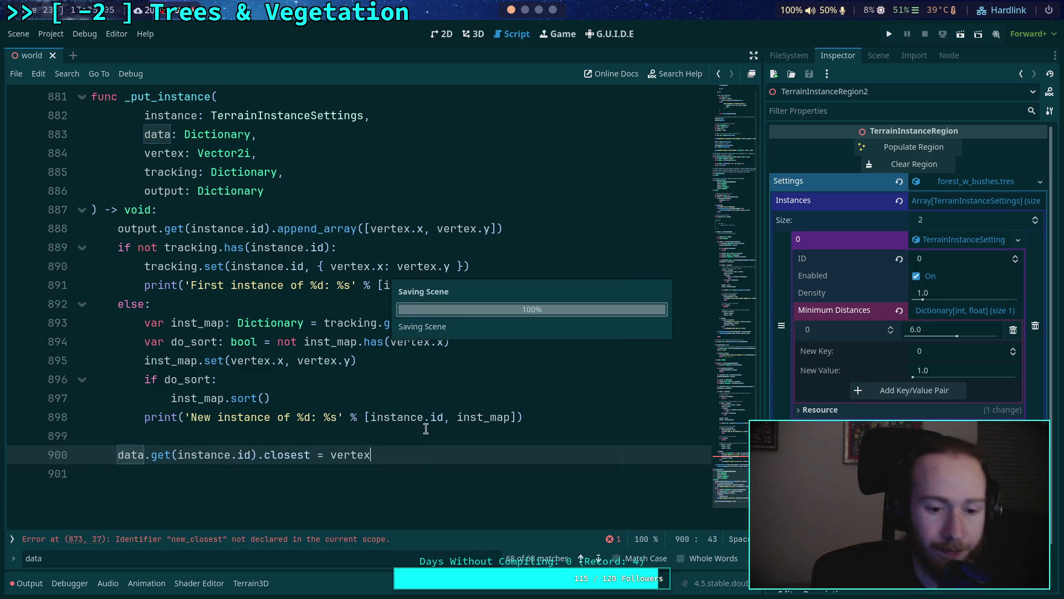
pyautogui.scroll(15, 437, 405)
pyautogui.scroll(20, 427, 377)
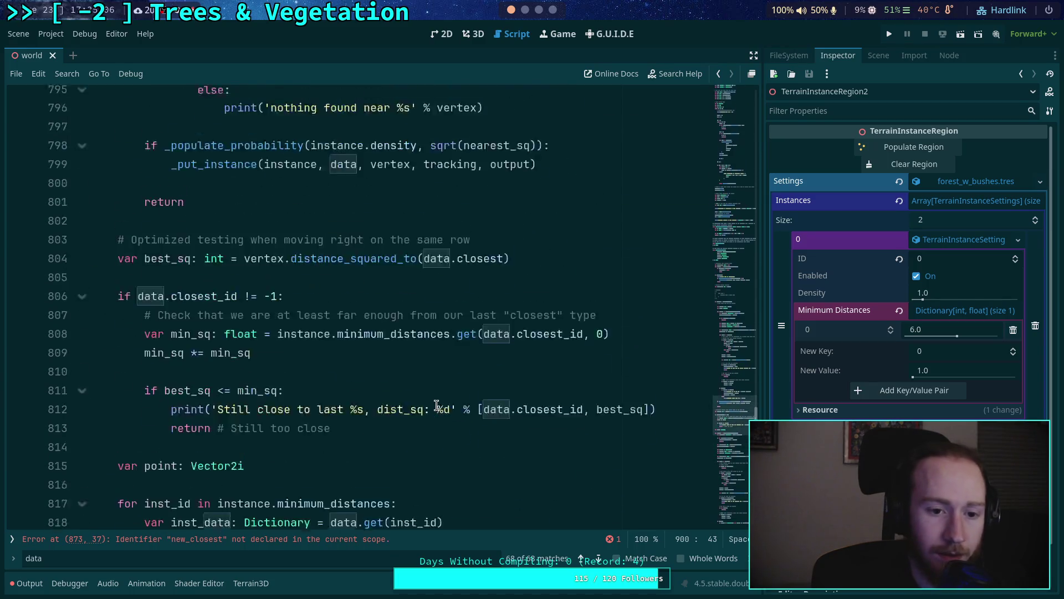
pyautogui.scroll(5, 421, 347)
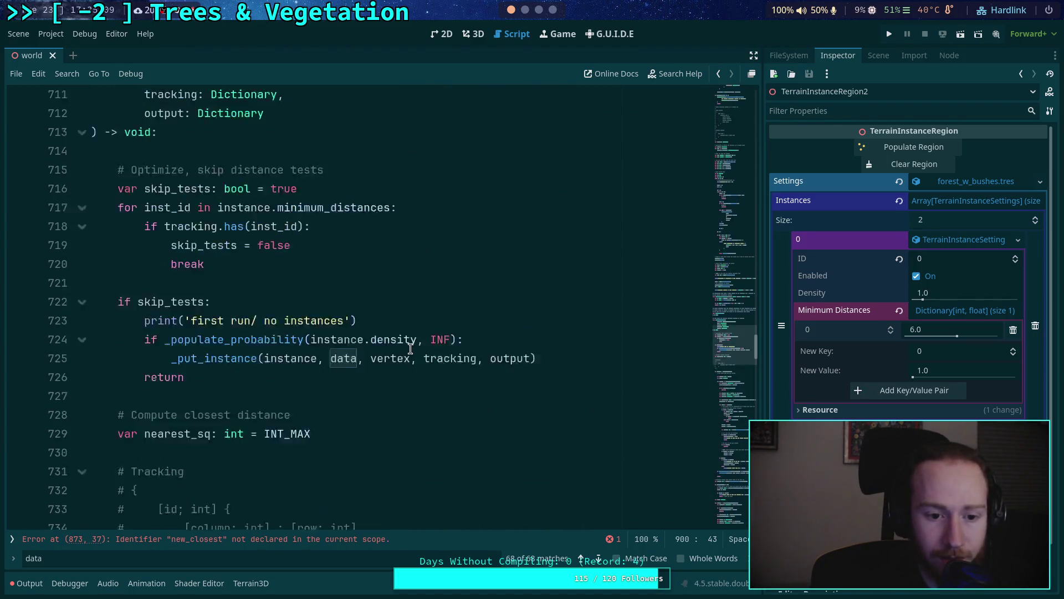
pyautogui.scroll(-3, 424, 346)
pyautogui.scroll(15, 424, 346)
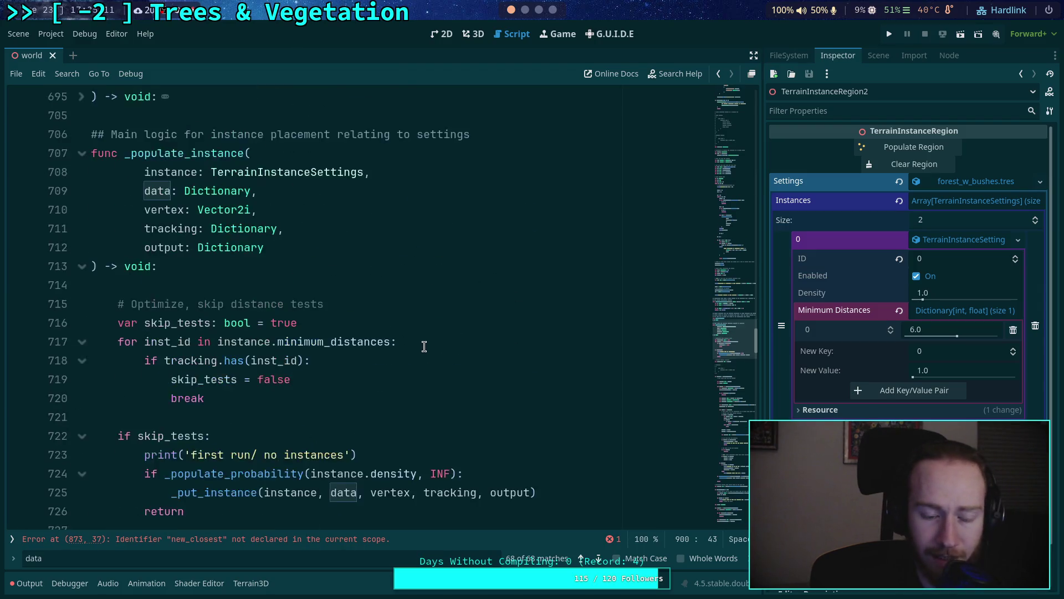
pyautogui.scroll(15, 424, 344)
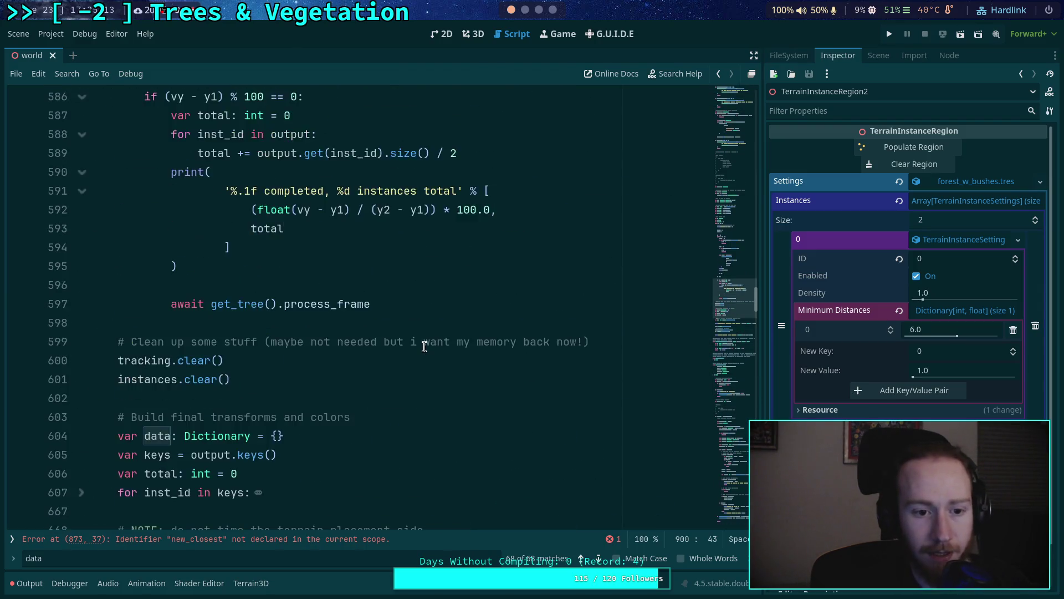
pyautogui.scroll(15, 424, 339)
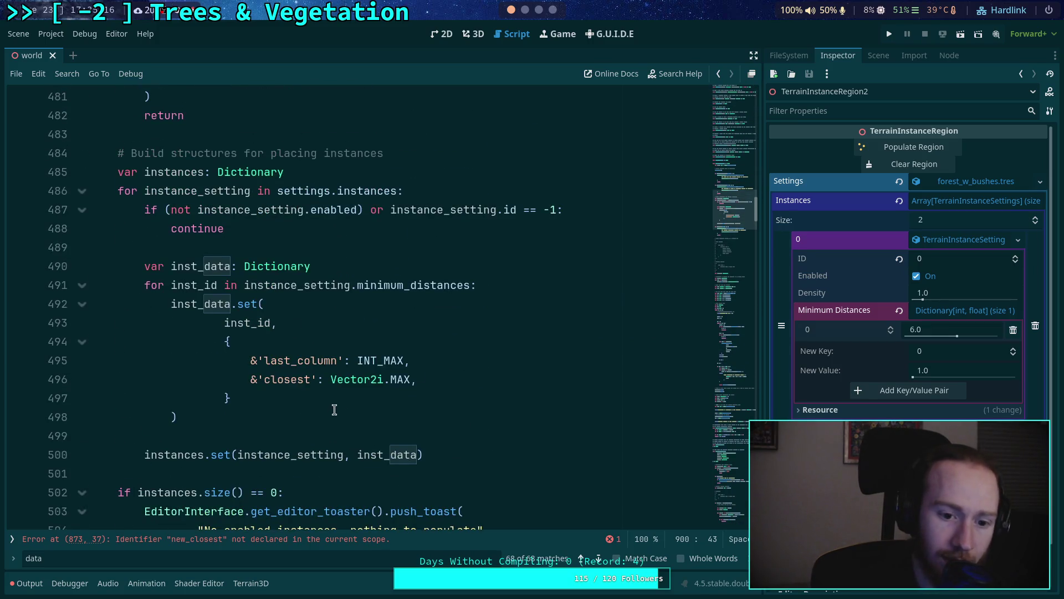
pyautogui.scroll(-20, 499, 380)
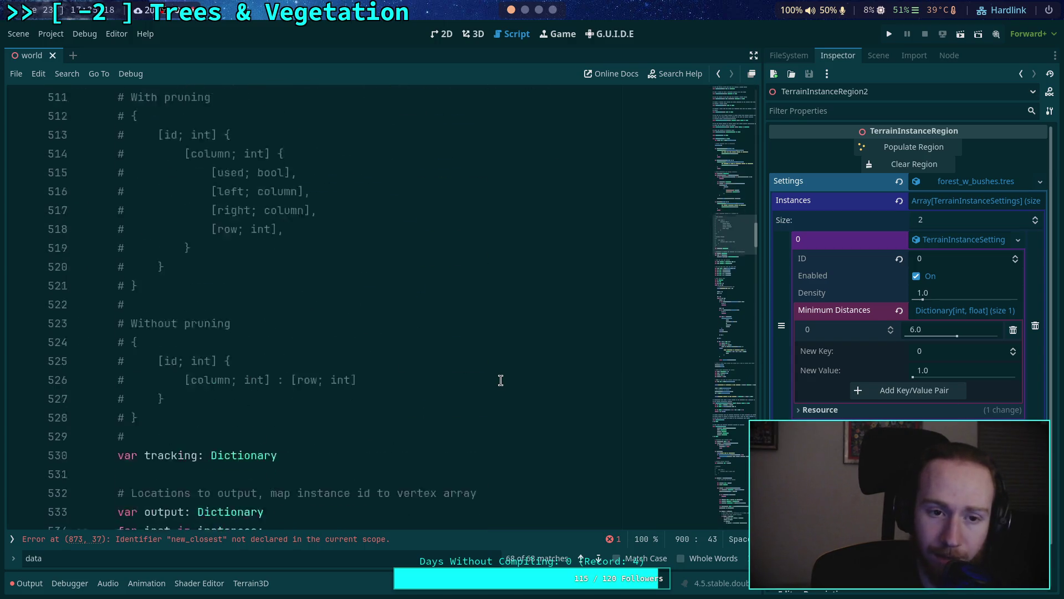
pyautogui.click(727, 427)
pyautogui.moveTo(727, 427)
pyautogui.mouseDown()
pyautogui.moveTo(727, 456)
pyautogui.moveTo(739, 426)
pyautogui.mouseUp()
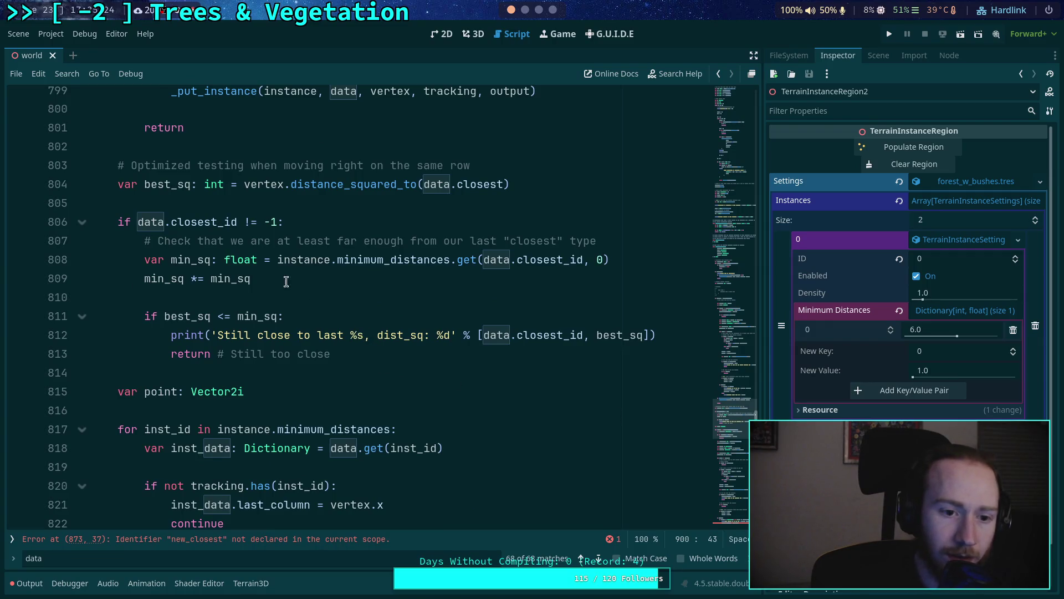
pyautogui.doubleClick(148, 222)
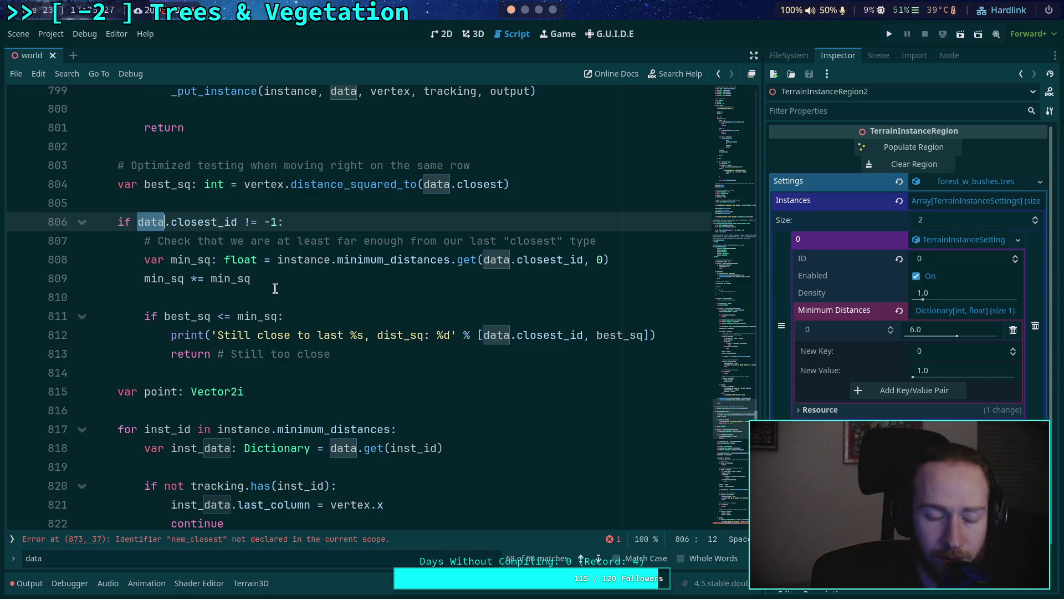
pyautogui.scroll(1, 367, 283)
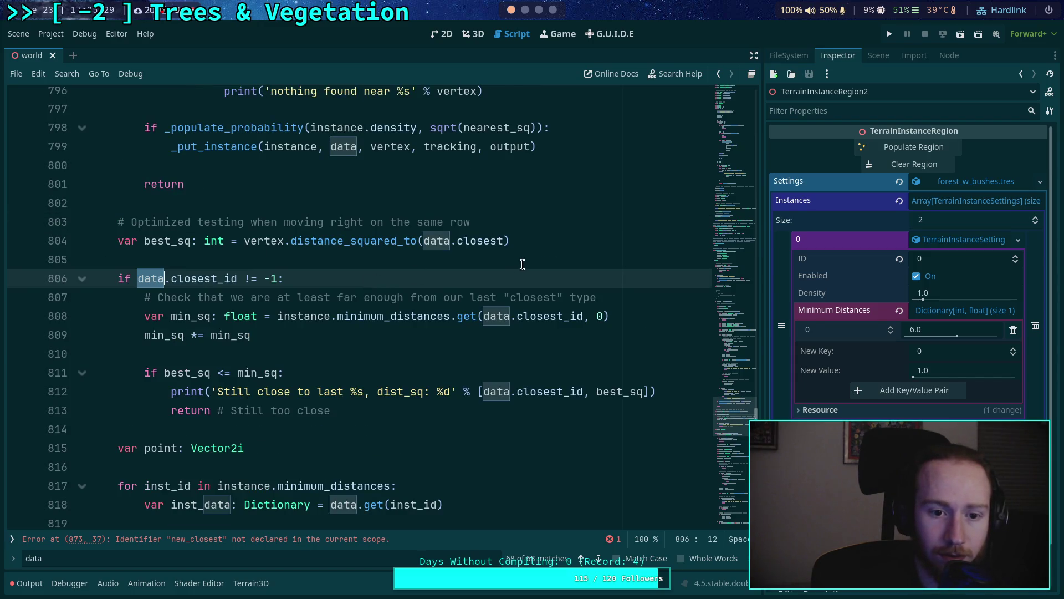
pyautogui.scroll(1, 522, 264)
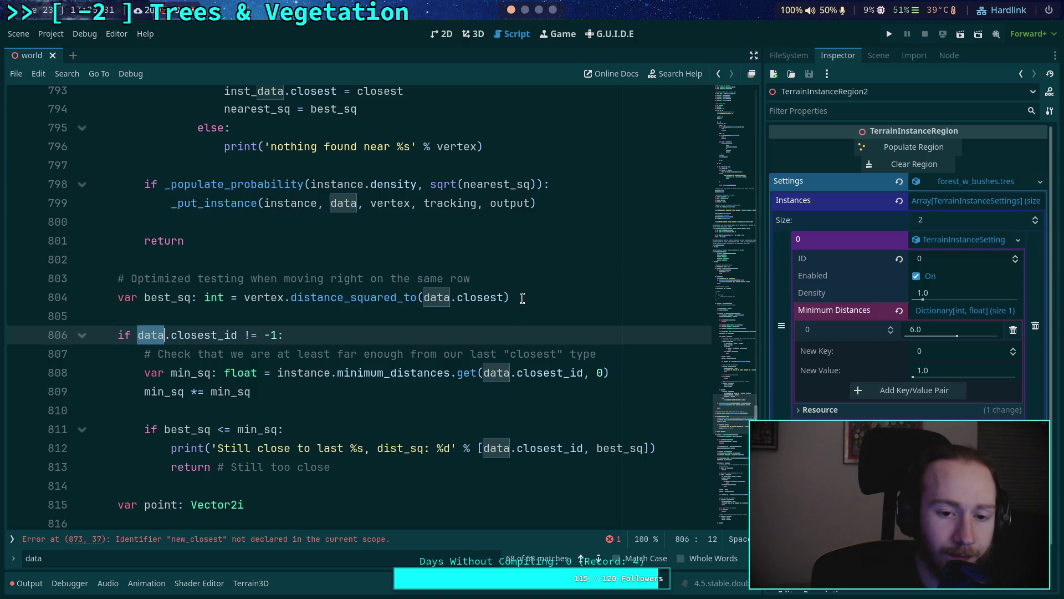
pyautogui.scroll(2, 523, 298)
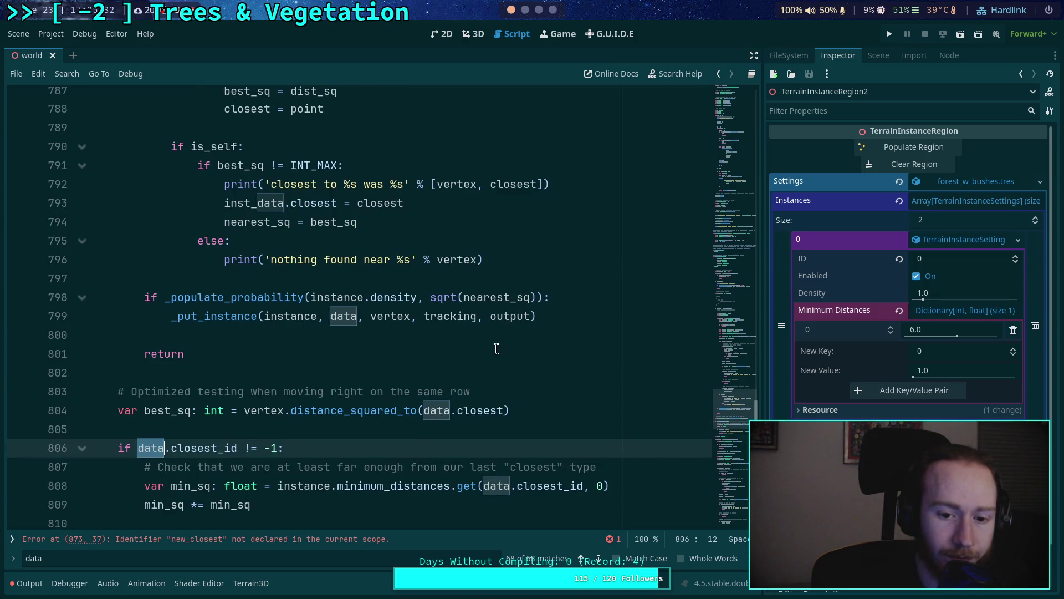
pyautogui.scroll(1, 496, 348)
pyautogui.scroll(-2, 496, 348)
pyautogui.click(561, 339)
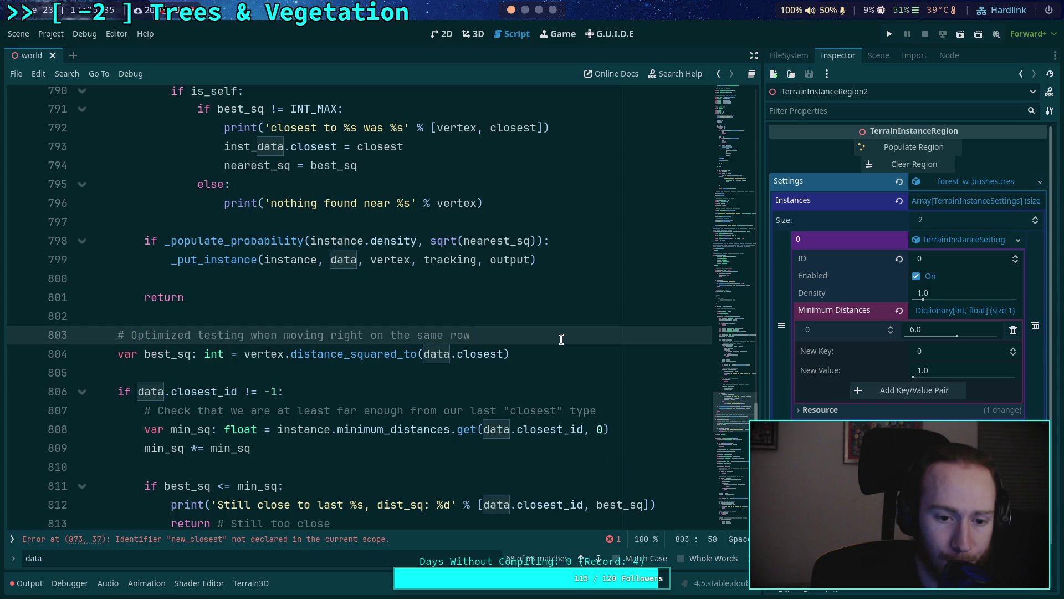
# Step: Move the 'at least far enough' comment above var best_sq and remove the stray # line
pyautogui.press('Return')
pyautogui.press('Return')
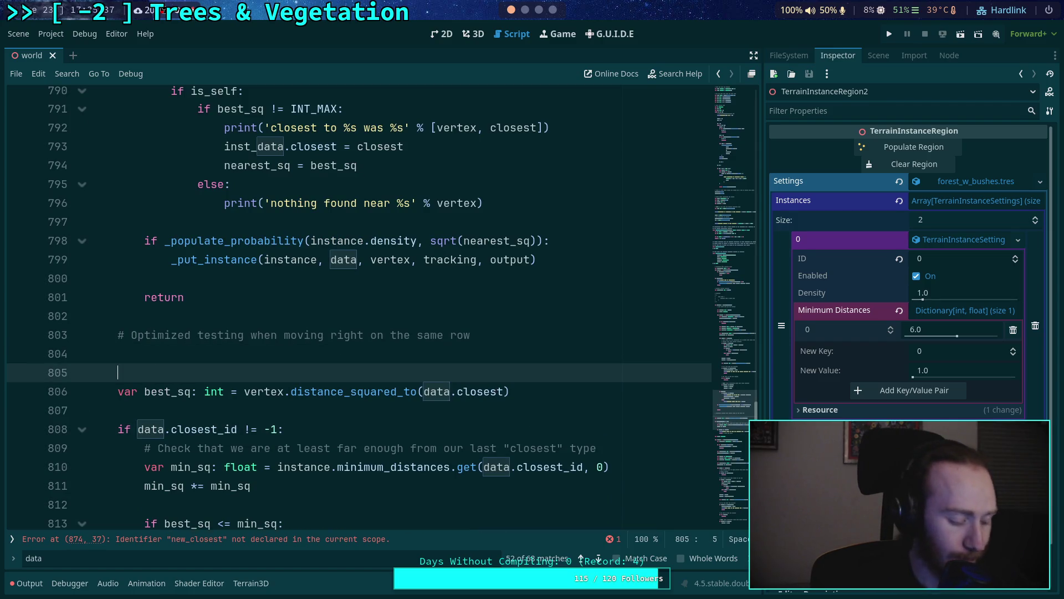
pyautogui.write('#')
pyautogui.press('Down')
pyautogui.press('Down')
pyautogui.press('Down')
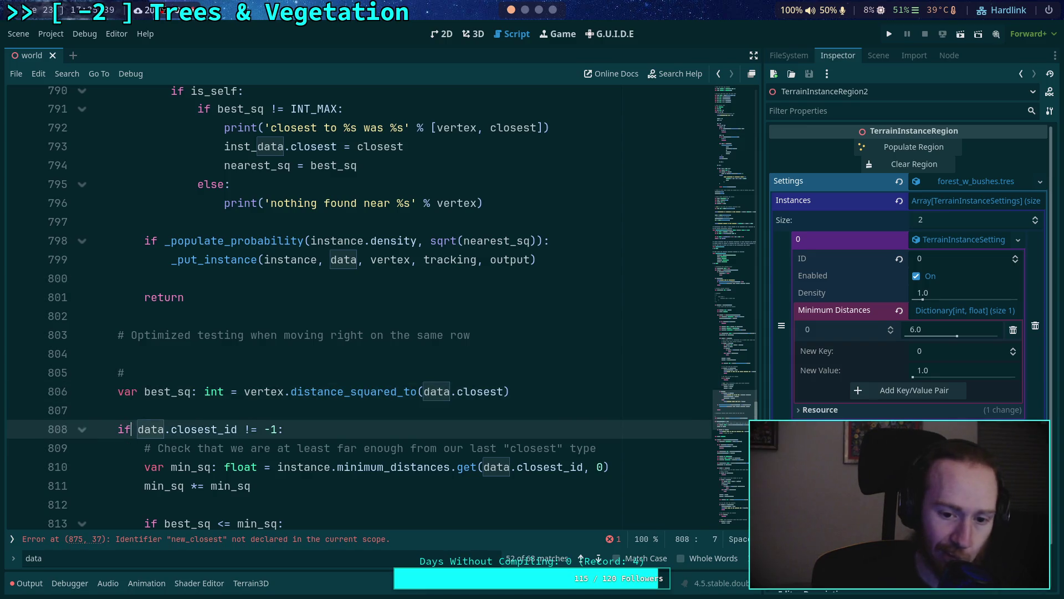
pyautogui.press('Down')
pyautogui.hotkey('alt', 'Up')
pyautogui.hotkey('alt', 'Up')
pyautogui.hotkey('alt', 'Up')
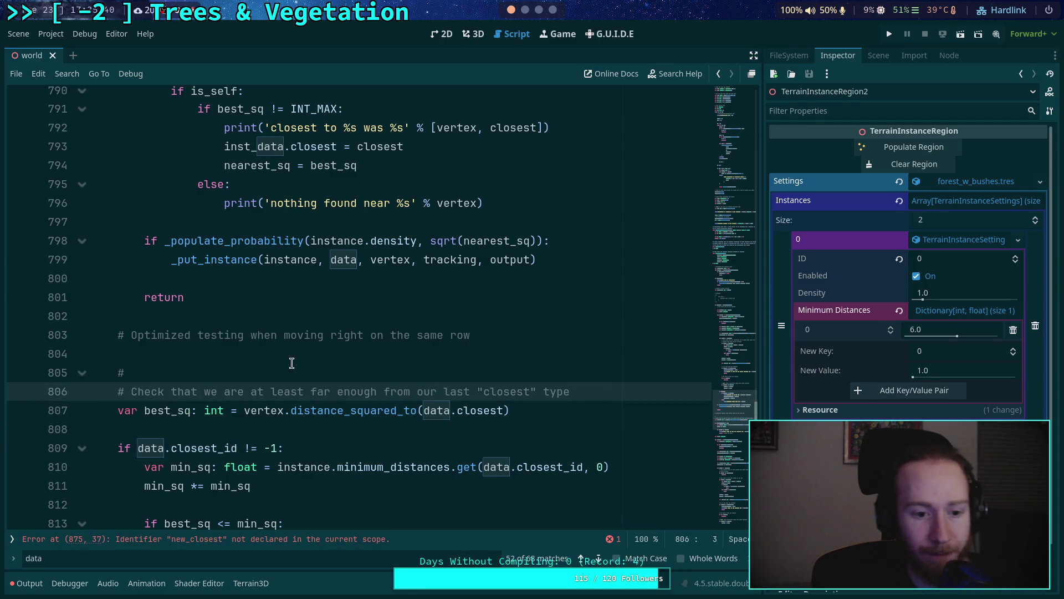
pyautogui.click(289, 375)
pyautogui.press('BackSpace')
pyautogui.press('BackSpace')
pyautogui.press('BackSpace')
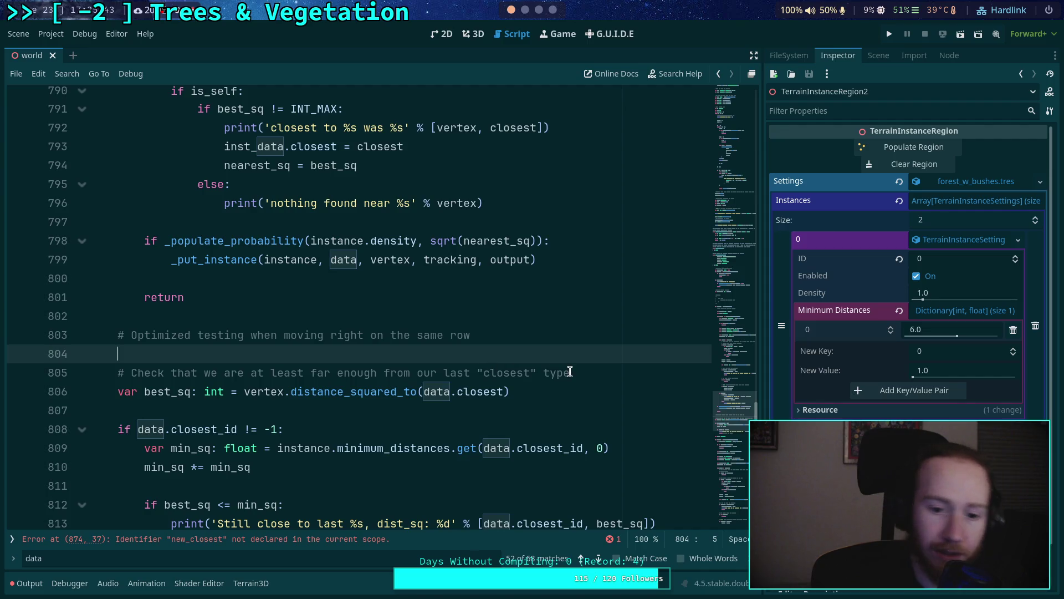
# Step: Reword the comment's ending to 'all of our "closest" instances'
pyautogui.scroll(-1, 581, 372)
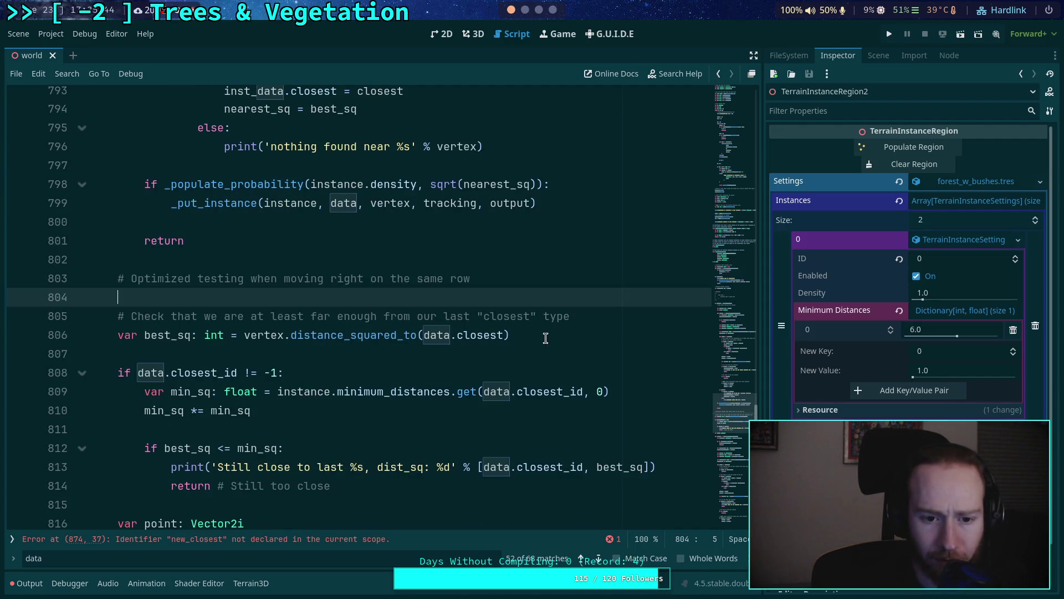
pyautogui.moveTo(577, 316); pyautogui.dragTo(418, 315)
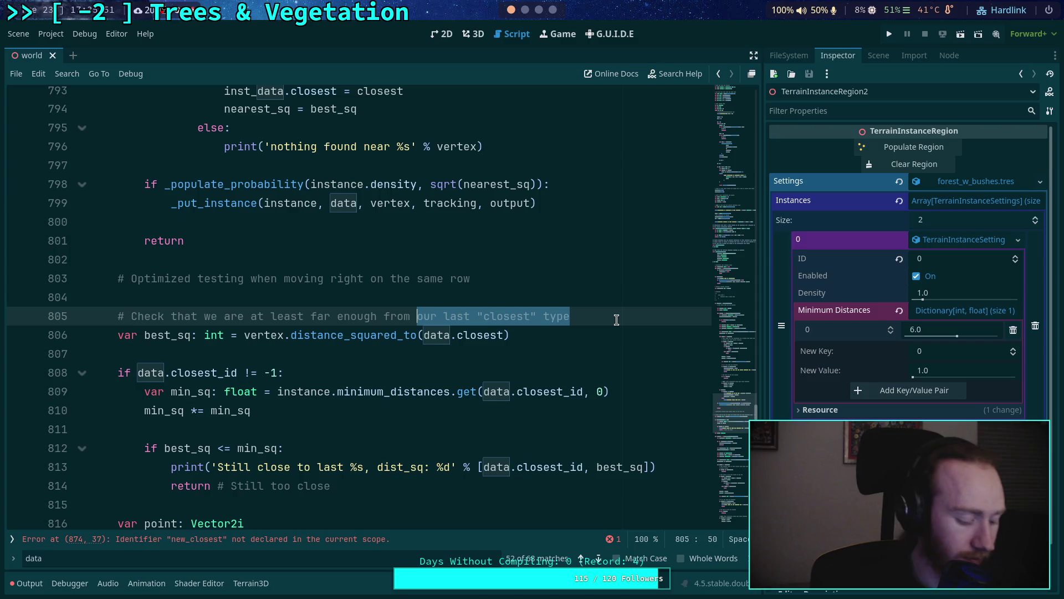
pyautogui.write('all ')
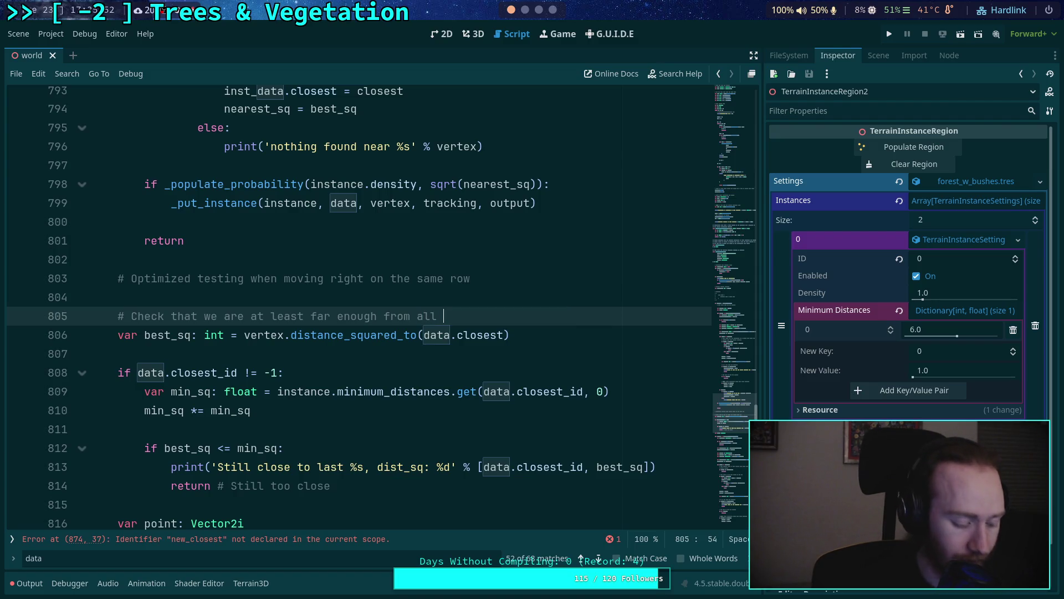
pyautogui.write('of our "')
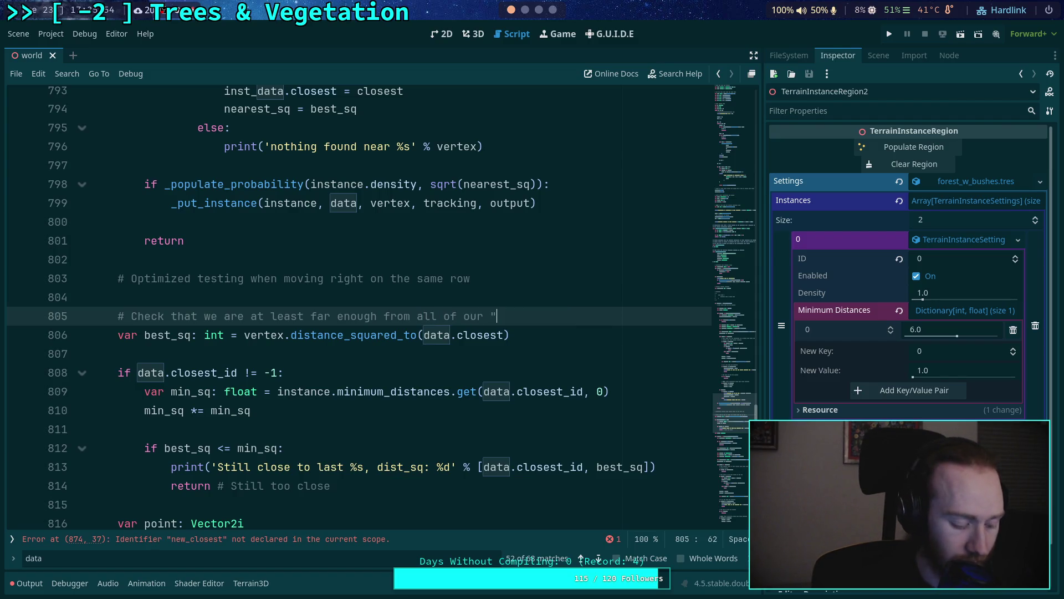
pyautogui.write('closest"')
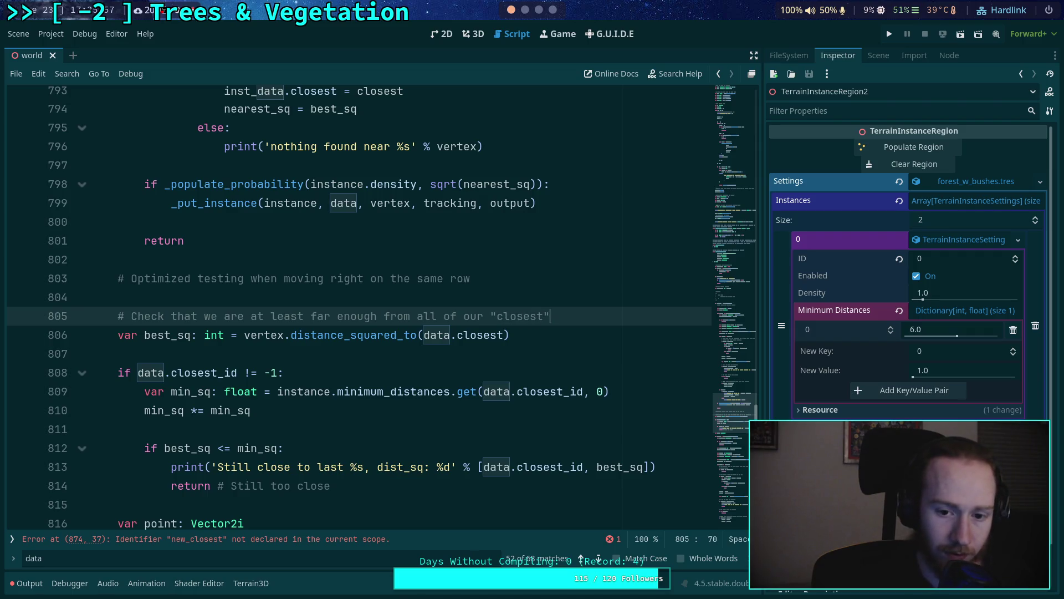
pyautogui.write(' instances')
# Step: Declare 'var best_sq: int' on a new line below the reworded comment
pyautogui.press('Return')
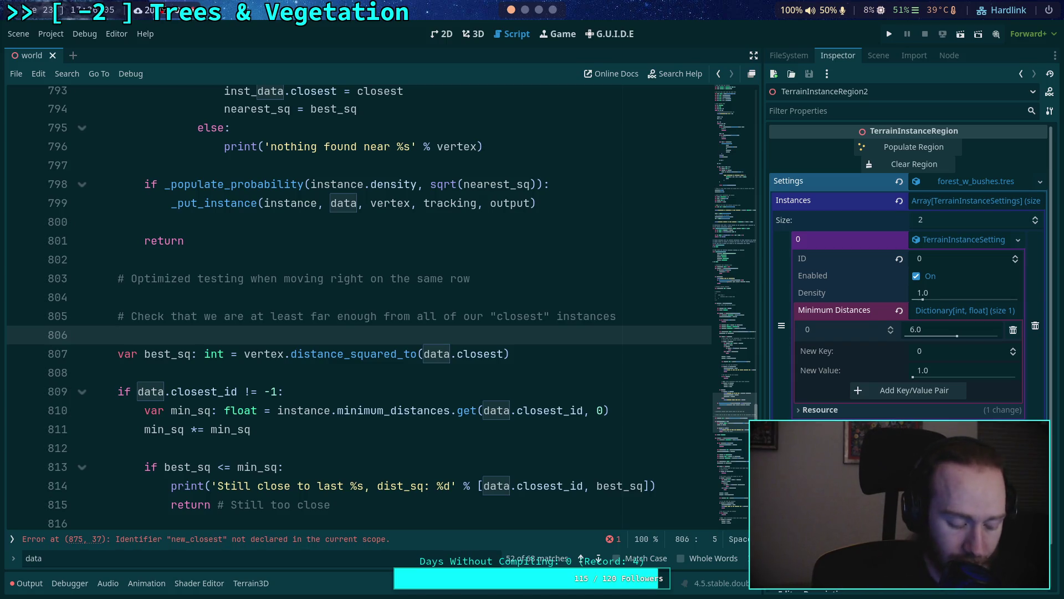
pyautogui.write('varbest_sq:')
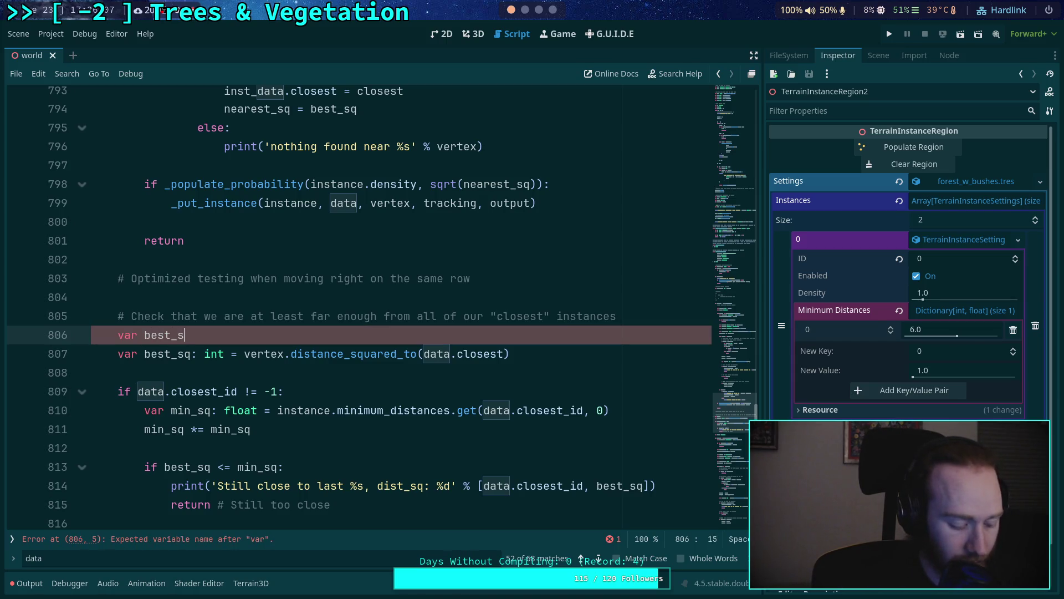
pyautogui.write(' int')
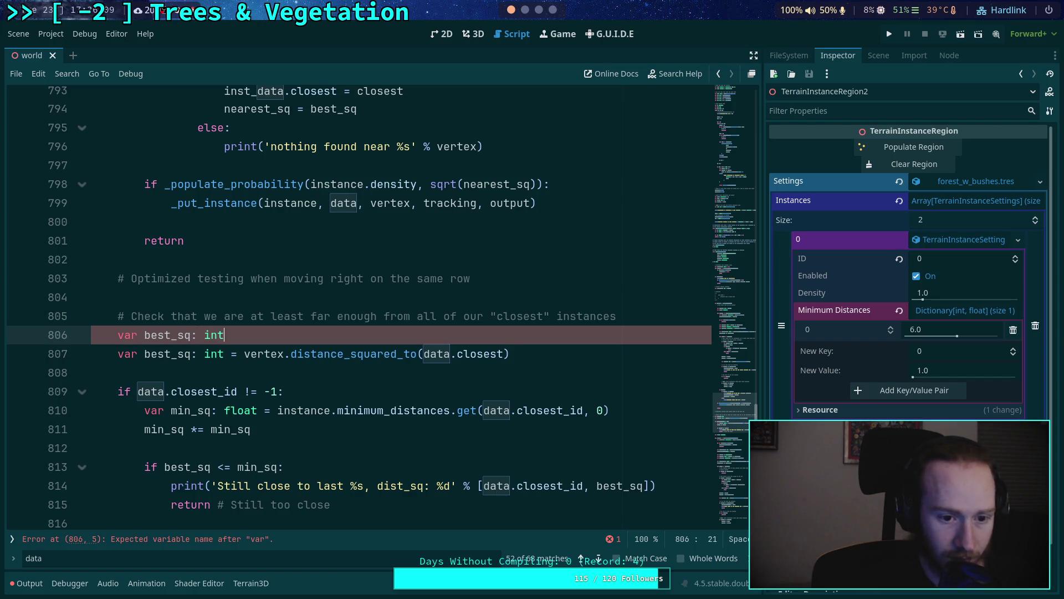
pyautogui.press('Escape')
pyautogui.press('Return')
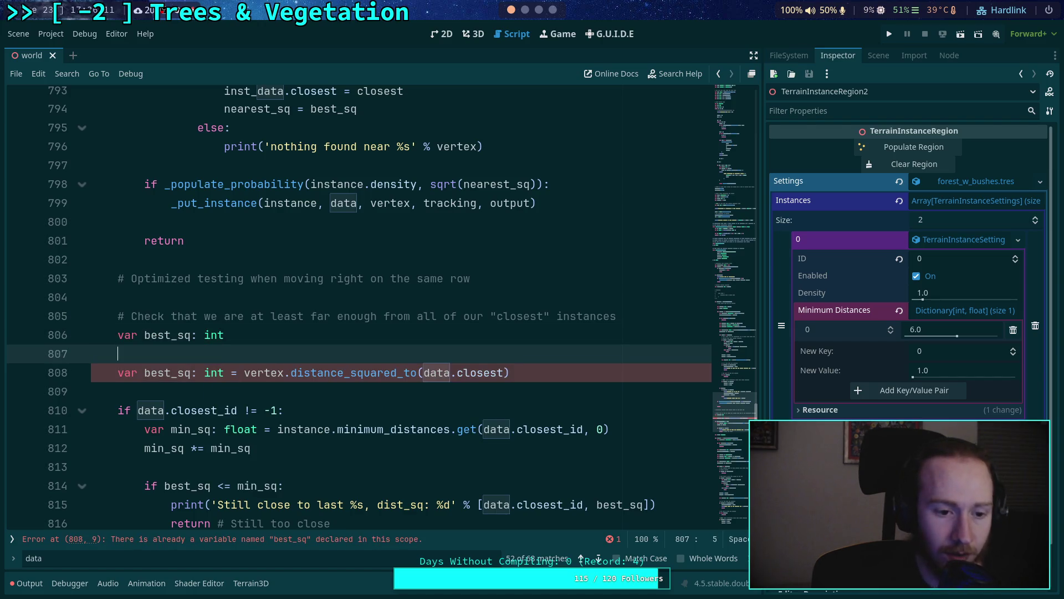
pyautogui.scroll(-4, 420, 275)
pyautogui.scroll(5, 418, 270)
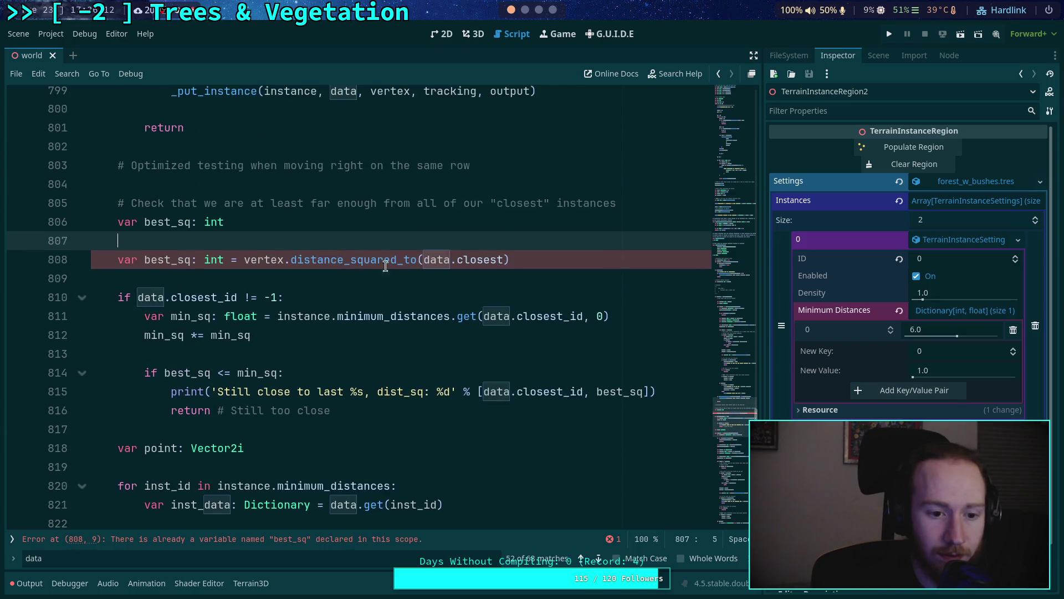
# Step: Highlight best_sq and scroll through the script to review where it is used
pyautogui.doubleClick(171, 394)
pyautogui.scroll(1, 274, 323)
pyautogui.scroll(20, 275, 323)
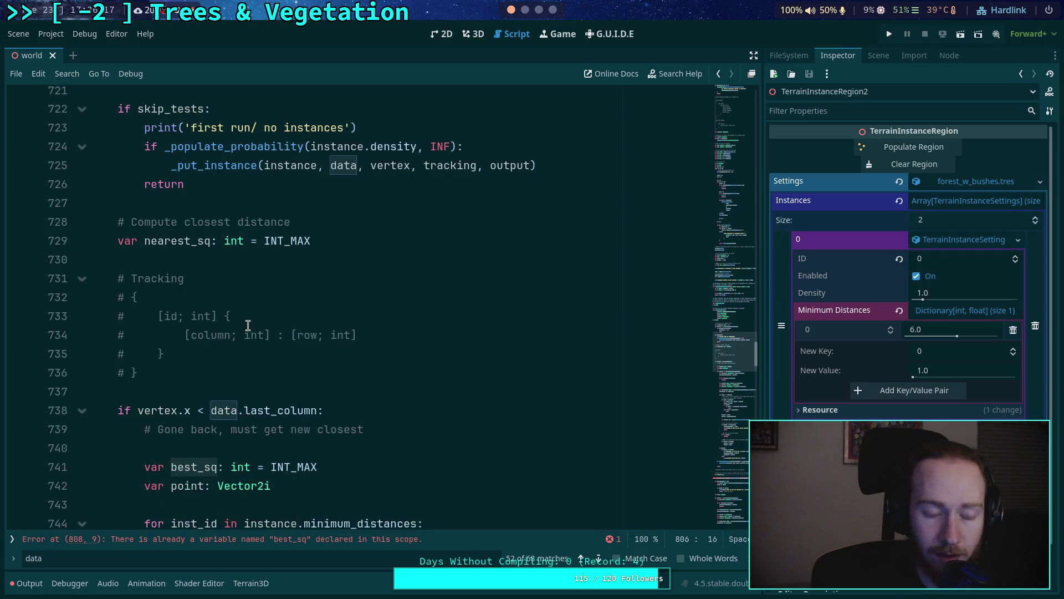
pyautogui.scroll(-1, 248, 321)
pyautogui.scroll(4, 248, 321)
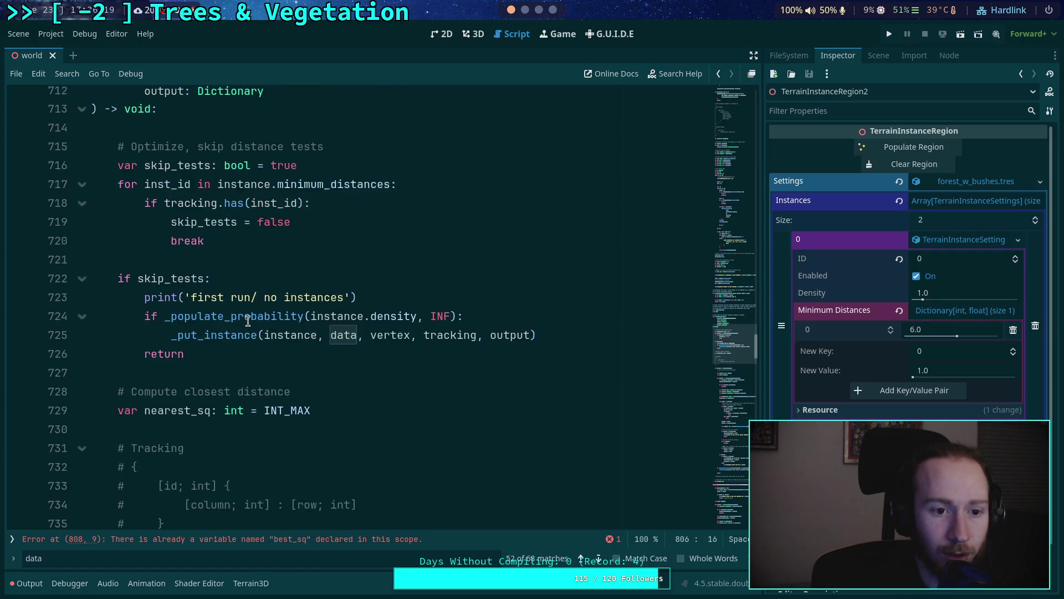
pyautogui.scroll(-5, 247, 321)
pyautogui.scroll(-1, 267, 336)
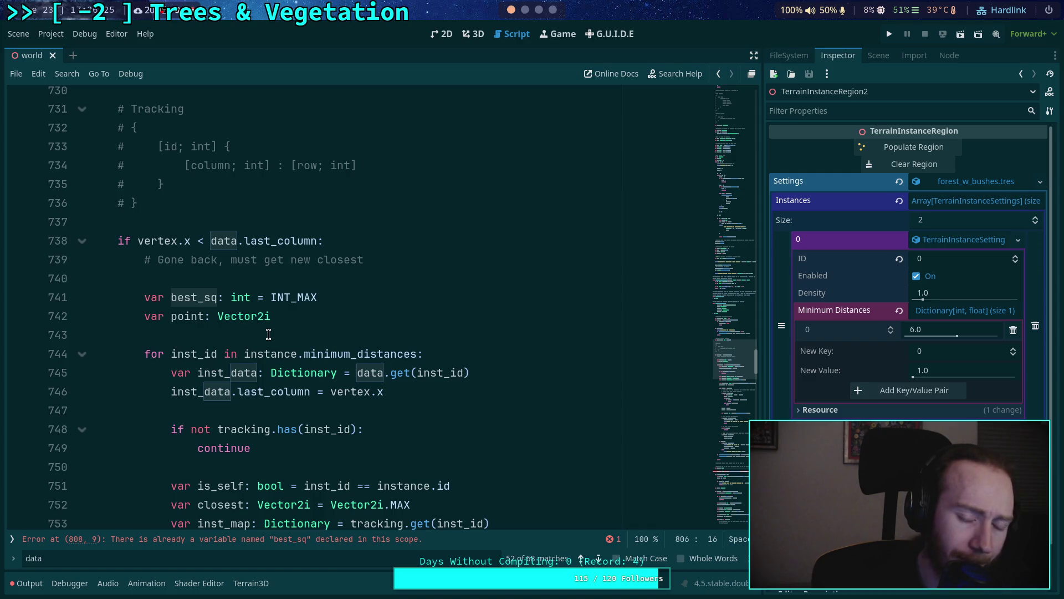
pyautogui.scroll(8, 268, 335)
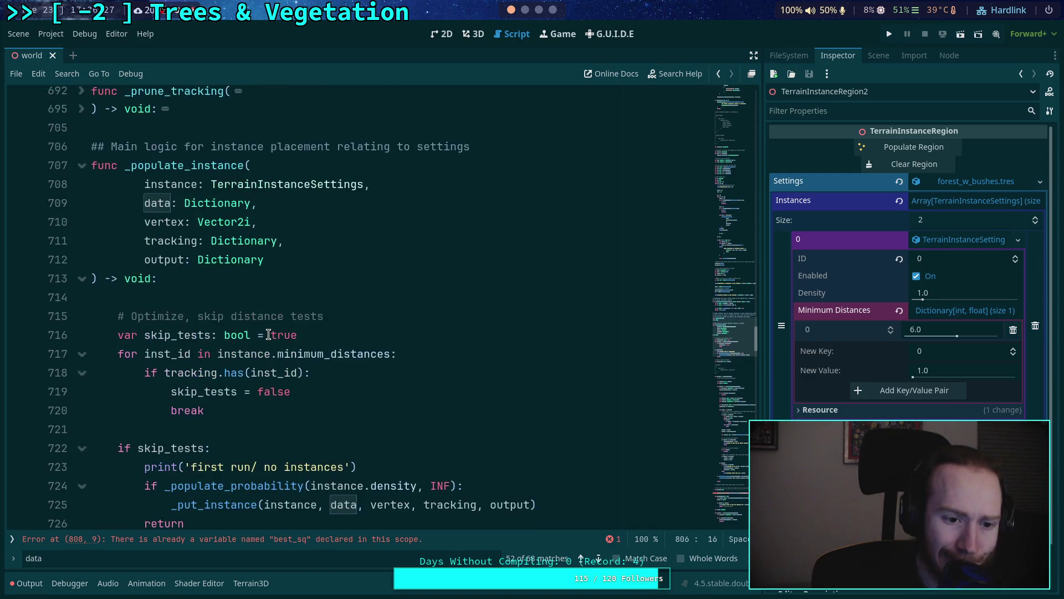
pyautogui.scroll(-5, 268, 334)
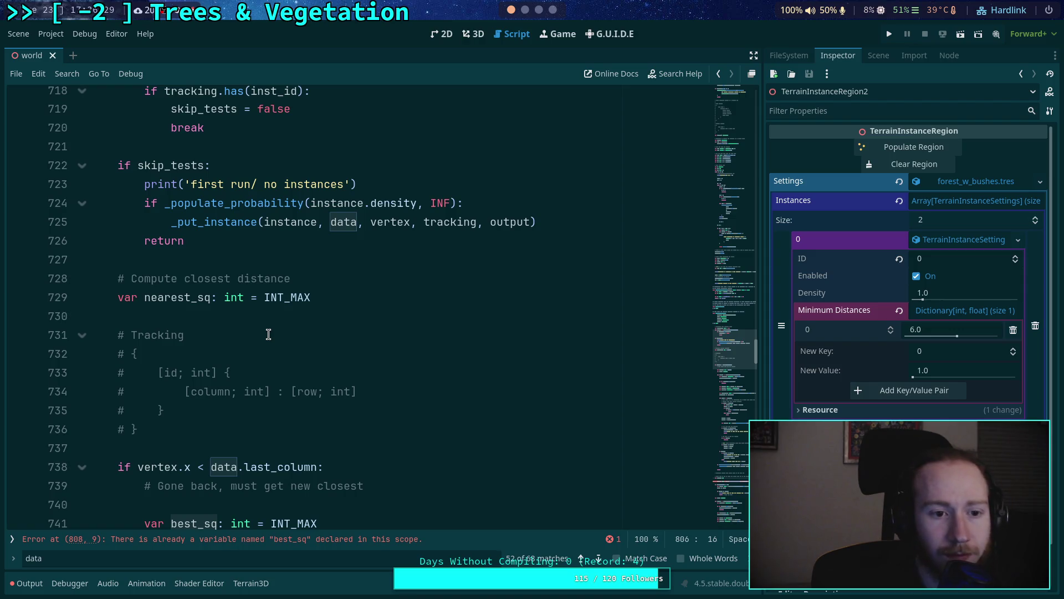
pyautogui.scroll(2, 269, 334)
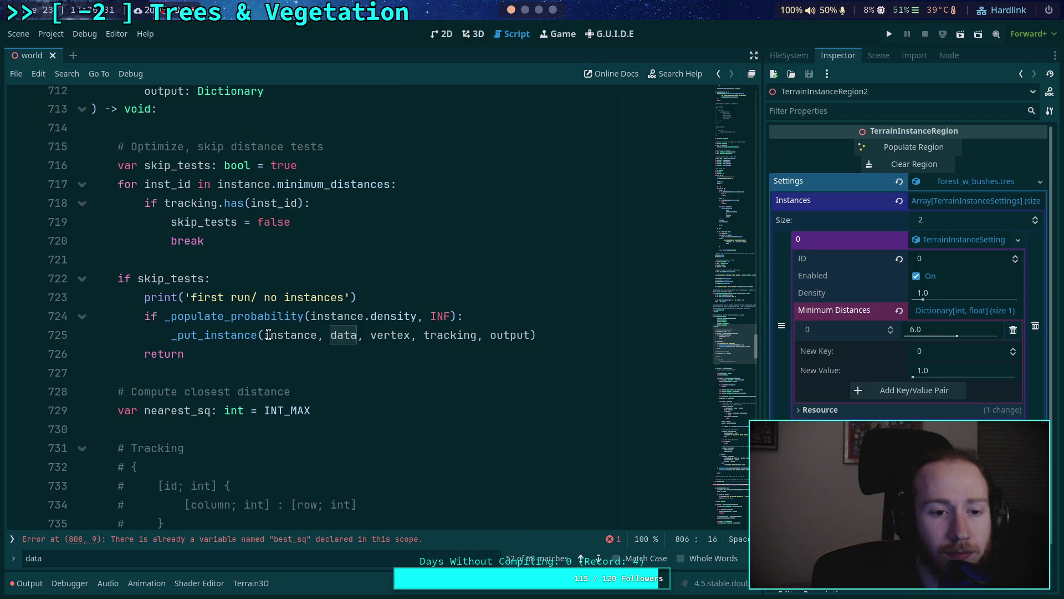
pyautogui.moveTo(227, 241); pyautogui.dragTo(143, 203)
pyautogui.moveTo(190, 335); pyautogui.dragTo(132, 278)
pyautogui.scroll(-2, 194, 304)
pyautogui.scroll(-4, 195, 303)
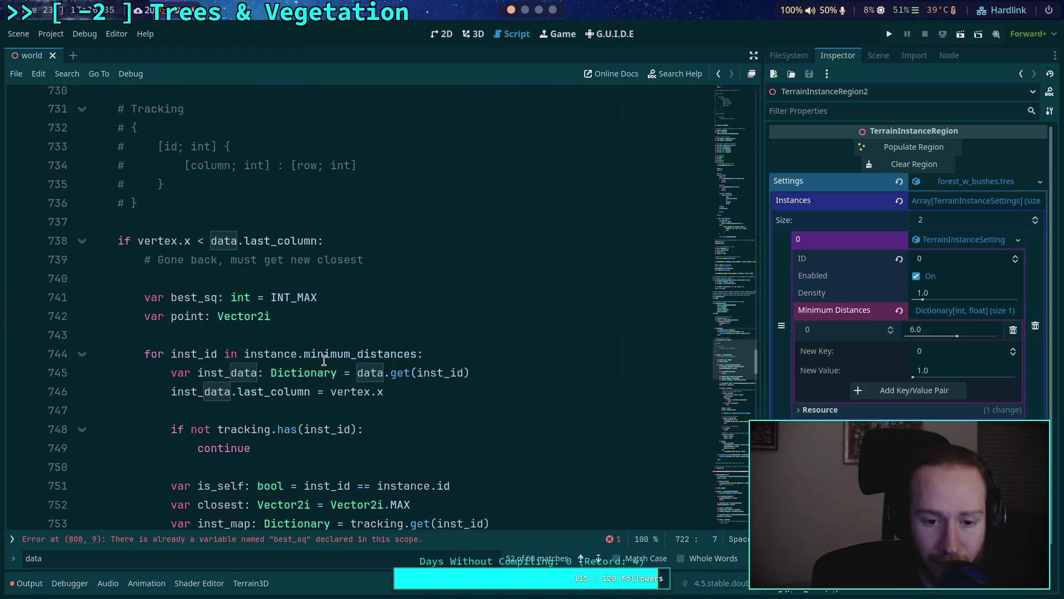
# Step: Highlight inst_data, then go to the best_sq declaration in the same-row optimized test block
pyautogui.doubleClick(240, 370)
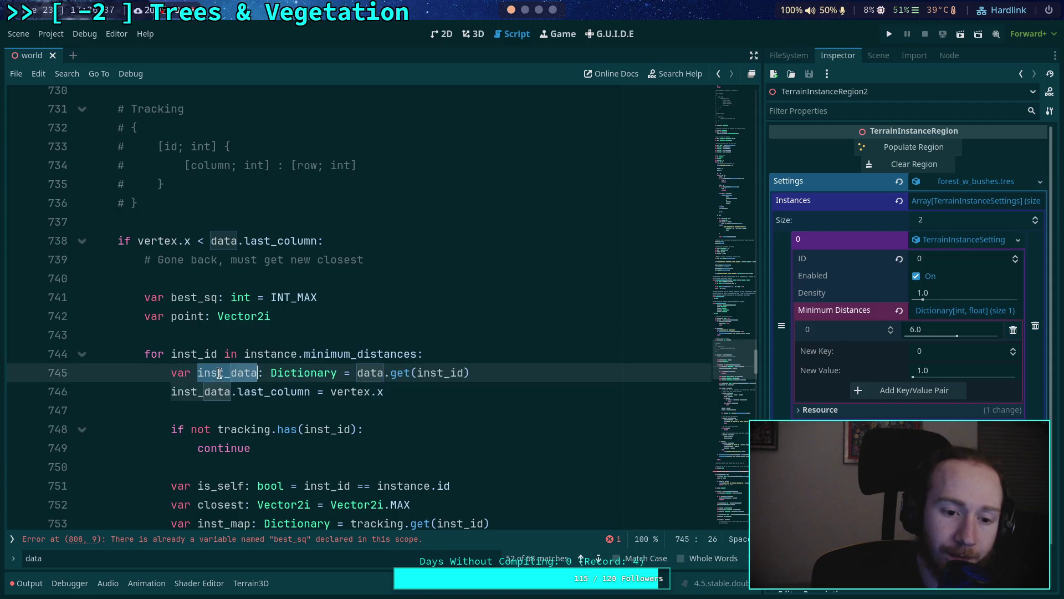
pyautogui.scroll(-2, 427, 393)
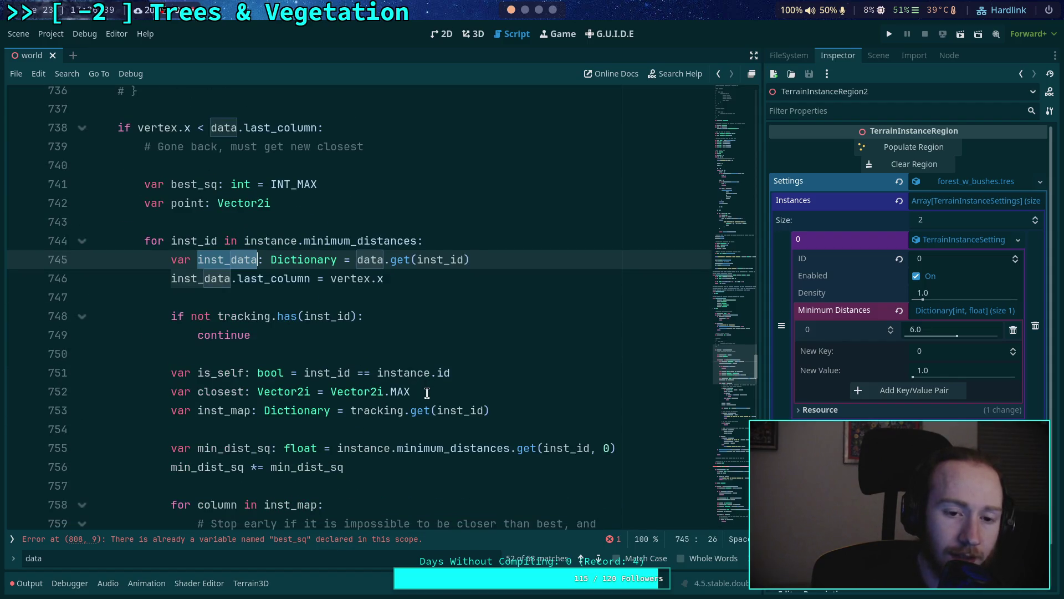
pyautogui.scroll(-5, 266, 304)
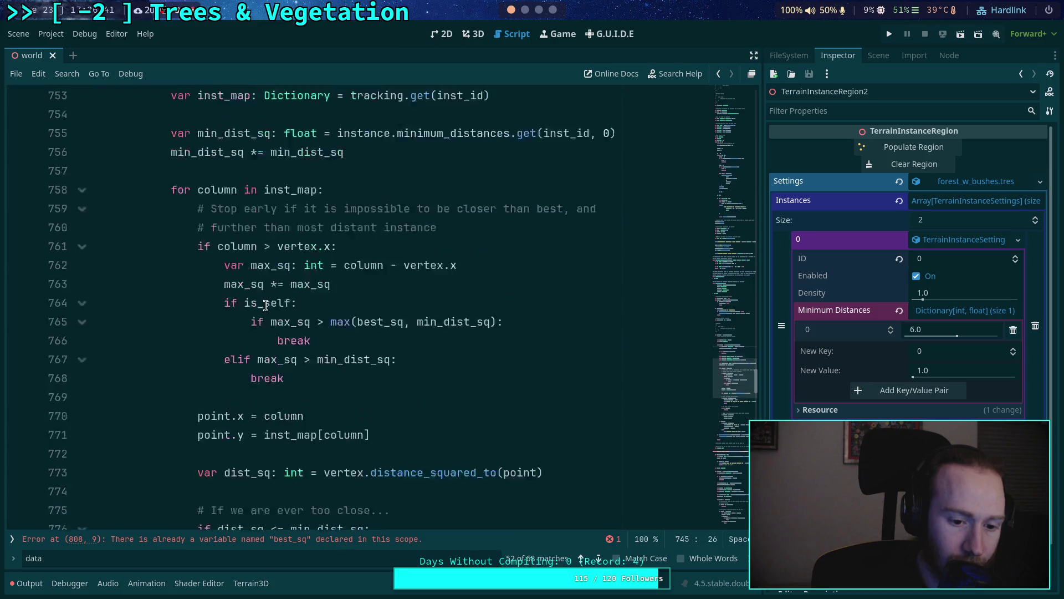
pyautogui.scroll(-6, 266, 305)
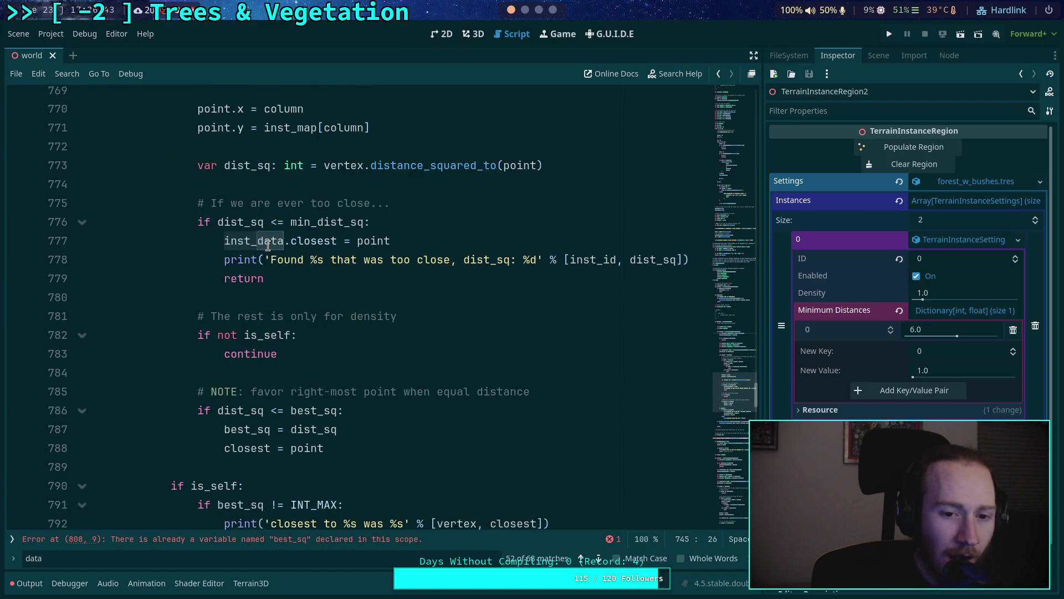
pyautogui.scroll(-3, 268, 245)
pyautogui.scroll(-1, 264, 246)
pyautogui.scroll(-6, 265, 246)
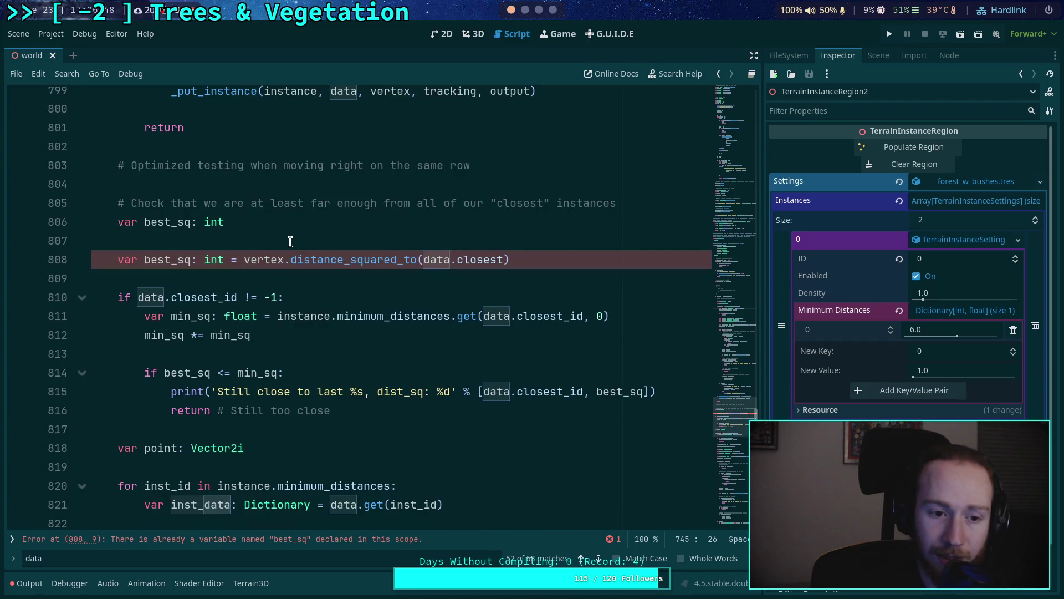
pyautogui.click(330, 225)
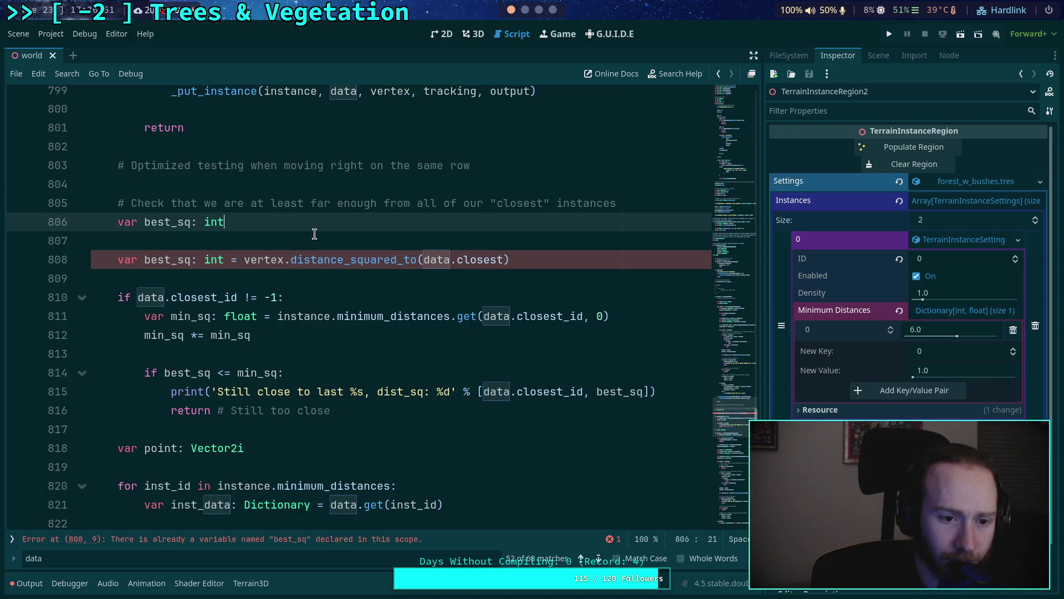
# Step: Add a 'for inst_id in data:' loop below the best_sq declaration
pyautogui.press('Return')
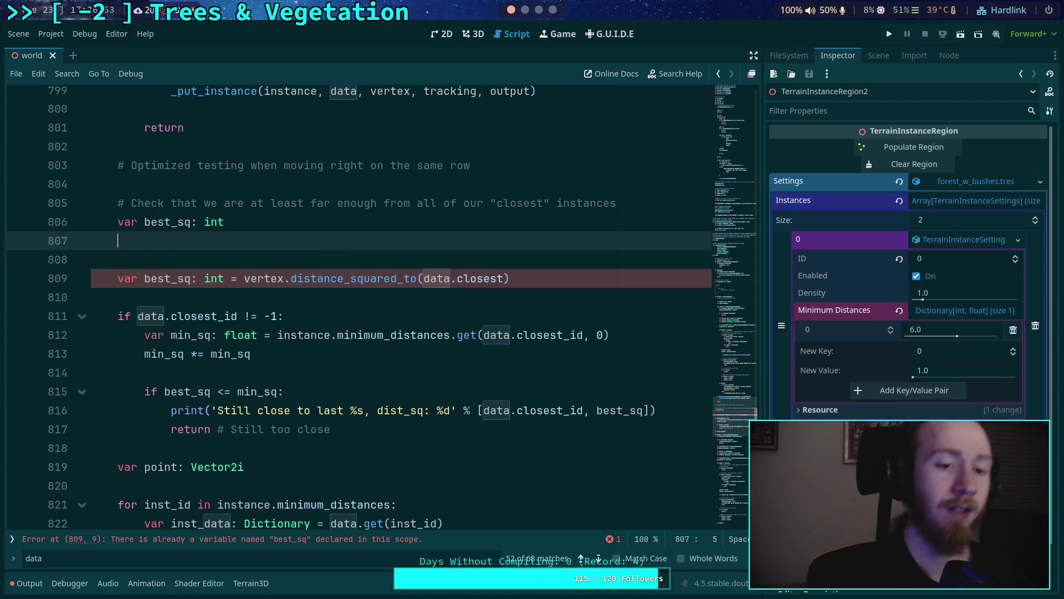
pyautogui.write('for ')
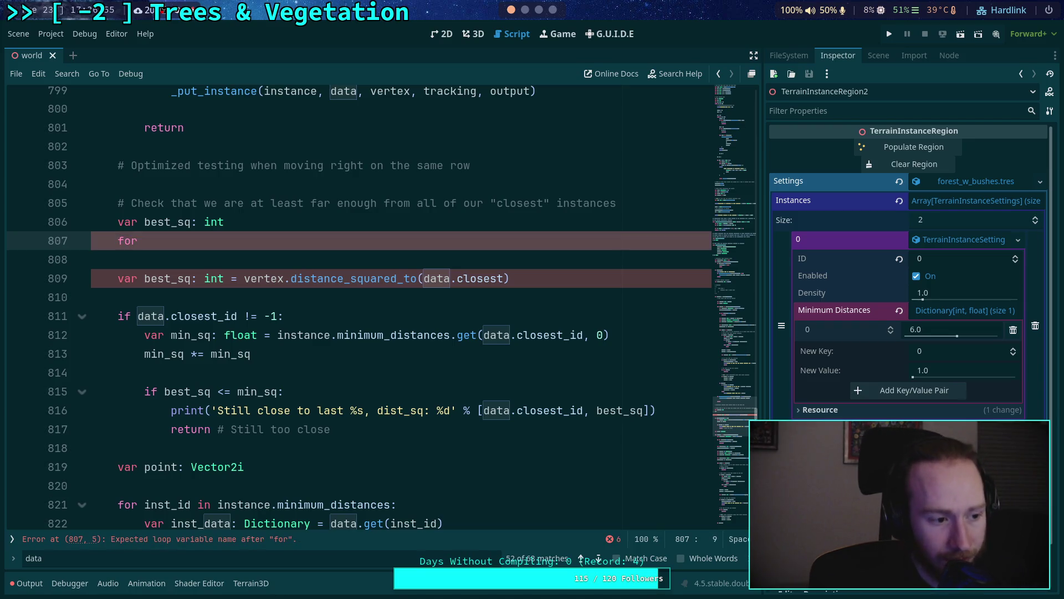
pyautogui.write('inst_id in ')
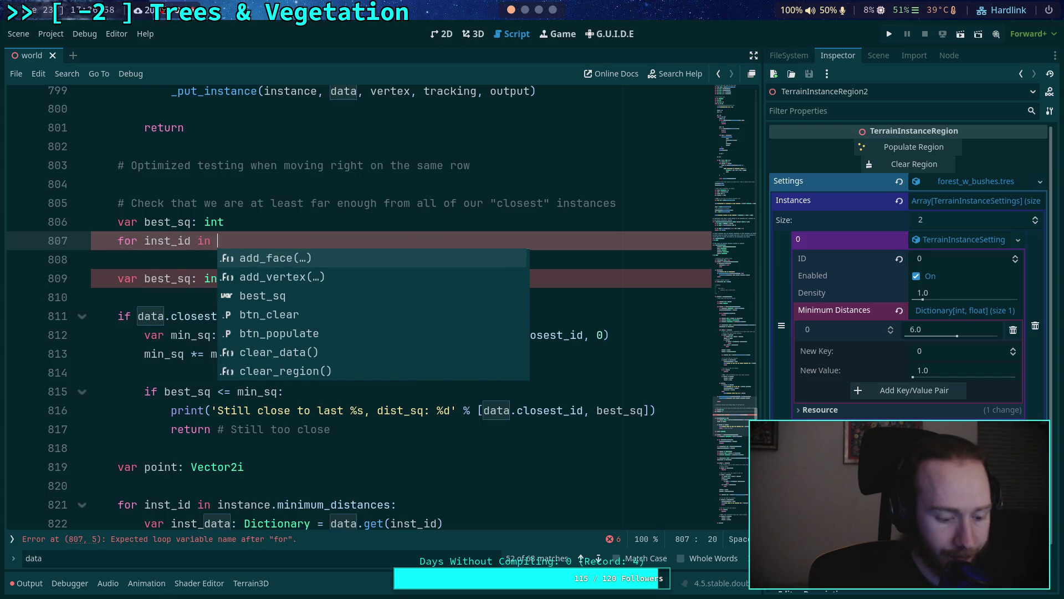
pyautogui.write('data:')
pyautogui.press('Return')
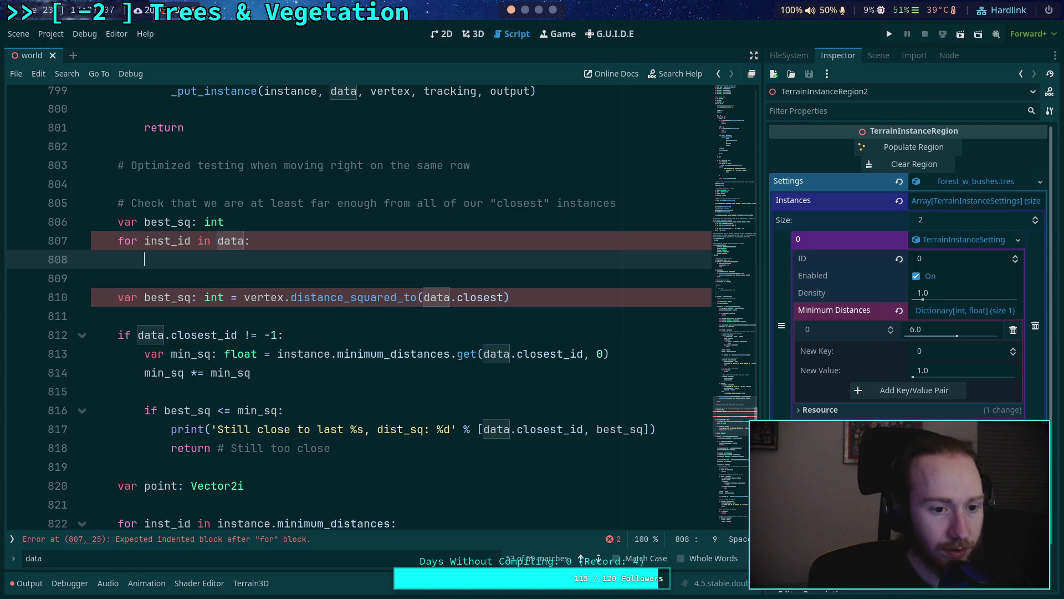
pyautogui.write('if')
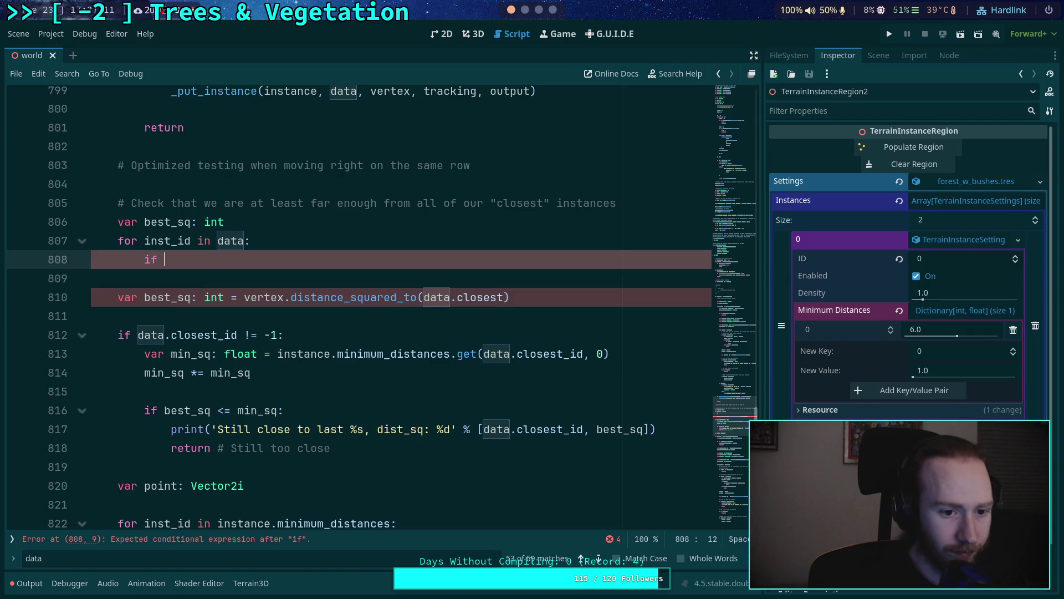
# Step: Initialise best_sq to INT_MAX and begin the loop body with 'var dist_sq: int = vertex.'
pyautogui.click(225, 222)
pyautogui.write('= INT_MAX')
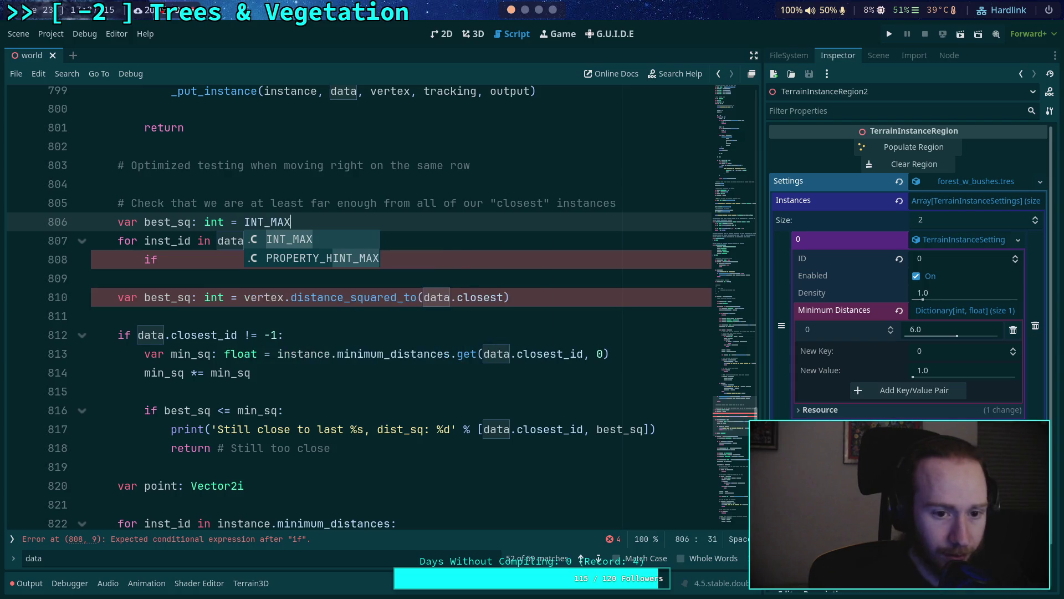
pyautogui.click(289, 269)
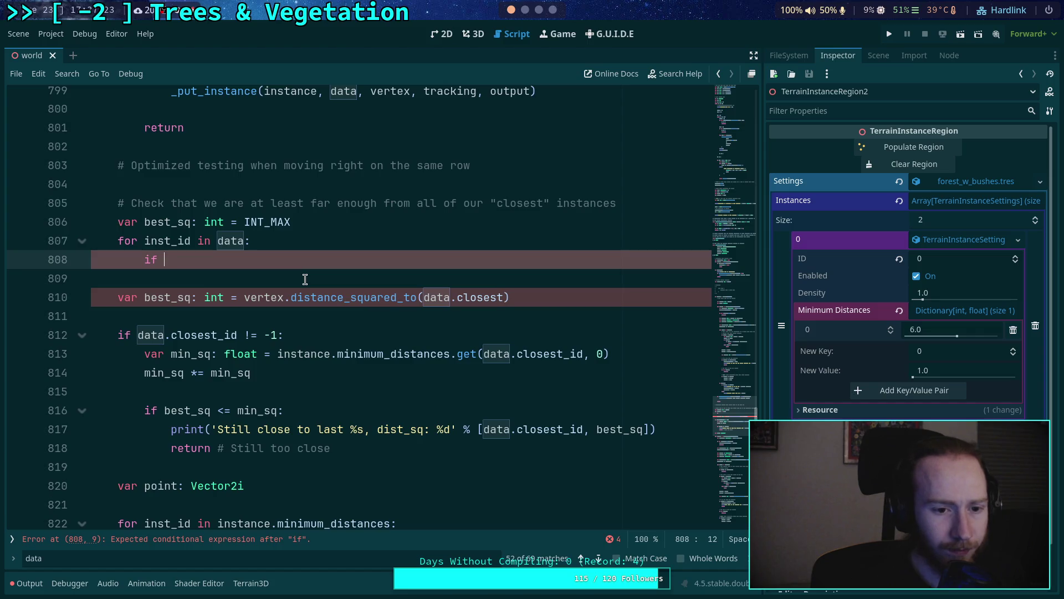
pyautogui.press('BackSpace')
pyautogui.press('BackSpace')
pyautogui.press('BackSpace')
pyautogui.write('va')
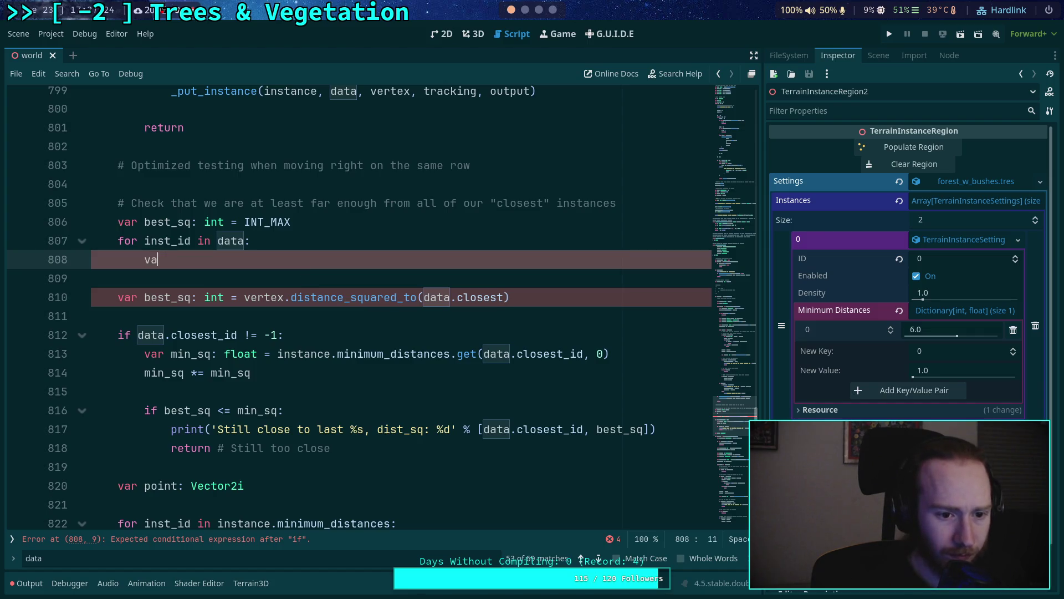
pyautogui.write('r dist_sq')
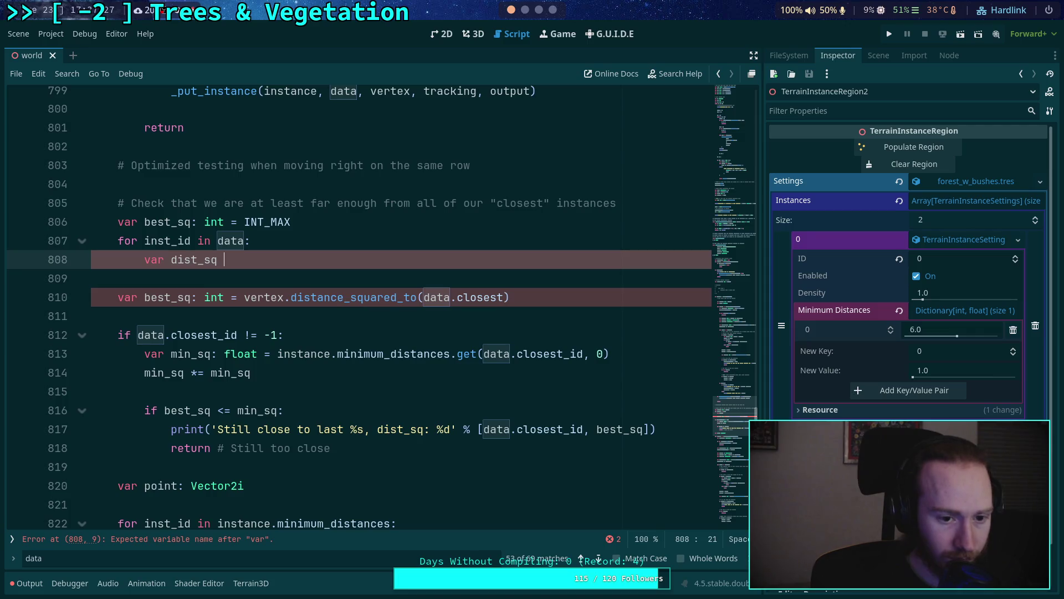
pyautogui.write(': int = vertex.')
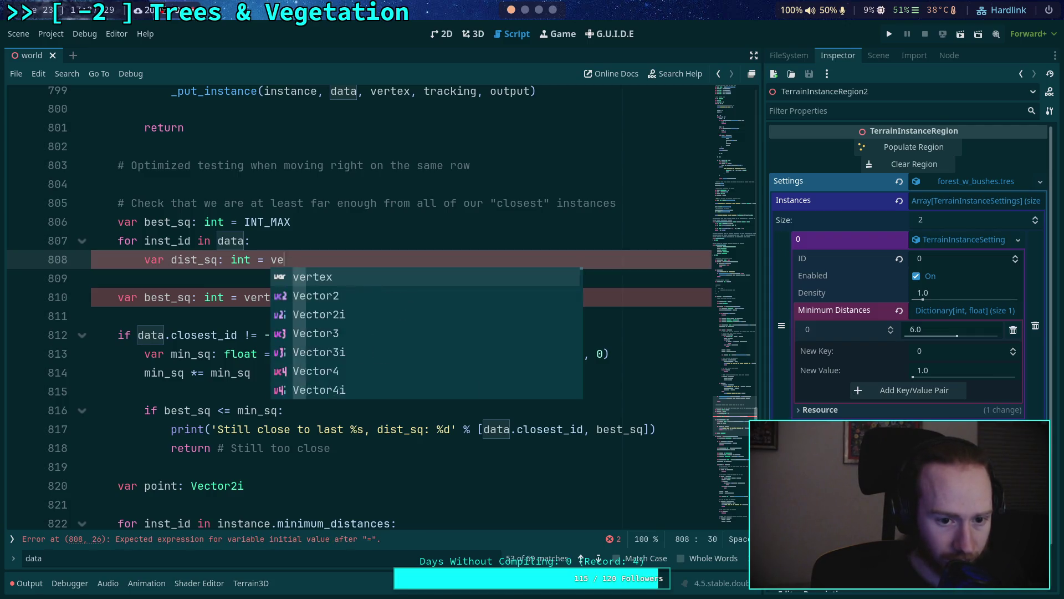
# Step: Insert 'var inst_data: Dictionary = data.get(inst_id)' at the top of the loop
pyautogui.press('Up')
pyautogui.press('Escape')
pyautogui.press('Up')
pyautogui.press('Return')
pyautogui.write('var ')
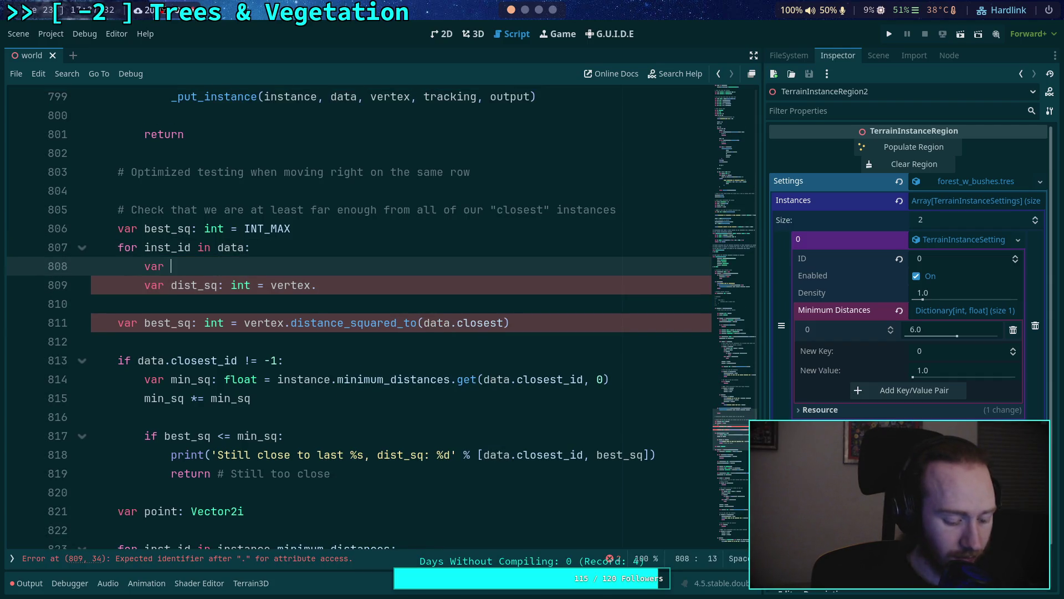
pyautogui.write('inst_data: Dict')
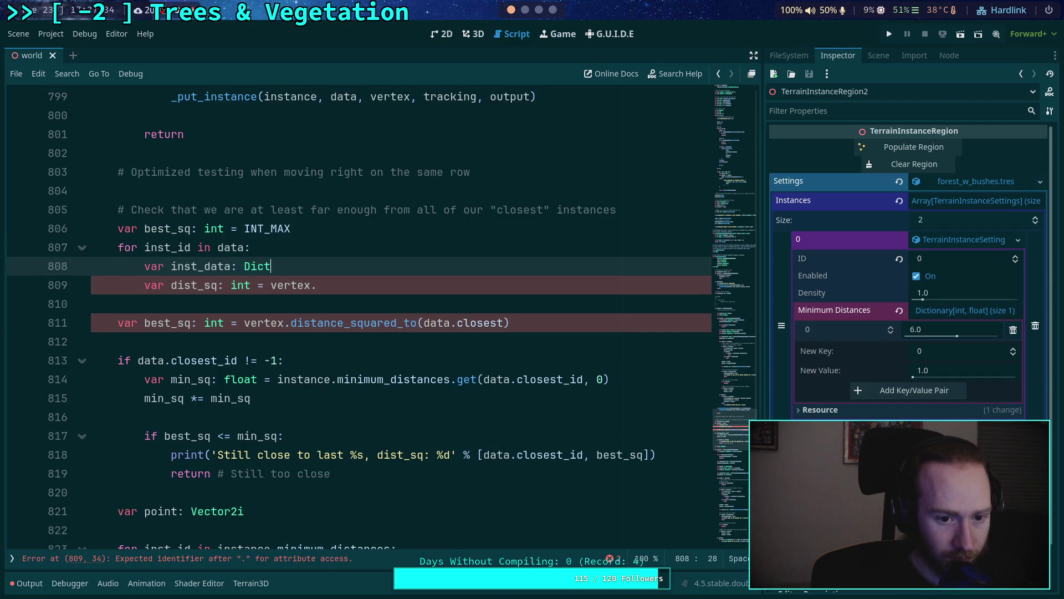
pyautogui.write('ionary = data.')
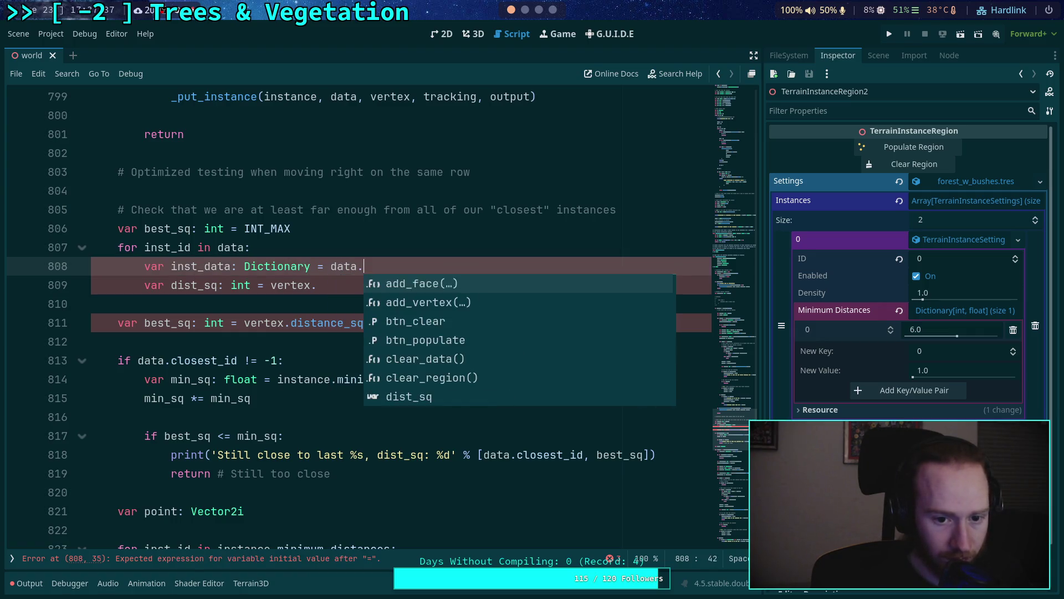
pyautogui.write('get(inst_id')
pyautogui.press('Return')
# Step: Complete dist_sq as vertex.distance_squared_to(inst_data.closest)
pyautogui.press('Down')
pyautogui.write('dist')
pyautogui.press('Return')
pyautogui.write('insT_')
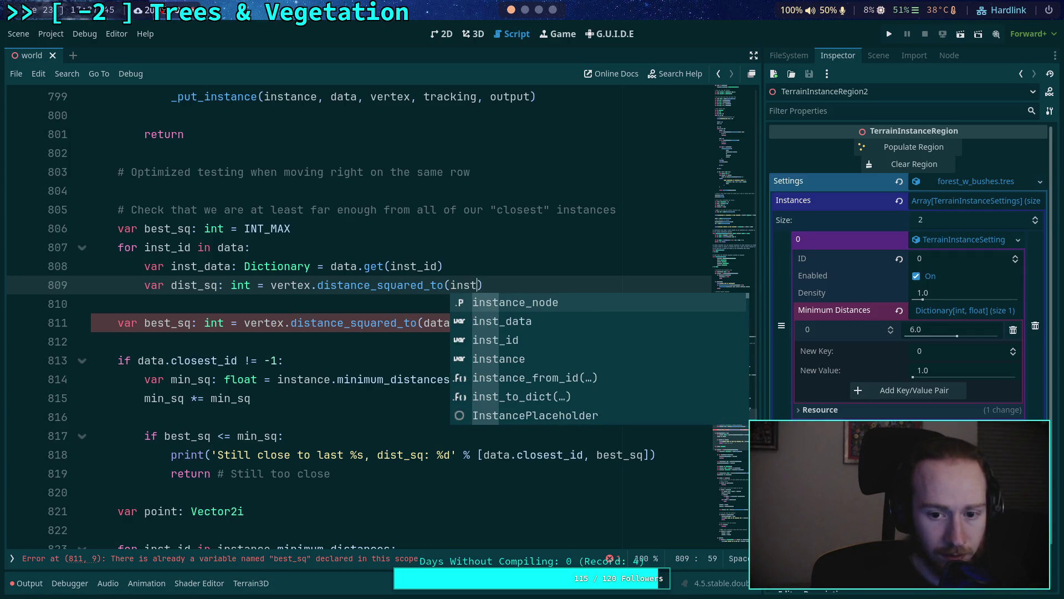
pyautogui.press('Down')
pyautogui.press('Return')
pyautogui.write('.closest')
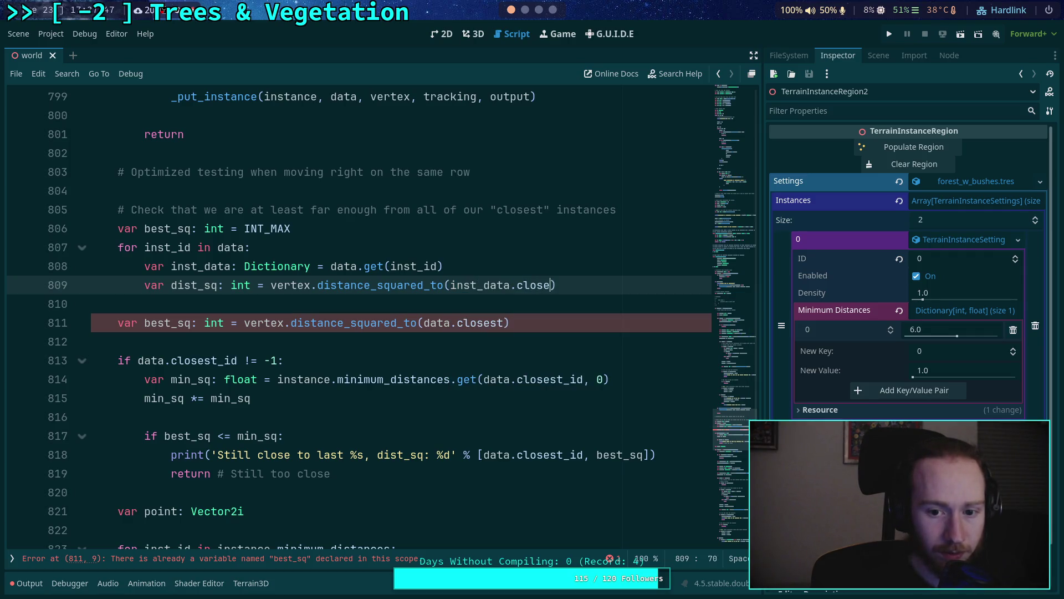
# Step: Add 'if inst_data.closest == Vector2i.MAX: continue' before dist_sq, and a new line after it
pyautogui.hotkey('ctrl', 'shift', 'Return')
pyautogui.hotkey('ctrl', 'shift', 'Return')
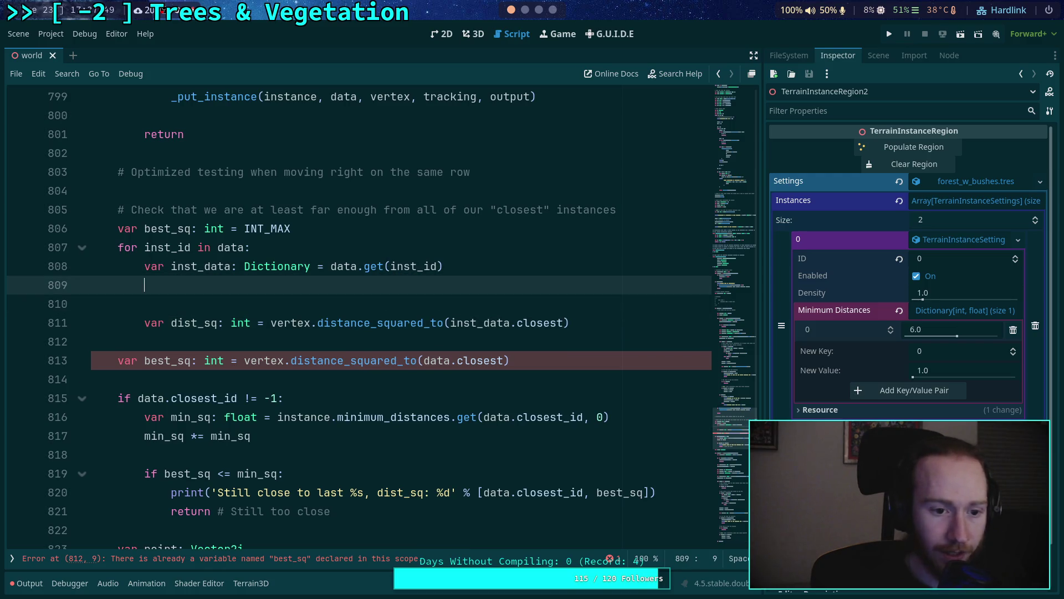
pyautogui.write('if inst_data.closest != ')
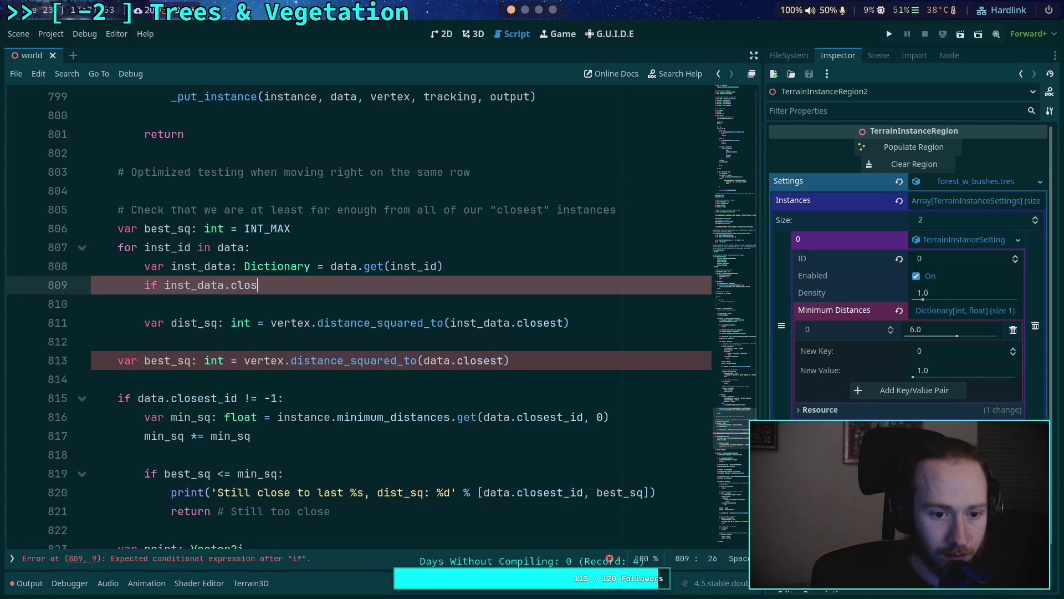
pyautogui.write('Vector2i')
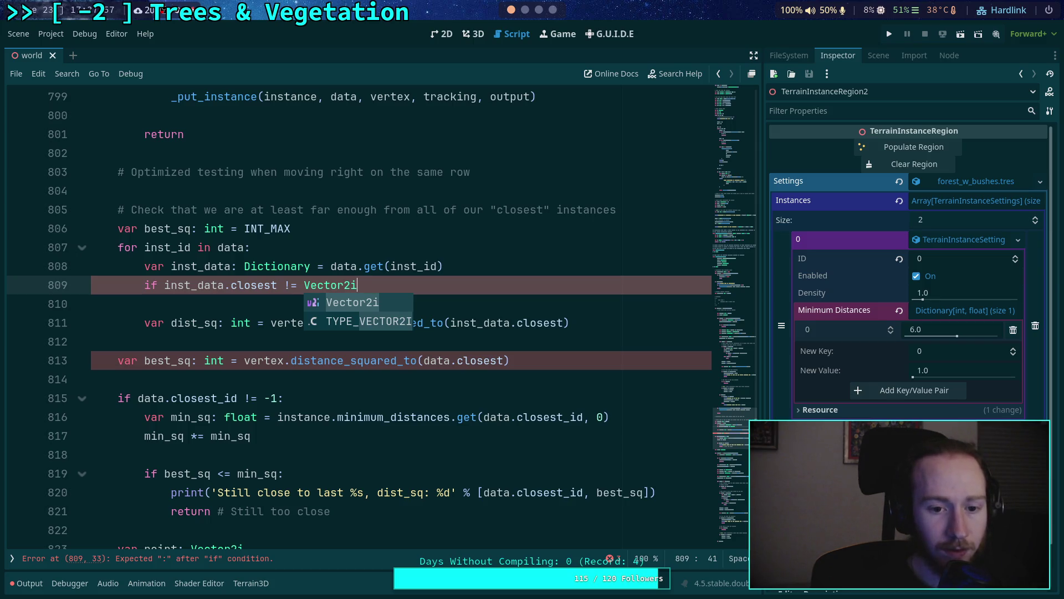
pyautogui.write('.MAX:')
pyautogui.press('Return')
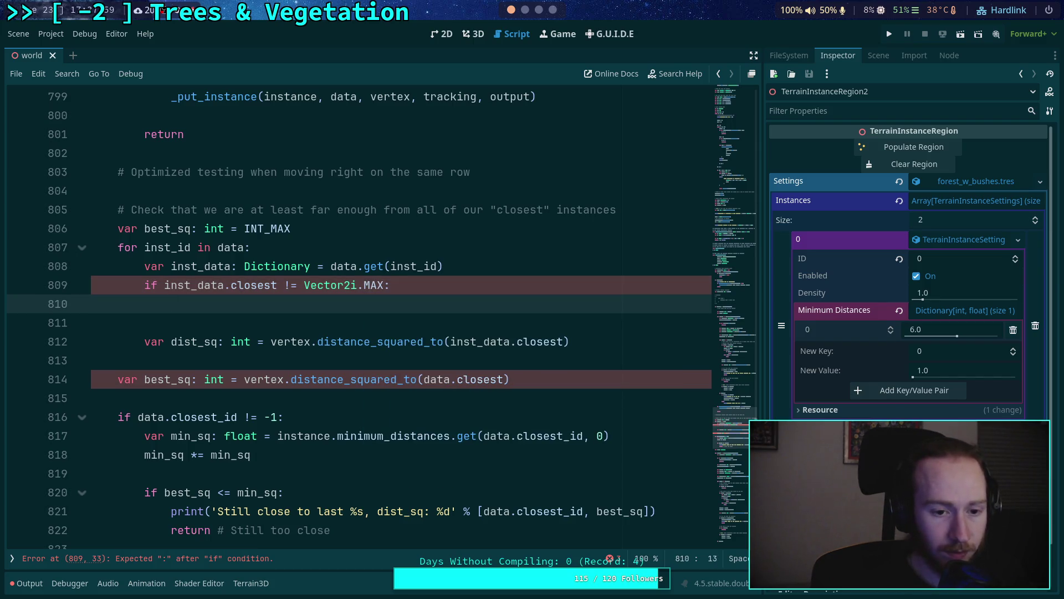
pyautogui.write('continue')
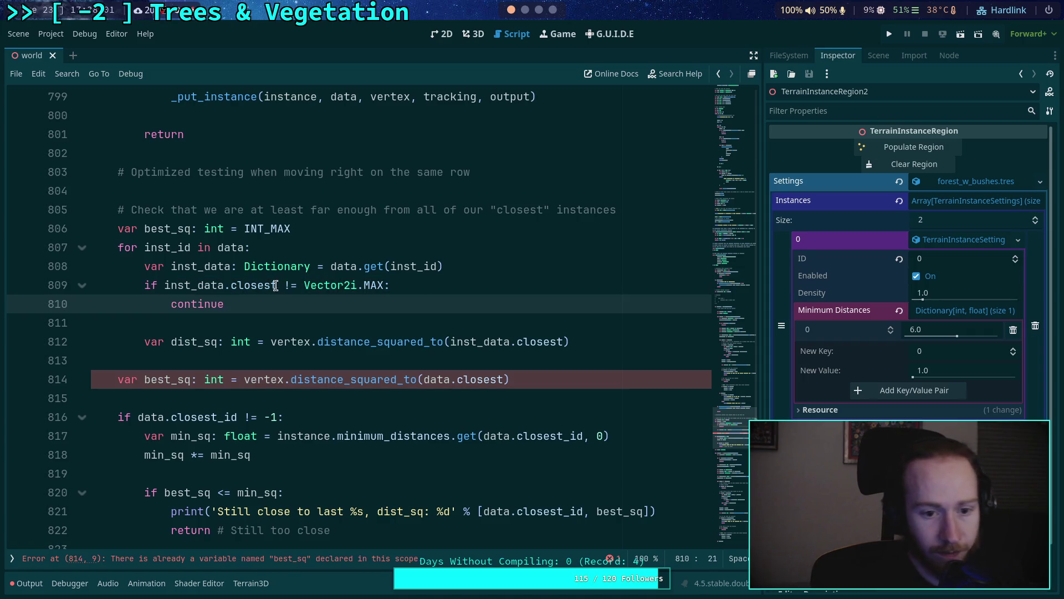
pyautogui.click(286, 285)
pyautogui.press('Delete')
pyautogui.write('=')
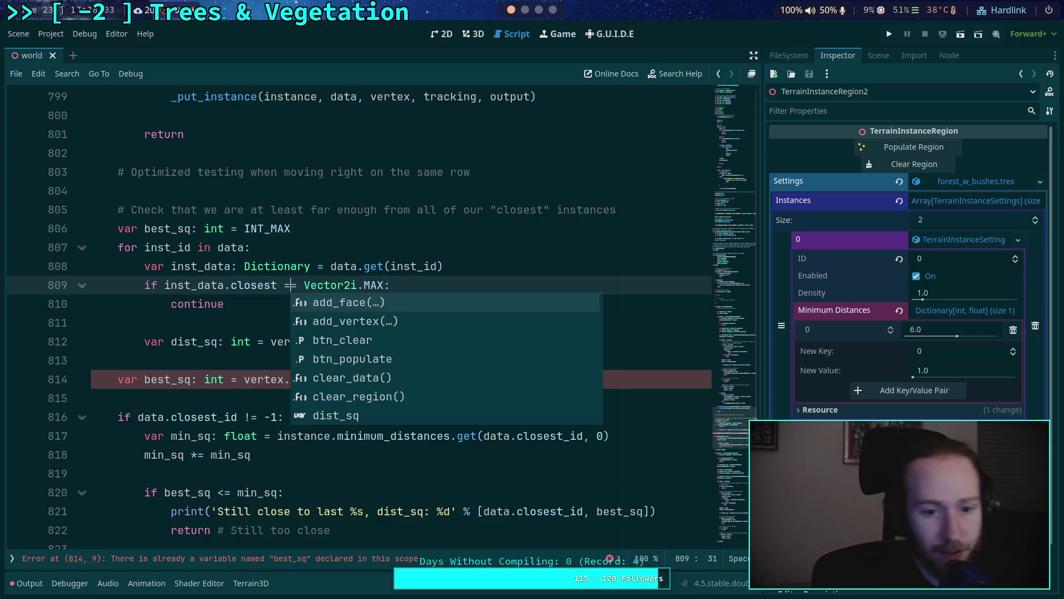
pyautogui.click(219, 326)
pyautogui.click(590, 341)
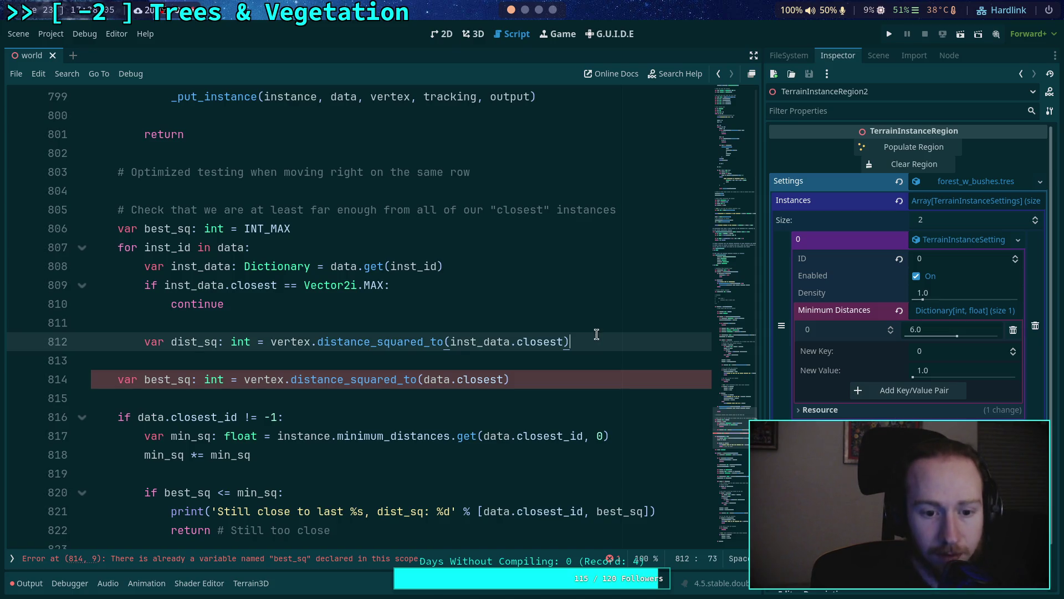
pyautogui.scroll(-1, 601, 344)
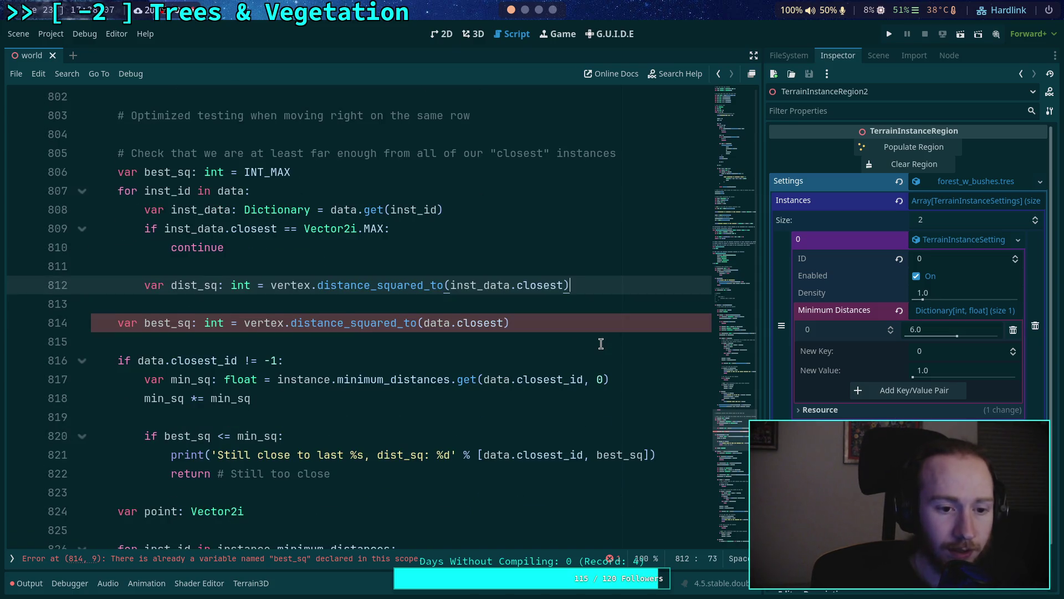
pyautogui.press('Return')
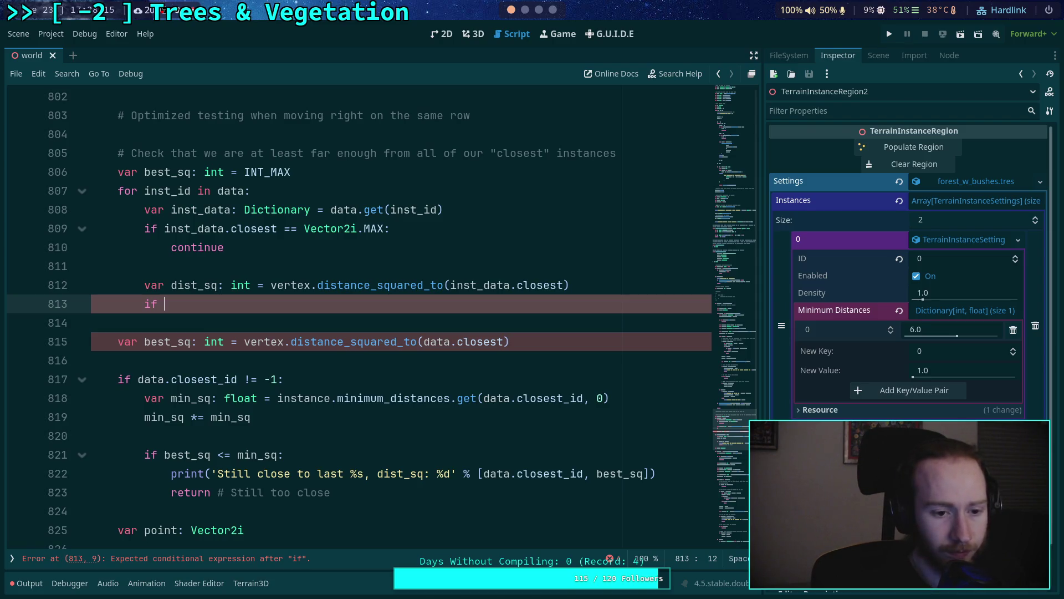
pyautogui.write('if')
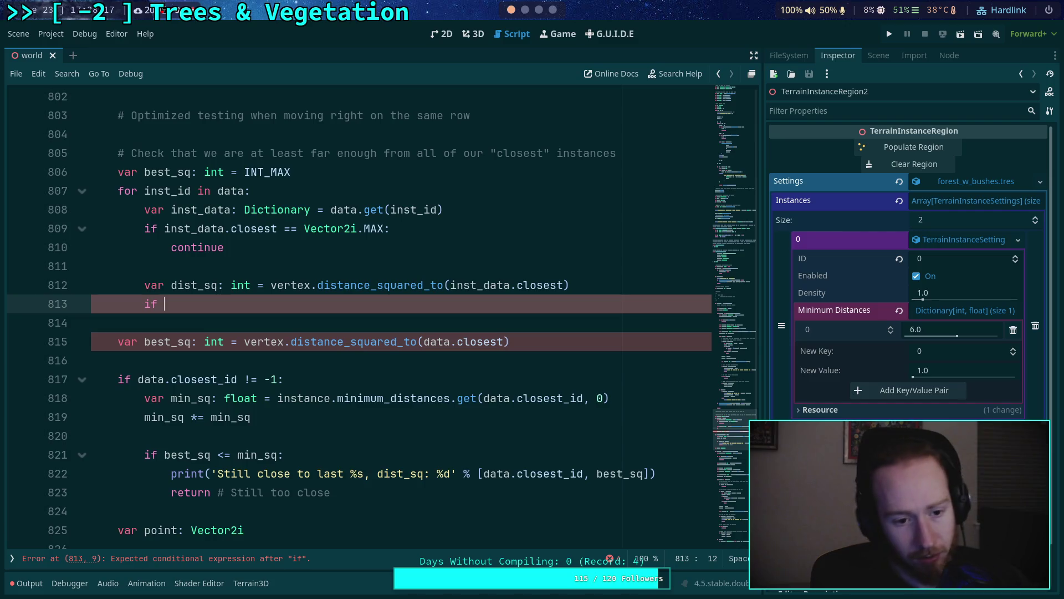
# Step: Move the two min_sq lines into the loop above dist_sq, followed by a blank line
pyautogui.write('(')
pyautogui.press('BackSpace')
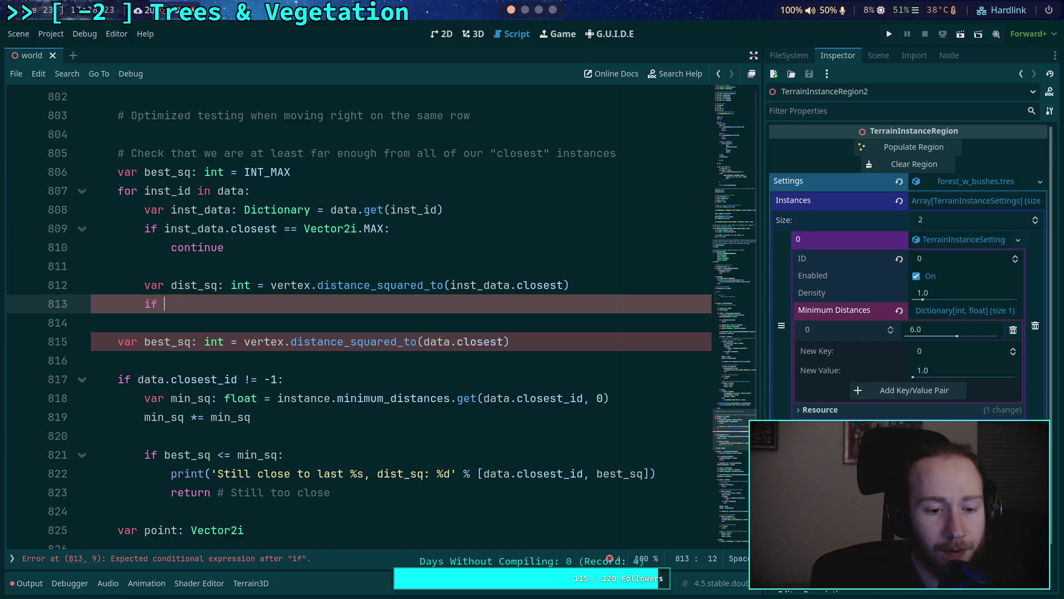
pyautogui.moveTo(211, 398); pyautogui.dragTo(210, 417)
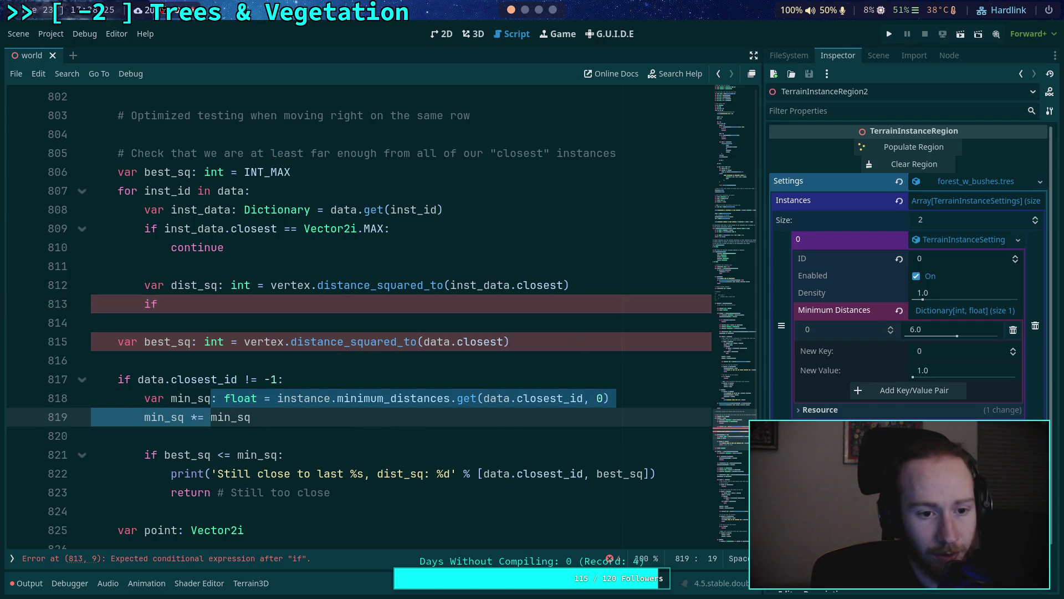
pyautogui.hotkey('alt', 'Up')
pyautogui.hotkey('alt', 'Up')
pyautogui.hotkey('alt', 'Up')
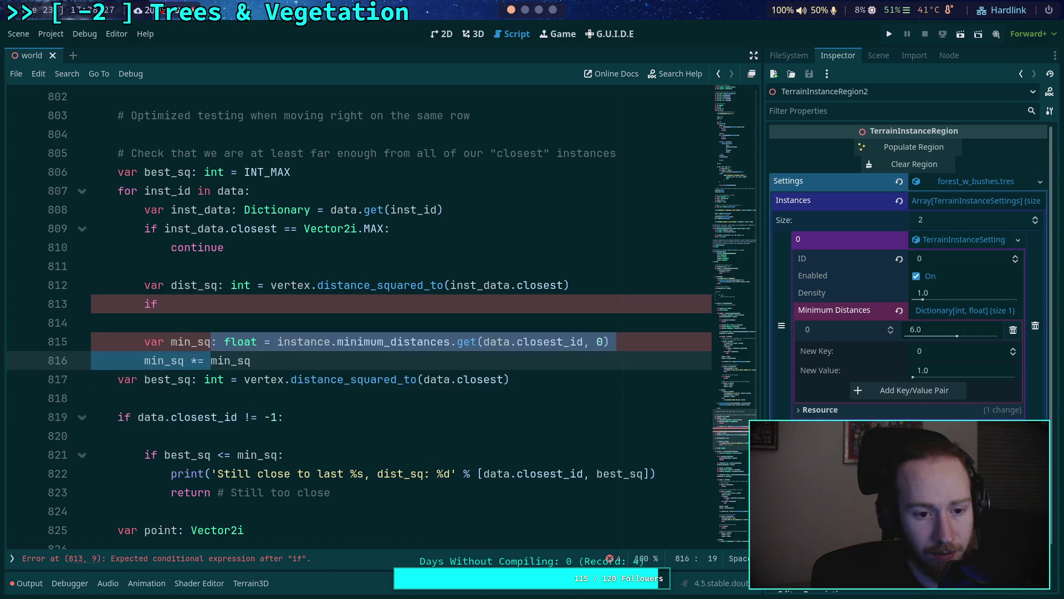
pyautogui.hotkey('alt', 'Down')
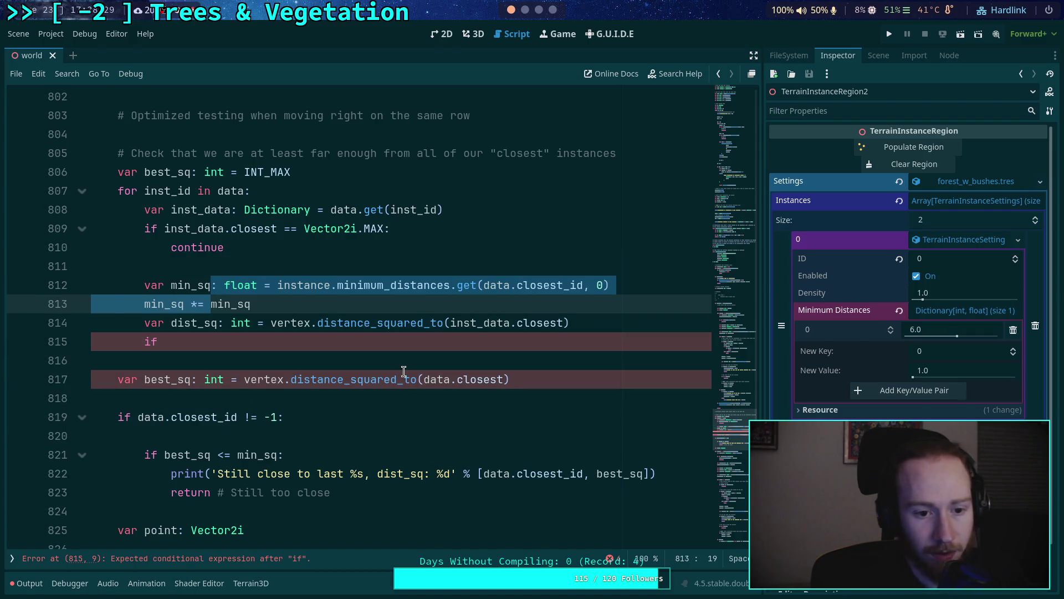
pyautogui.click(443, 305)
pyautogui.press('Return')
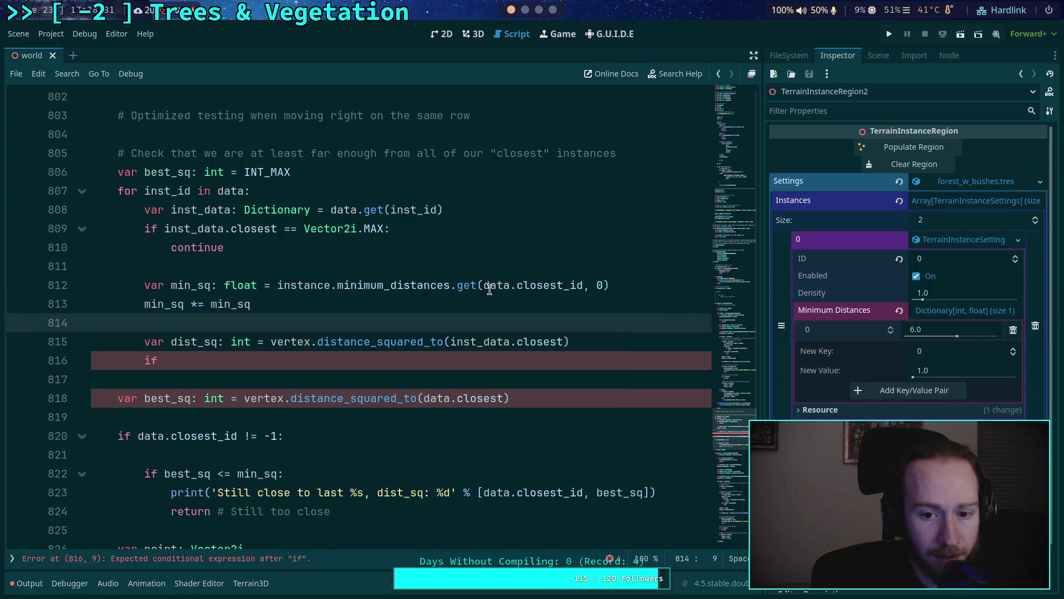
# Step: Select data.closest_id, minimum_distances, instance and data to check their uses
pyautogui.moveTo(487, 284); pyautogui.dragTo(580, 286)
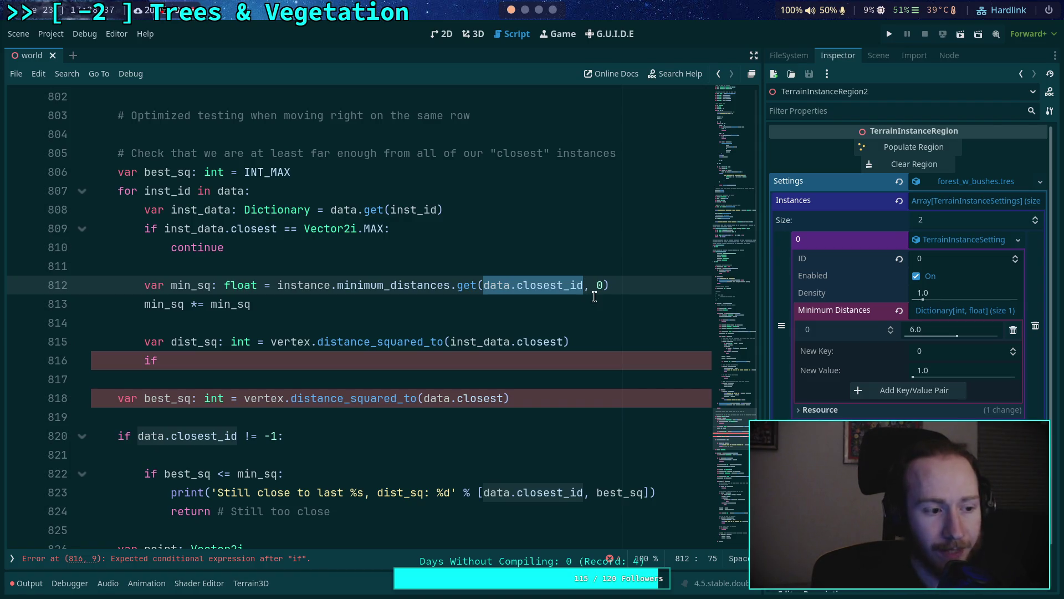
pyautogui.doubleClick(354, 285)
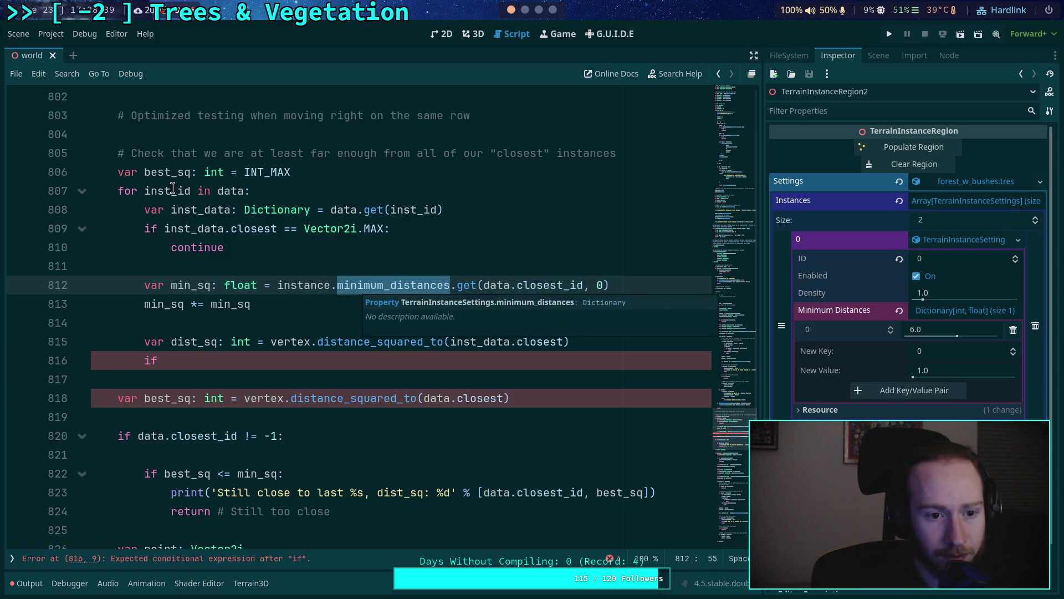
pyautogui.doubleClick(311, 285)
pyautogui.doubleClick(227, 191)
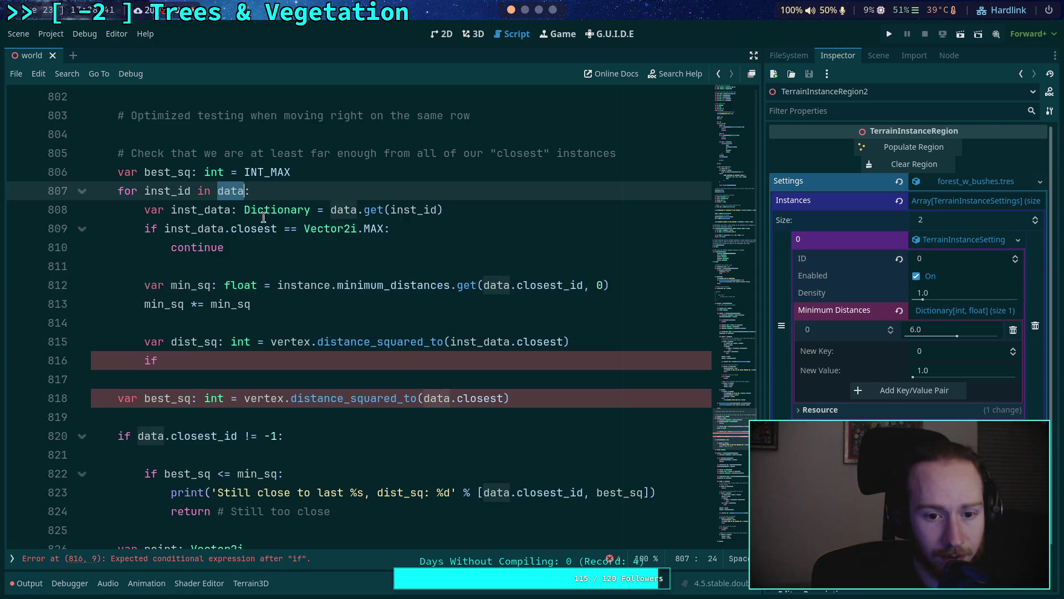
pyautogui.scroll(5, 327, 355)
# Step: Go up to the 'for inst_id in instance_setting.minimum_distances:' loop that builds inst_data
pyautogui.click(331, 376)
pyautogui.scroll(10, 331, 370)
pyautogui.scroll(20, 330, 368)
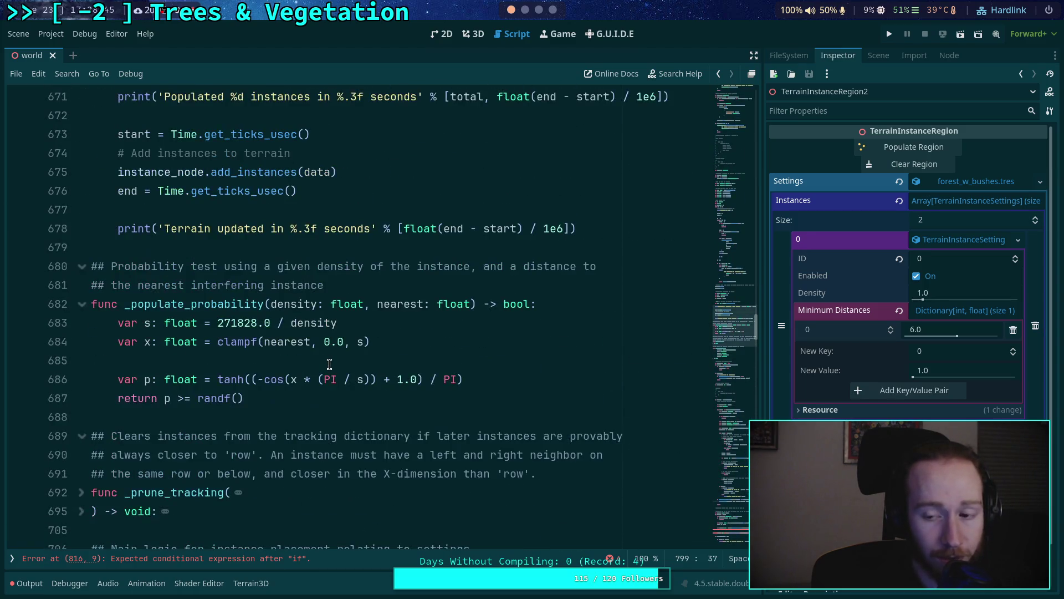
pyautogui.scroll(-5, 329, 357)
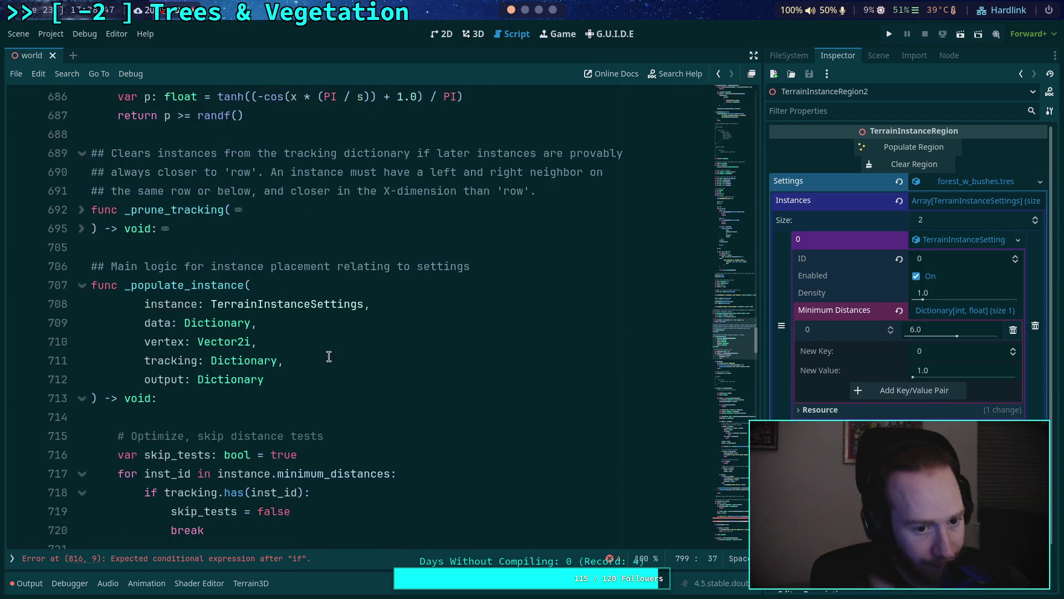
pyautogui.scroll(20, 328, 357)
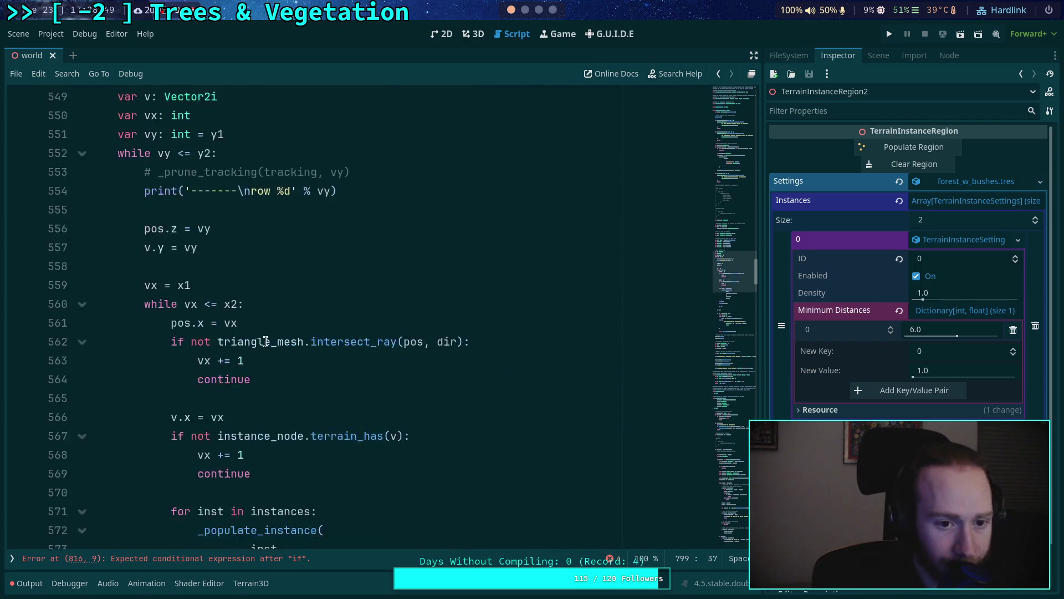
pyautogui.scroll(20, 265, 342)
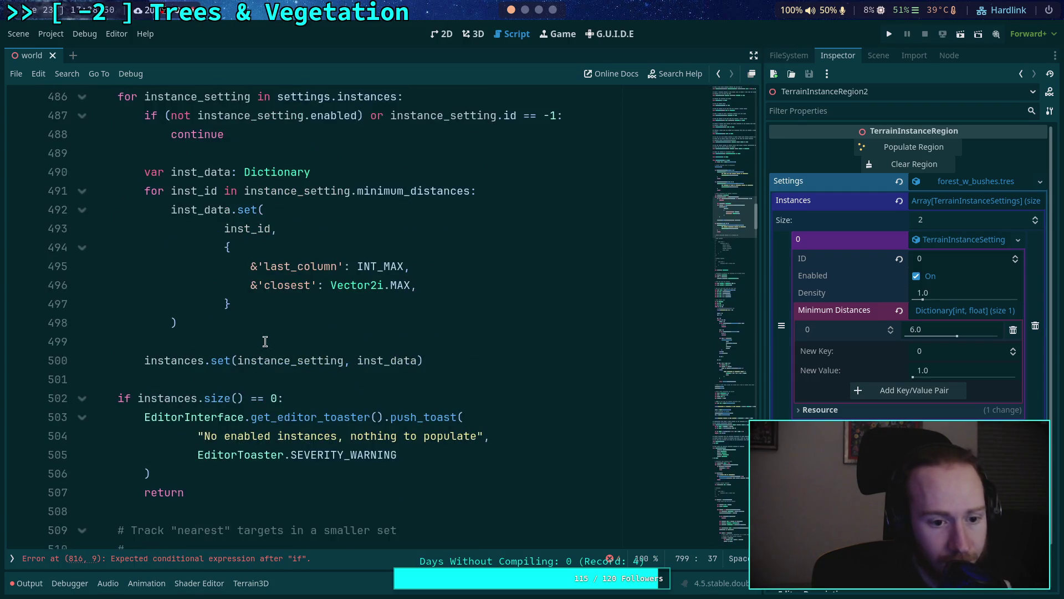
pyautogui.scroll(4, 266, 342)
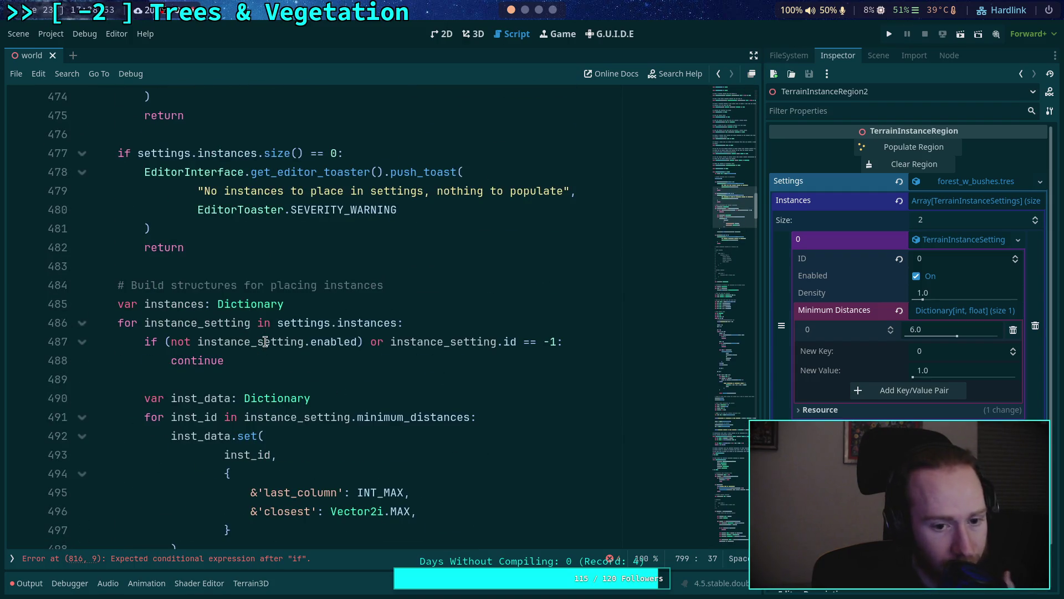
pyautogui.scroll(2, 252, 342)
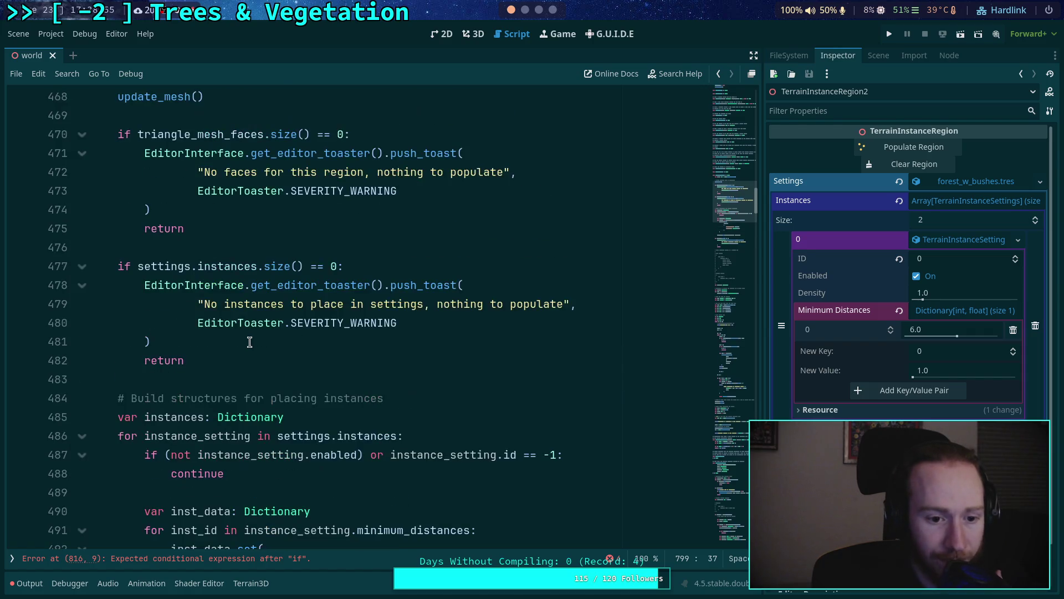
pyautogui.scroll(-5, 251, 342)
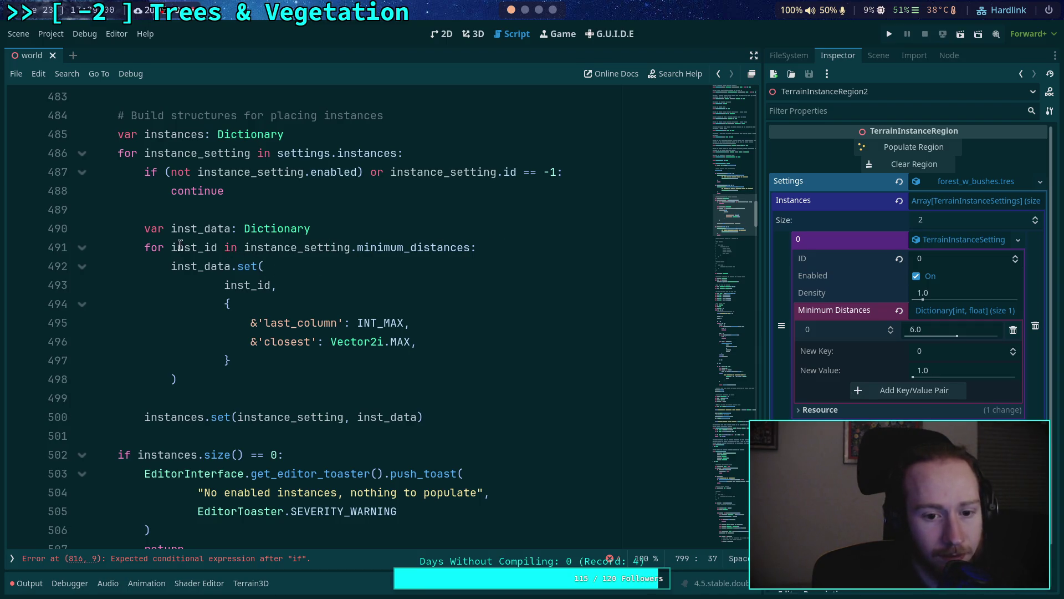
pyautogui.click(488, 243)
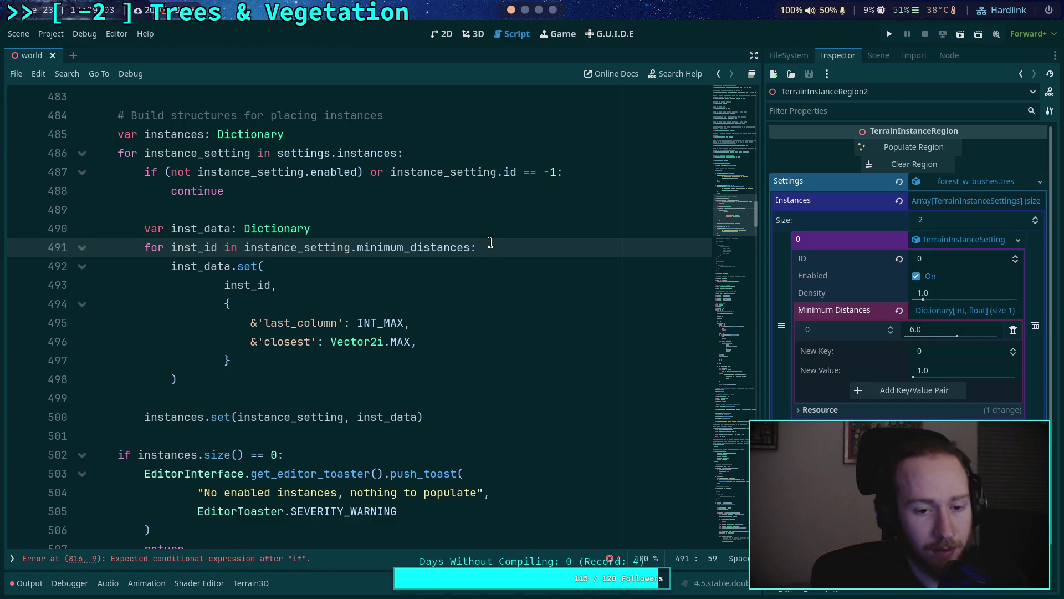
pyautogui.click(170, 247)
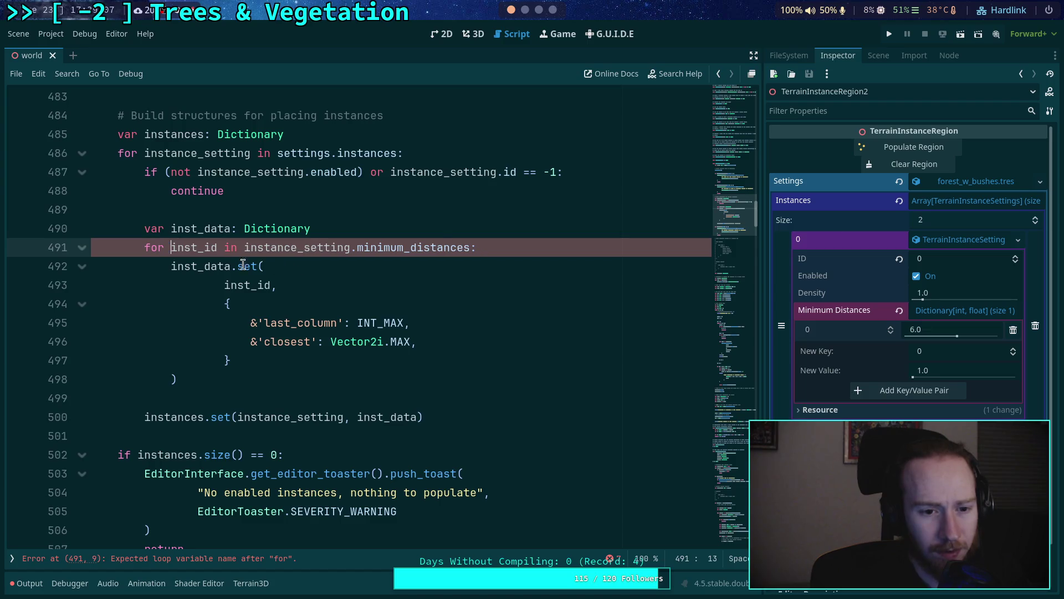
pyautogui.write('(')
pyautogui.click(479, 247)
pyautogui.write(') or')
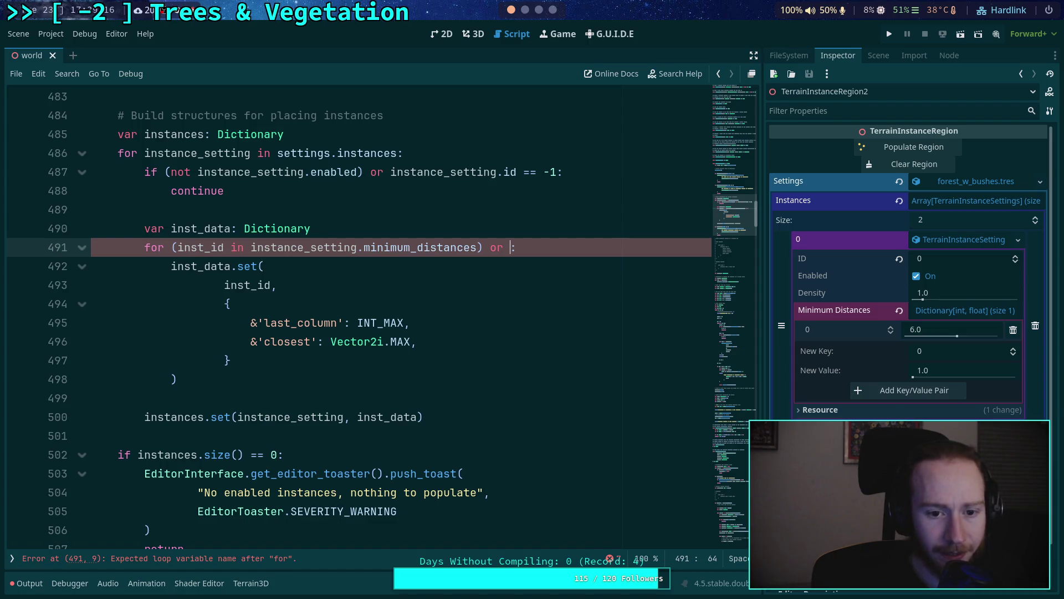
pyautogui.write('nst_id')
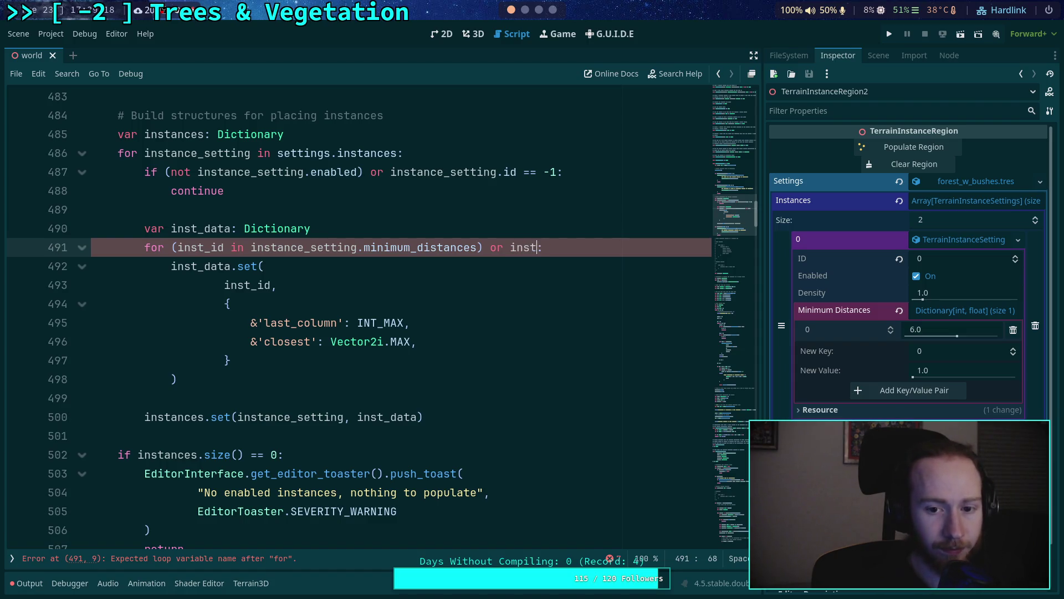
pyautogui.write(' == ')
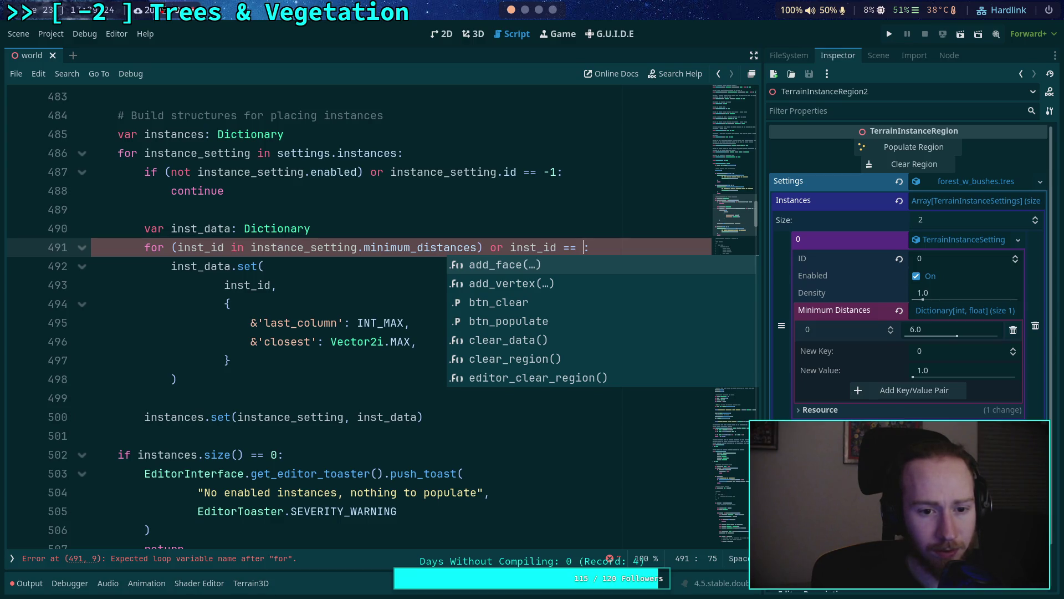
pyautogui.write('instance_setting.id')
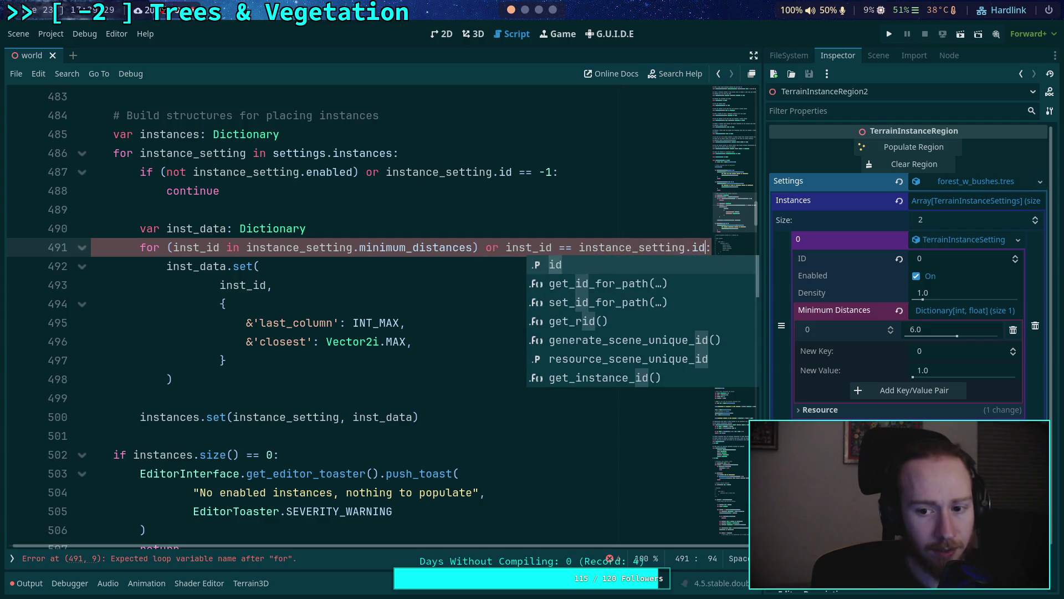
pyautogui.click(400, 247)
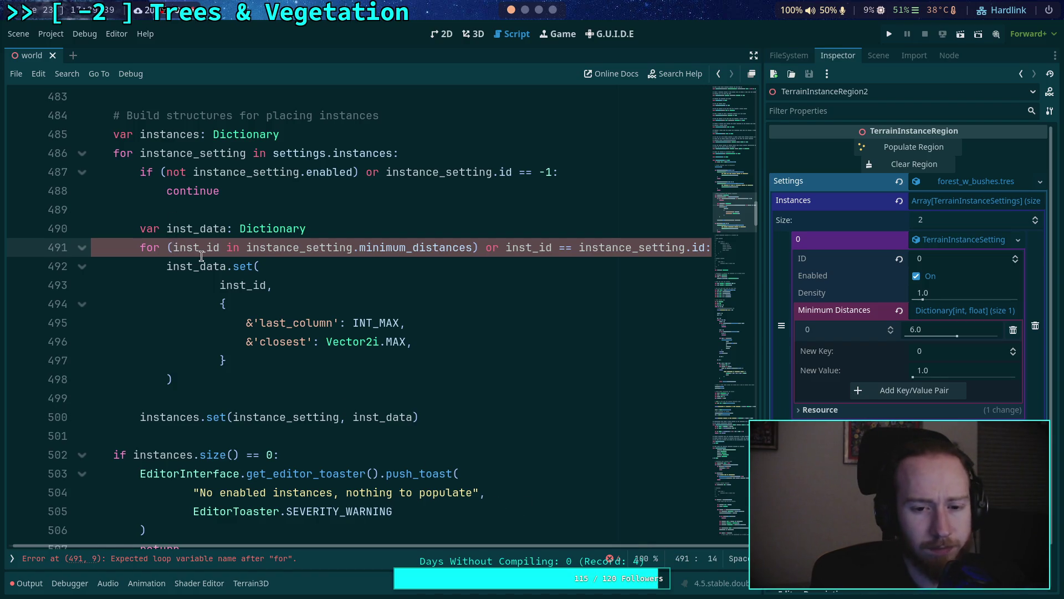
pyautogui.press('BackSpace')
pyautogui.moveTo(471, 247); pyautogui.dragTo(701, 247)
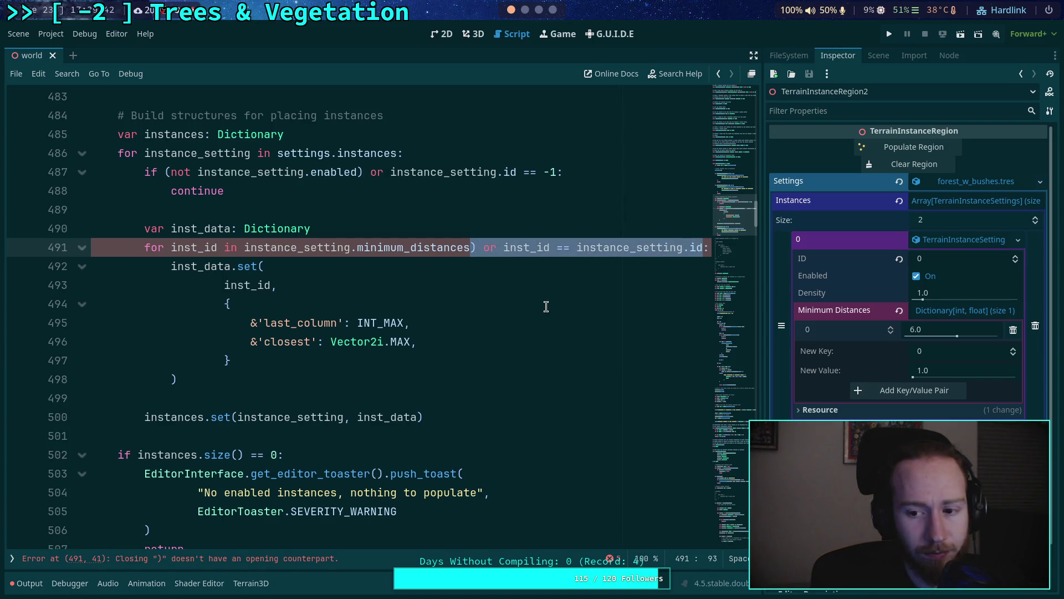
pyautogui.press('BackSpace')
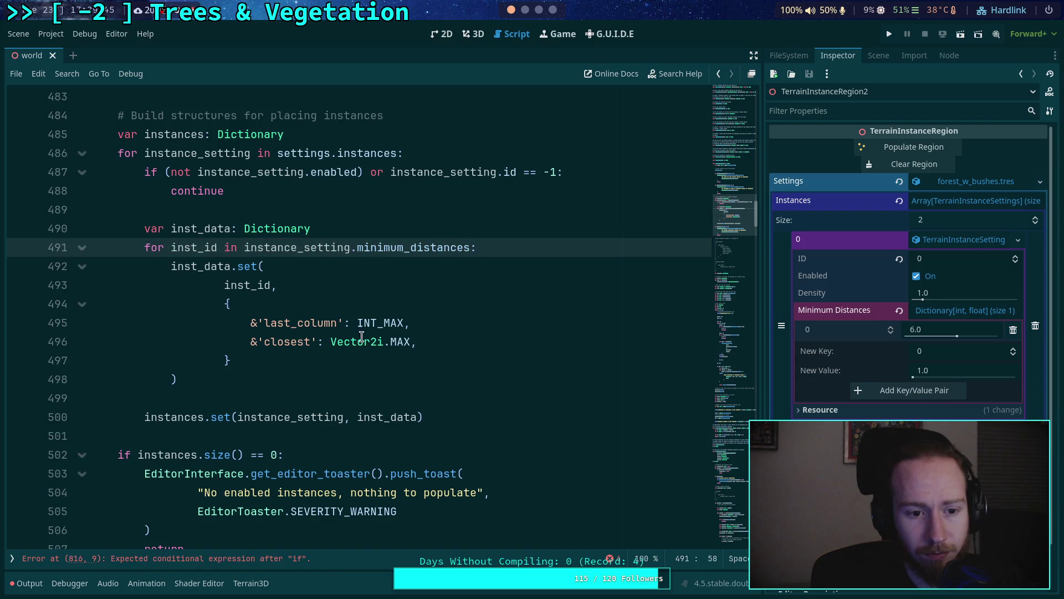
pyautogui.click(336, 379)
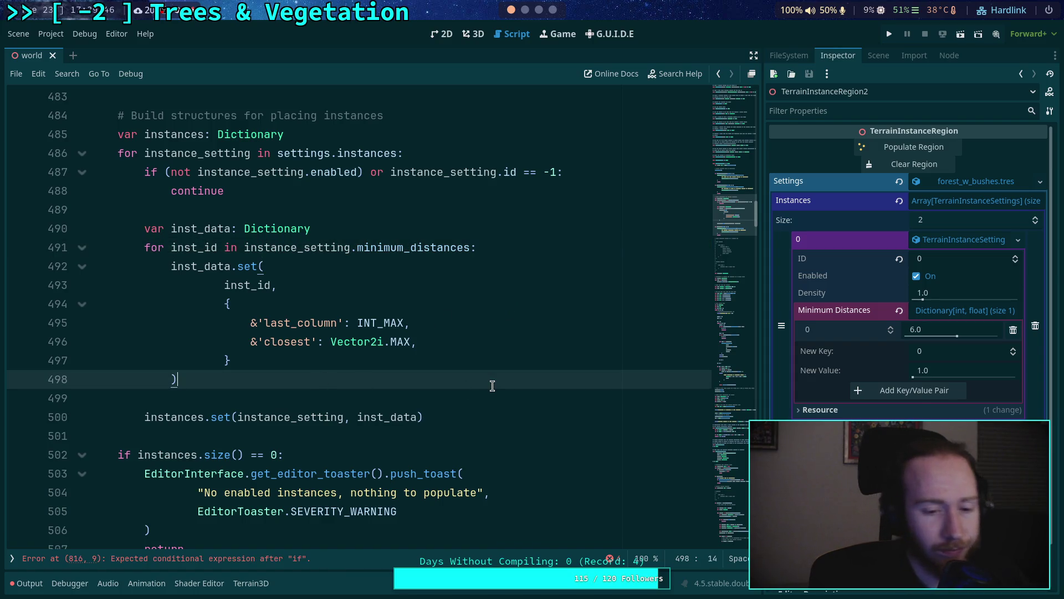
# Step: Add 'if not inst_data.has(instance_setting.id):' on a new line after the inst_data.set loop
pyautogui.press('Return')
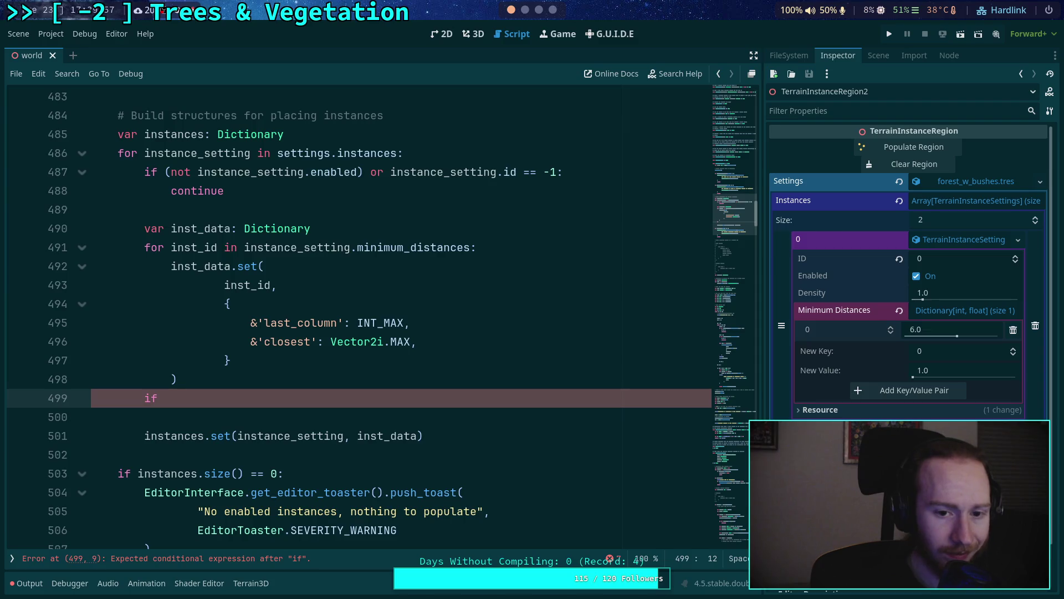
pyautogui.write('if not inst_d')
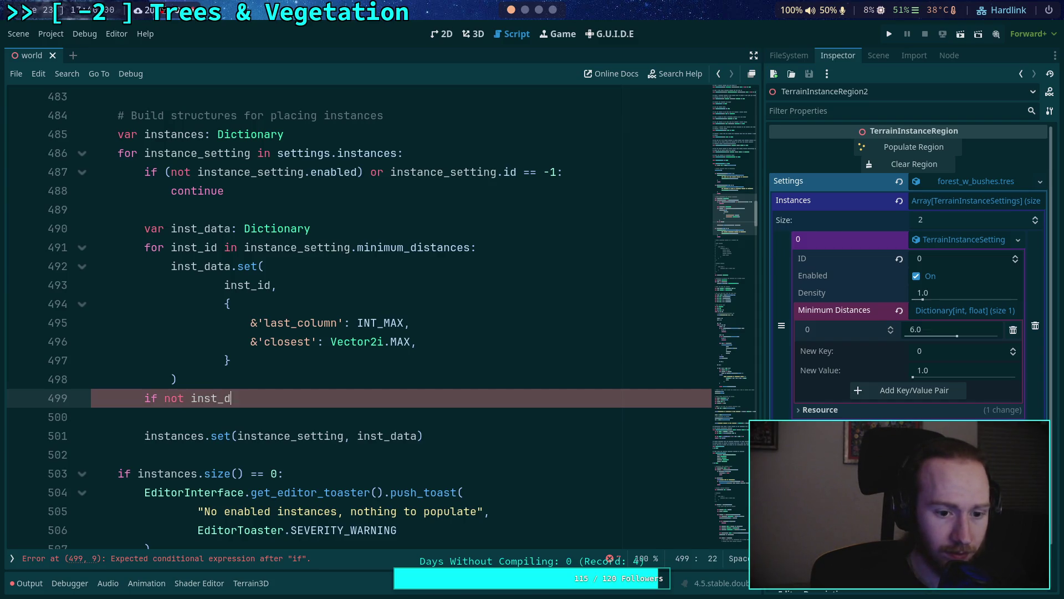
pyautogui.write('ata.has(in')
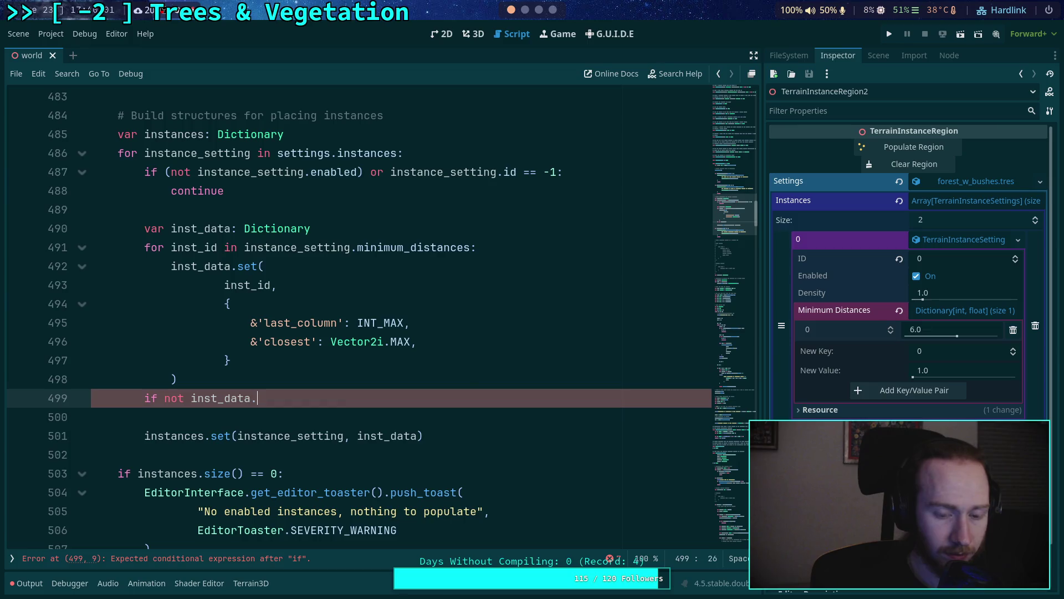
pyautogui.write('stance_')
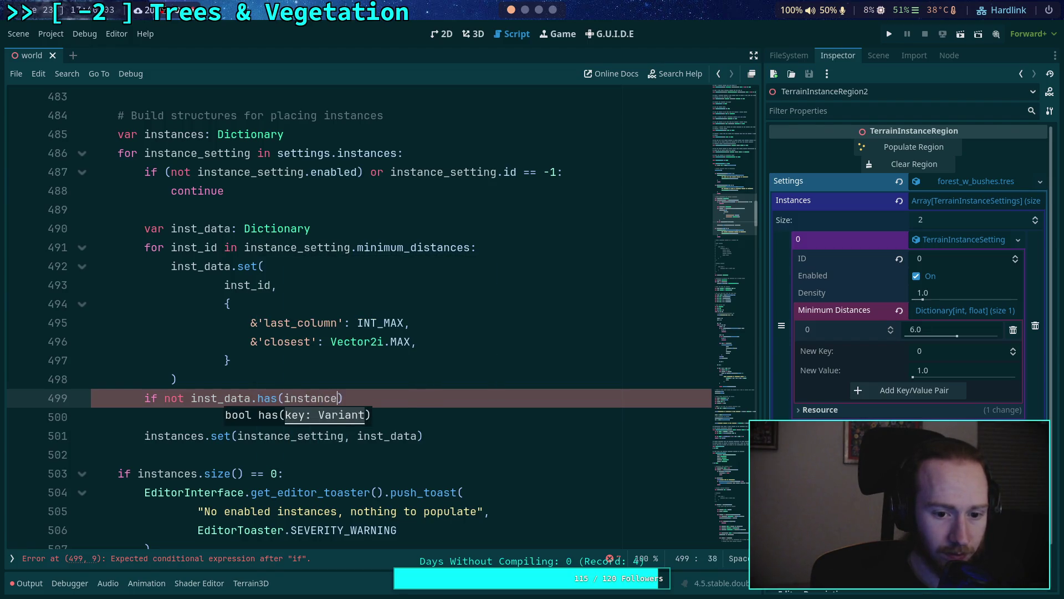
pyautogui.press('Down')
pyautogui.press('Return')
pyautogui.write('.id)')
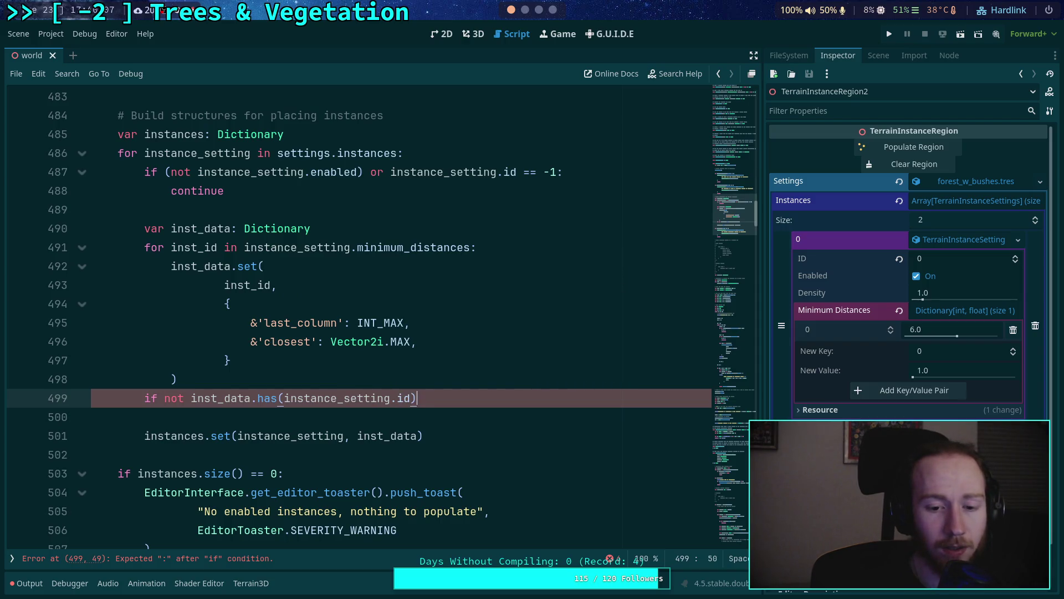